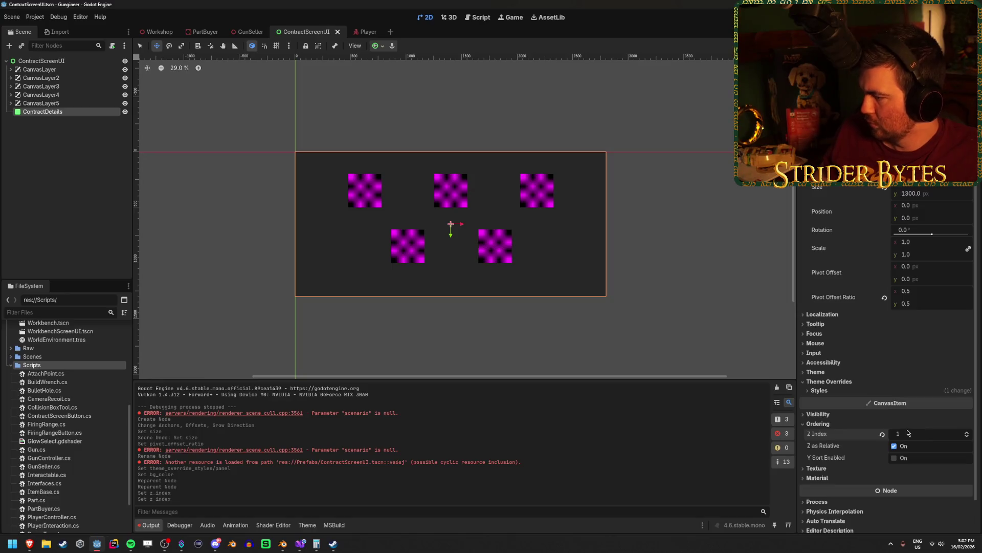
- Select CanvasLayer5 and then all five canvas layers, then clear the selection
mouse_move(818, 438)
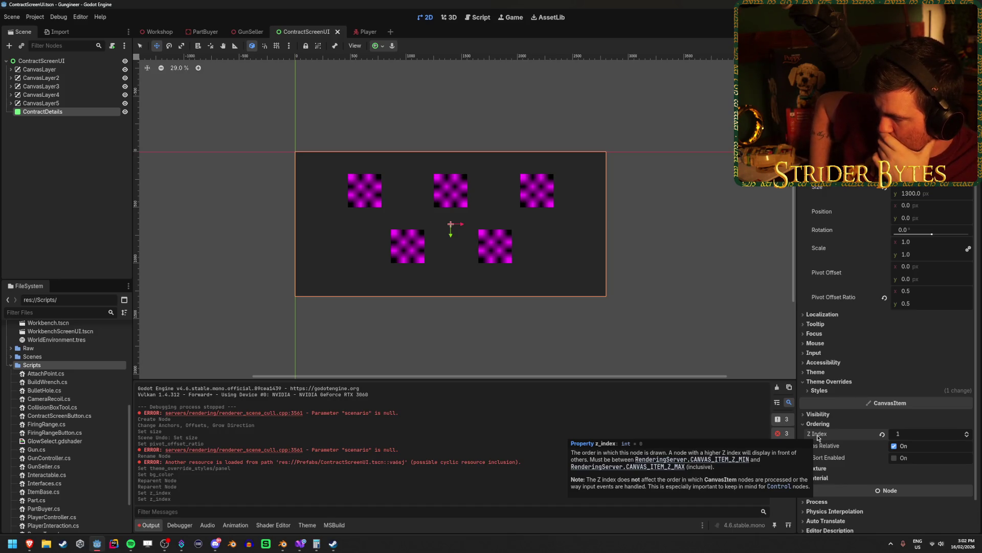
left_click(64, 103)
left_click(39, 70, "shift")
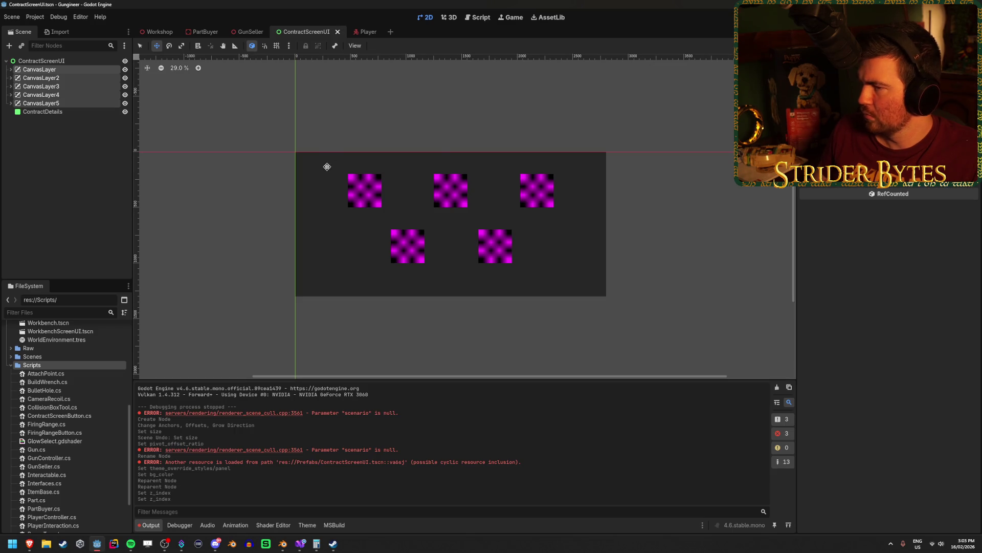
left_click(290, 89)
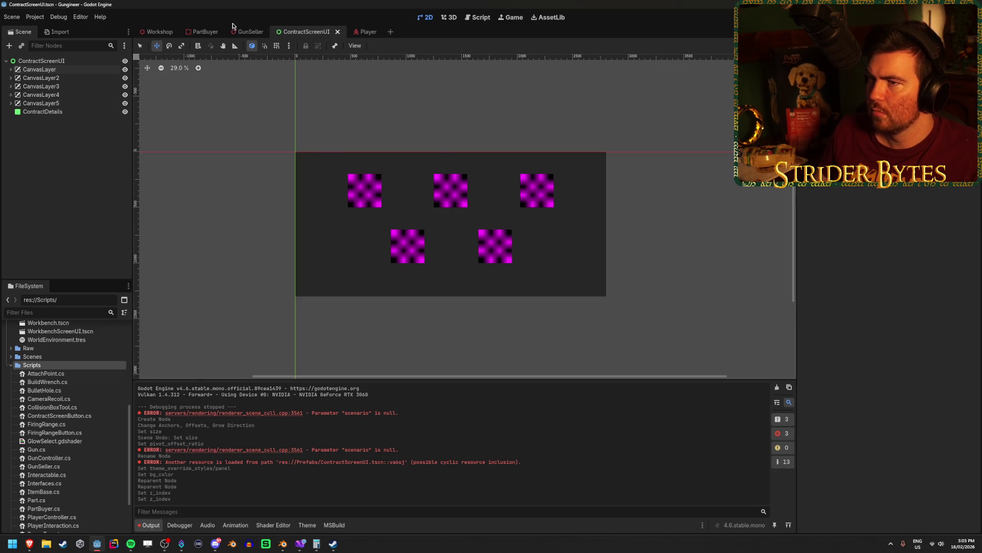
- View Parts_Screen in PartBuyer, close PartBuyer from GunSeller, clear Output, and return to ContractScreenUI
left_click(196, 30)
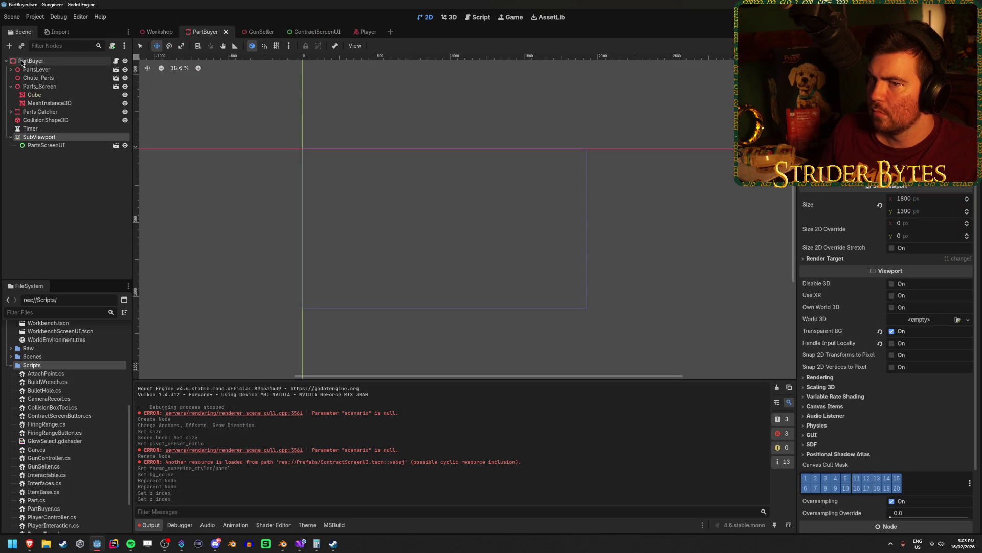
left_click(68, 87)
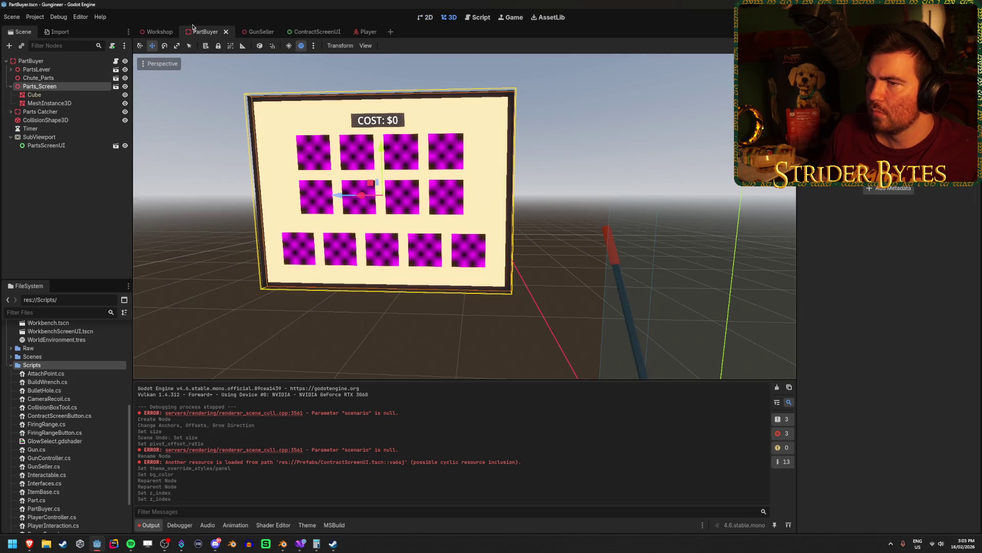
left_click(256, 32)
middle_click(204, 31)
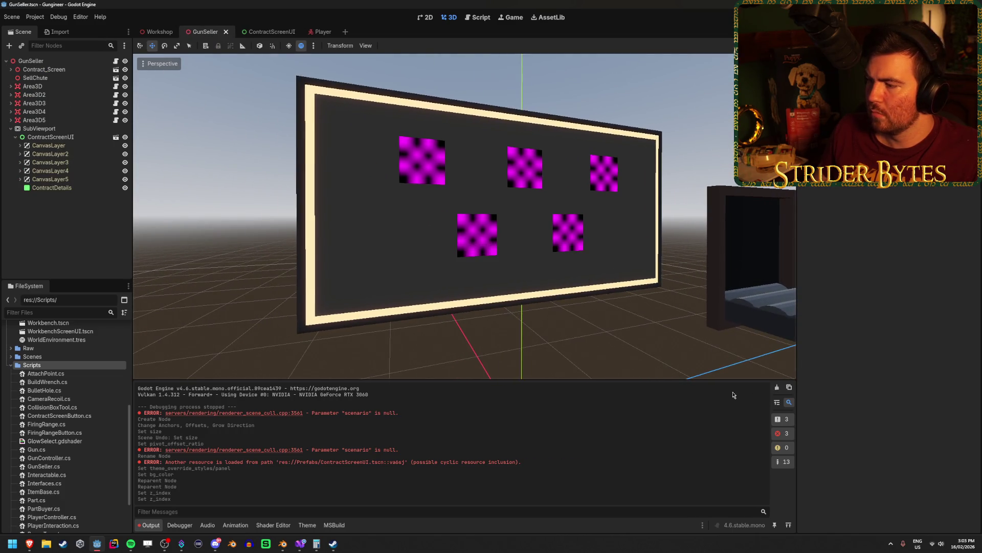
left_click(777, 387)
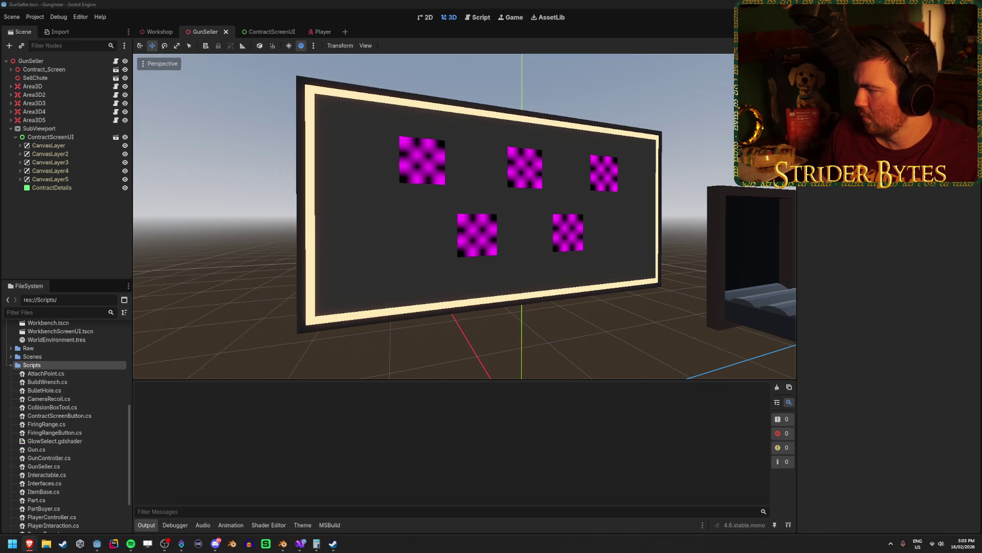
left_click(265, 28)
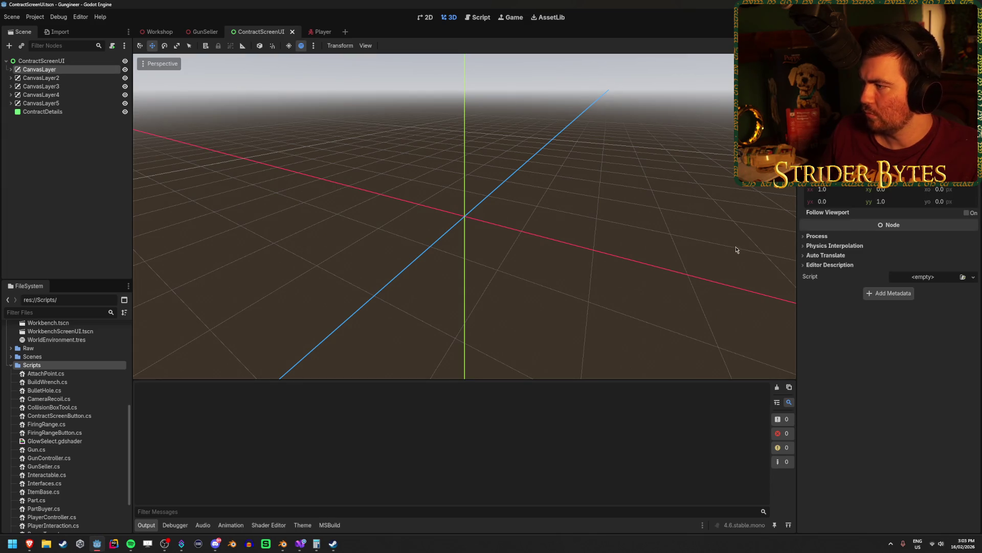
- Expand CanvasLayer and select its TextureRect, browsing its Inspector sections
left_click(817, 237)
left_click(818, 236)
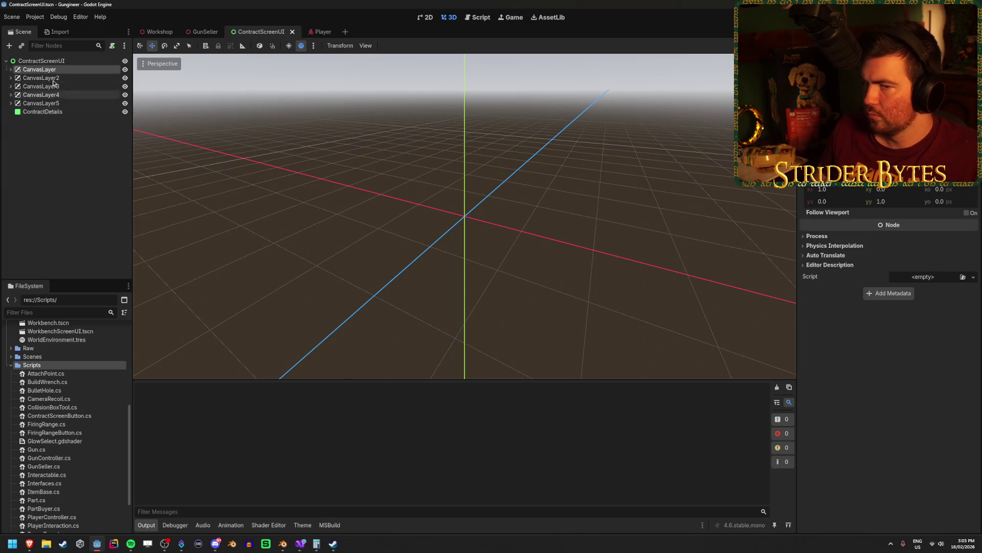
left_click(10, 69)
left_click(43, 86)
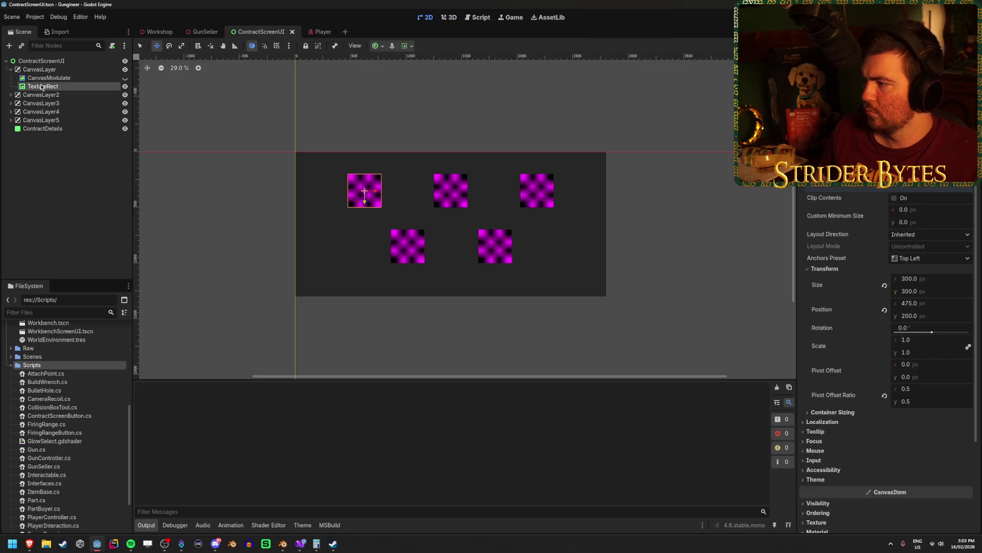
scroll(875, 339, "down", 3)
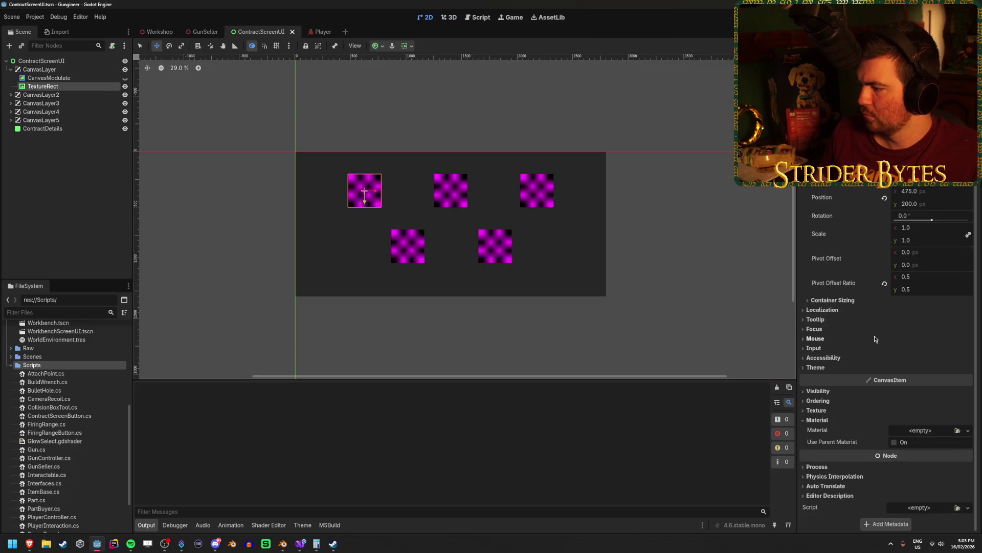
left_click(825, 391)
left_click(825, 390)
- Keep the TextureRect's Z Index at 0 after a trial change, toggle Y Sort, and save
left_click(829, 401)
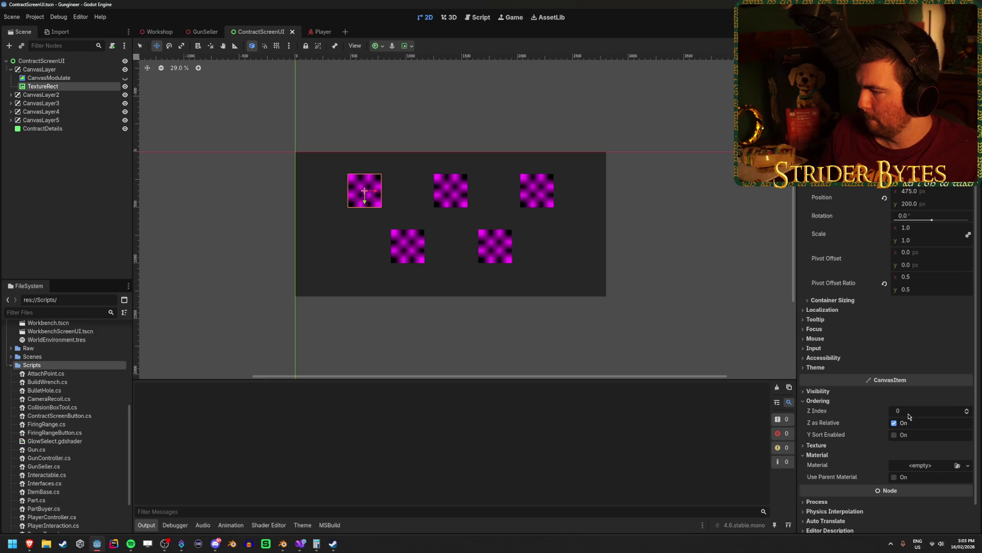
left_click_drag(909, 416, 892, 416)
key("ctrl+z")
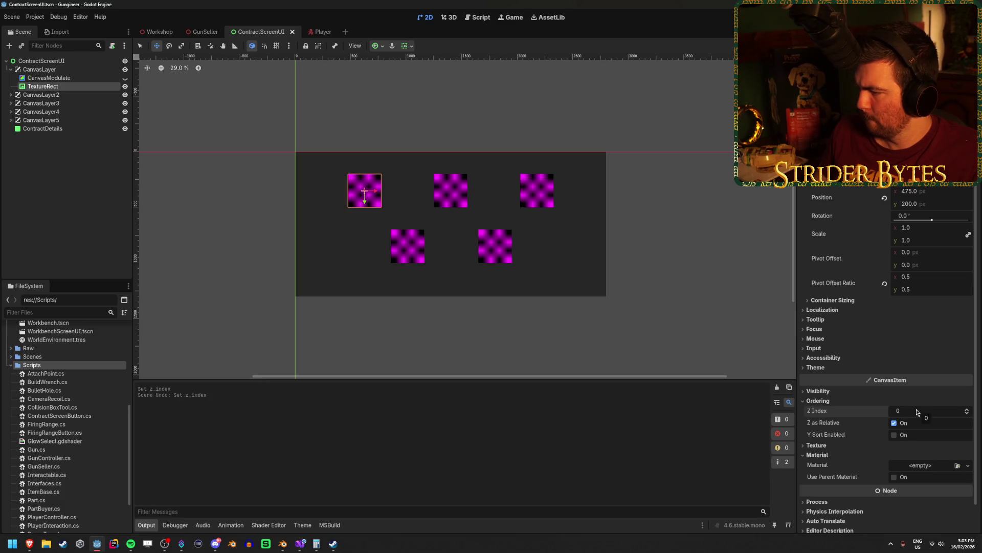
left_click(894, 434)
key("ctrl+s")
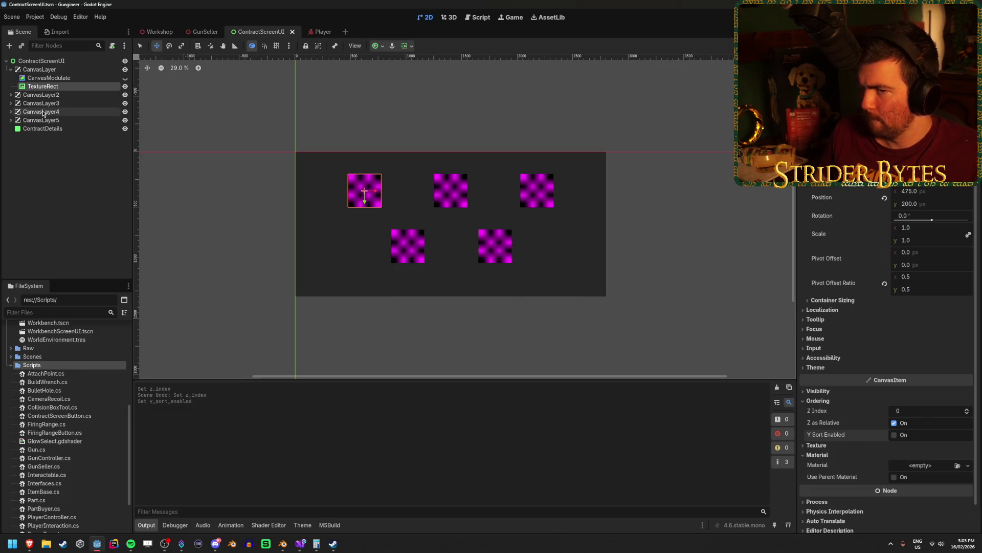
left_click(42, 128)
left_click(10, 70)
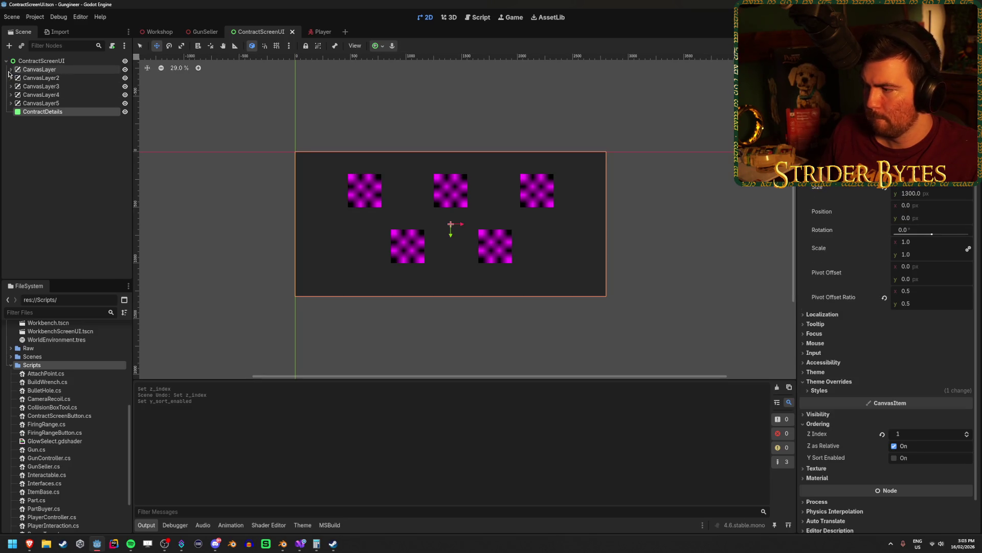
- Set the ContractDetails Panel StyleBoxFlat BG Color alpha to 1.00, keeping Draw Center on
scroll(836, 327, "down", 2)
left_click(820, 355)
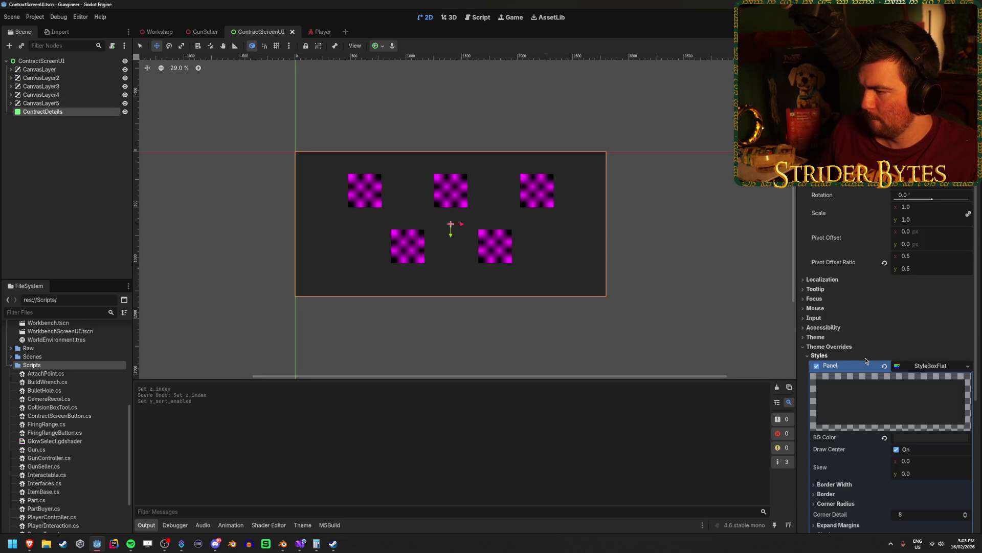
left_click(922, 396)
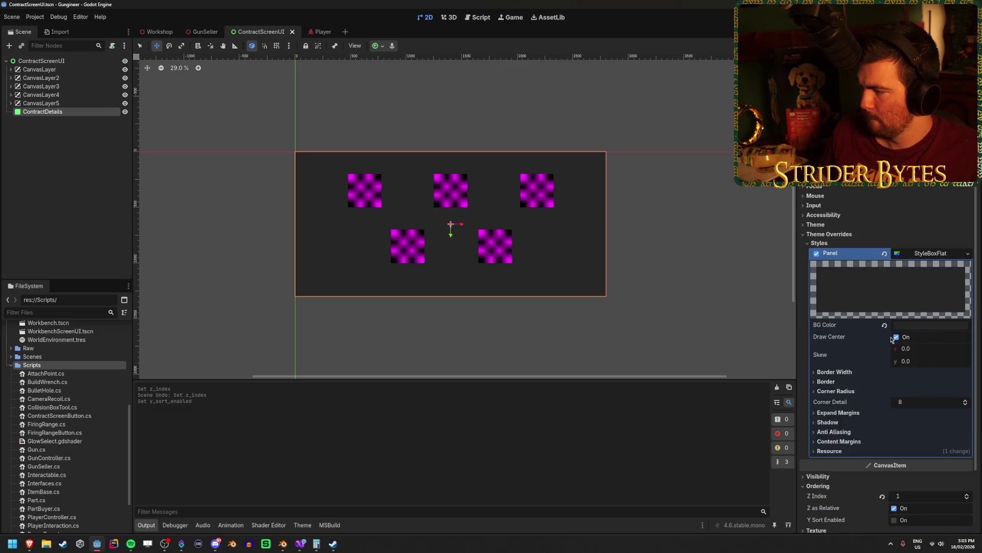
left_click(896, 337)
left_click(897, 337)
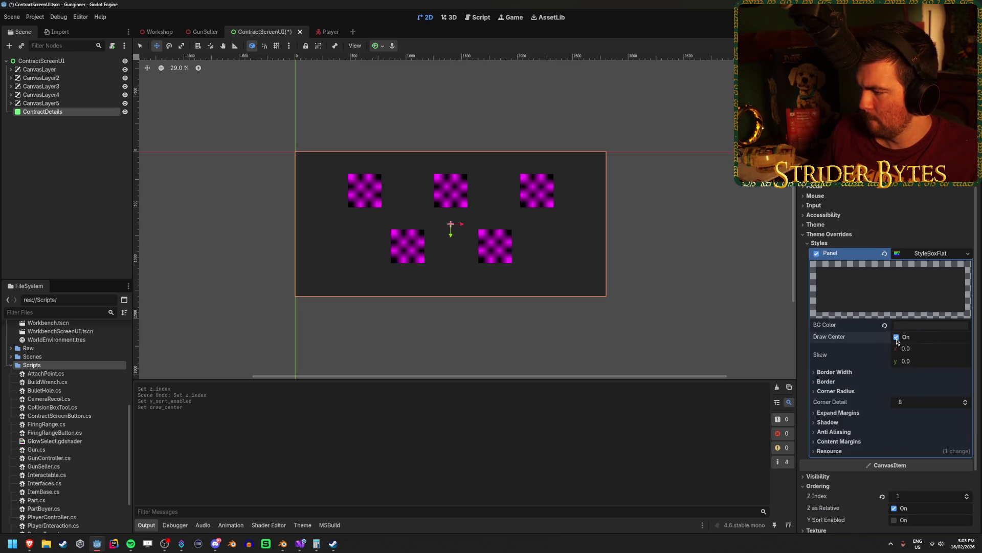
left_click(922, 326)
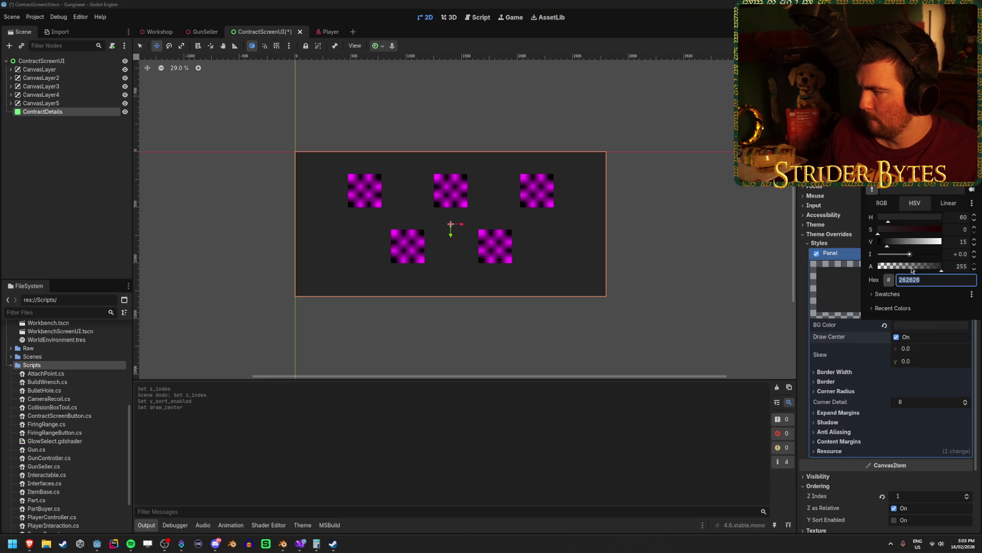
mouse_move(912, 267)
left_mouse_down()
mouse_move(900, 267)
mouse_move(942, 266)
left_mouse_up()
left_click(916, 375)
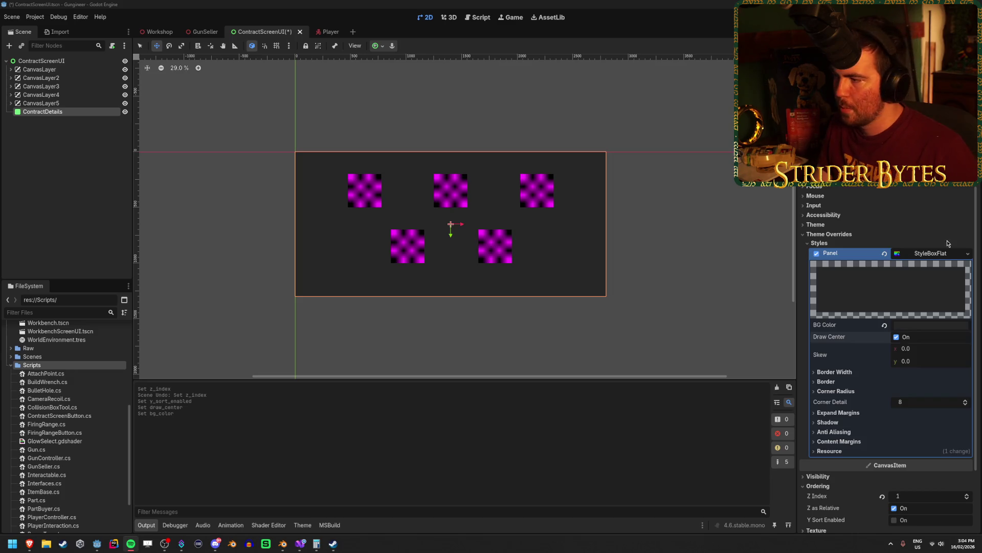
scroll(896, 275, "down", 3)
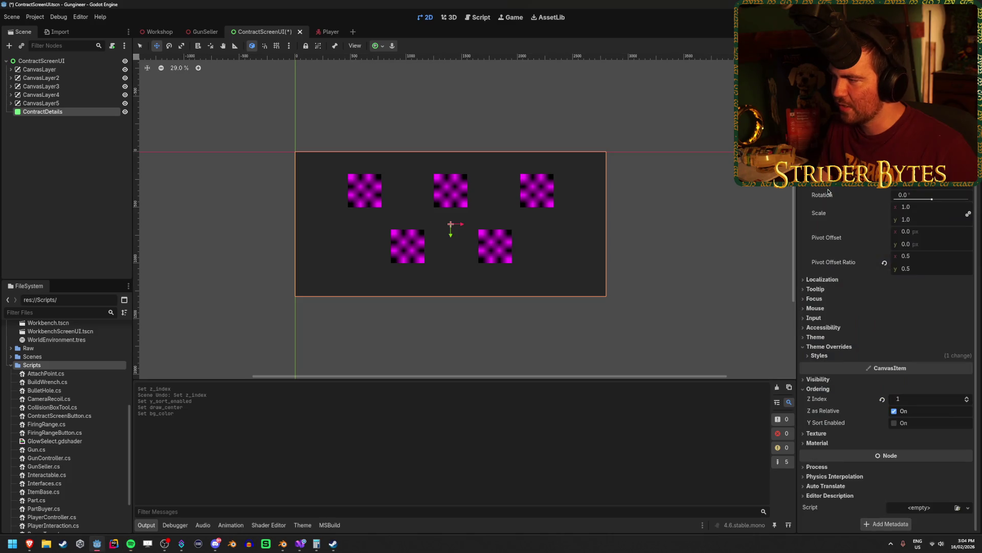
- Browse ContractDetails' Style, Material, Texture and Ordering sections in the Inspector
left_click(819, 186)
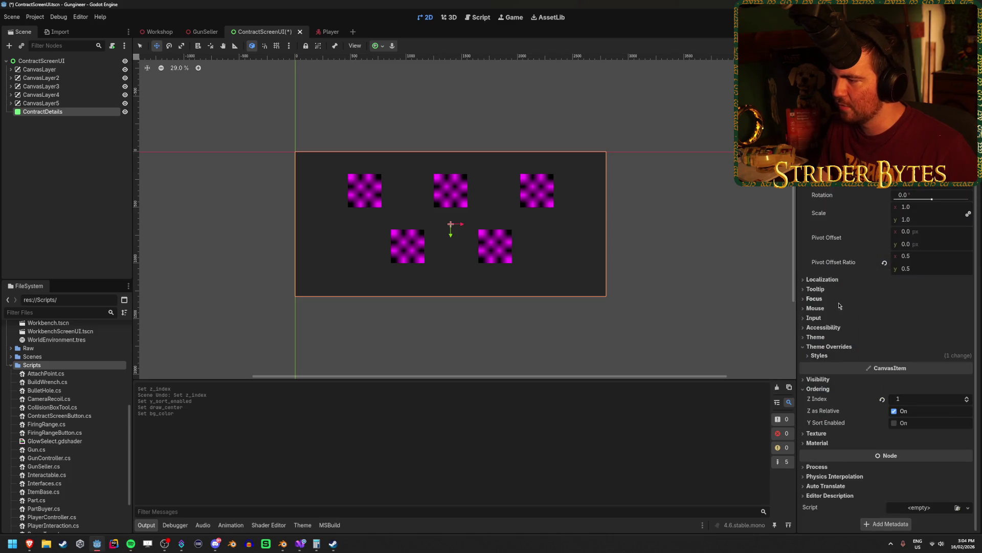
left_click(827, 444)
left_click(827, 444)
left_click(827, 434)
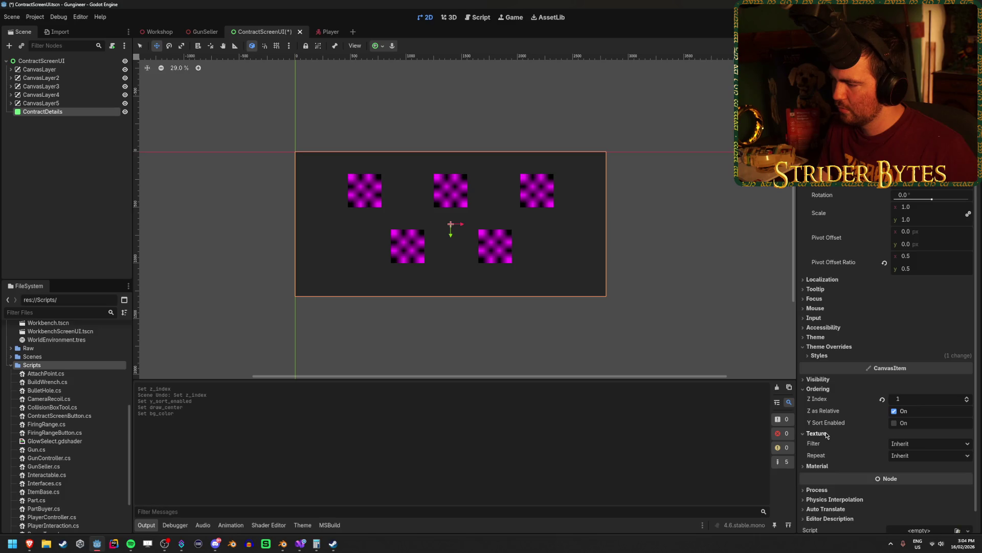
left_click(827, 434)
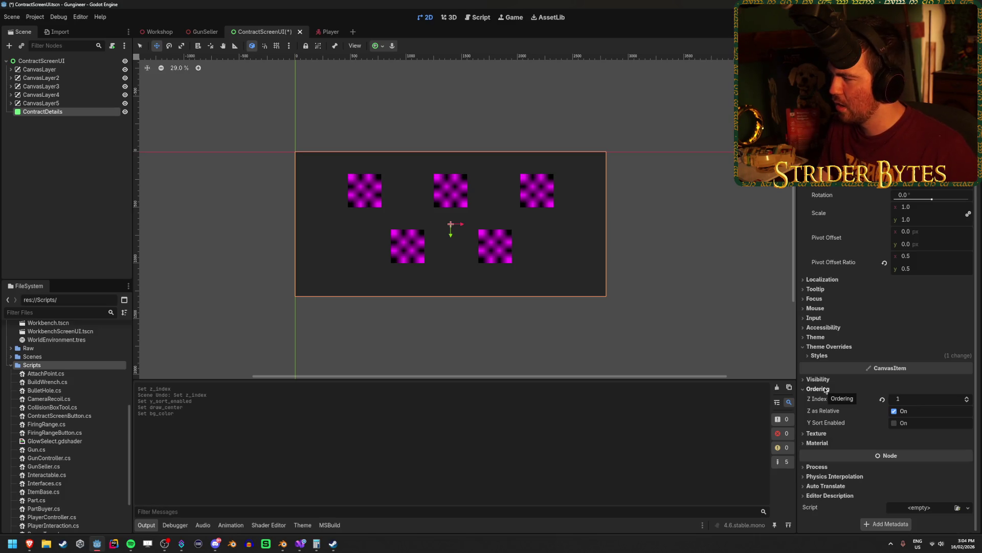
left_click(826, 390)
left_click(821, 424)
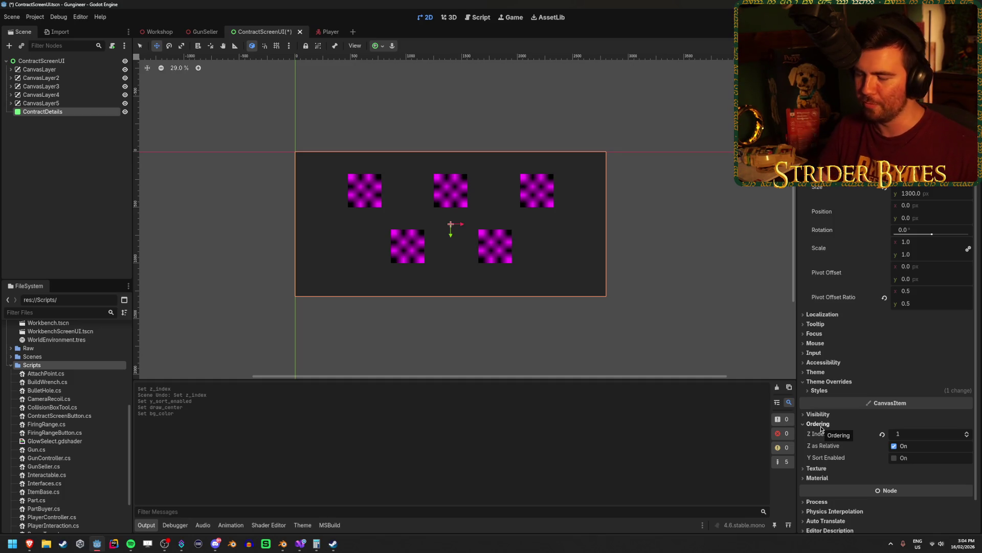
- Toggle Show Behind Parent and Top Level in ContractDetails' Visibility settings, then save
left_click(825, 415)
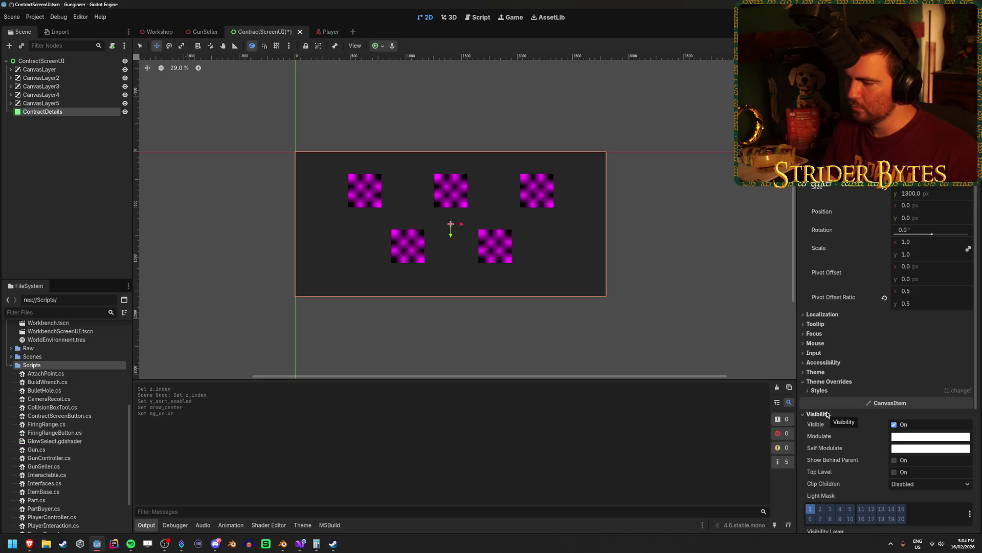
left_click(895, 461)
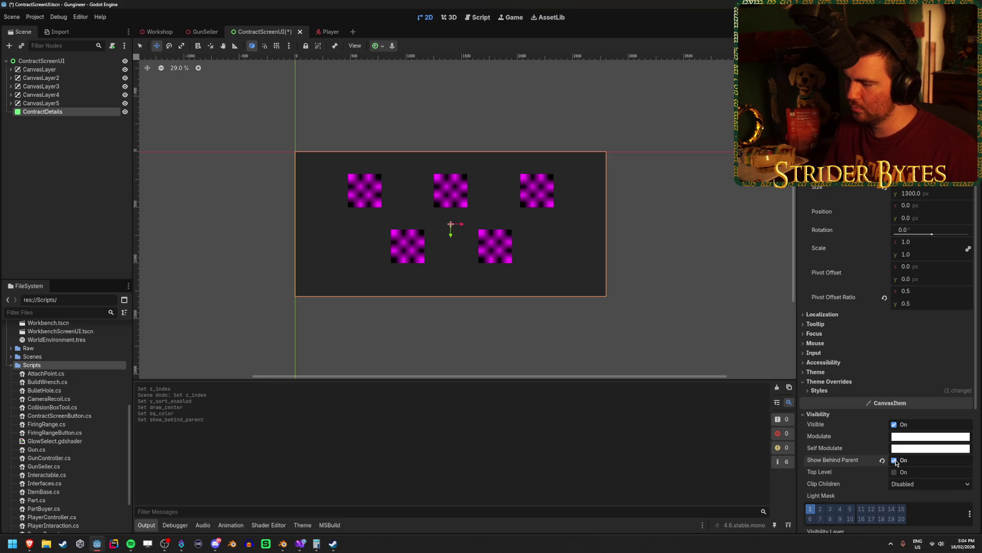
left_click(895, 460)
left_click(895, 472)
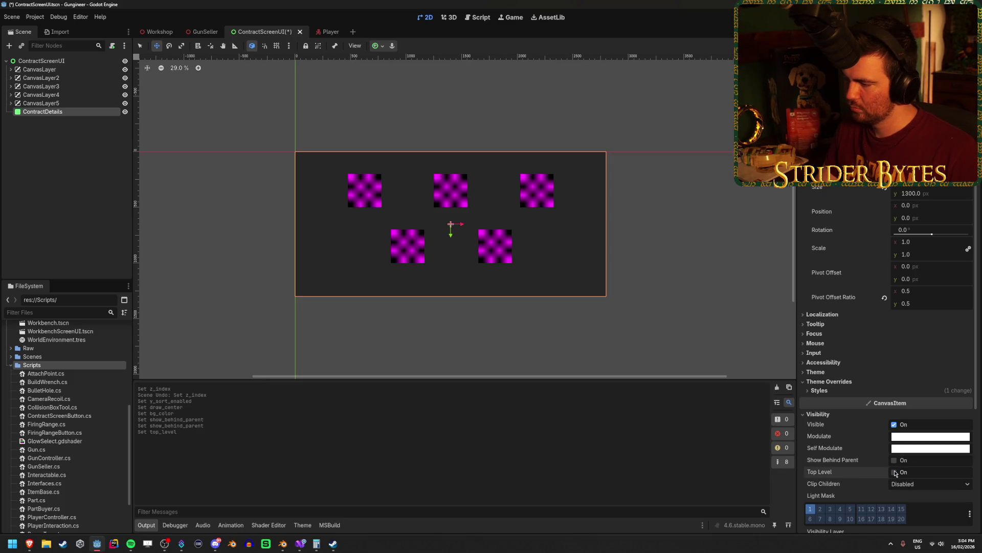
key("ctrl+s")
- Toggle ContractDetails' visibility off and back on, save, then open the root node's context menu
left_click(125, 112)
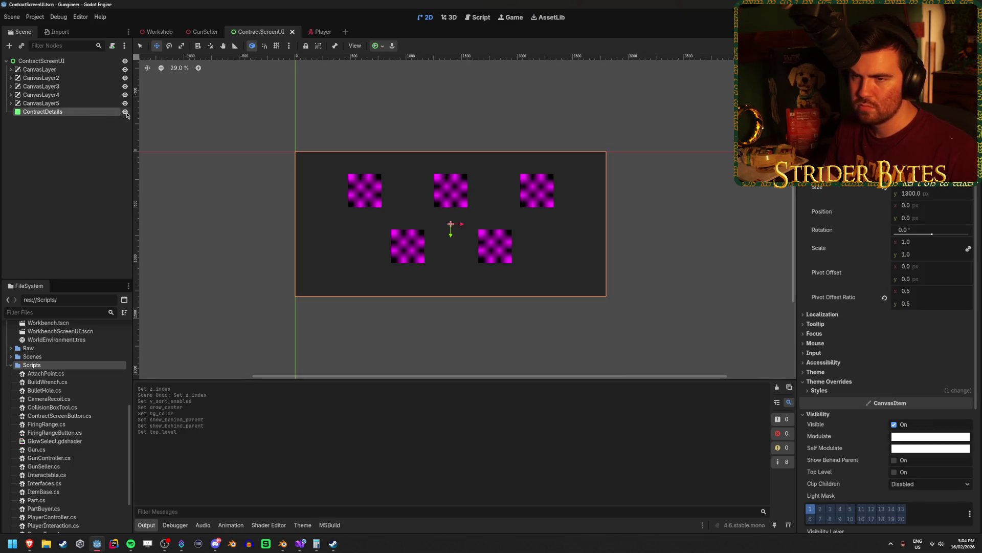
left_click(124, 112)
double_click(125, 112)
left_click(94, 160)
key("ctrl+s")
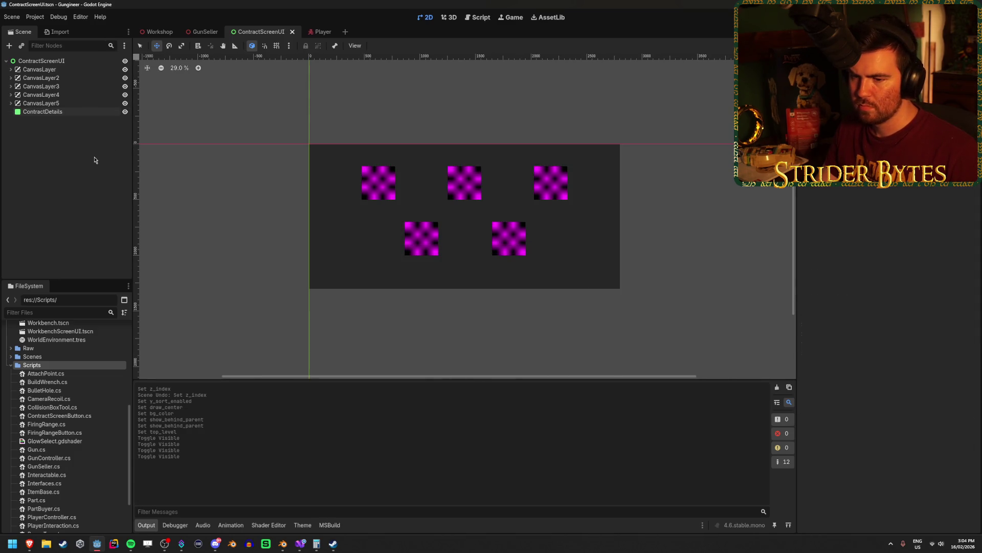
left_click(74, 111)
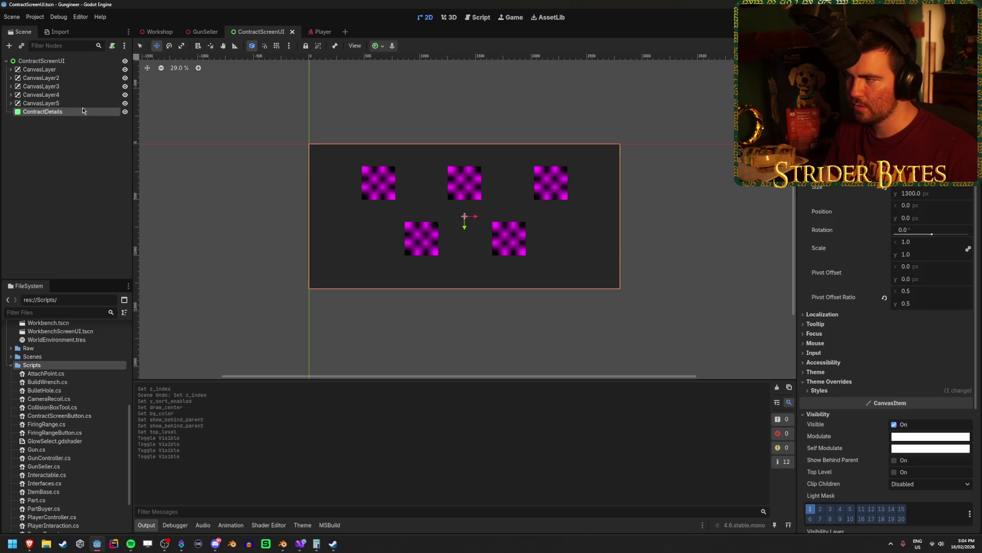
left_click(46, 61)
right_click(47, 62)
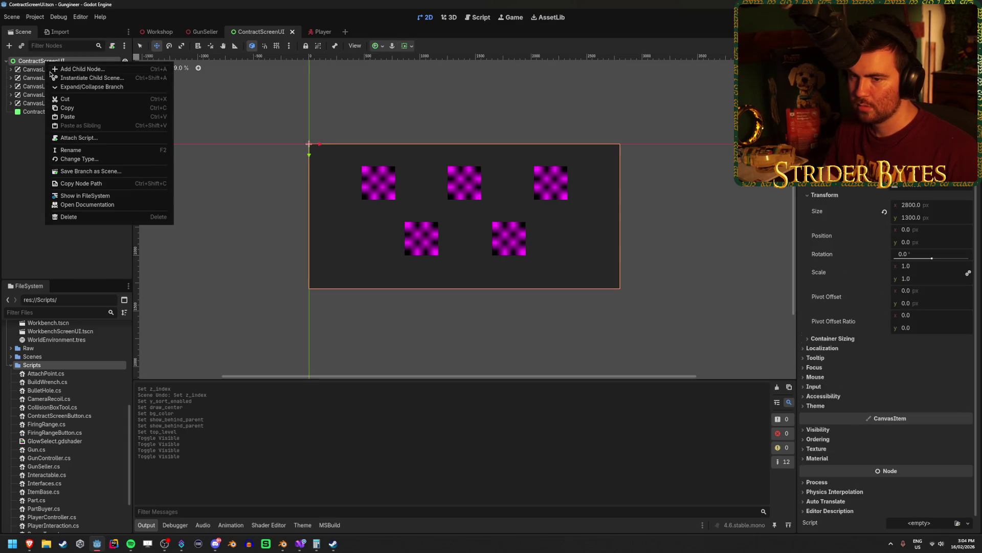
- Add a ColorRect node as a child of the ContractScreenUI root
left_click(83, 71)
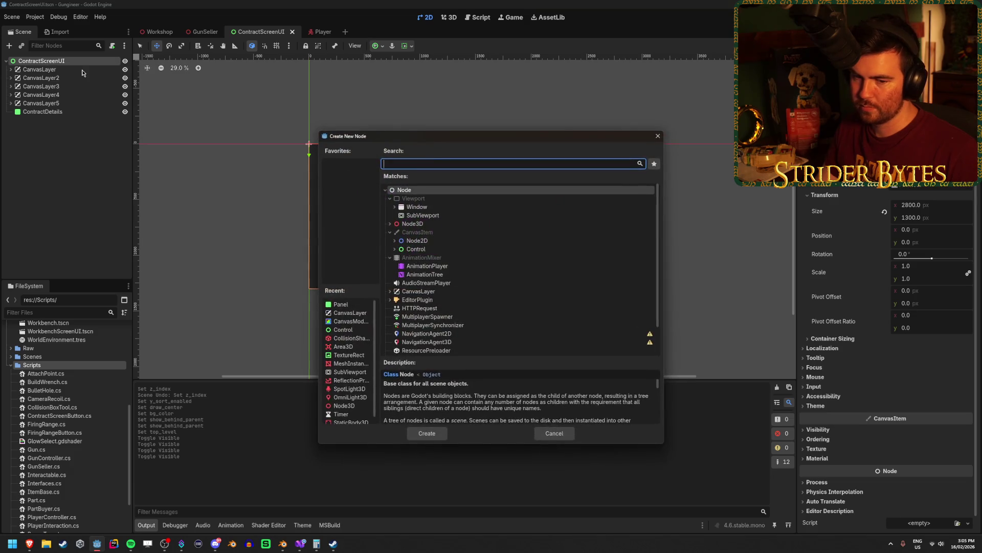
left_click(394, 249)
scroll(456, 259, "down", 3)
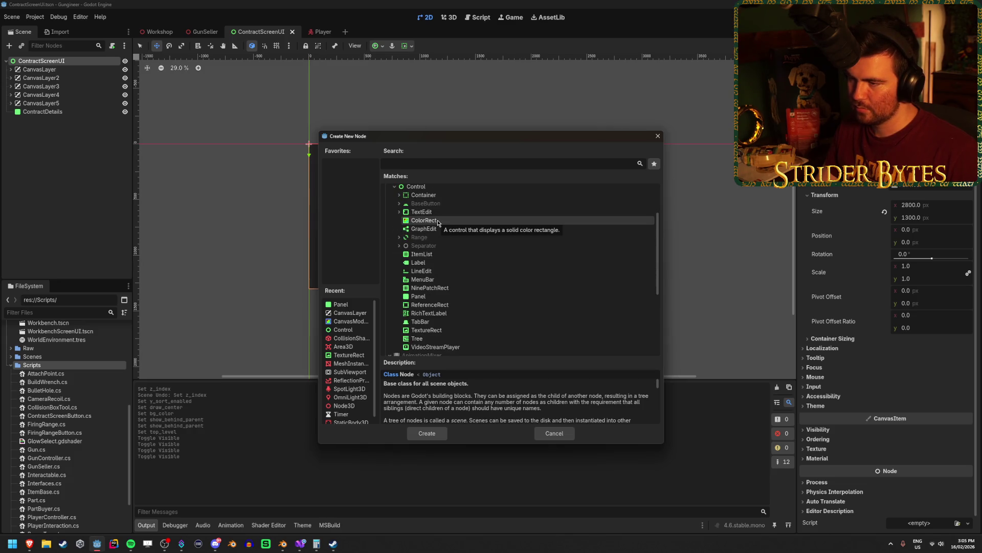
left_click(424, 220)
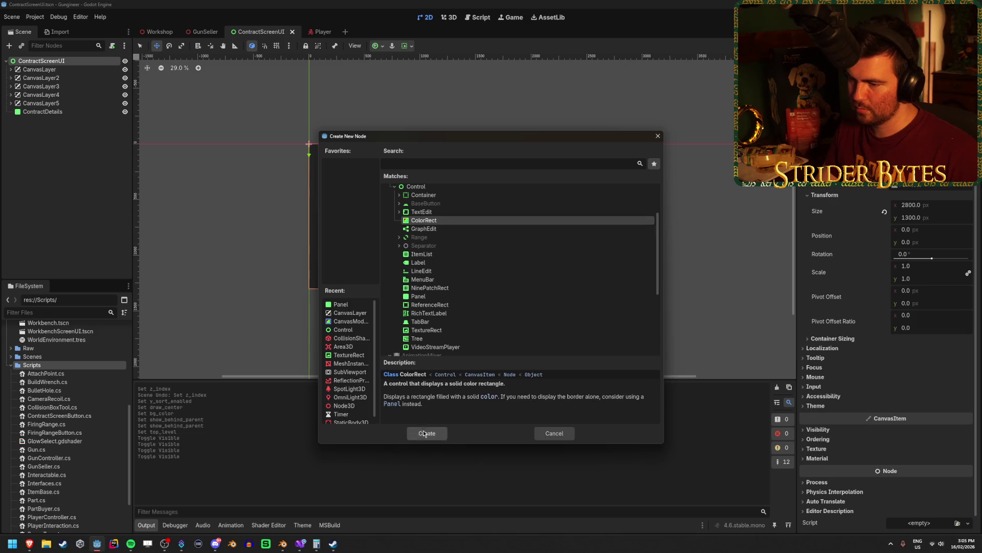
left_click(426, 433)
left_click(926, 71)
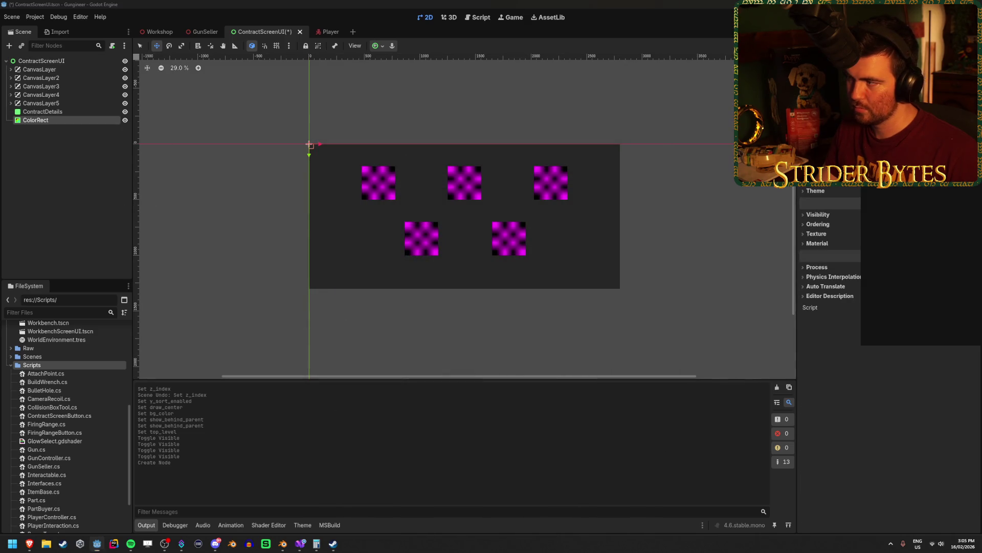
- Hide ContractDetails and anchor the ColorRect with the Full Rect preset
left_click(124, 111)
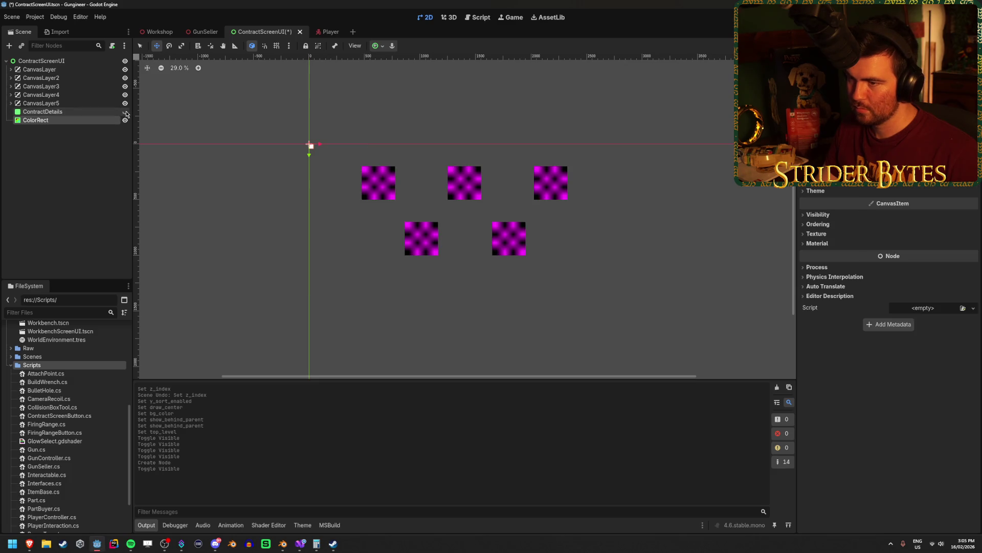
left_click(377, 45)
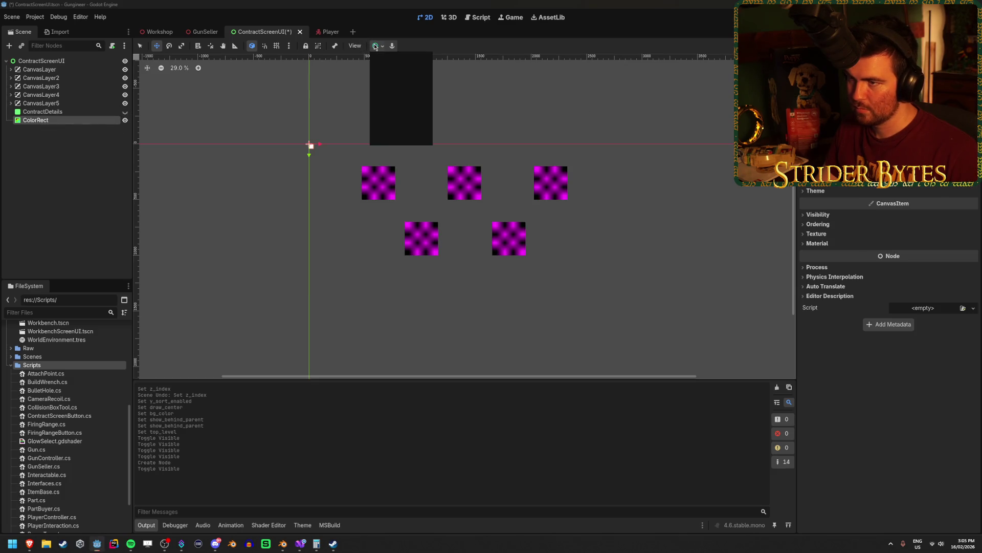
left_click(422, 116)
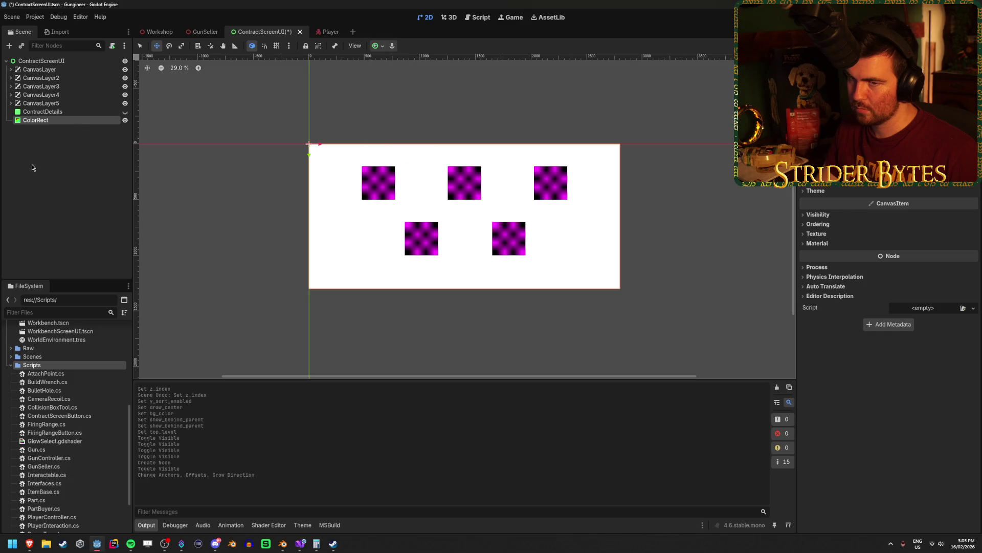
- Try another ColorRect Z Index, undo back to 0, and save the scene
left_click(819, 214)
left_click(819, 214)
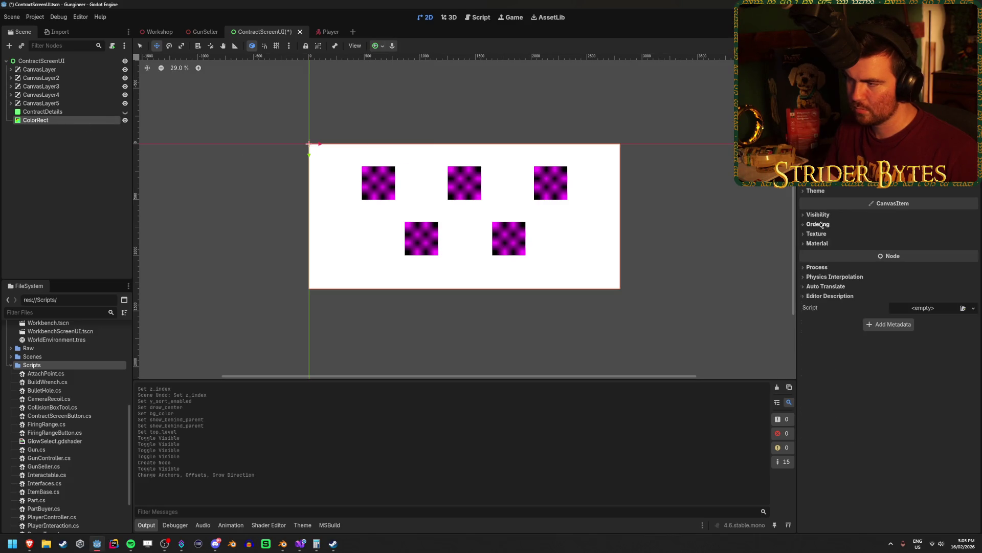
left_click(819, 224)
left_click(909, 236)
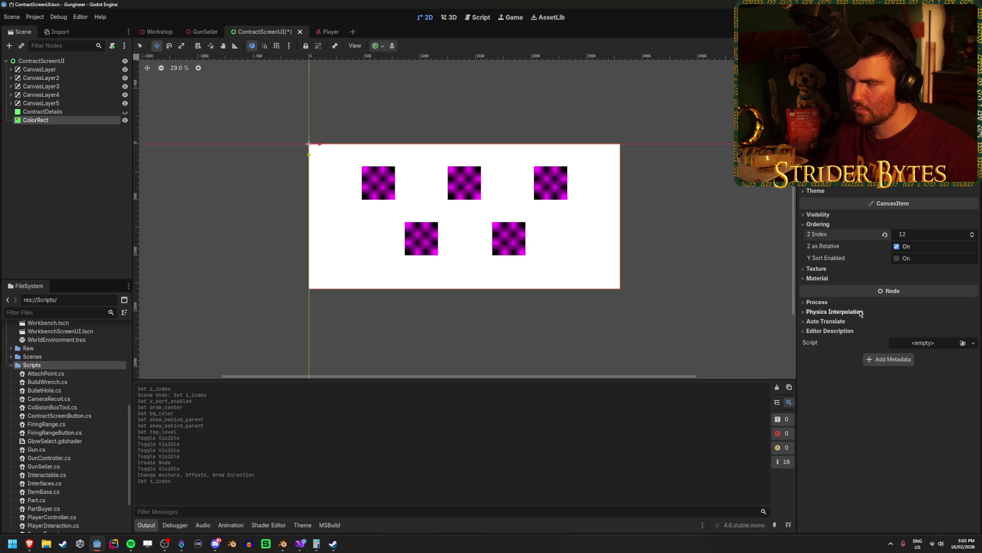
key("ctrl+z")
key("ctrl+s")
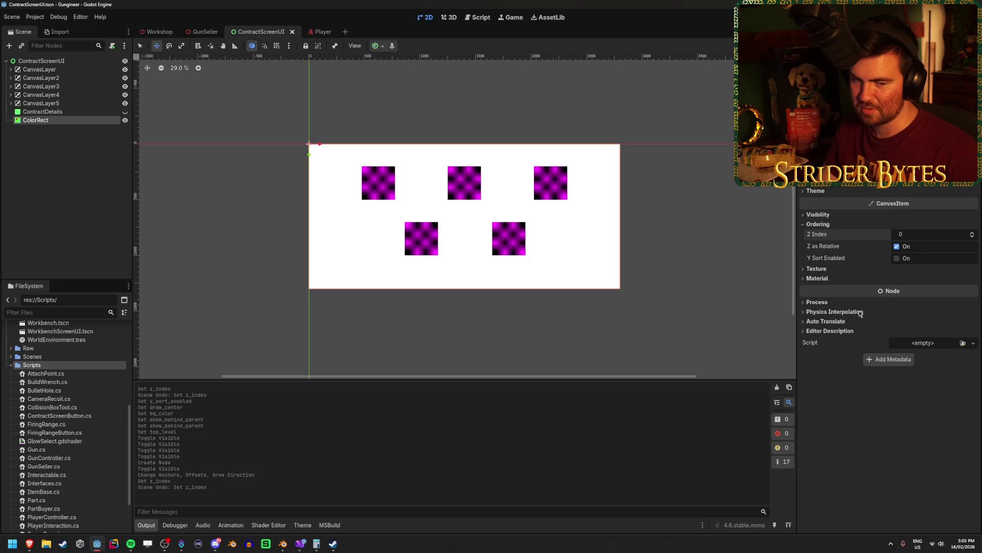
- Deselect nodes, switch away and back to Godot, then select ContractDetails
left_click(74, 169)
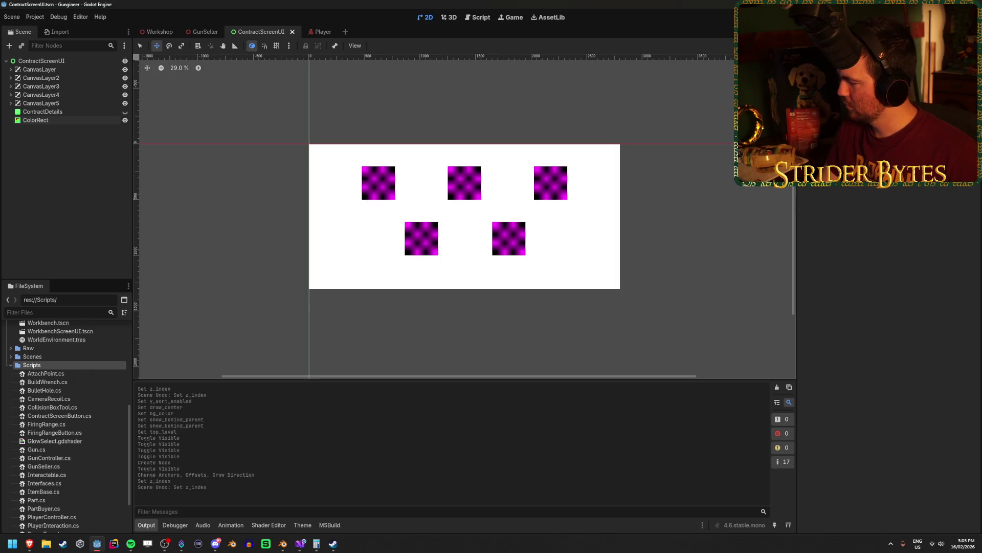
key("alt+Tab")
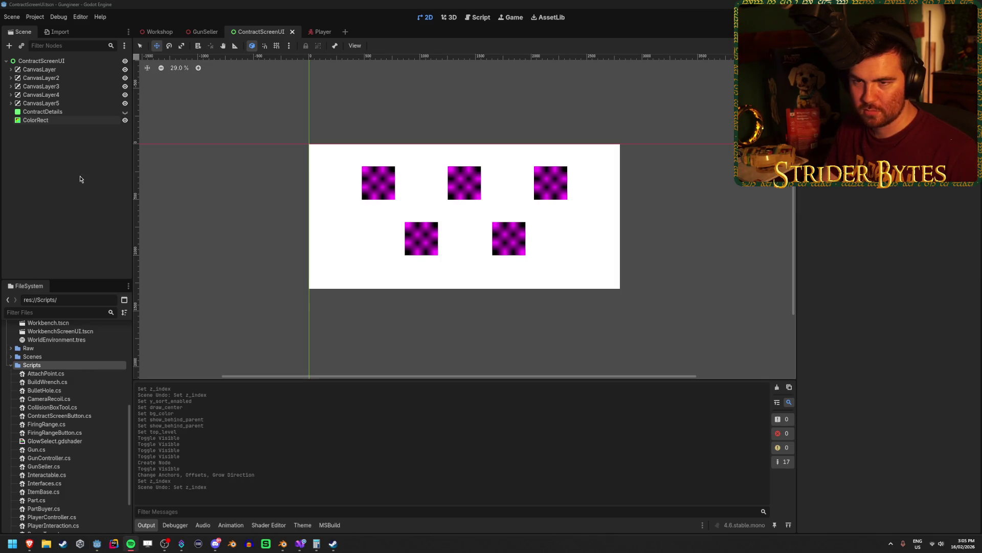
key("alt+Tab")
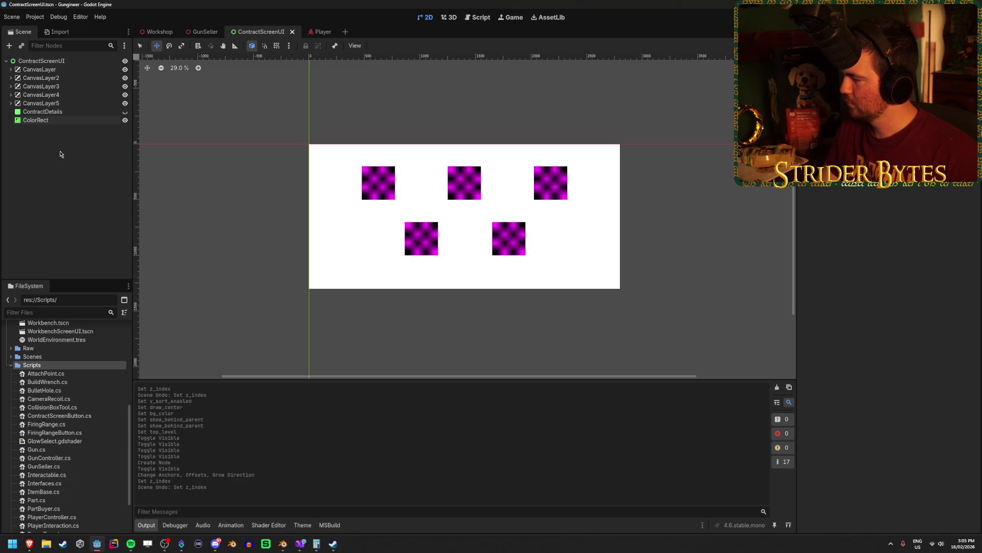
left_click(48, 112)
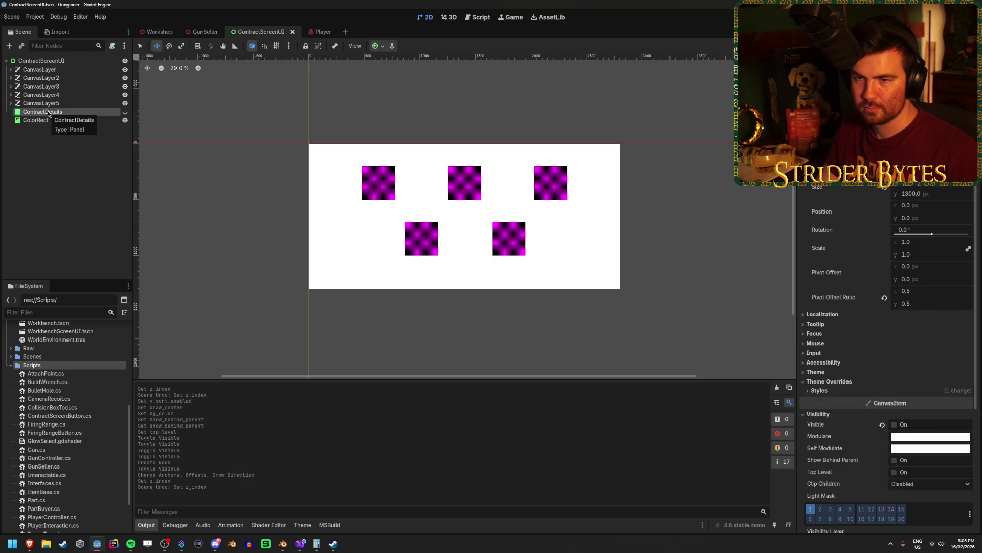
- Inspect CanvasLayer5's children and select ColorRect and ContractDetails in the Scene dock
left_click(51, 104)
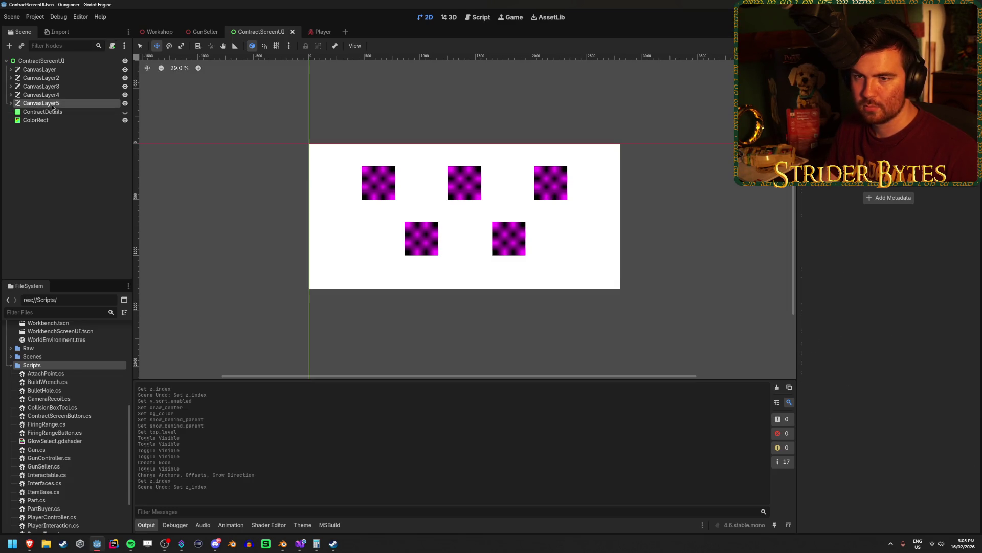
left_click(11, 104)
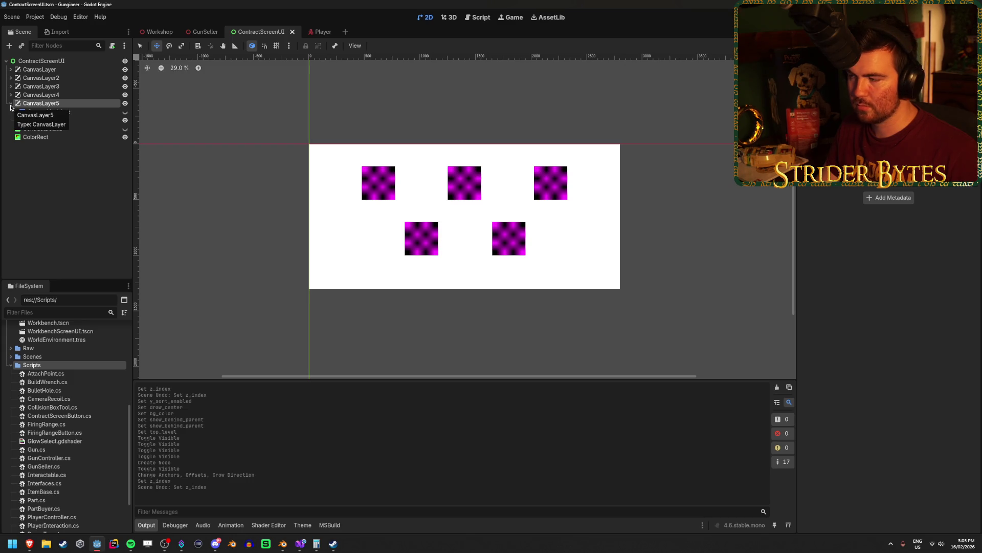
left_click(693, 106)
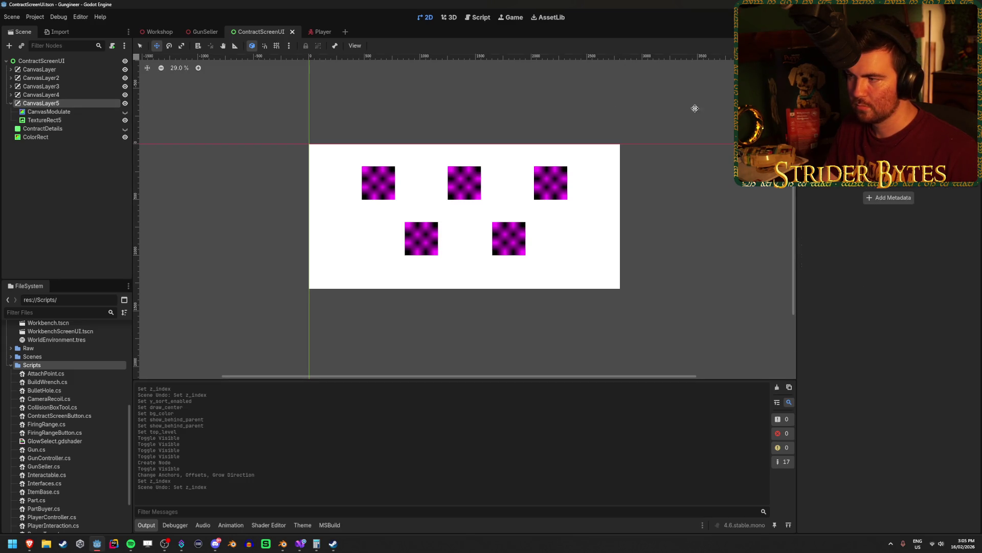
left_click(11, 103)
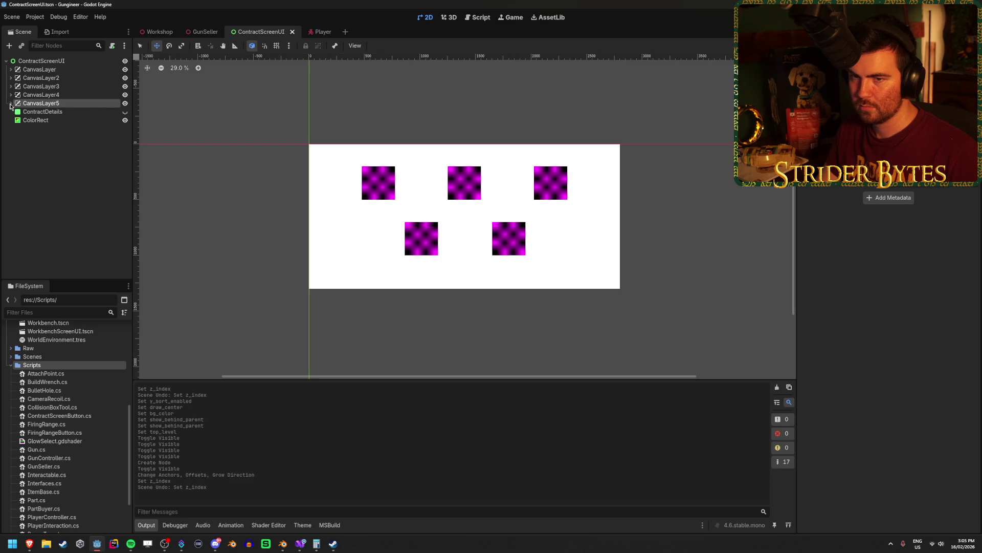
left_click(60, 120)
left_click(61, 112)
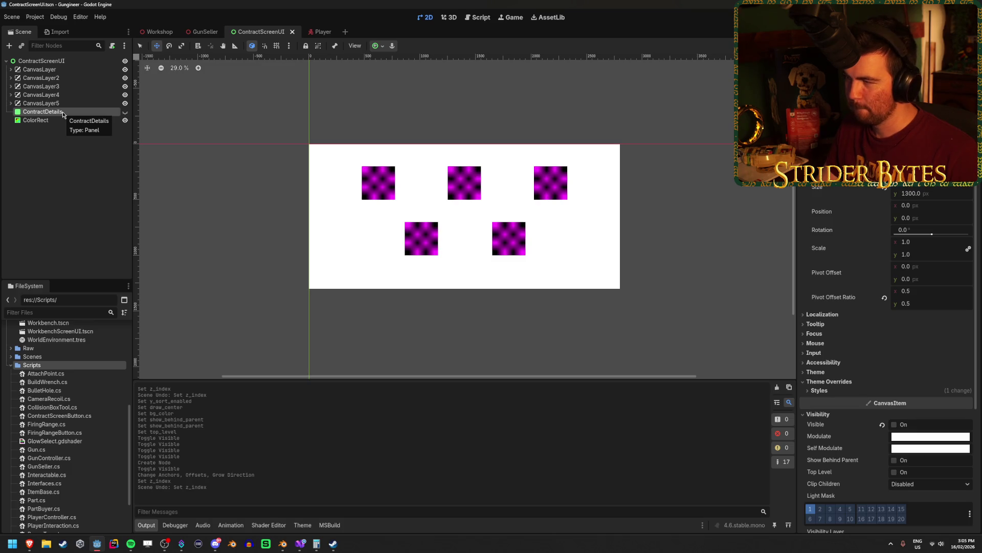
- Delete the ColorRect with confirmation, re-show ContractDetails via its eye icon, and save
left_click(82, 121)
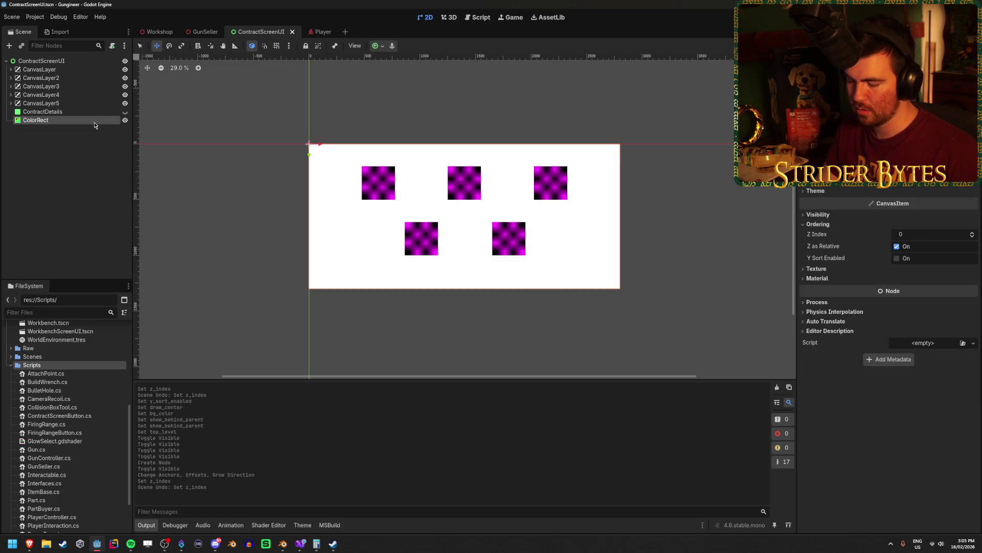
key("Delete")
key("Return")
left_click(77, 111)
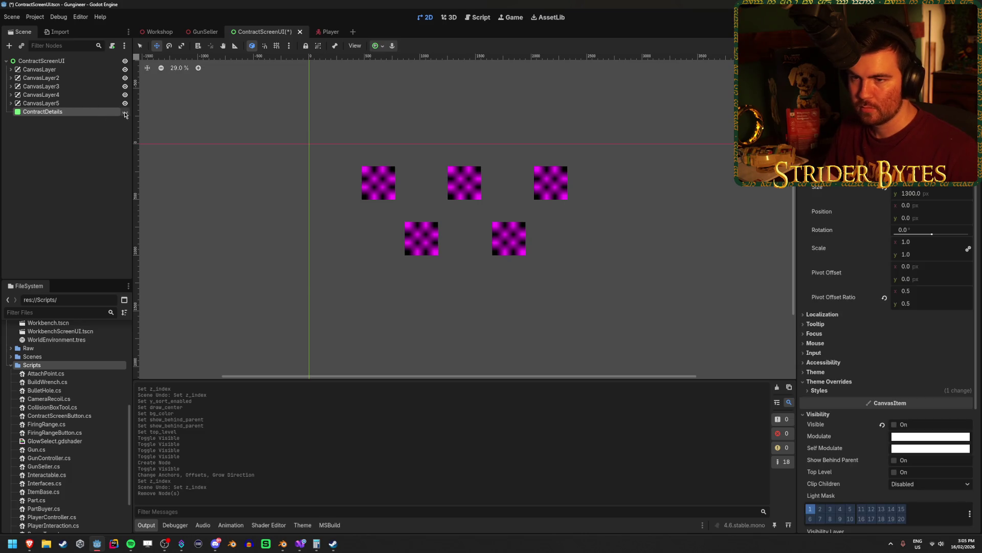
left_click(125, 112)
key("ctrl+s")
- Select ContractDetails, check the web browser, then build and run the game with F5
left_click(85, 112)
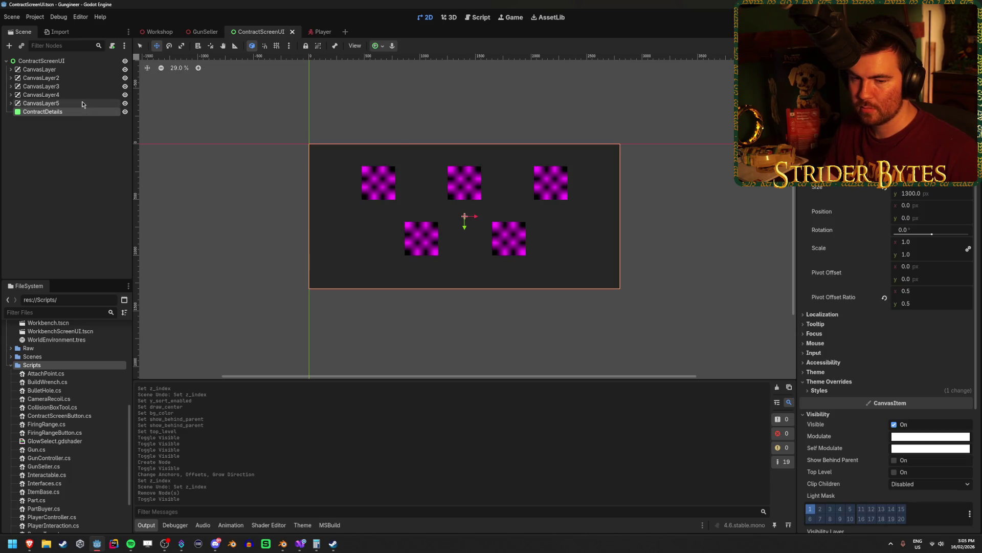
key("alt+Tab")
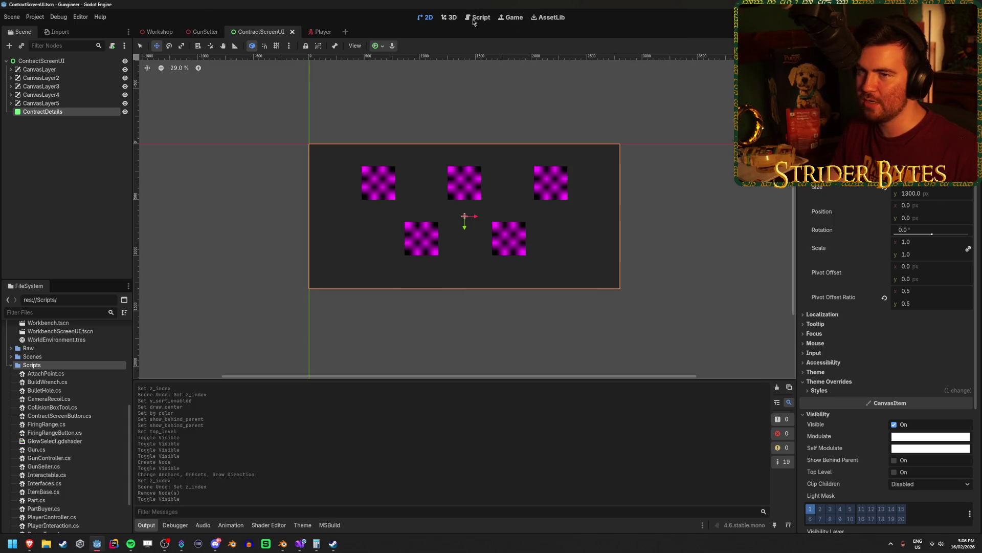
key("F5")
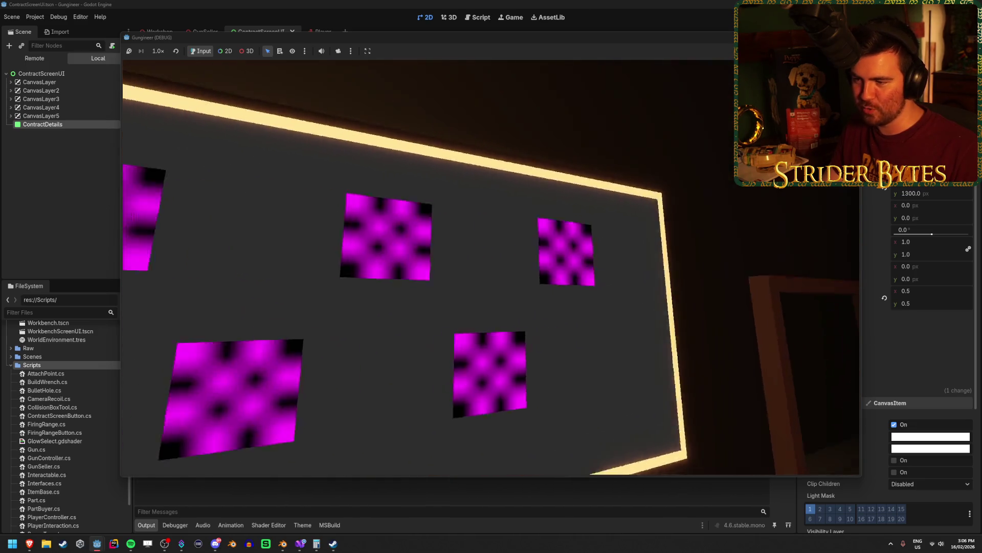
- Lower the system volume, stop the game with F8, rerun it with F5, and stop again
key("XF86AudioLowerVolume")
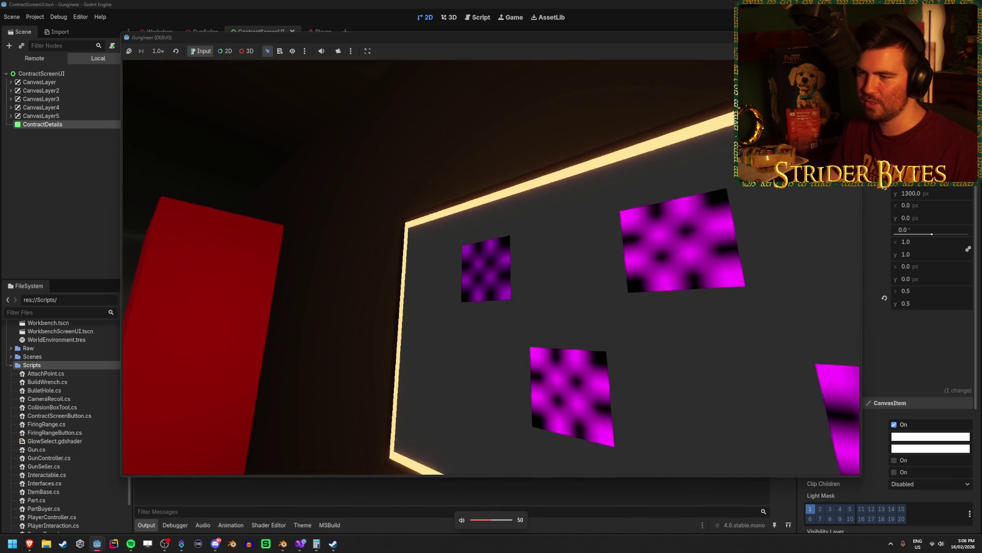
key("F8")
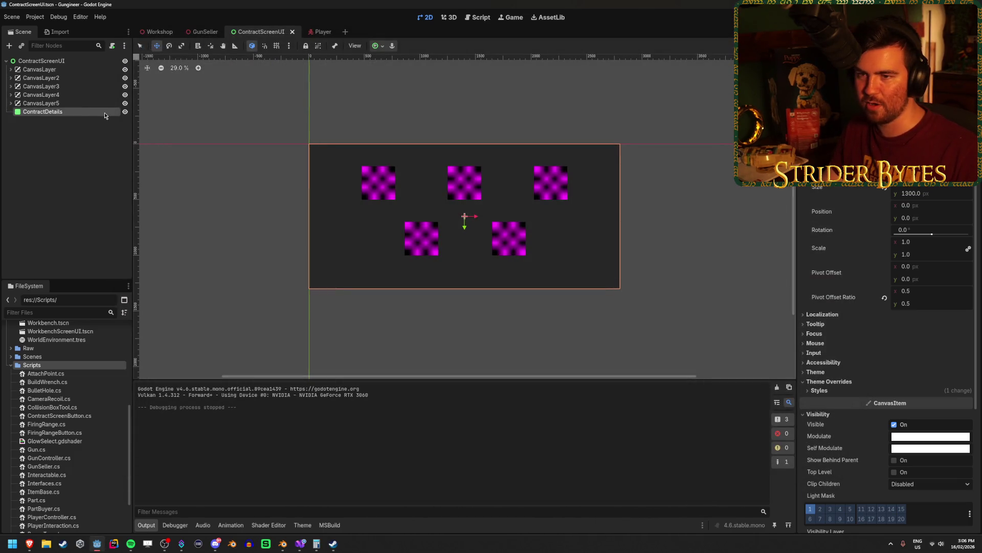
key("F5")
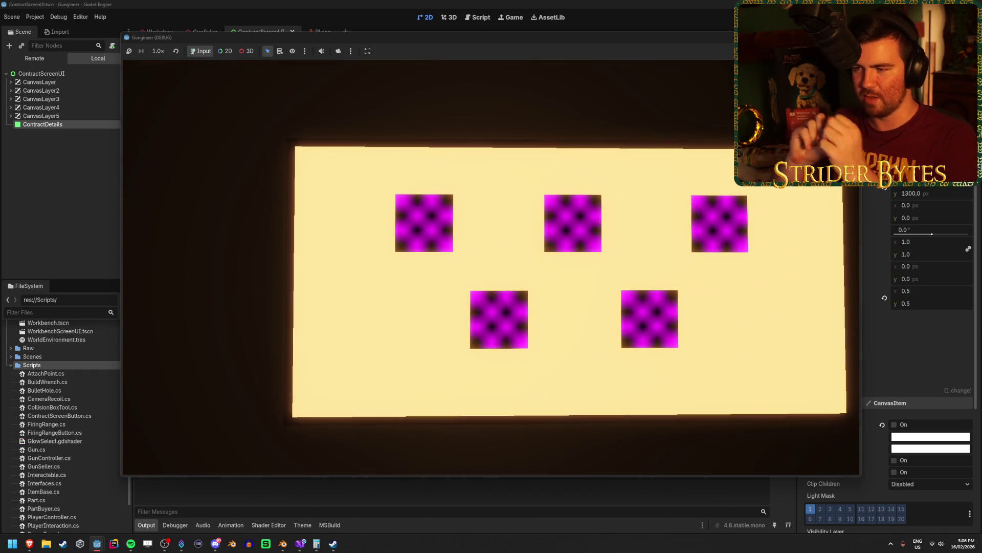
key("F8")
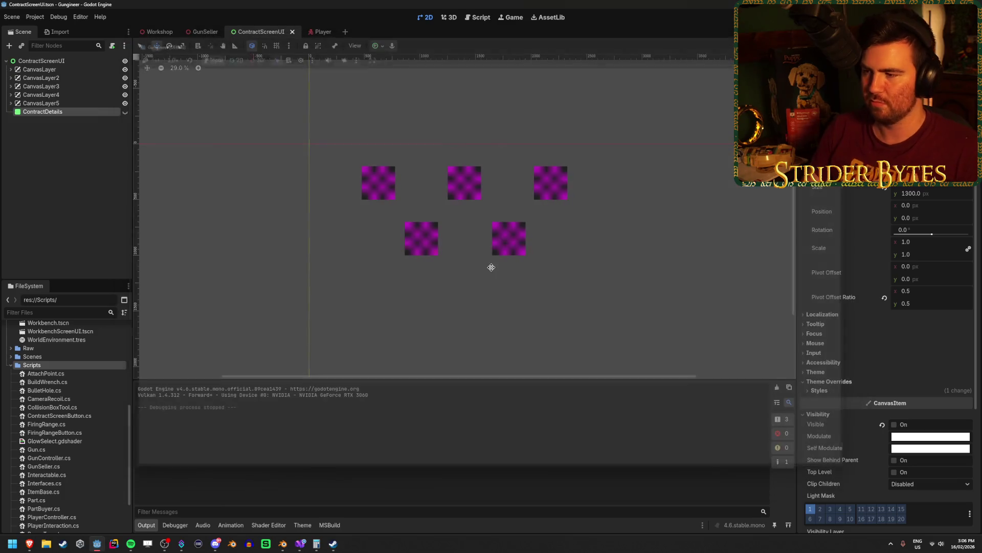
left_click(125, 112)
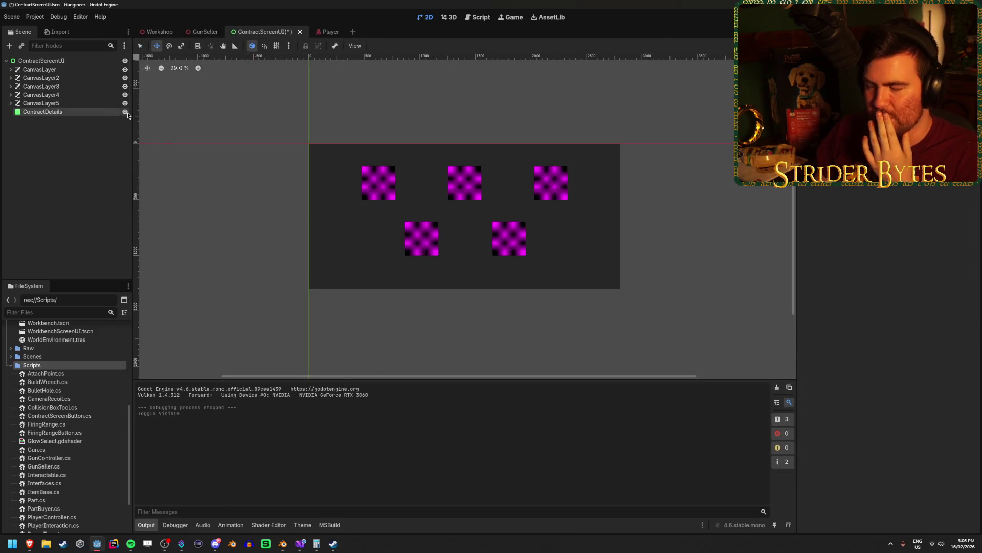
left_click(91, 112)
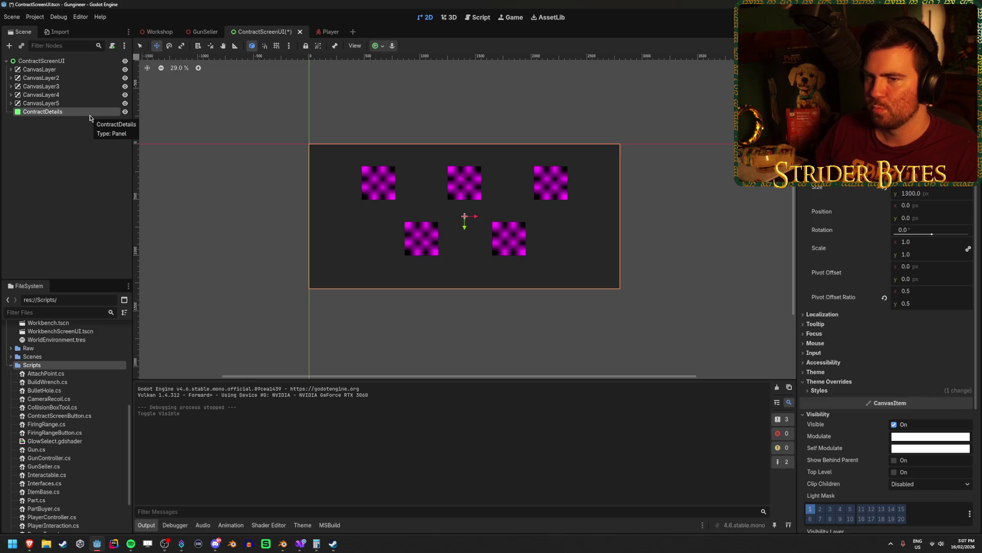
left_click(88, 103)
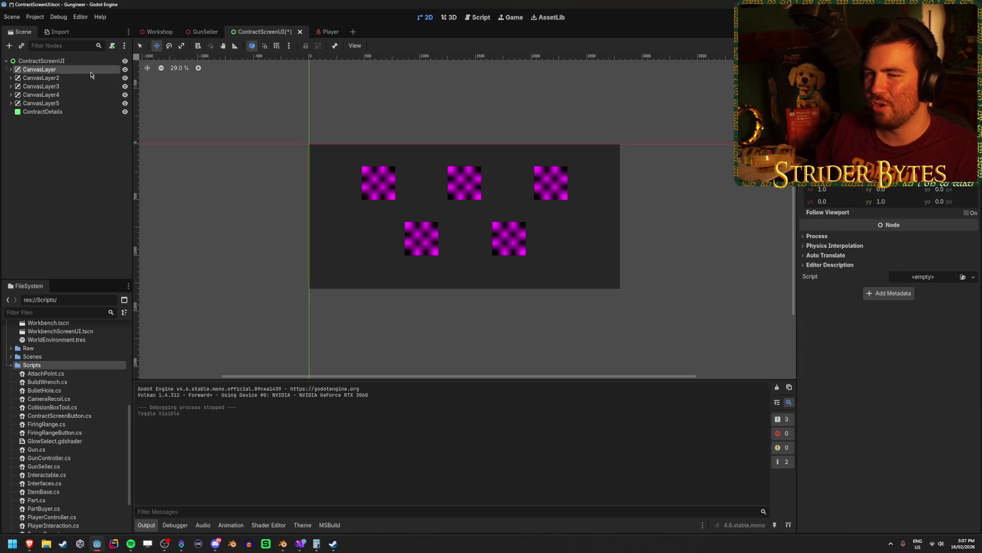
left_click(90, 112)
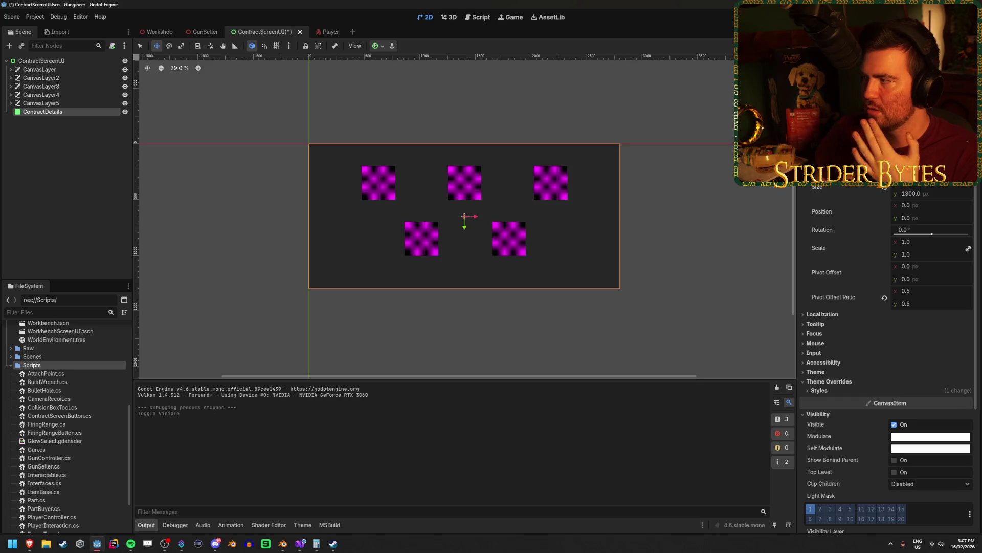
key("alt+Tab")
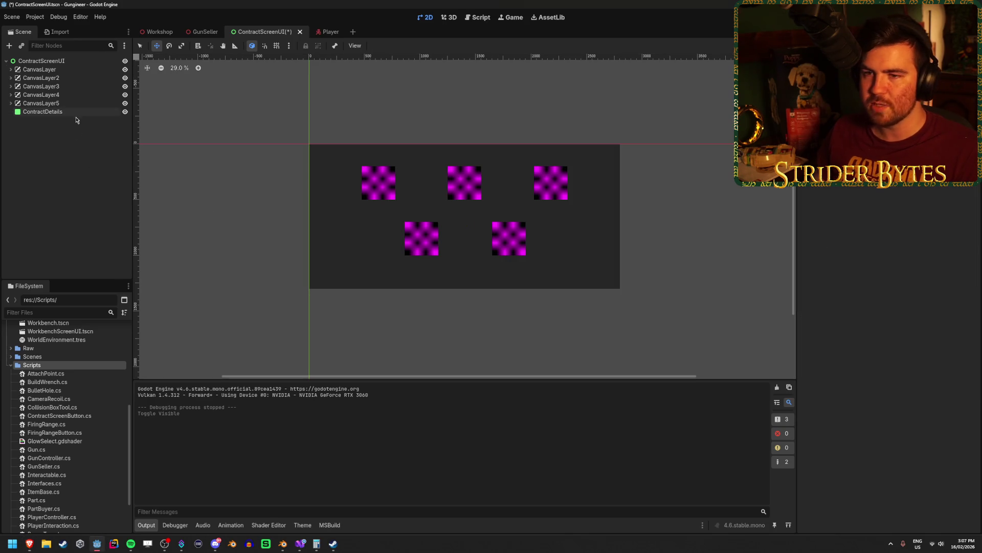
left_click(52, 61)
- Add a CanvasLayer child to the root and move ContractDetails into the new CanvasLayer6
right_click(51, 60)
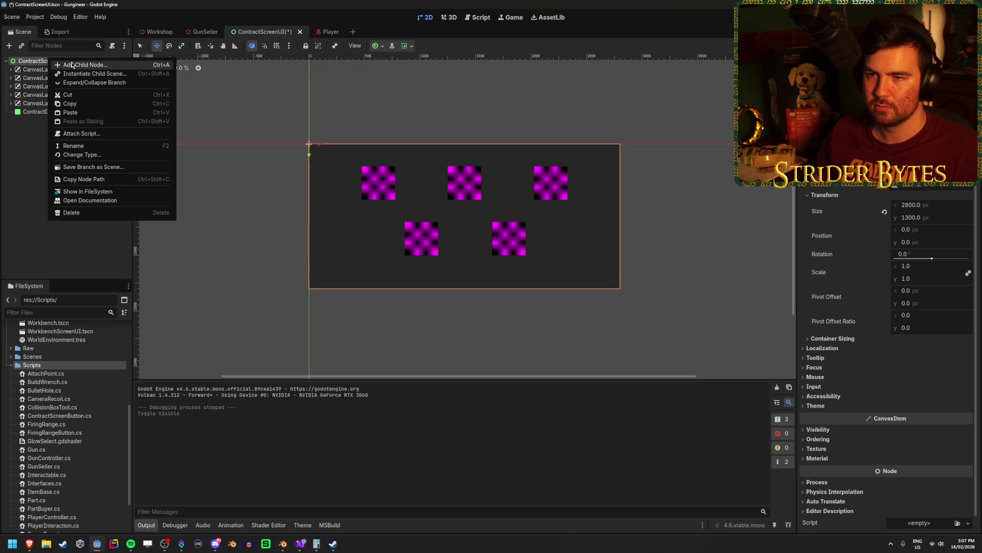
left_click(72, 65)
type("canvas")
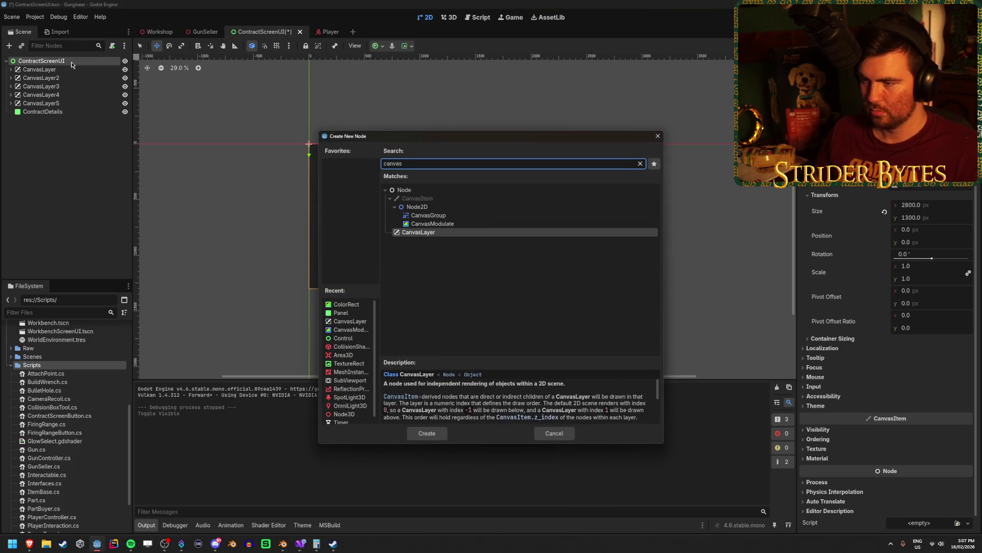
key("Return")
left_click_drag(52, 112, 64, 120)
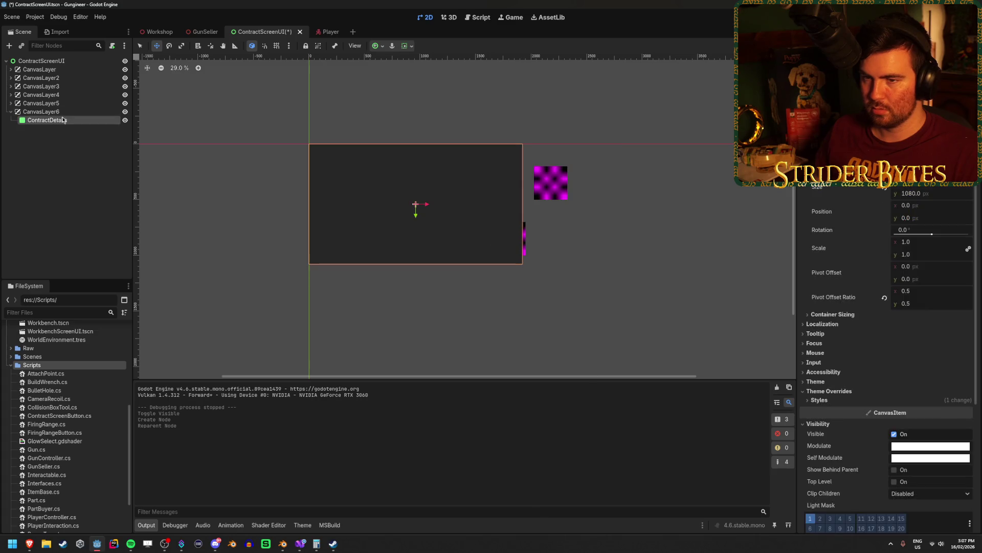
- Compare CanvasLayer6, ContractDetails and the root, then anchor ContractDetails to Full Rect
left_click(62, 111)
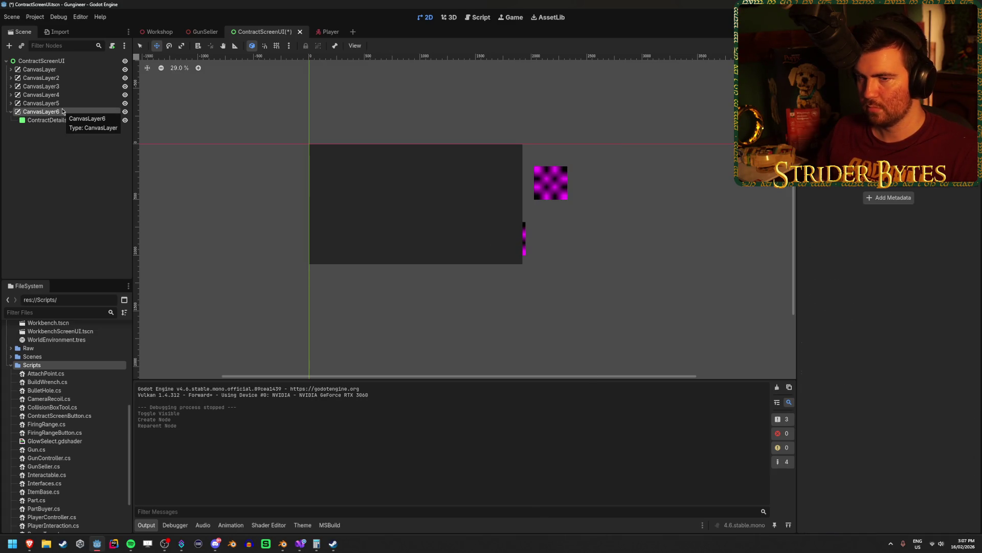
left_click(62, 120)
left_click(61, 115)
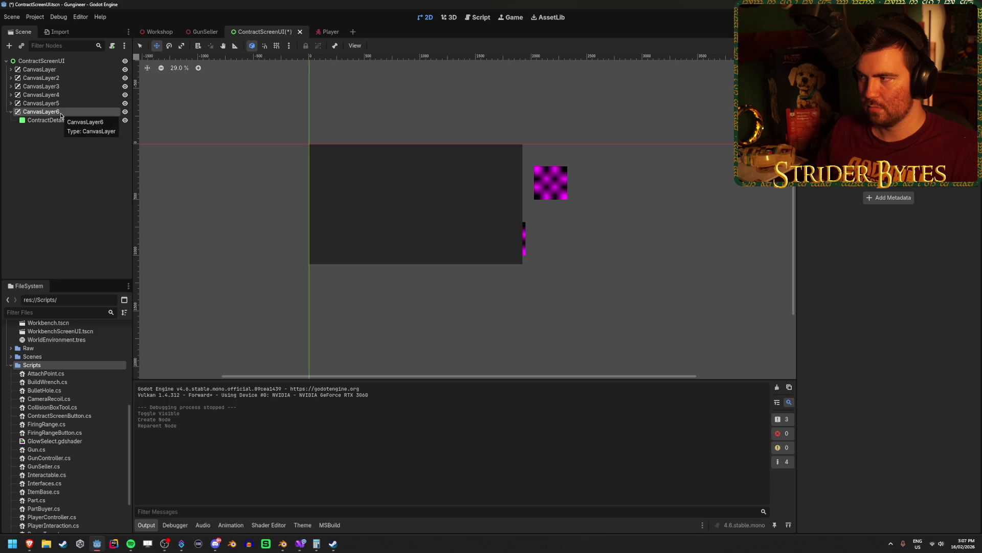
scroll(889, 256, "up", 4)
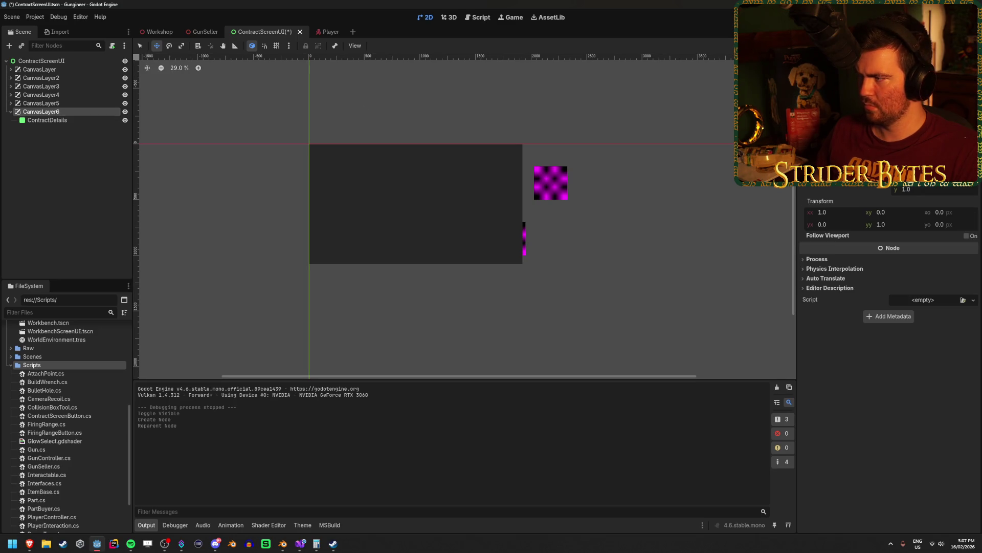
left_click(41, 77)
left_click(41, 61)
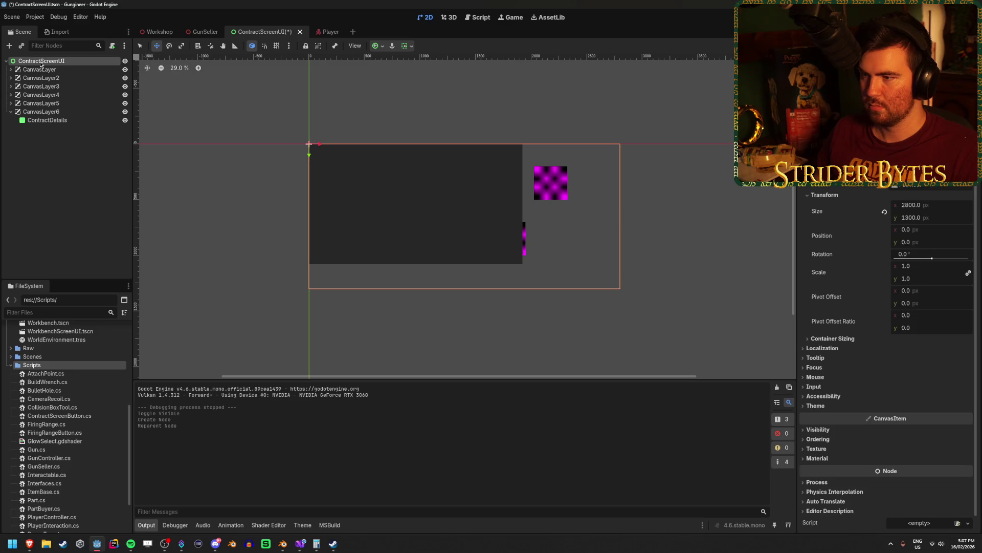
left_click(47, 120)
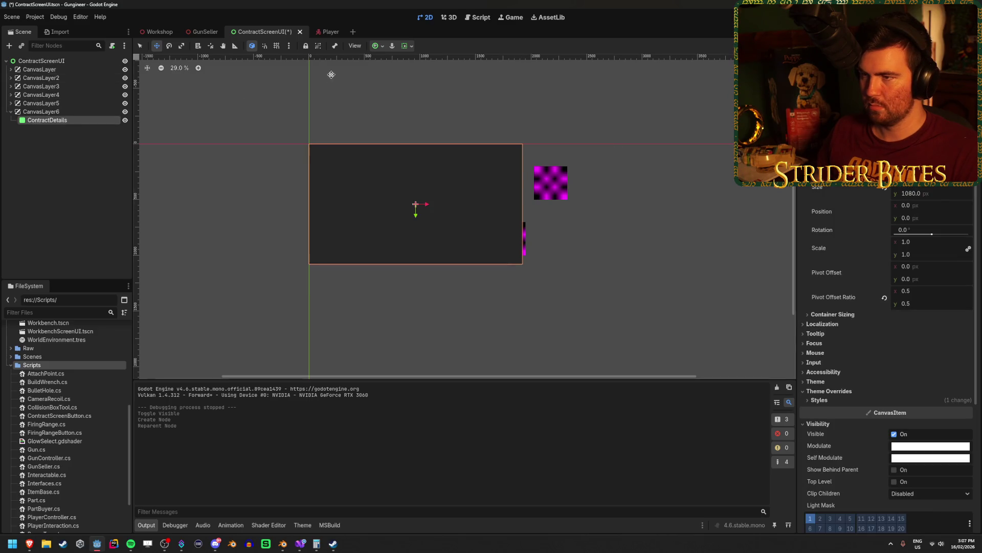
left_click(381, 48)
left_click(421, 117)
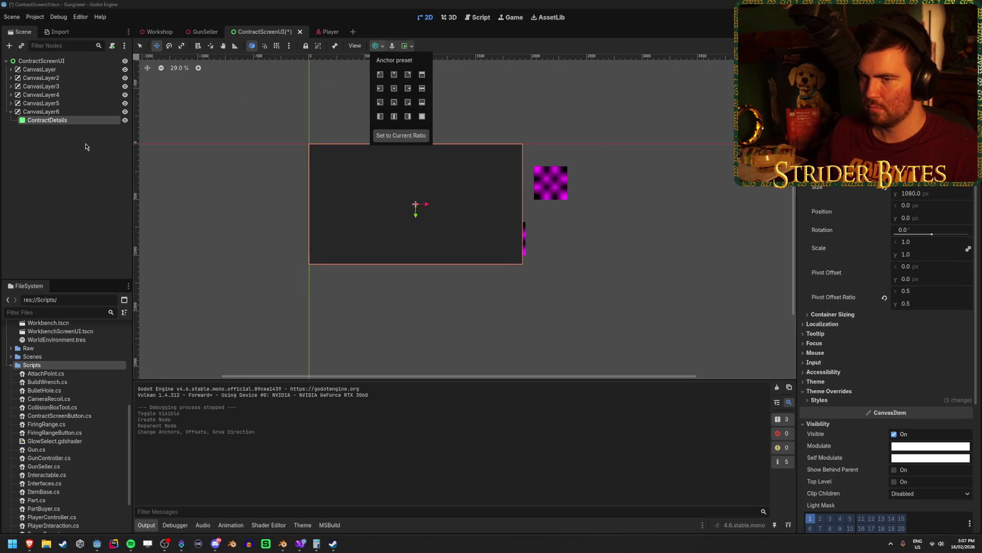
- Change CanvasLayer6's Layer, then give CanvasLayer through CanvasLayer5 a shared new Layer and save
left_click(66, 112)
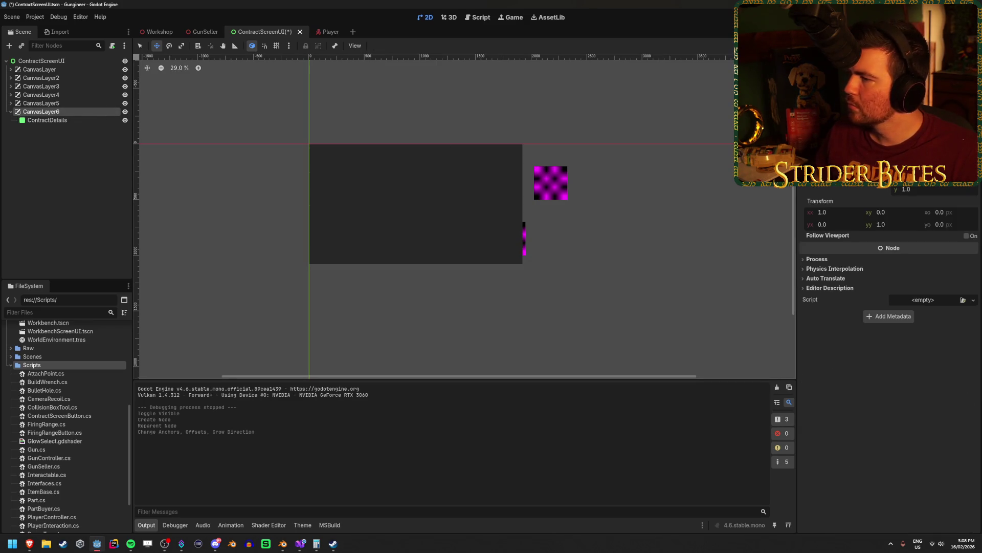
key("Return")
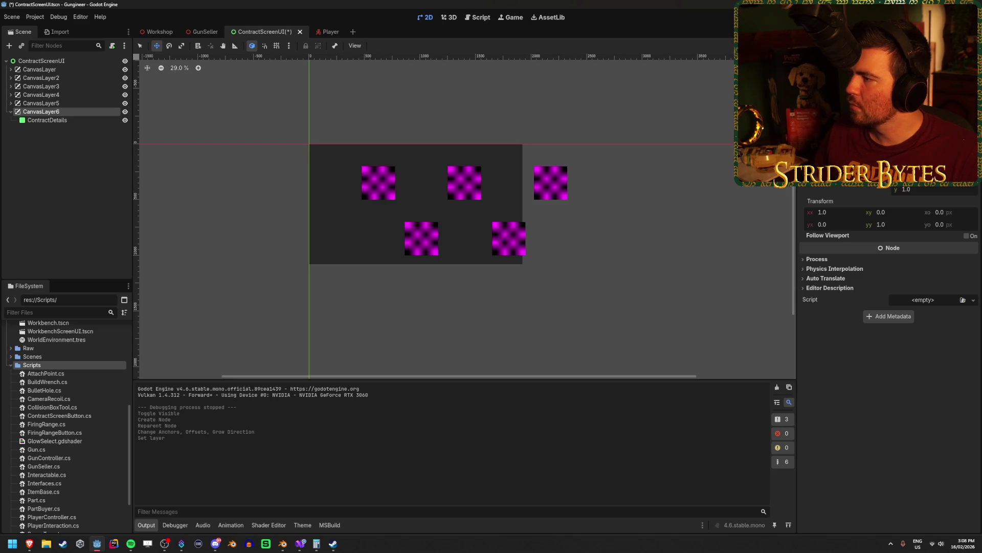
left_click(56, 103)
left_click(49, 72, "shift")
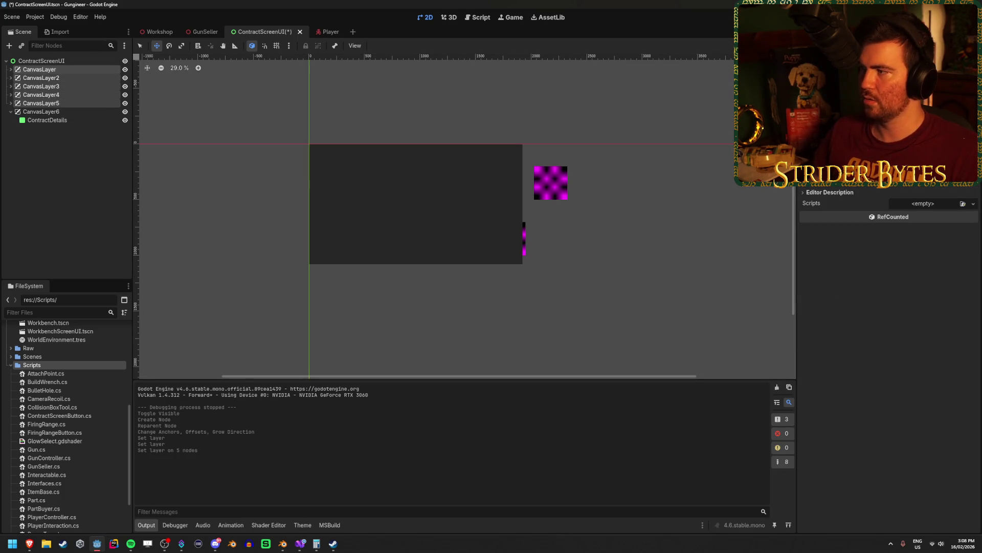
key("ctrl+s")
- Try stretching CanvasLayer6's Transform x scale to 1.485, then undo it
left_click(49, 113)
left_click(50, 112)
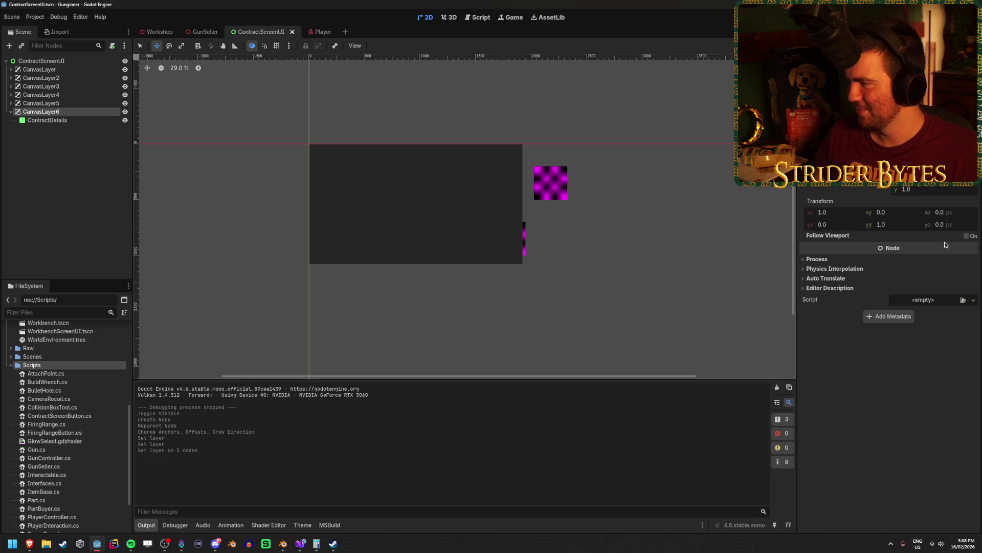
left_click_drag(823, 218, 865, 218)
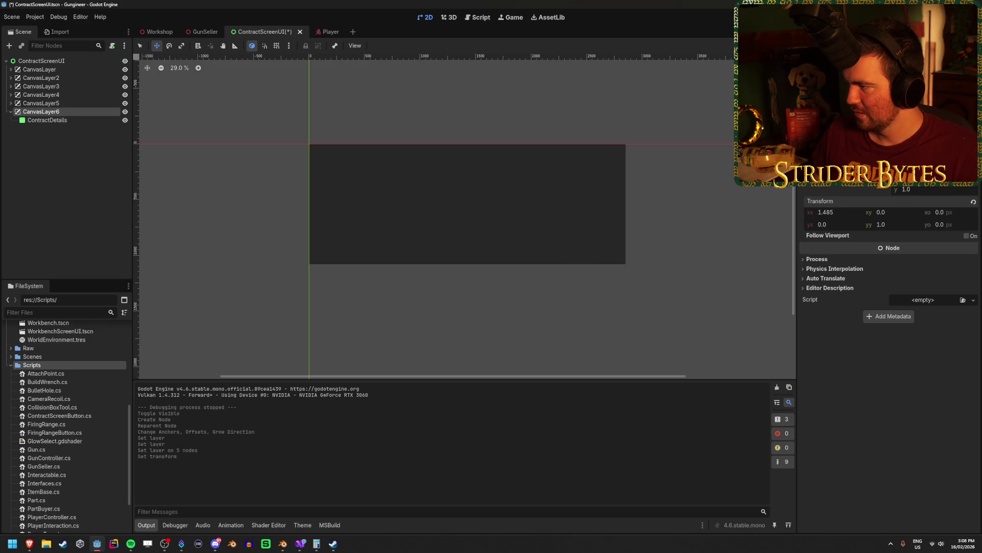
key("ctrl+z")
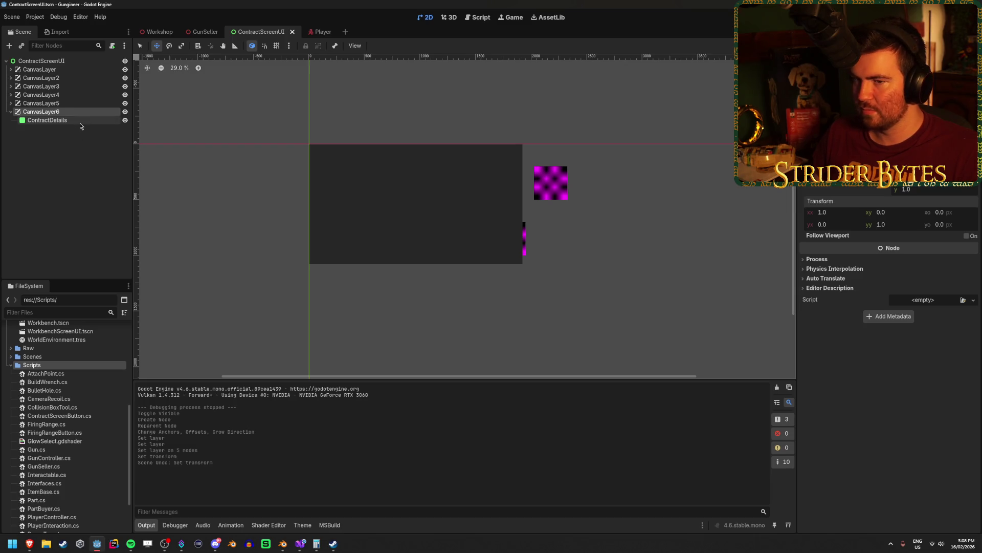
- Give ContractDetails the Full Rect anchor preset and a 1300 px height, then save
left_click(47, 120)
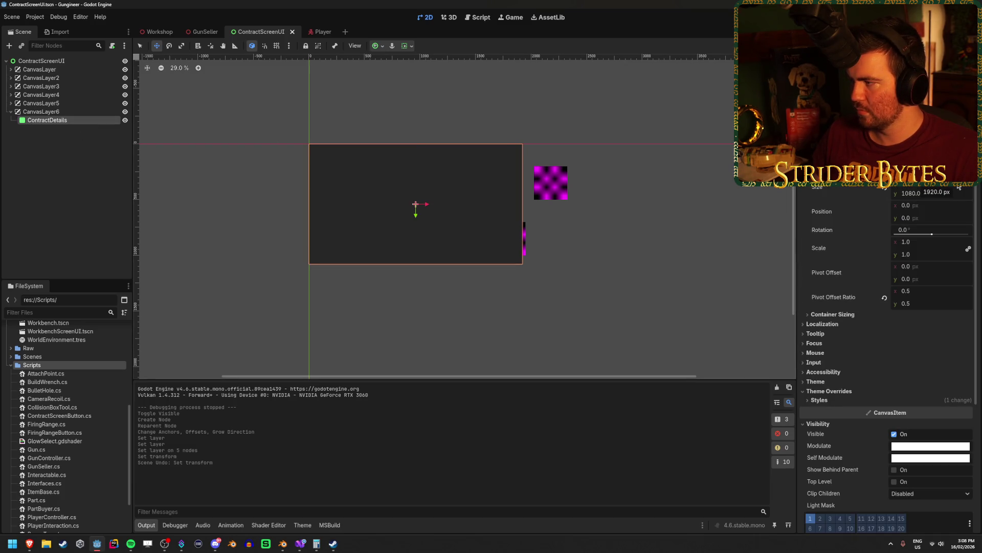
left_click(932, 175)
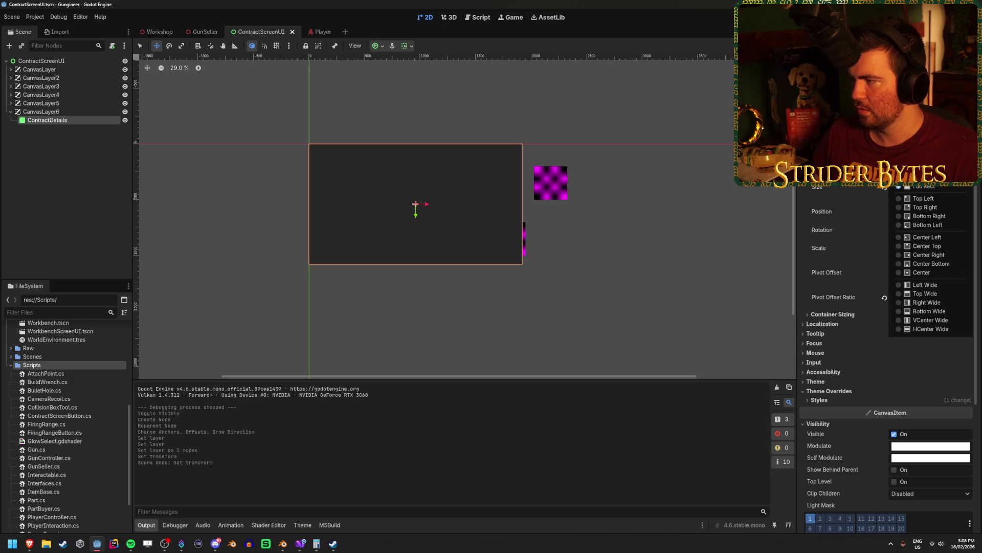
left_click(923, 186)
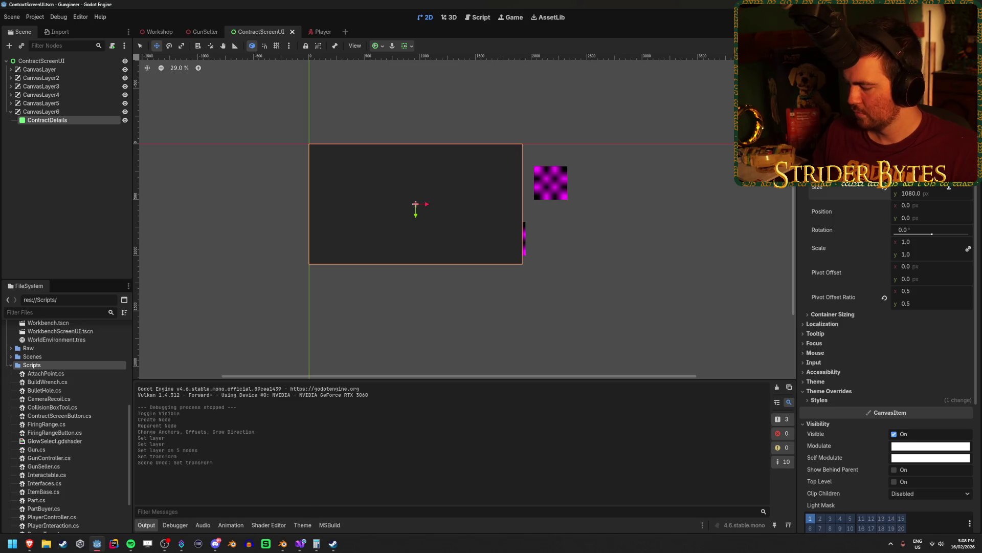
key("Tab")
type("1")
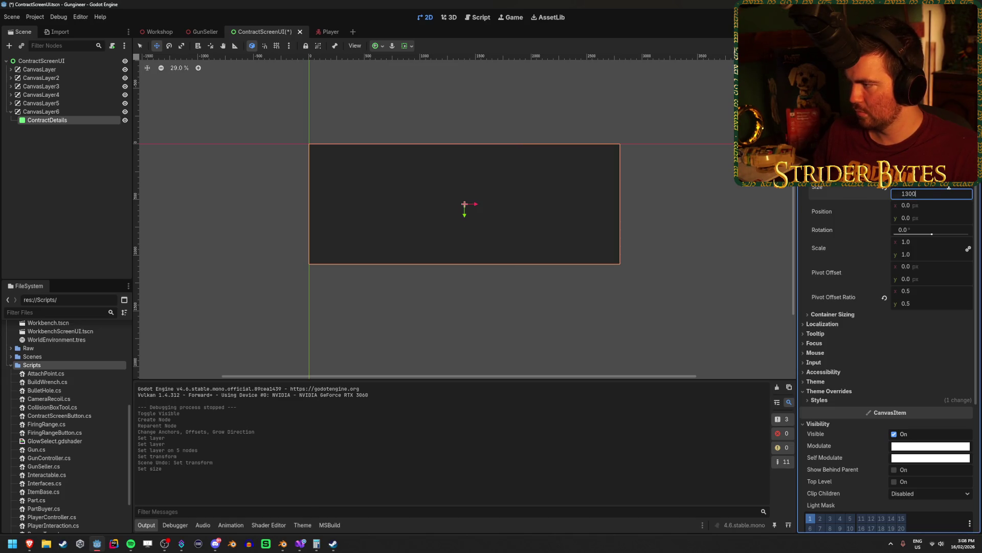
key("Return")
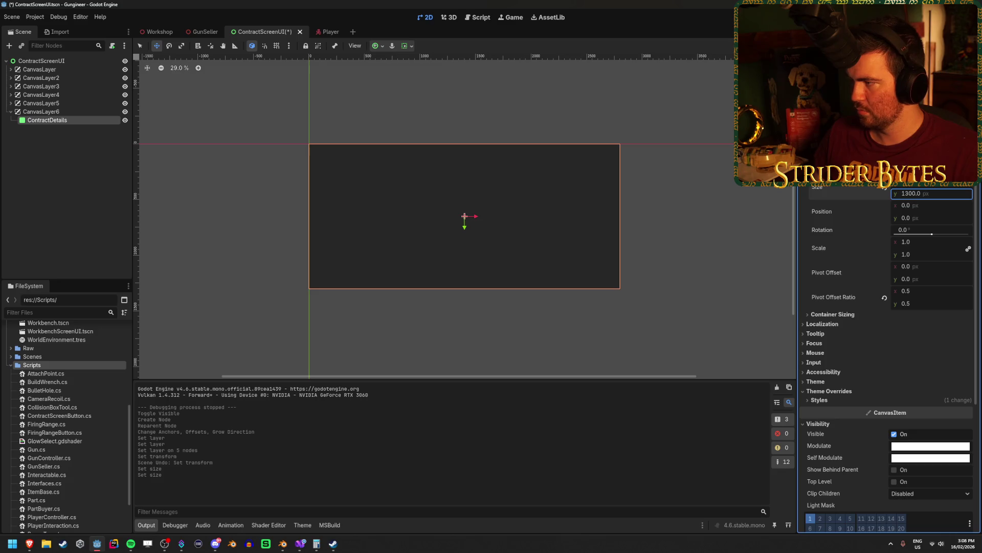
key("ctrl+s")
- Reselect ContractDetails and bring up the GunSeller scene to preview the screen
left_click(78, 104)
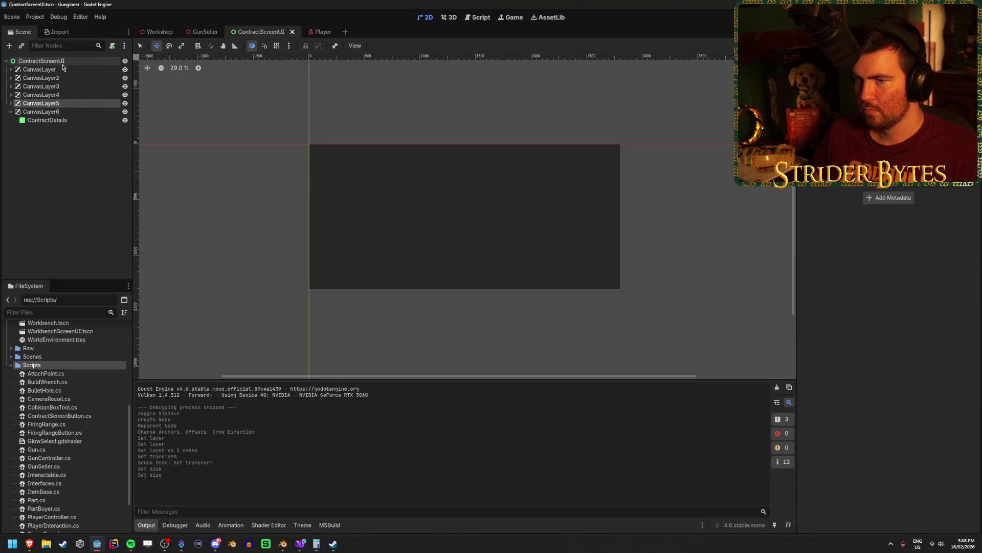
left_click(62, 63)
left_click(66, 120)
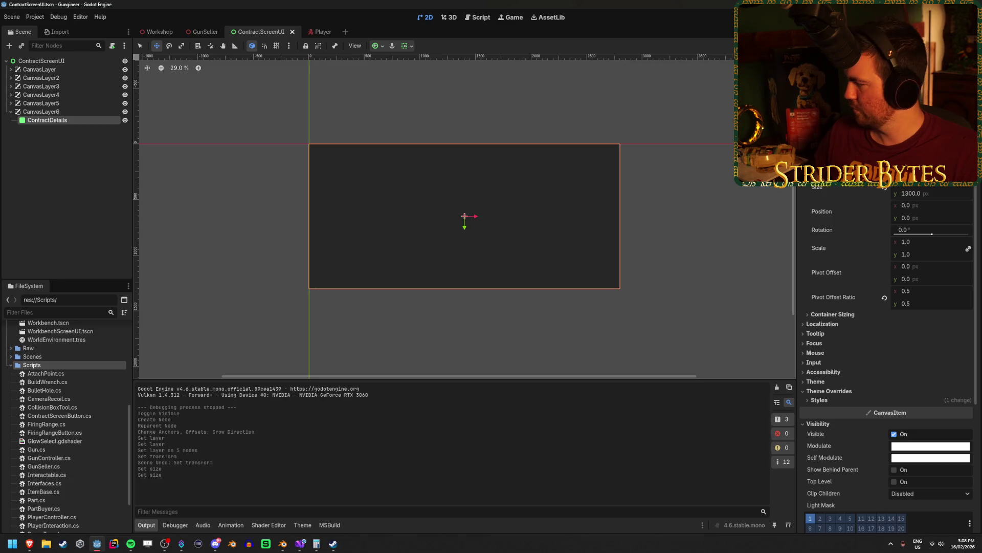
left_click(71, 154)
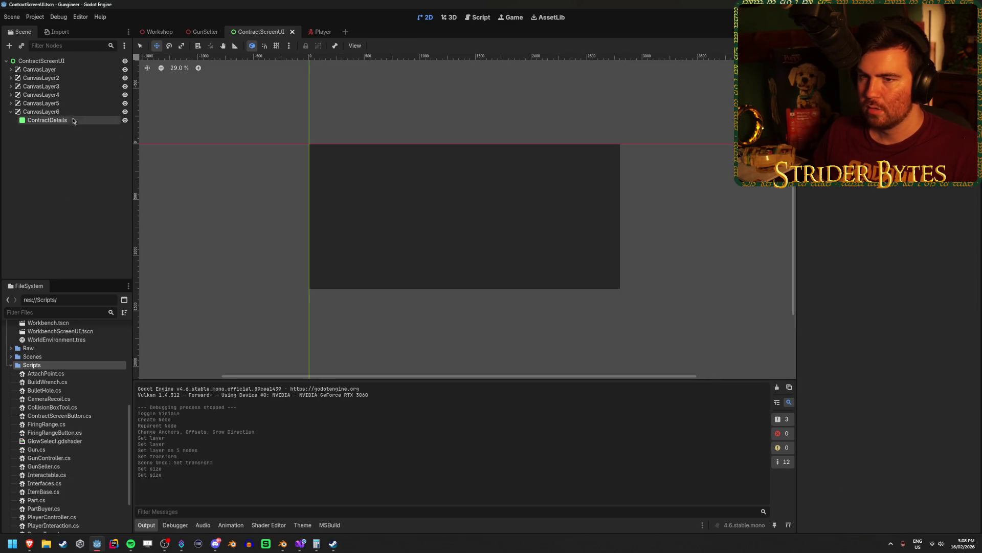
left_click(71, 122)
left_click(205, 31)
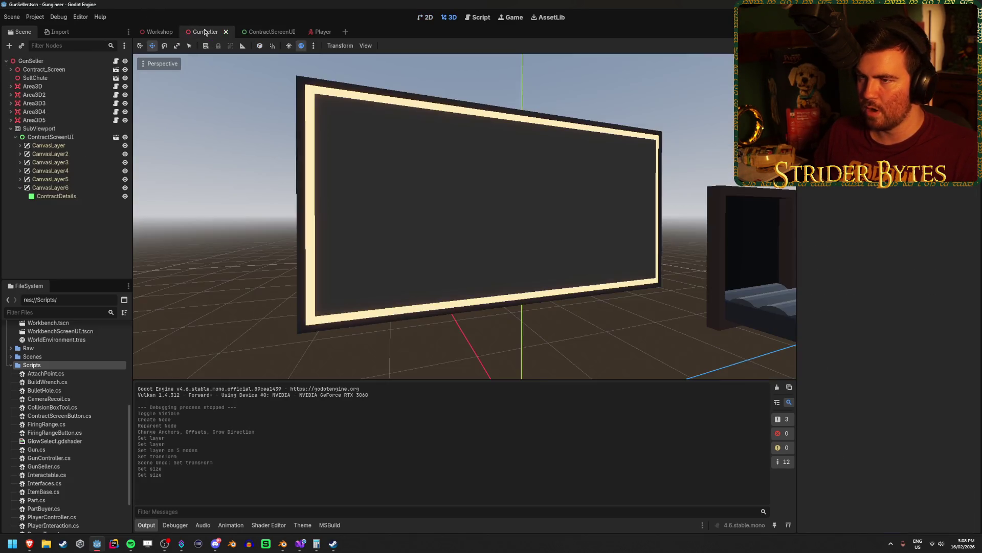
- Return to the ContractScreenUI scene and adjust the canvas view around the dark grey panel
left_click(260, 32)
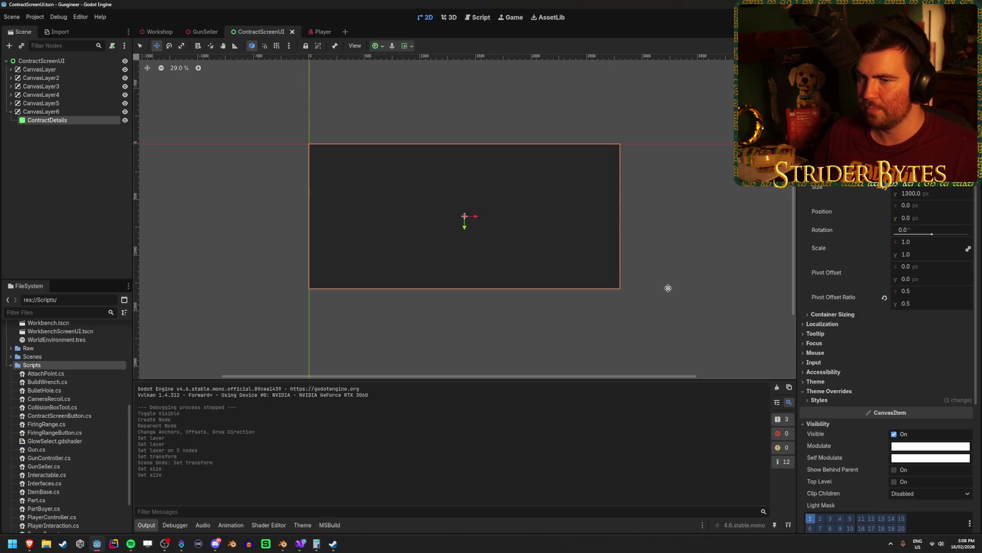
scroll(536, 254, "up", 3)
left_click_drag(420, 134, 431, 146)
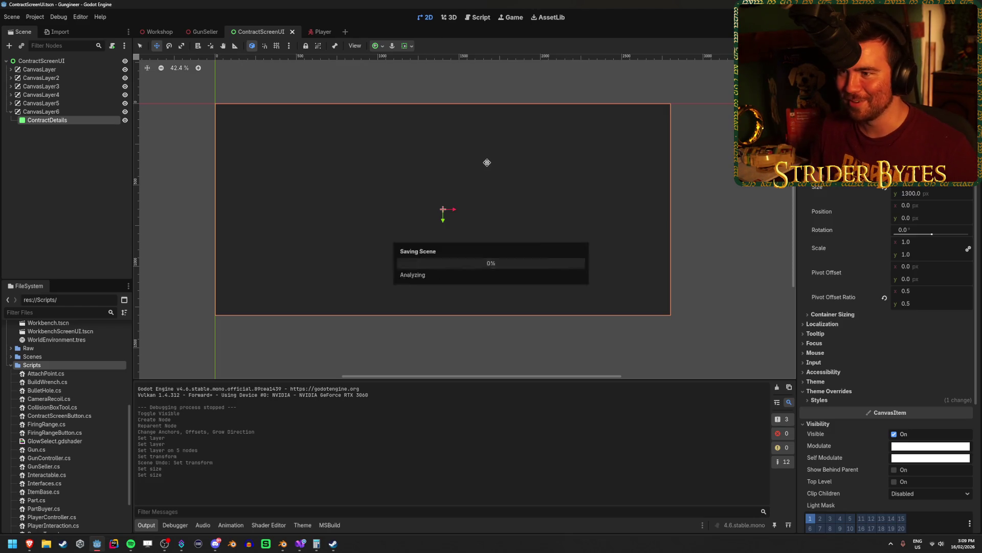
left_click_drag(506, 219, 513, 226)
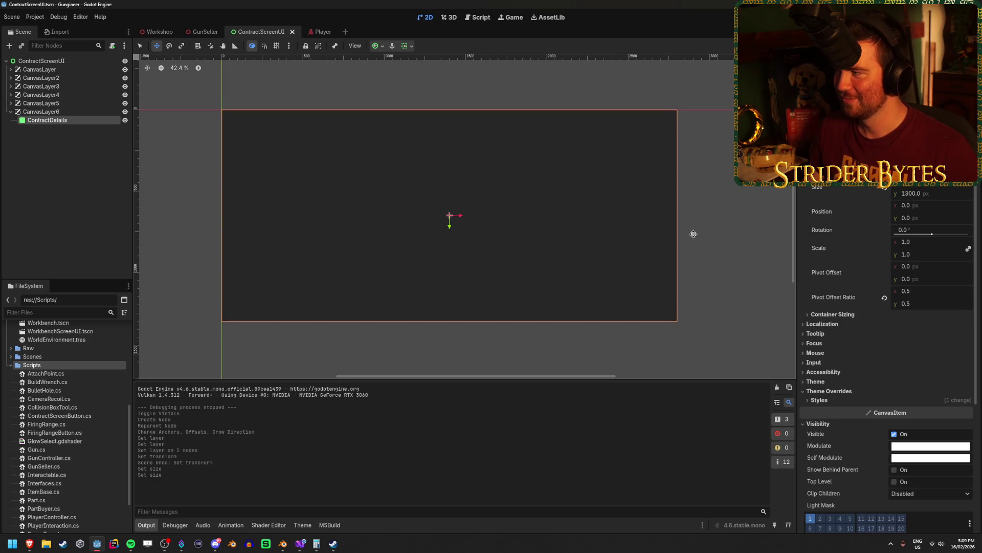
left_click(30, 184)
left_click(64, 119)
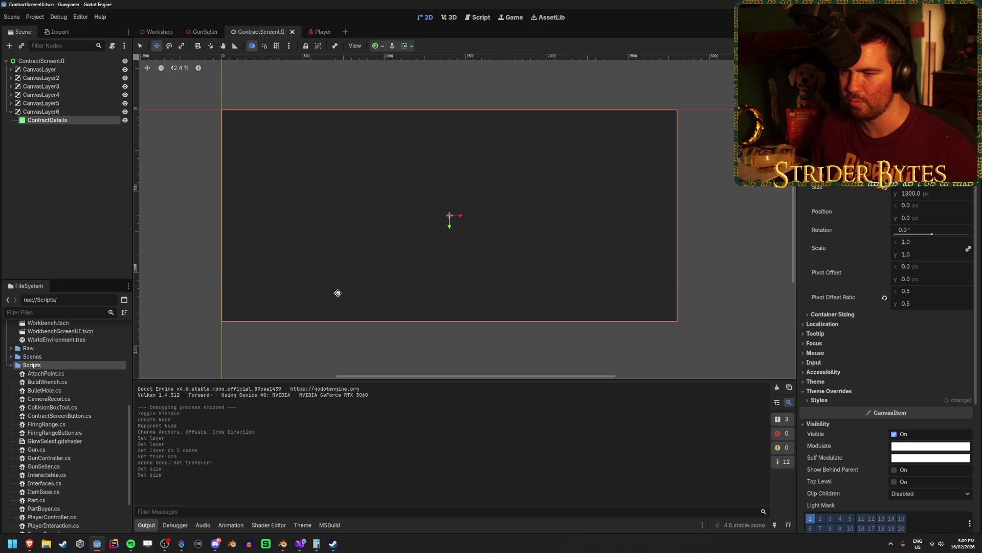
left_click(92, 152)
left_click(90, 122)
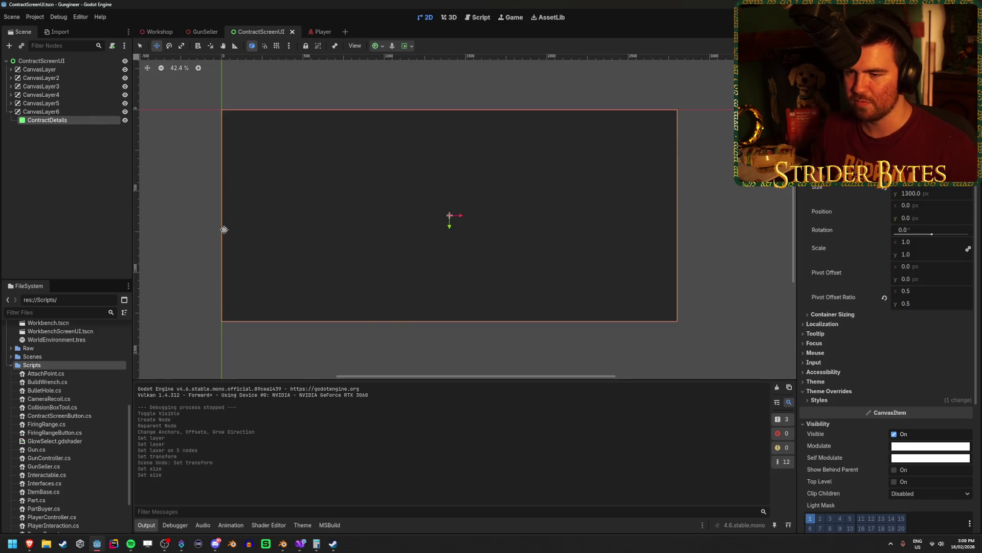
left_click(103, 187)
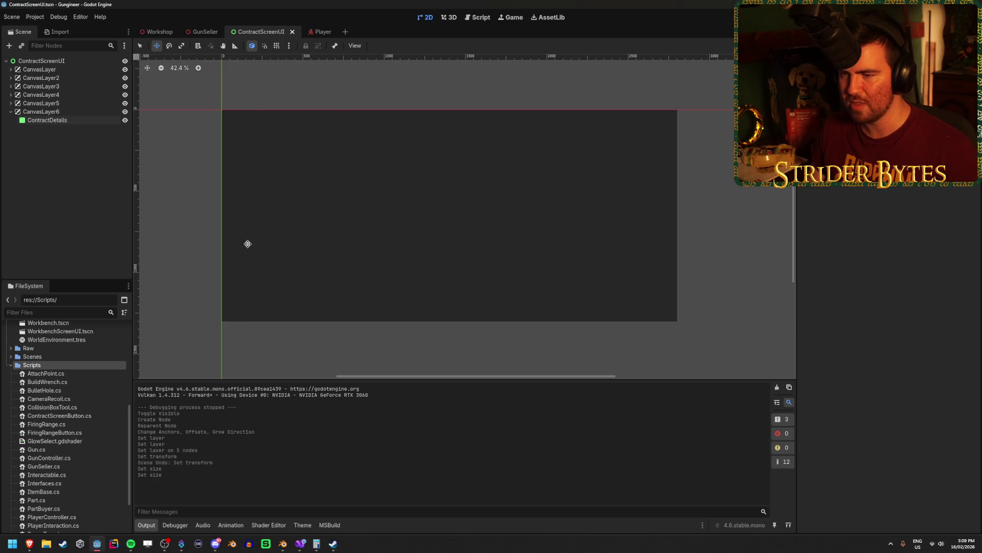
- Create a TextureRect child under ContractDetails from the Control node types
right_click(72, 125)
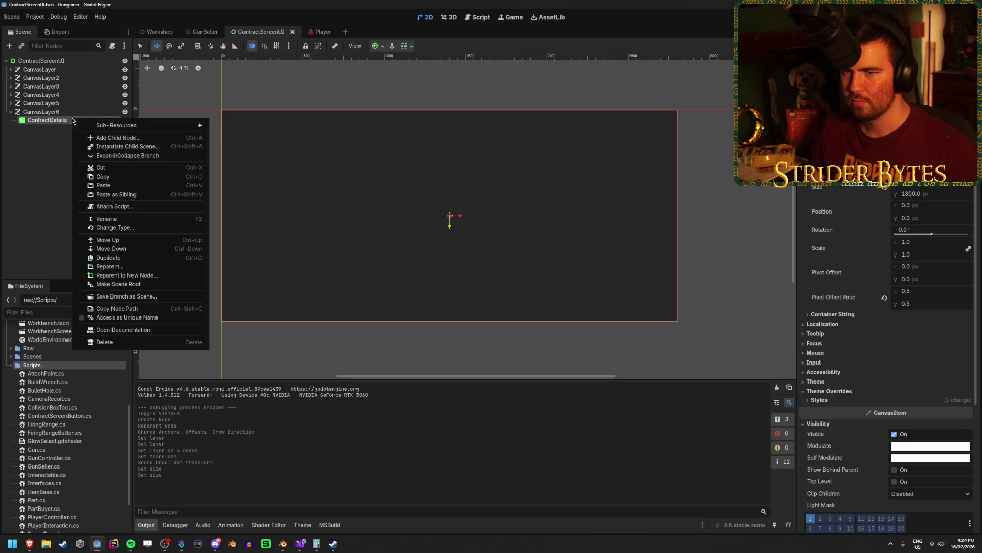
left_click(110, 132)
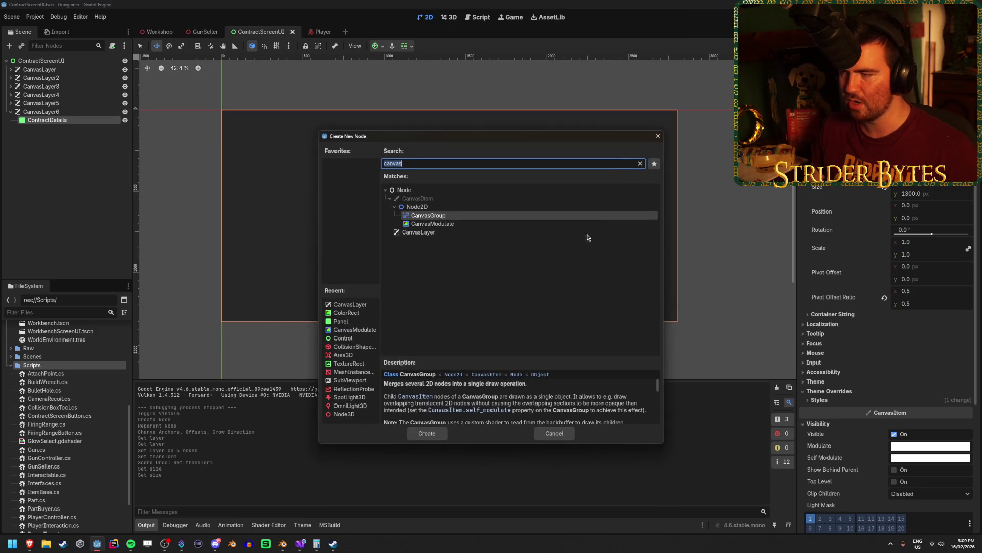
left_click(642, 164)
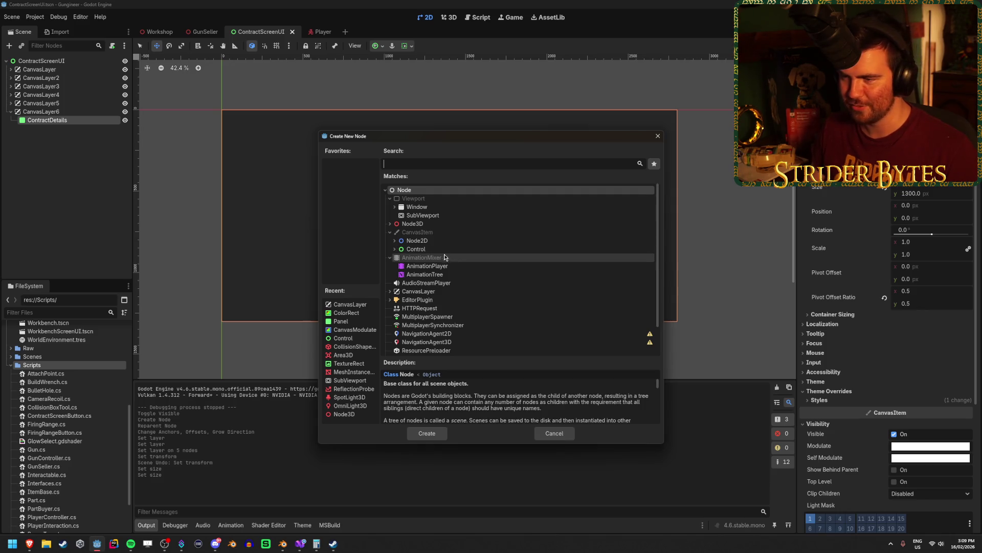
left_click(394, 249)
scroll(422, 265, "down", 3)
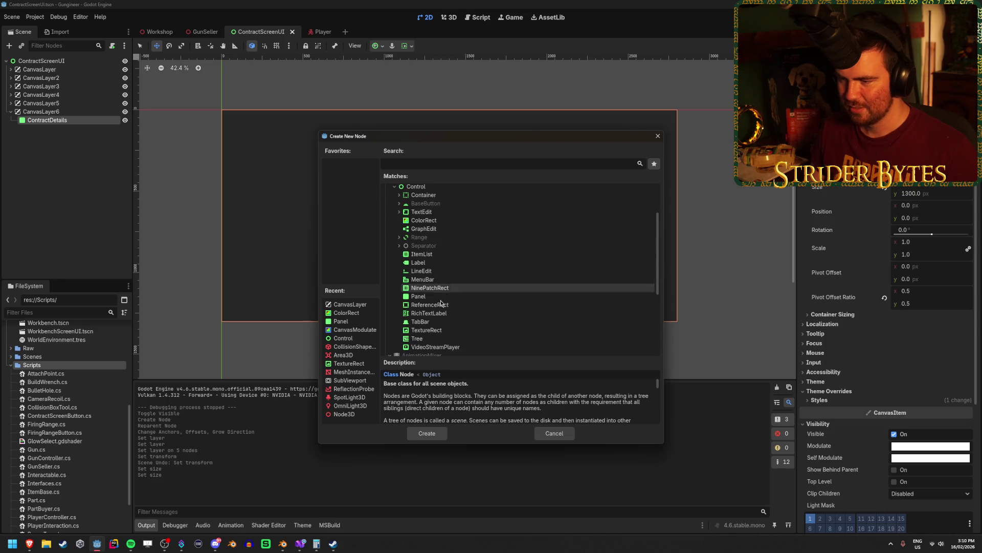
left_click(426, 330)
left_click(420, 434)
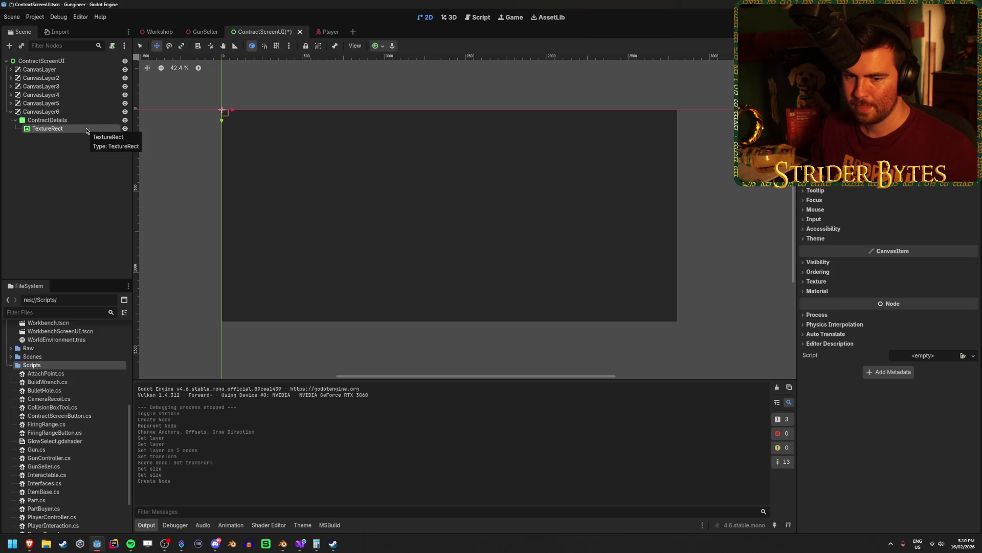
- Assign a texture to the TextureRect in the Inspector
left_click(923, 103)
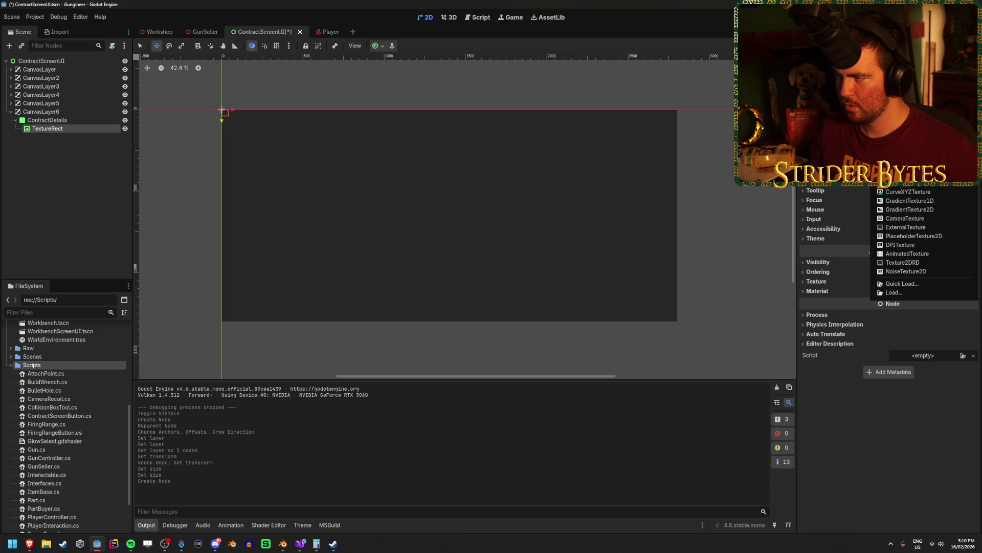
left_click(906, 271)
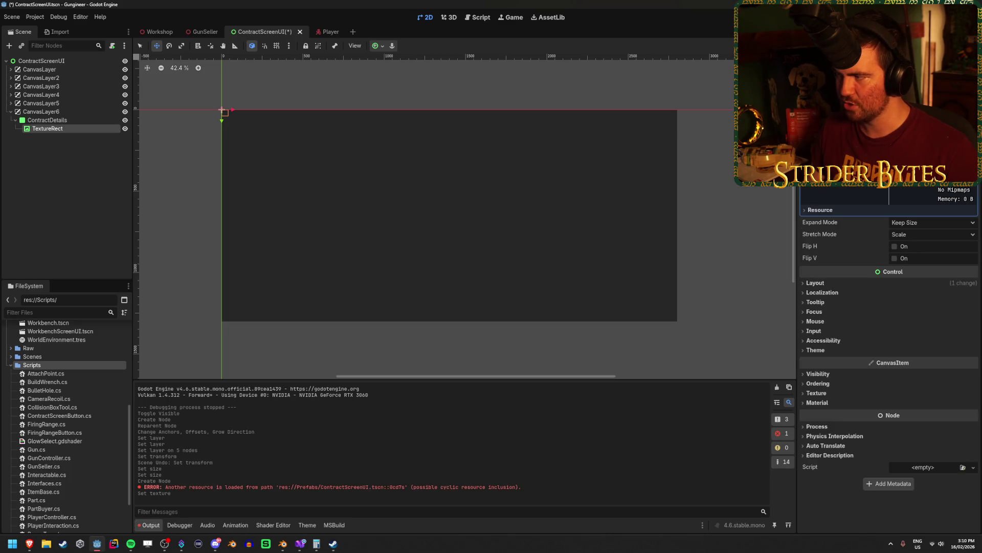
scroll(890, 307, "down", 3)
scroll(890, 307, "up", 3)
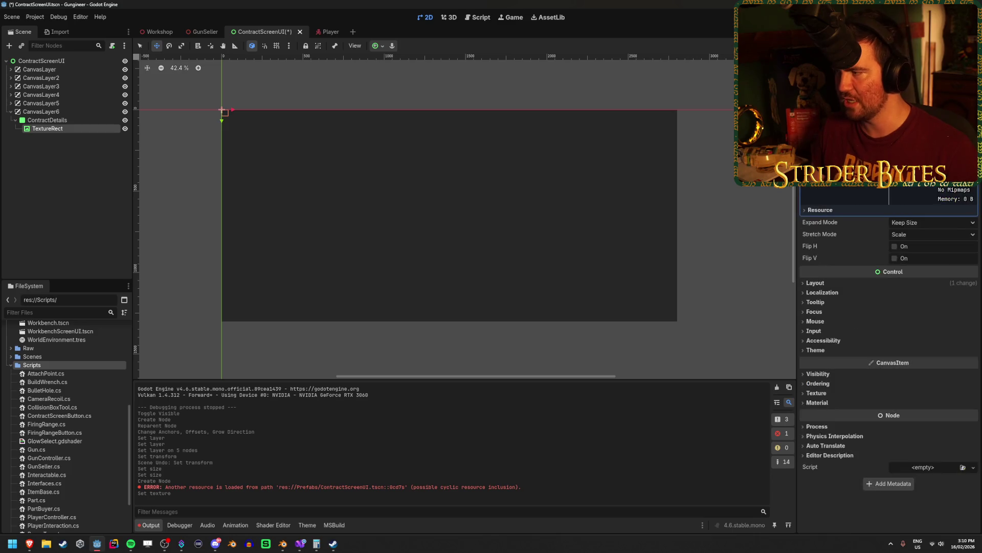
scroll(889, 307, "down", 3)
scroll(889, 307, "up", 3)
- Clear the TextureRect's texture and request deletion of the TextureRect node
left_click(974, 176)
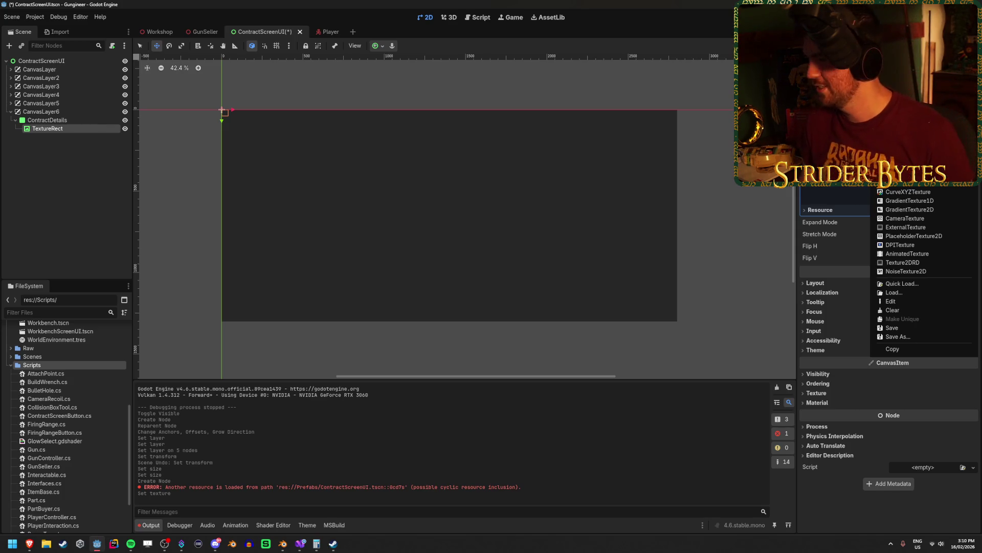
left_click(893, 310)
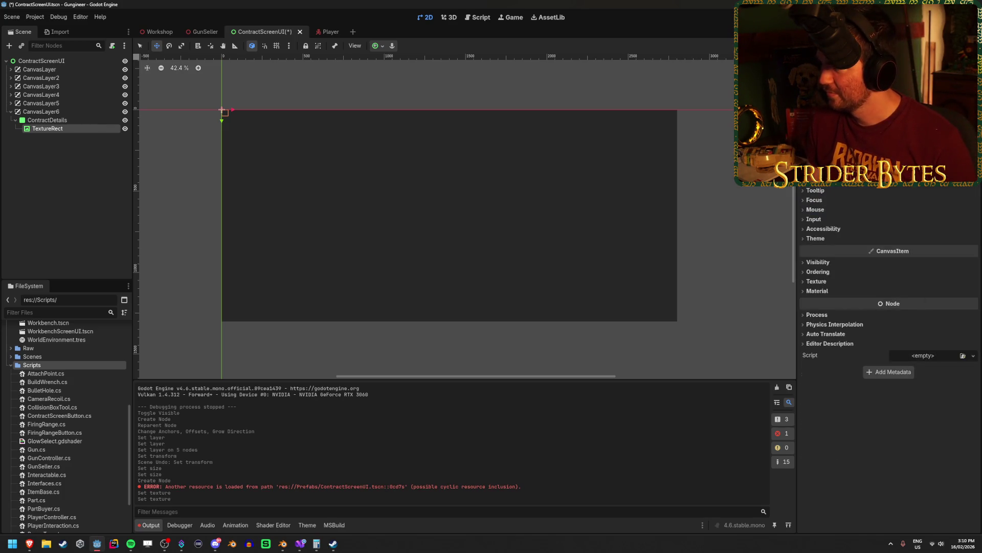
left_click(967, 97)
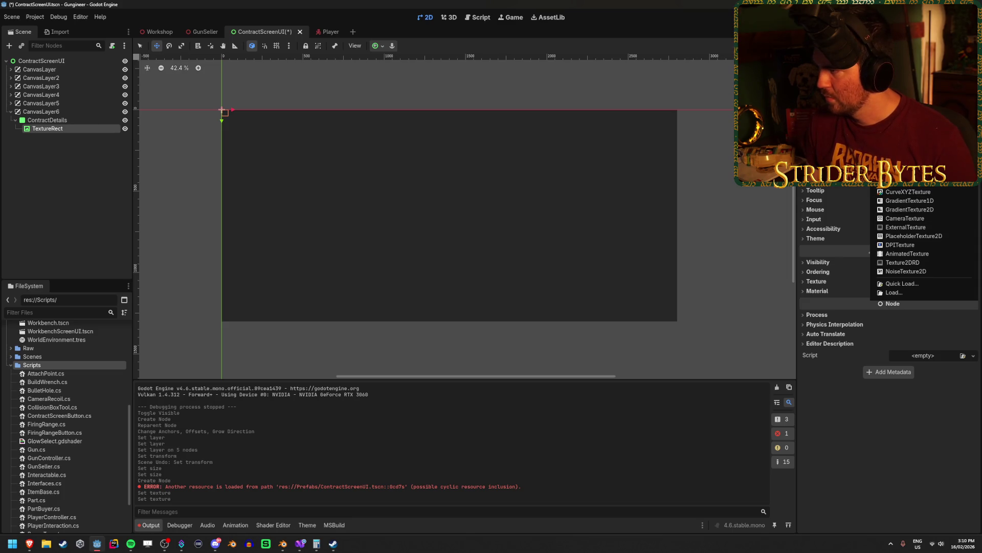
left_click(869, 253)
key("Delete")
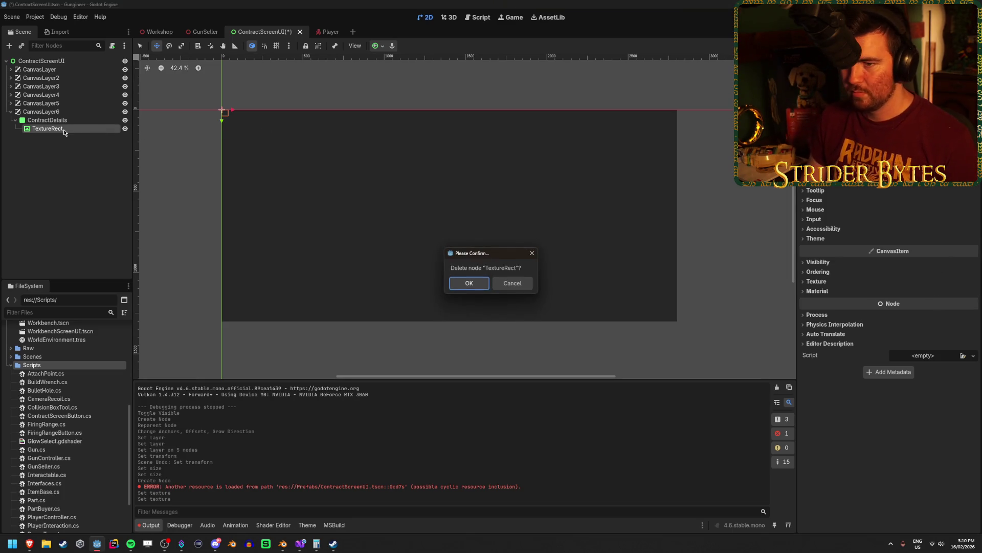
- Confirm deleting the TextureRect and begin adding a new child under ContractDetails
key("Return")
right_click(65, 60)
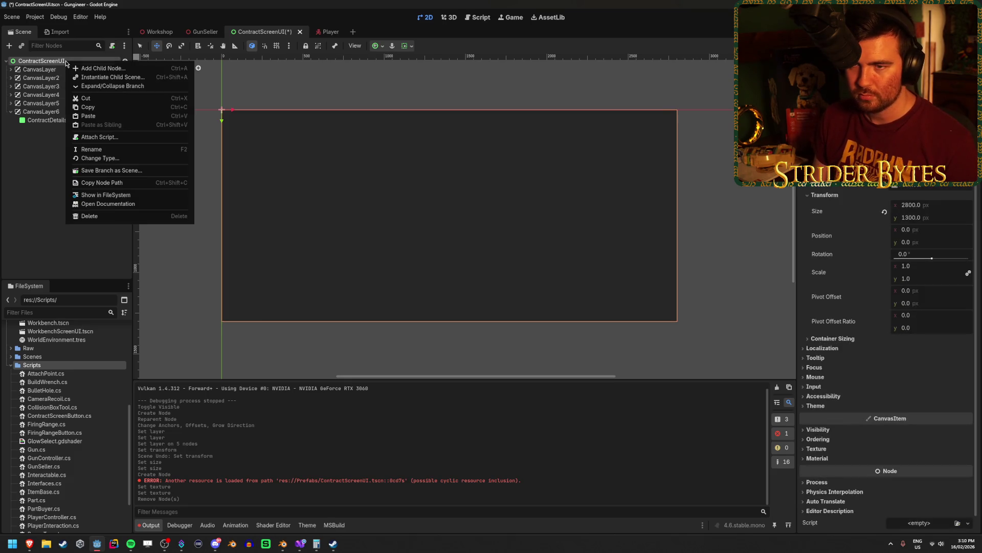
right_click(47, 123)
left_click(47, 123)
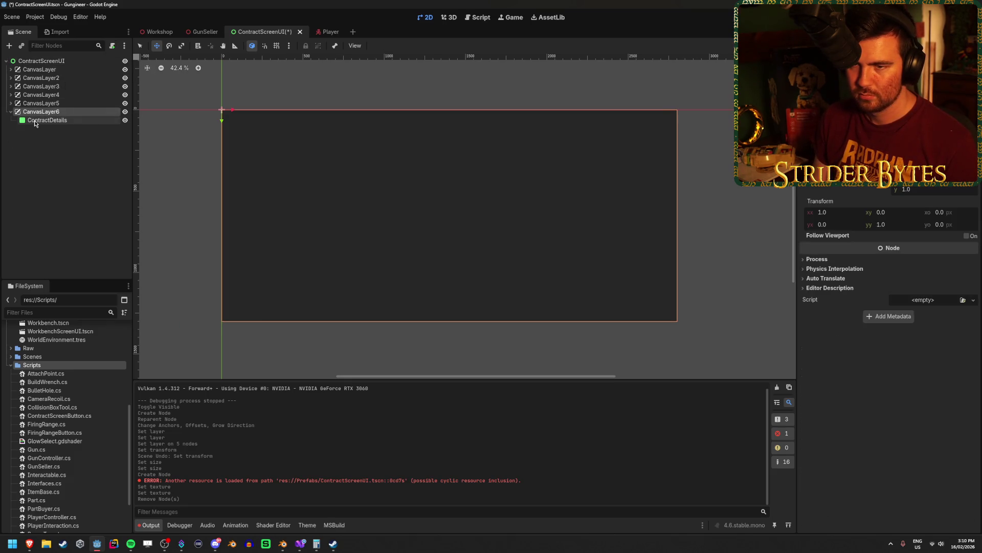
right_click(47, 123)
left_click(81, 140)
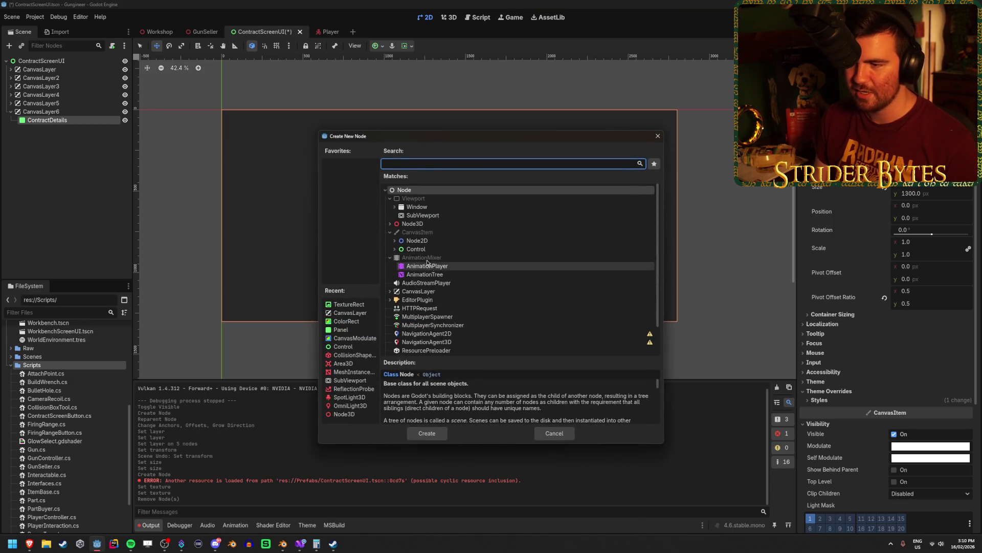
- Browse the Control node types and create a ColorRect under ContractDetails
left_click(397, 249)
scroll(450, 263, "down", 3)
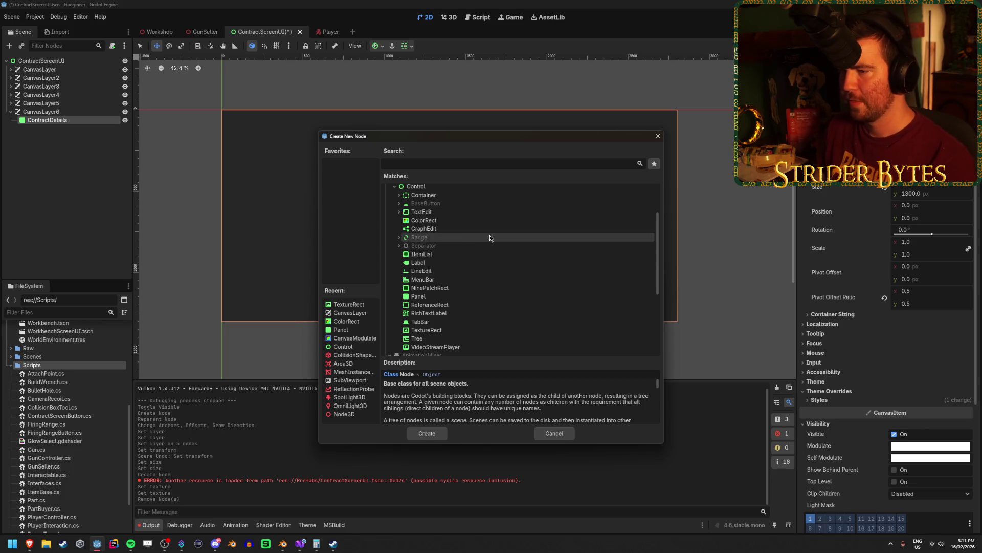
scroll(472, 232, "up", 1)
scroll(473, 233, "down", 1)
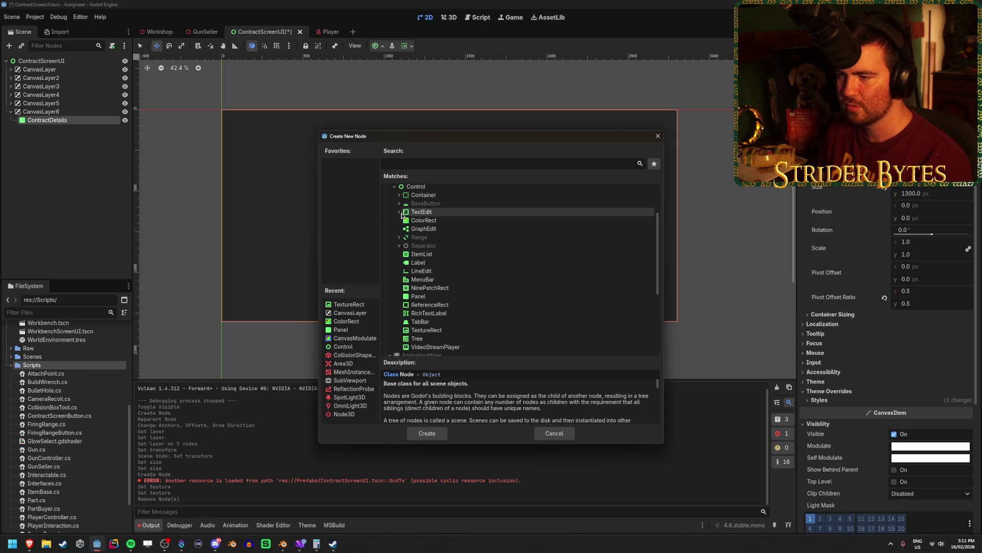
left_click(400, 196)
left_click(400, 196)
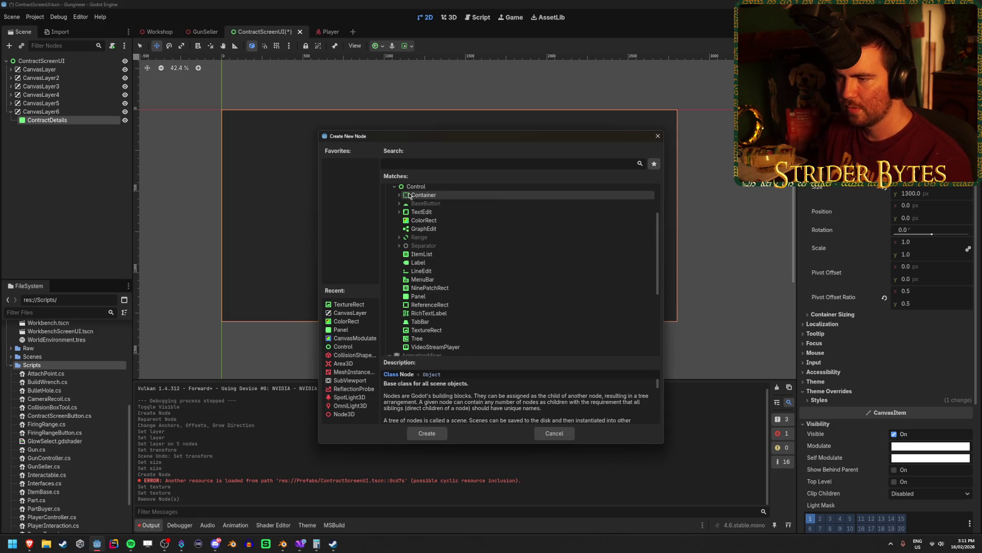
left_click(399, 212)
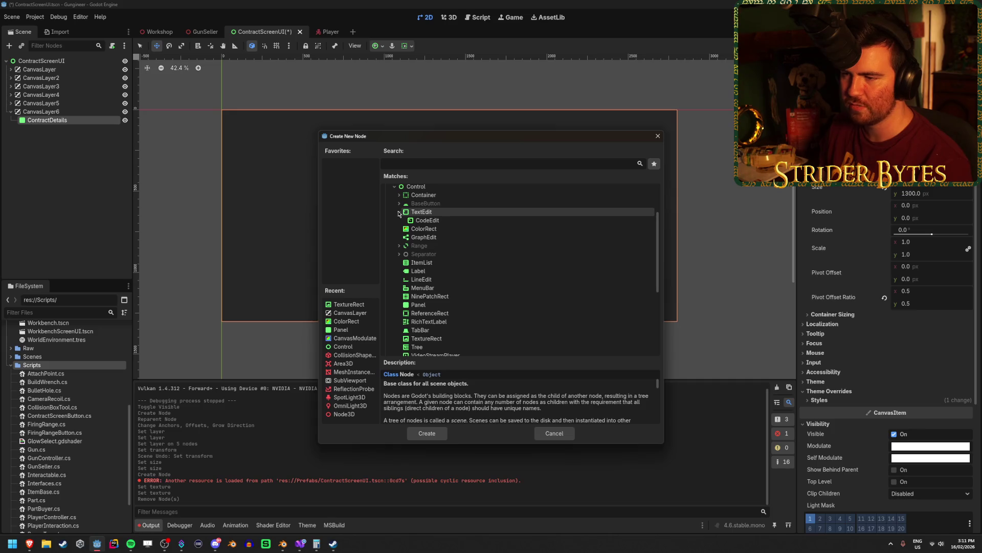
left_click(400, 212)
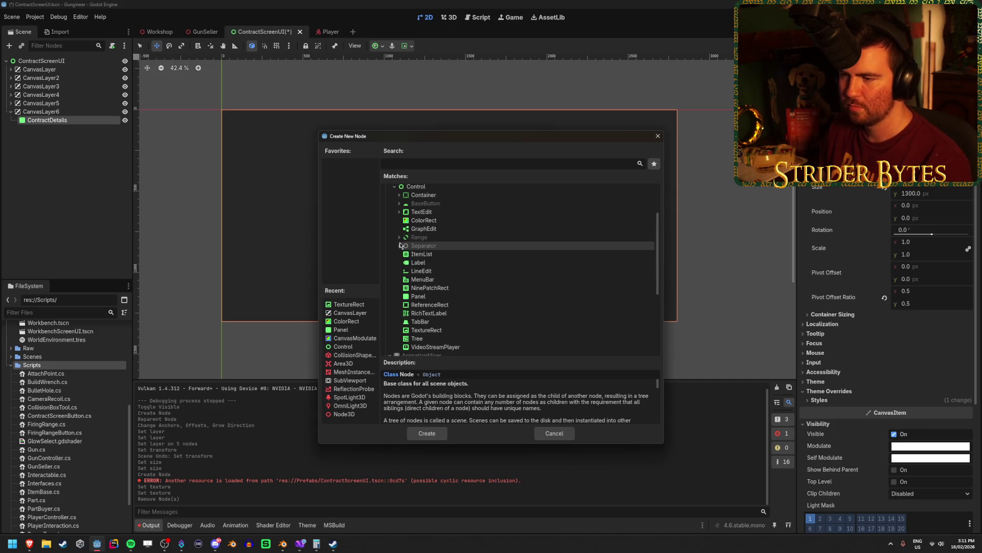
left_click(399, 196)
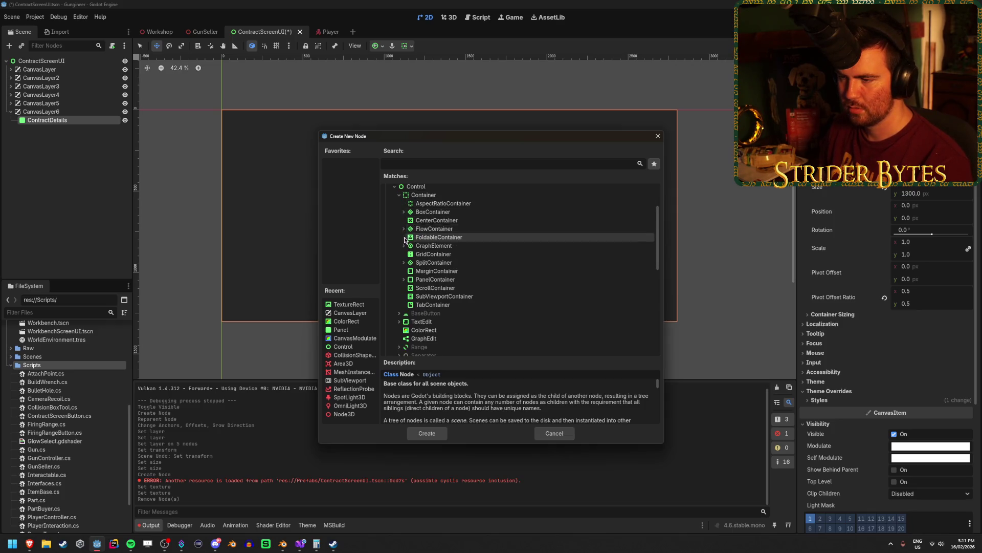
left_click(400, 195)
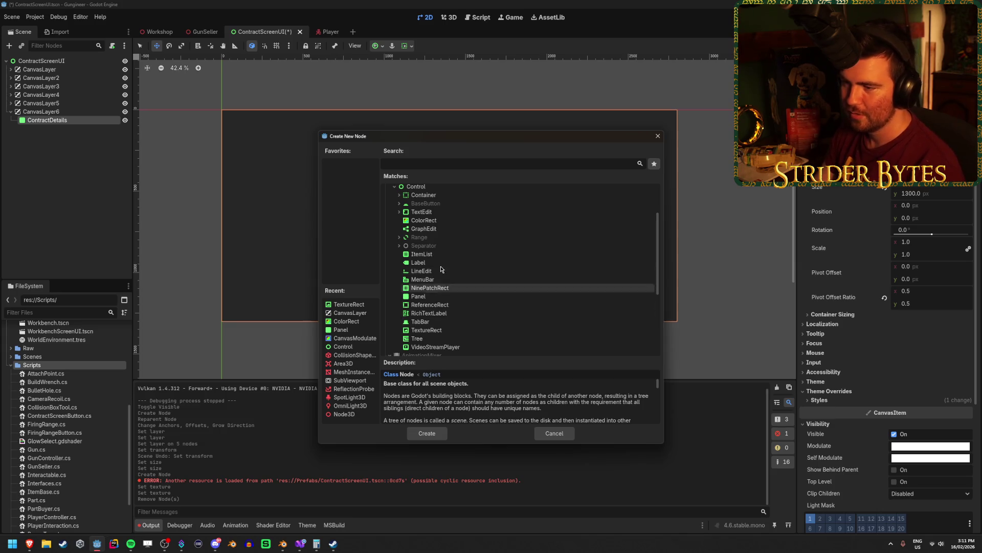
left_click(449, 221)
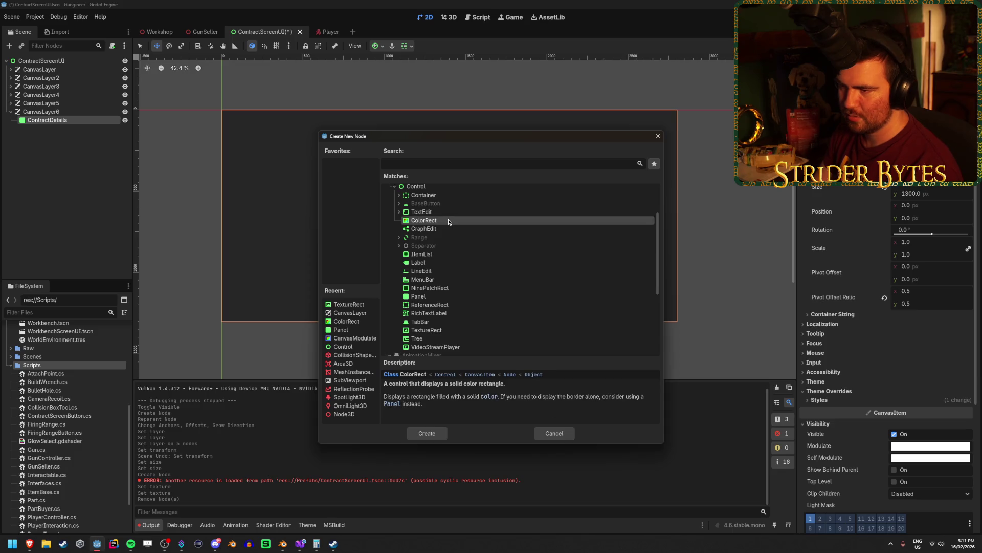
left_click(428, 434)
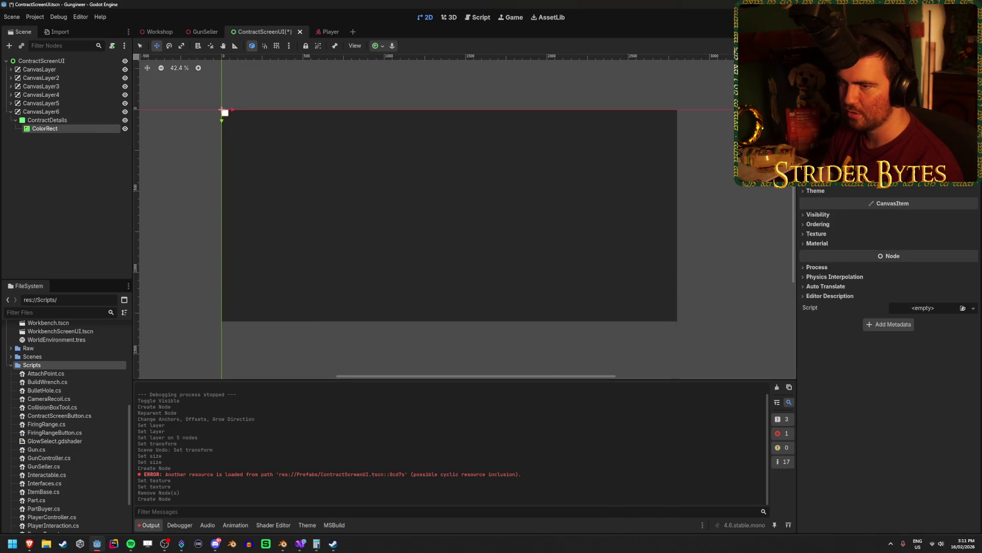
- Select the ColorRect and show its size and position properties
scroll(889, 287, "up", 3)
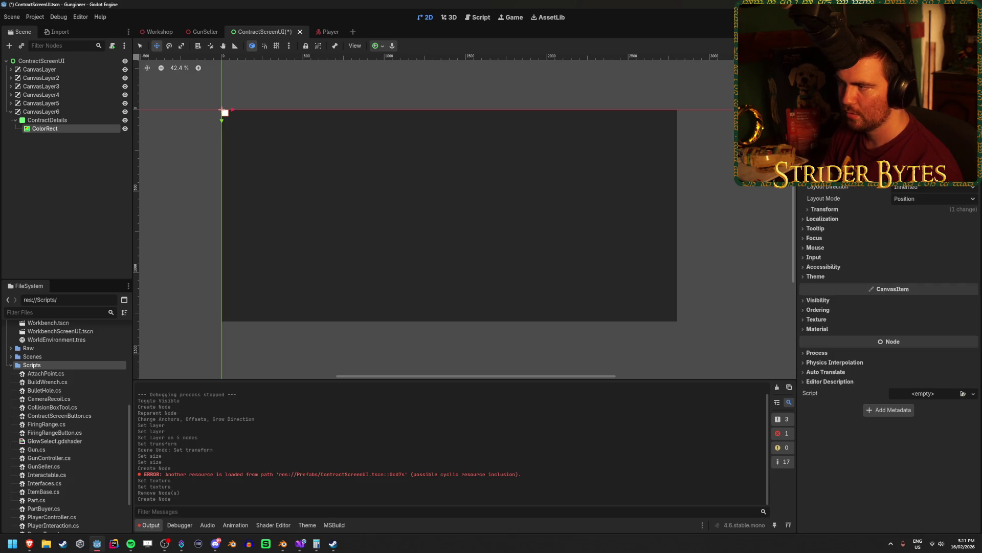
left_click(825, 209)
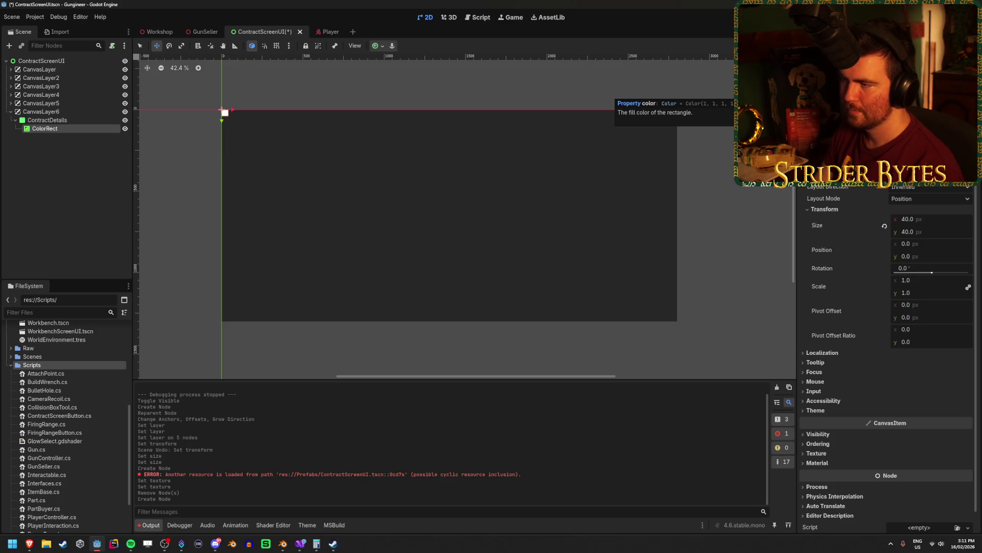
left_click(59, 180)
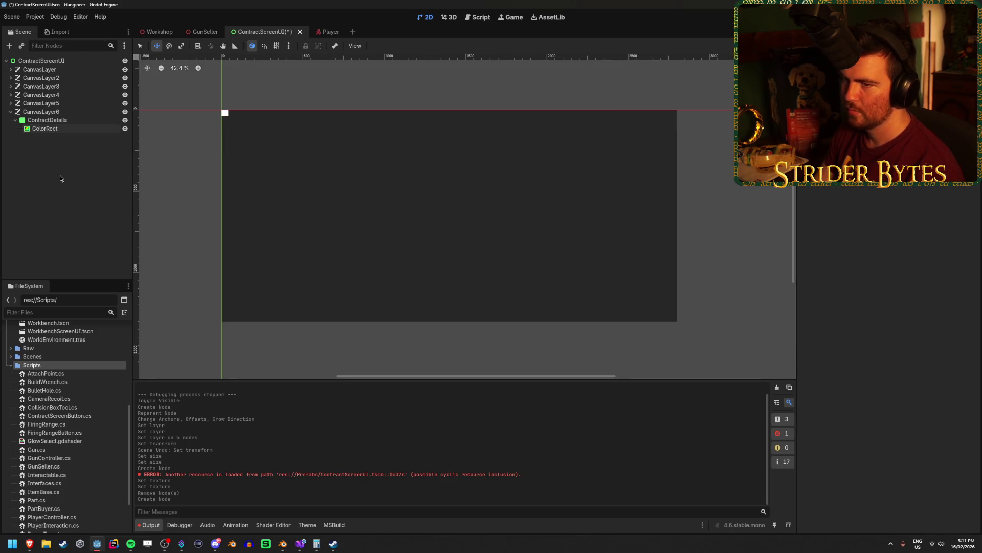
left_click(59, 132)
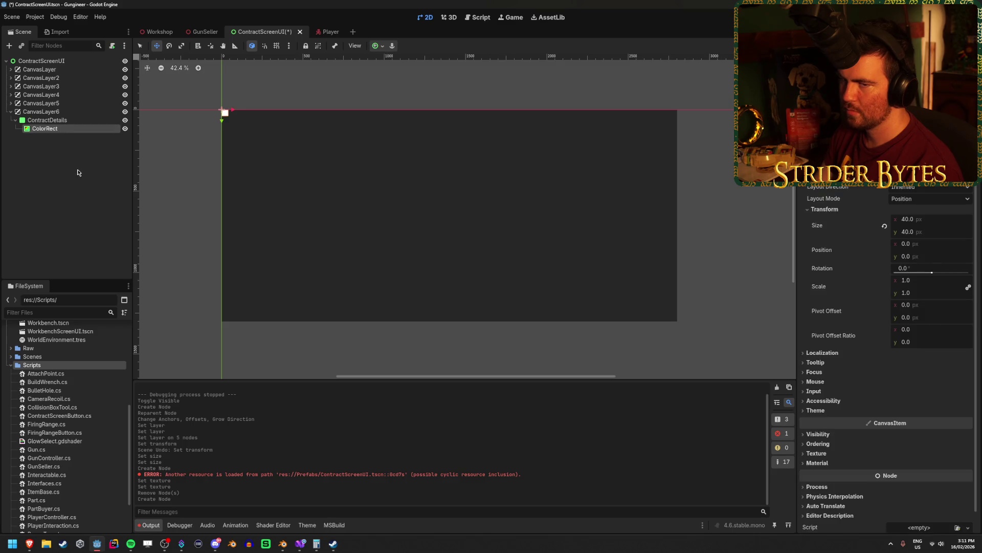
left_click(77, 130, "ctrl")
left_click(80, 134)
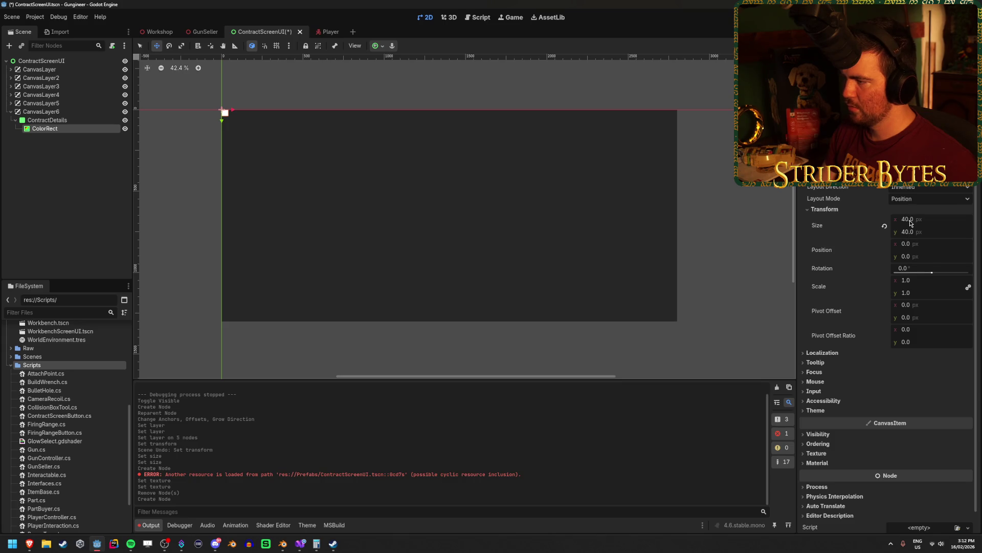
- Undo a trial widening of the ColorRect and request its deletion
left_click_drag(910, 223, 925, 223)
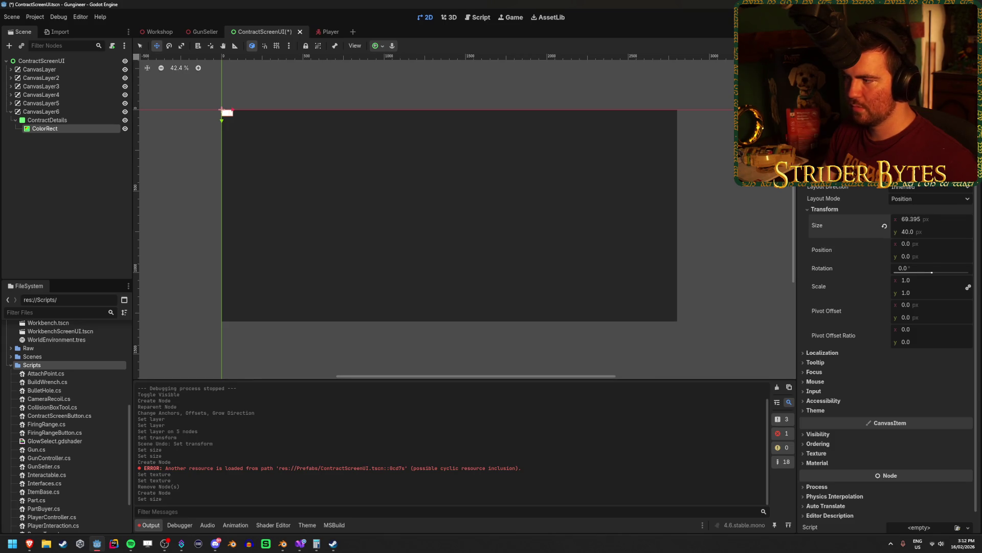
key("ctrl+z")
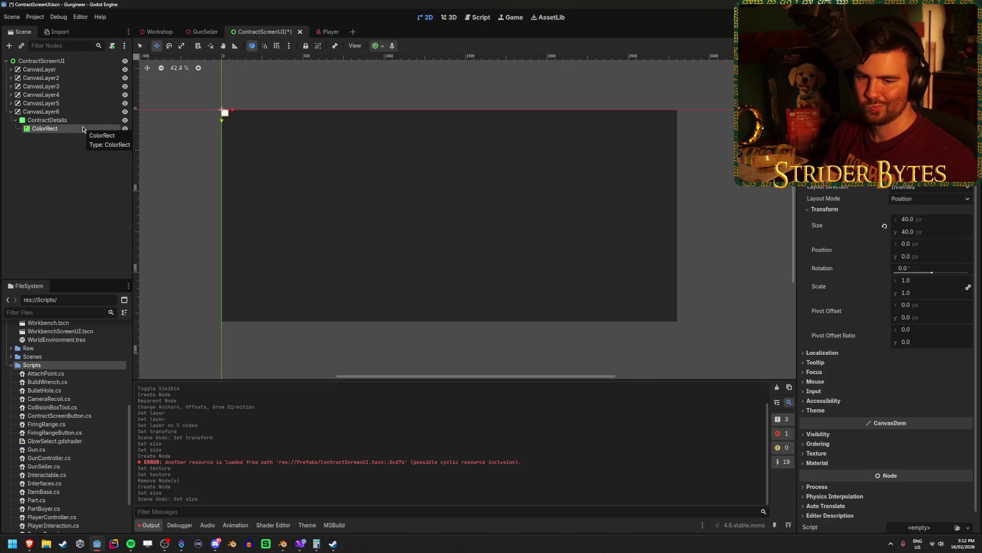
key("Delete")
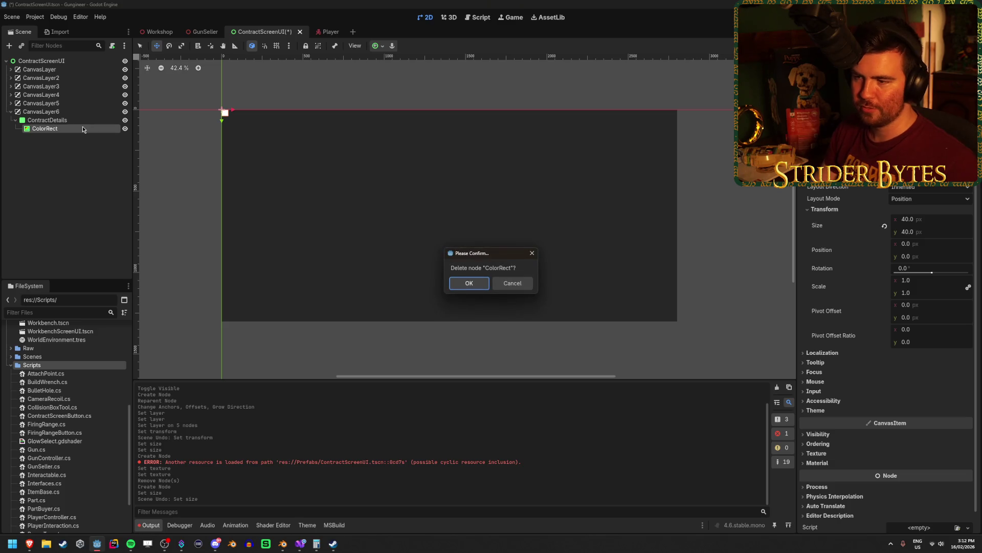
- Delete the ColorRect and add a new TextureRect under ContractDetails
key("Return")
right_click(69, 120)
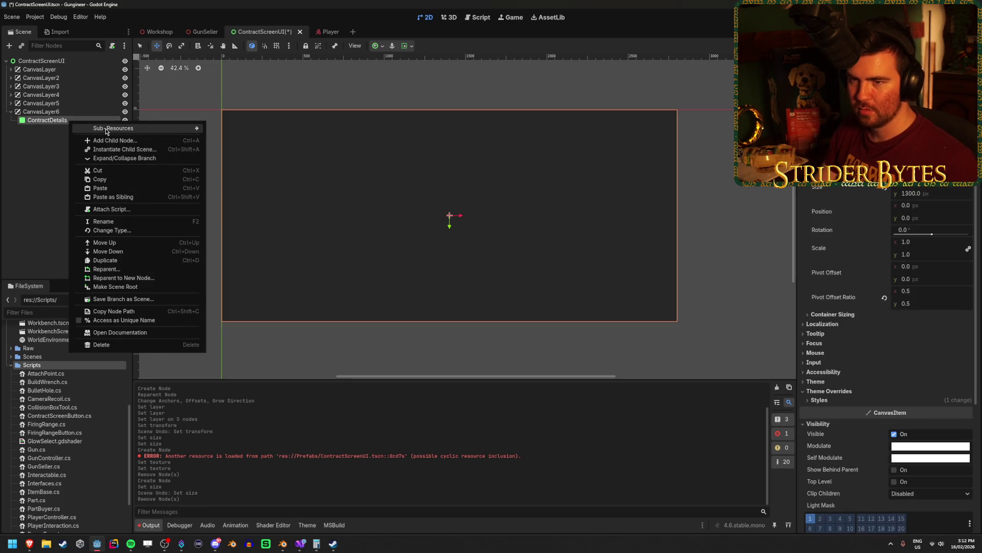
left_click(89, 128)
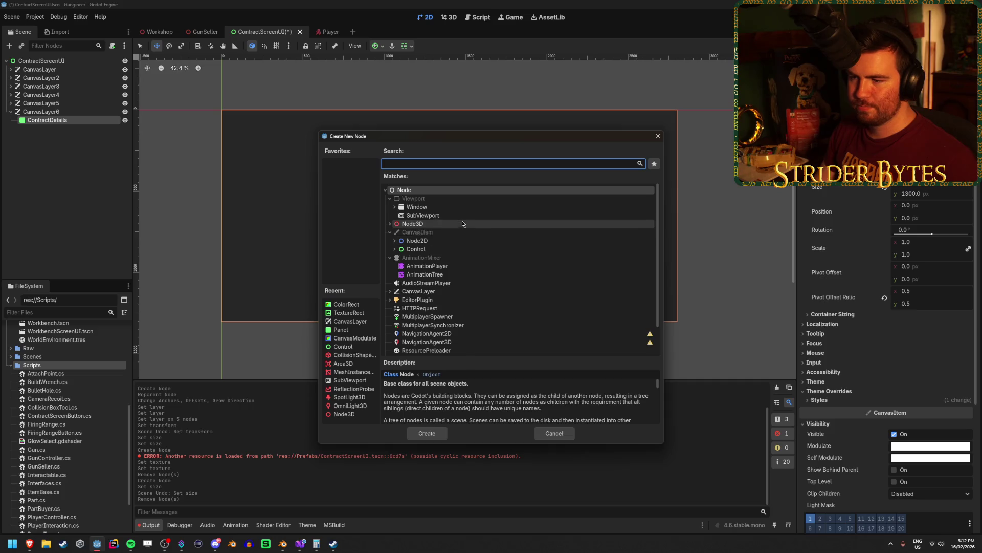
left_click(394, 249)
scroll(495, 270, "down", 2)
scroll(495, 271, "down", 2)
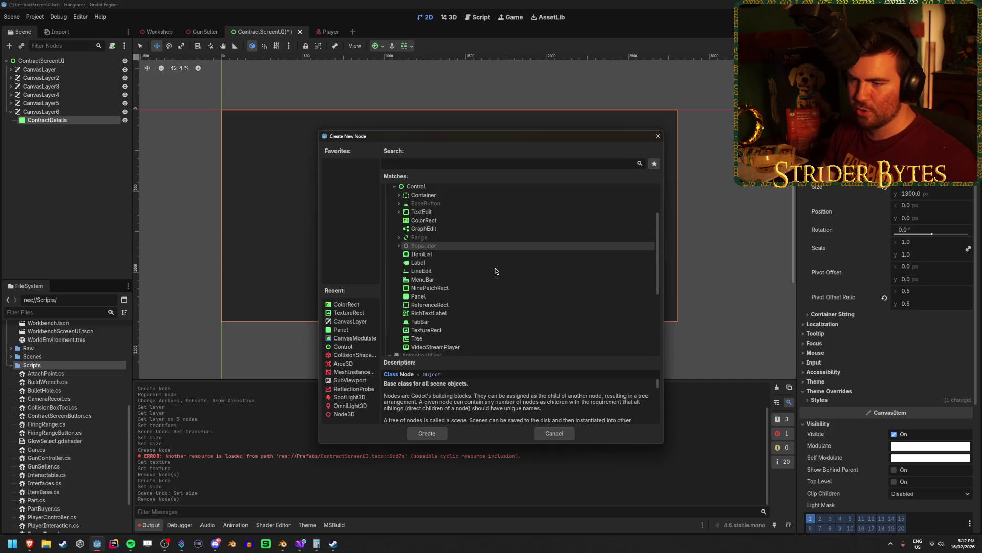
left_click(492, 310)
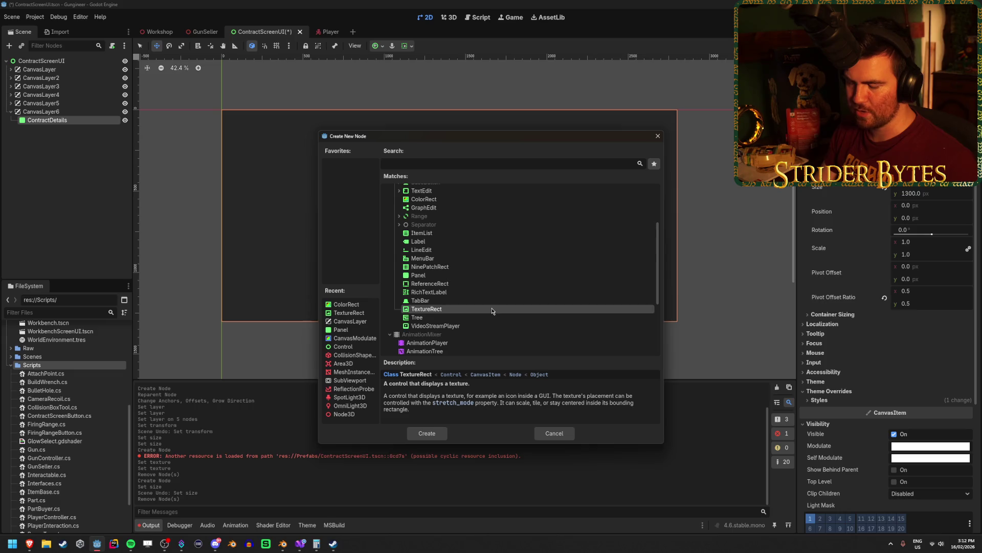
left_click(427, 434)
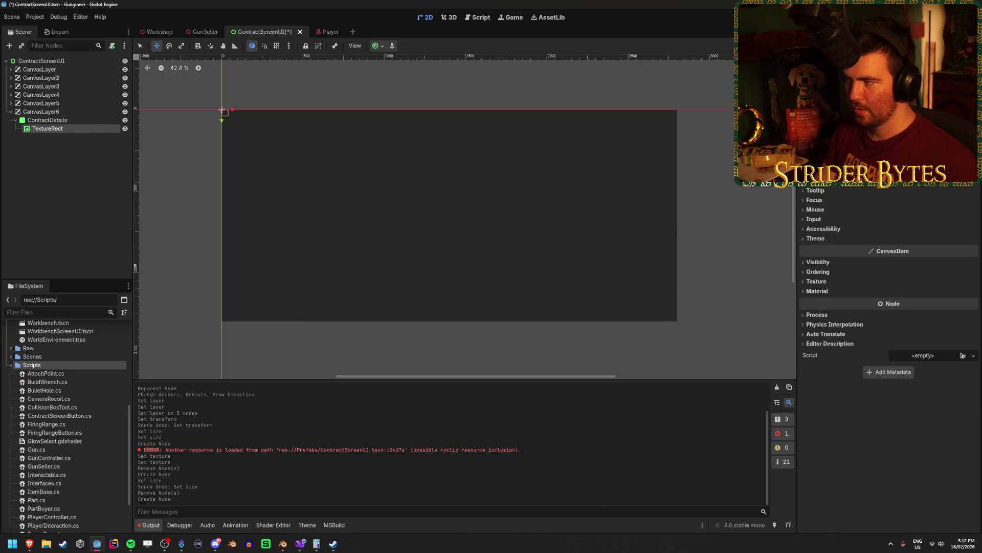
- Give the TextureRect a PlaceholderTexture2D and a width of 600 px
left_click(973, 180)
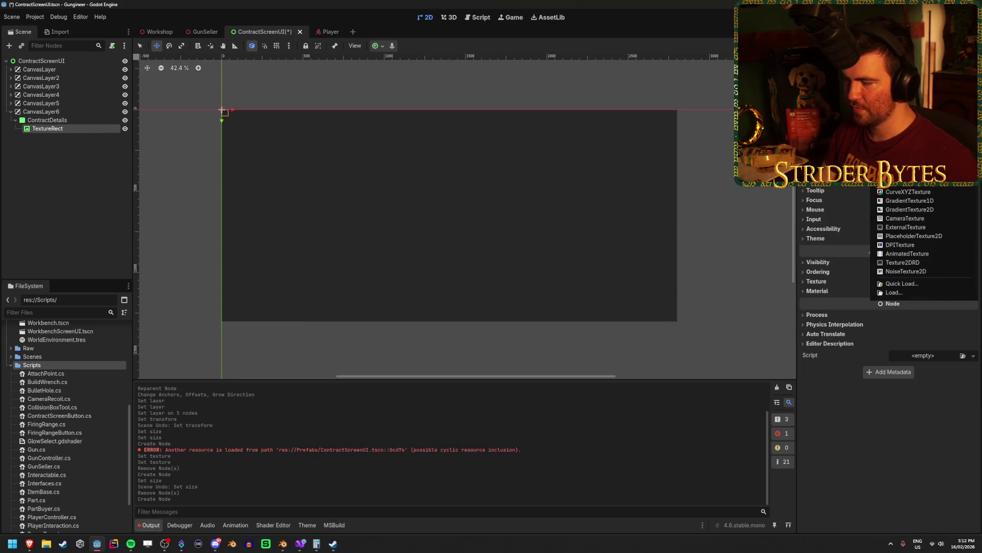
left_click(948, 240)
left_click(819, 180)
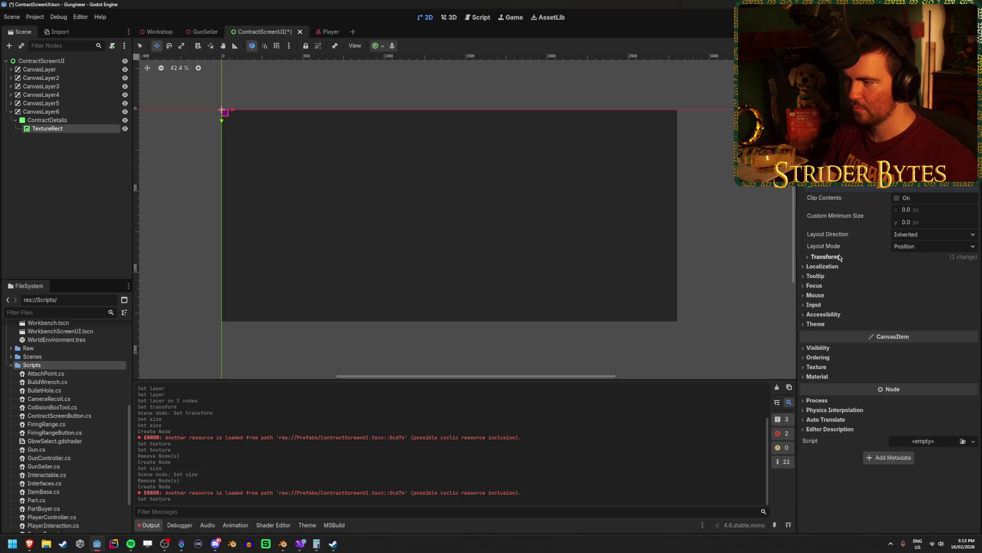
left_click(900, 257)
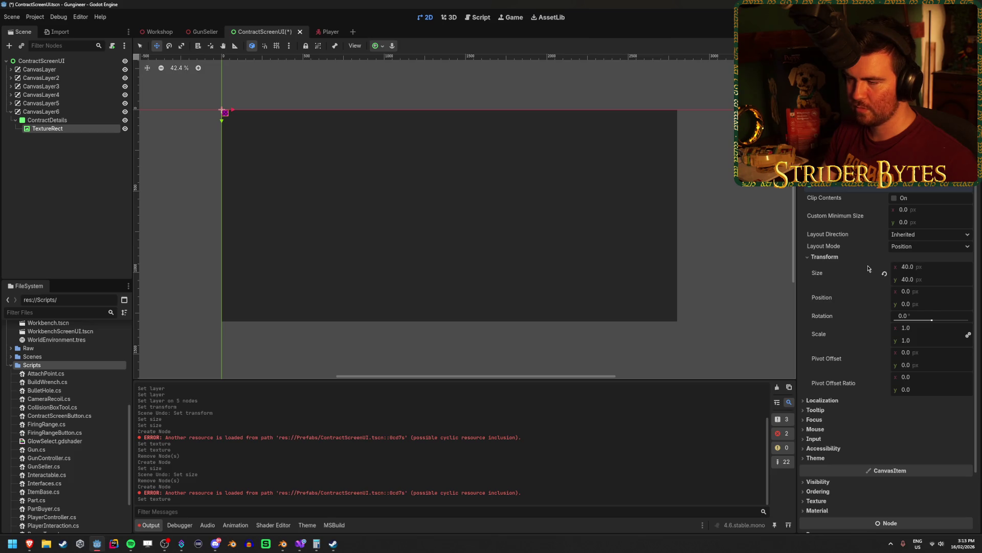
left_click(948, 267)
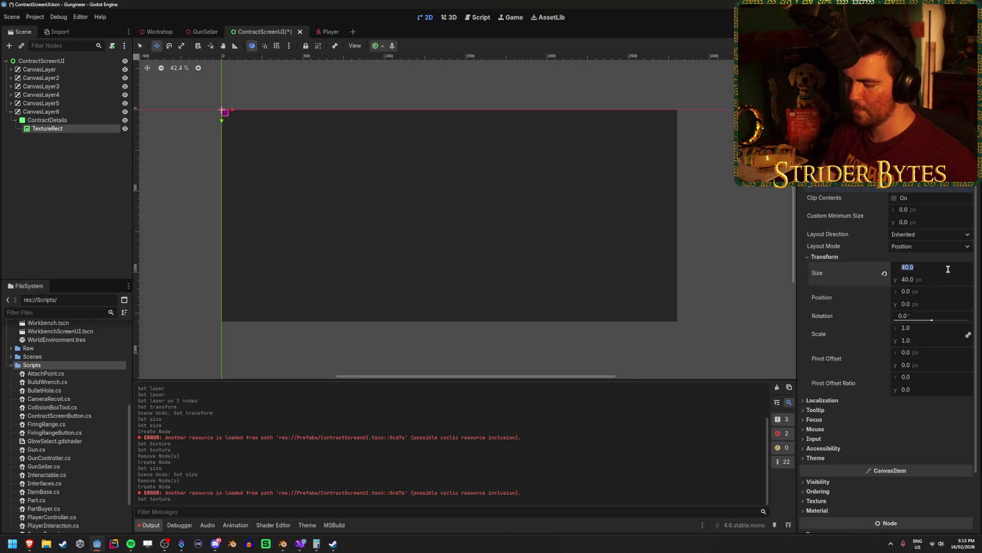
type("300")
key("Return")
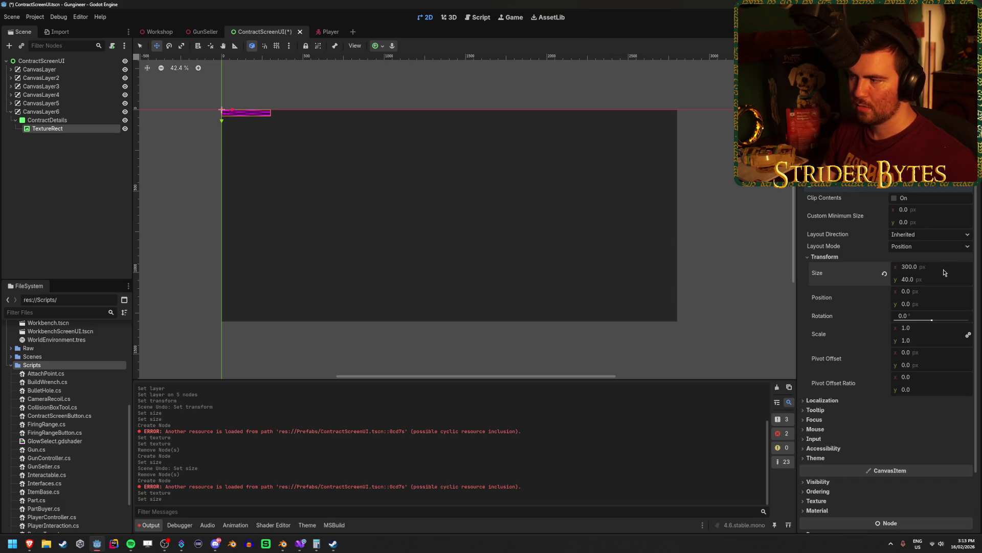
left_click(940, 269)
type("600")
key("Return")
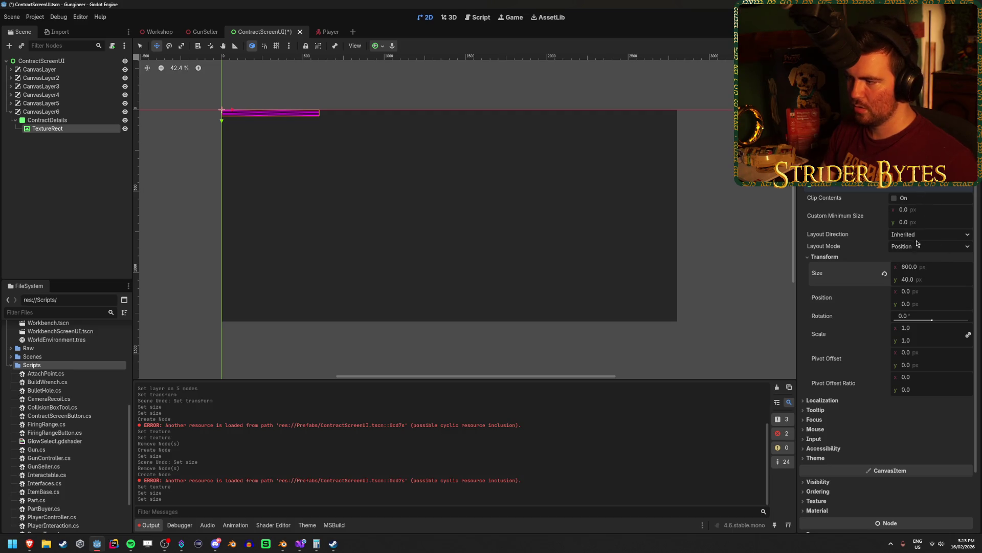
- Place the TextureRect at position 50, 50 with 1000 px height, then save
left_click(913, 292)
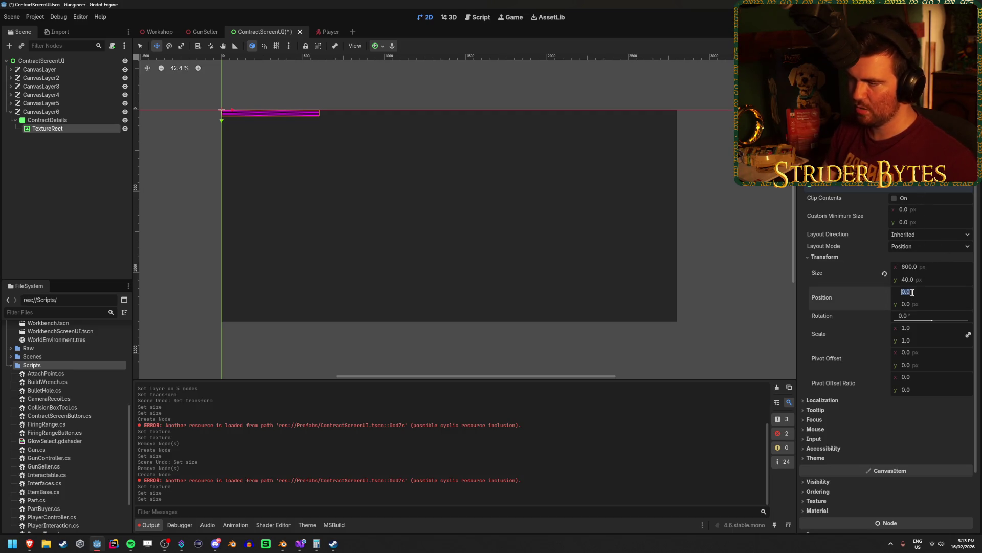
key("Tab")
type("50")
key("Return")
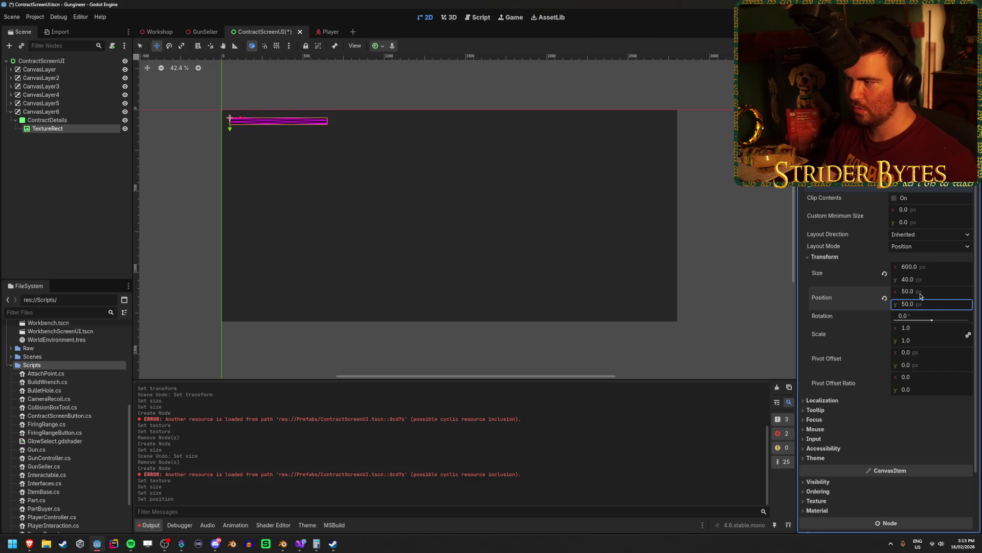
left_click(924, 281)
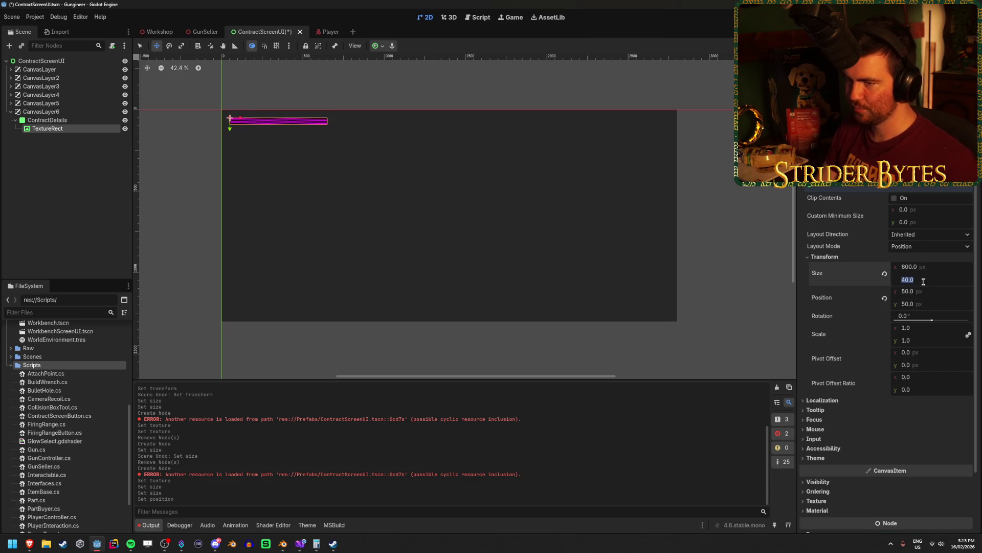
type("1000")
key("Return")
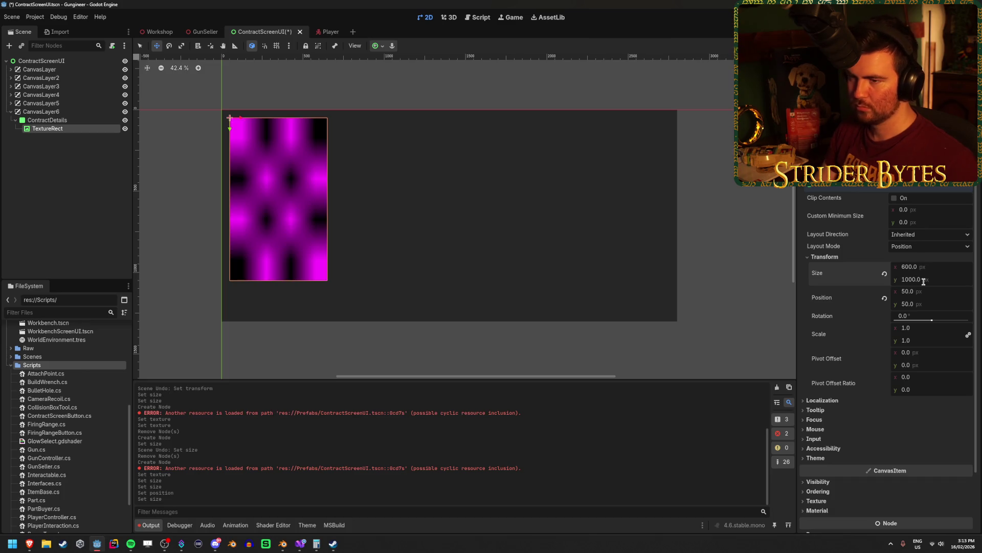
key("ctrl+s")
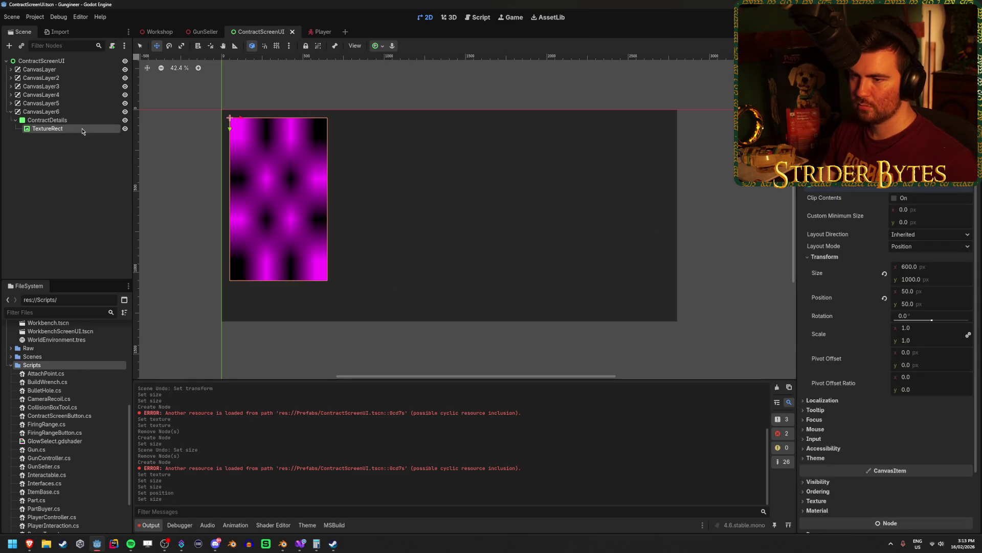
left_click(84, 194)
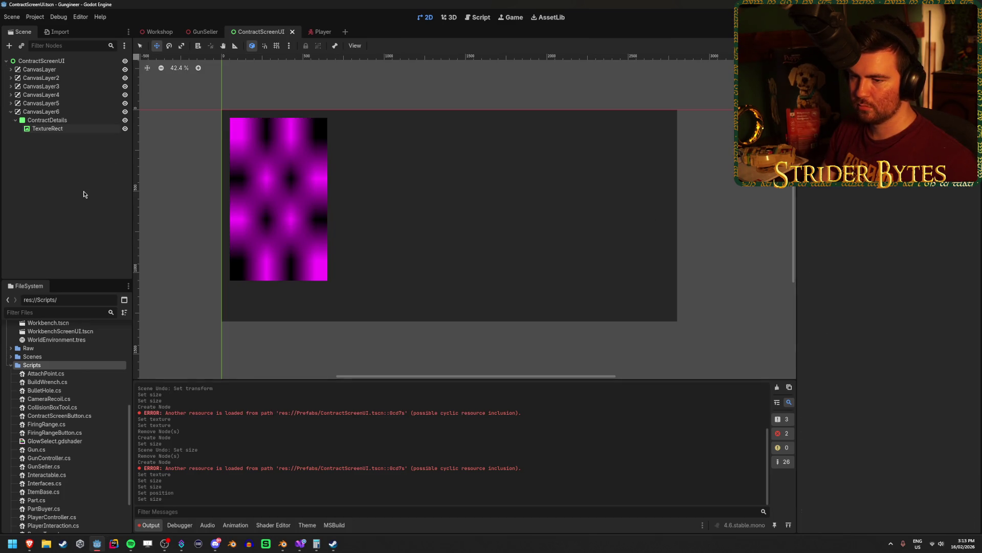
left_click(72, 129)
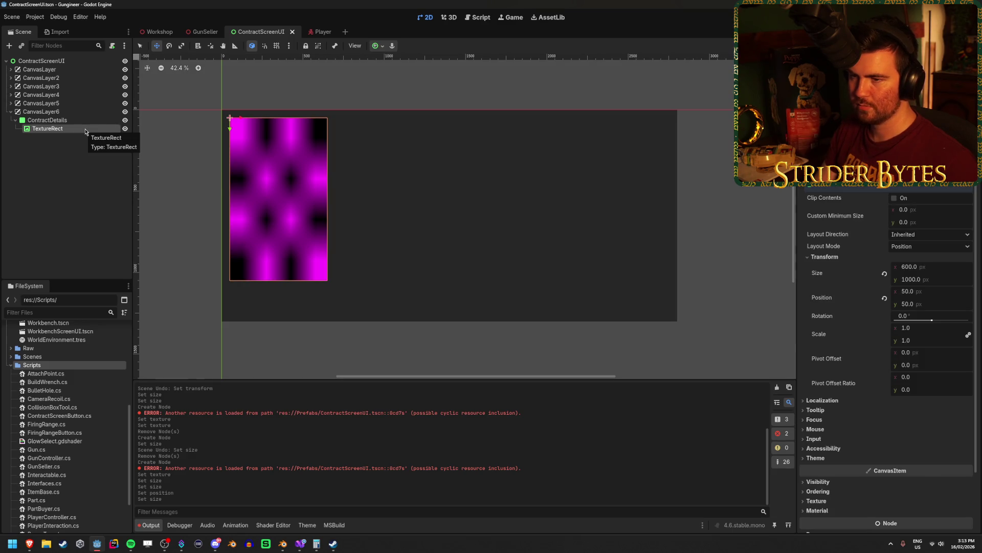
- Check the GunSeller screen, then return to the ContractScreenUI scene
left_click(202, 31)
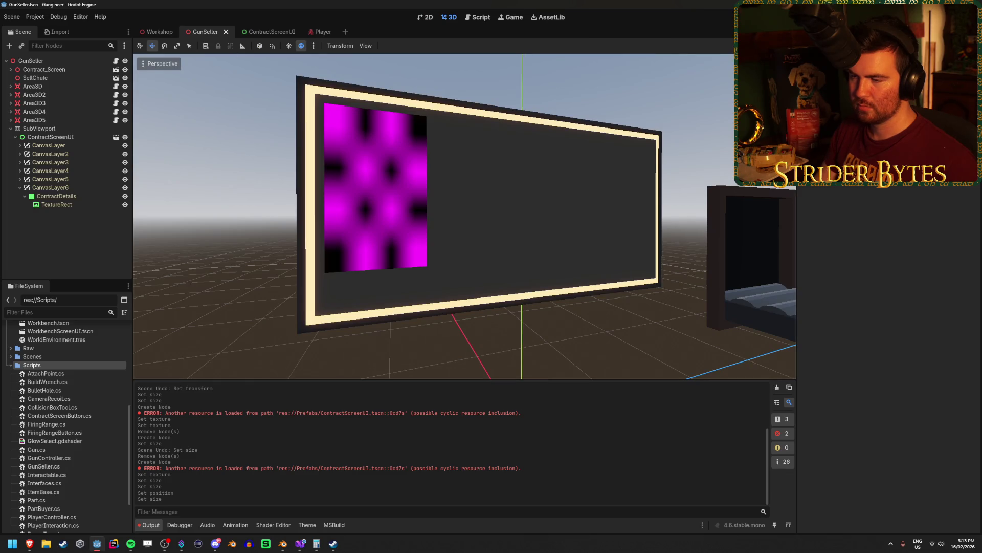
scroll(312, 189, "up", 5)
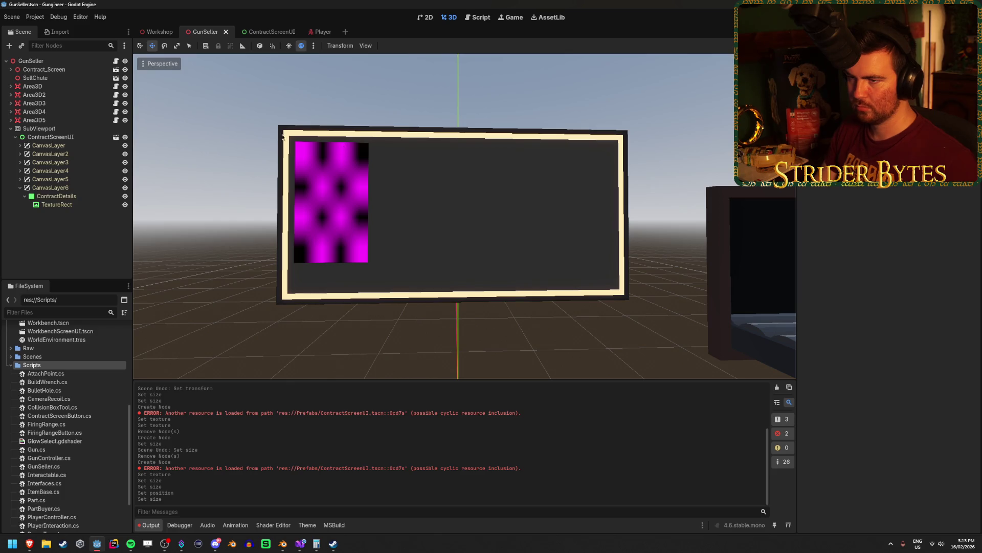
left_click(323, 32)
left_click(247, 32)
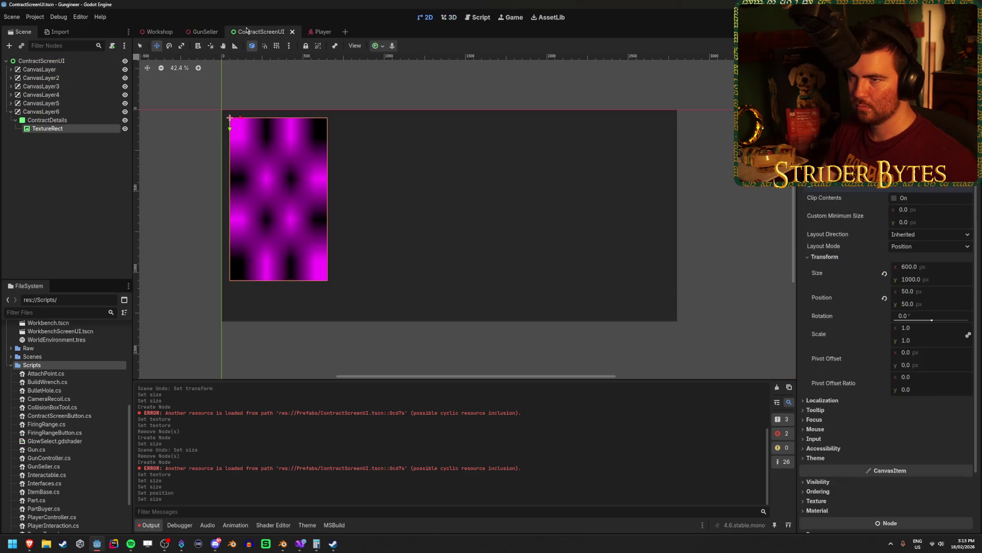
- Resize the TextureRect to 500 × 700 px
left_click(941, 278)
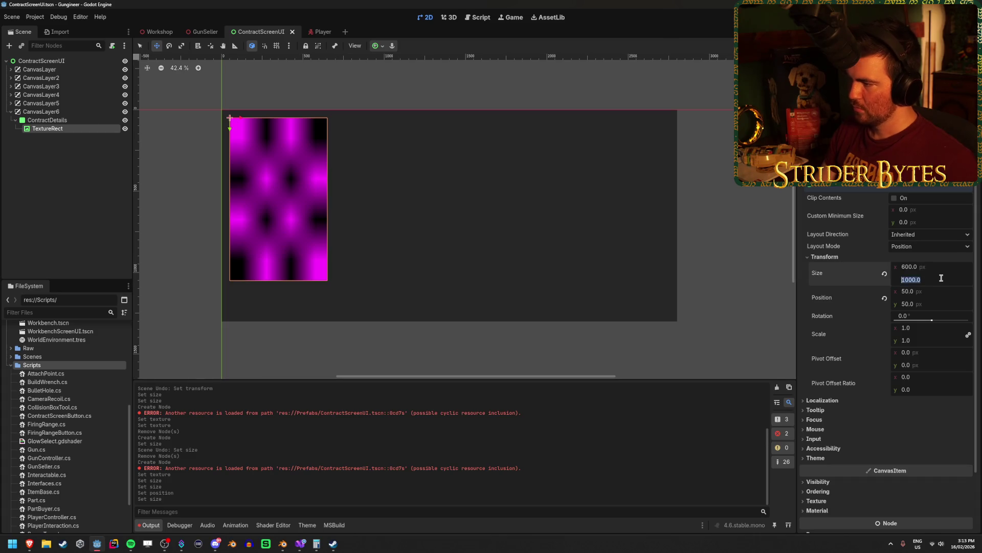
type("800")
key("Return")
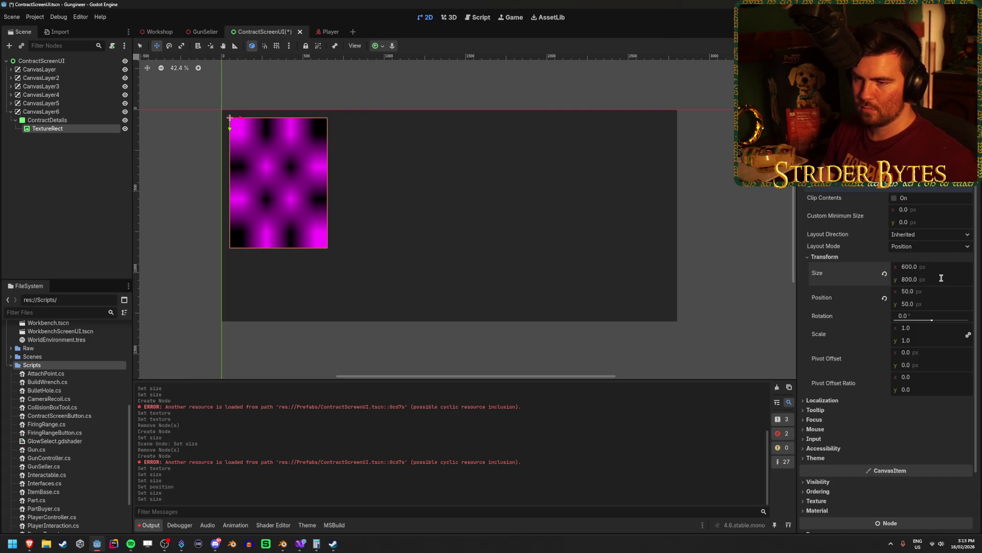
left_click(941, 278)
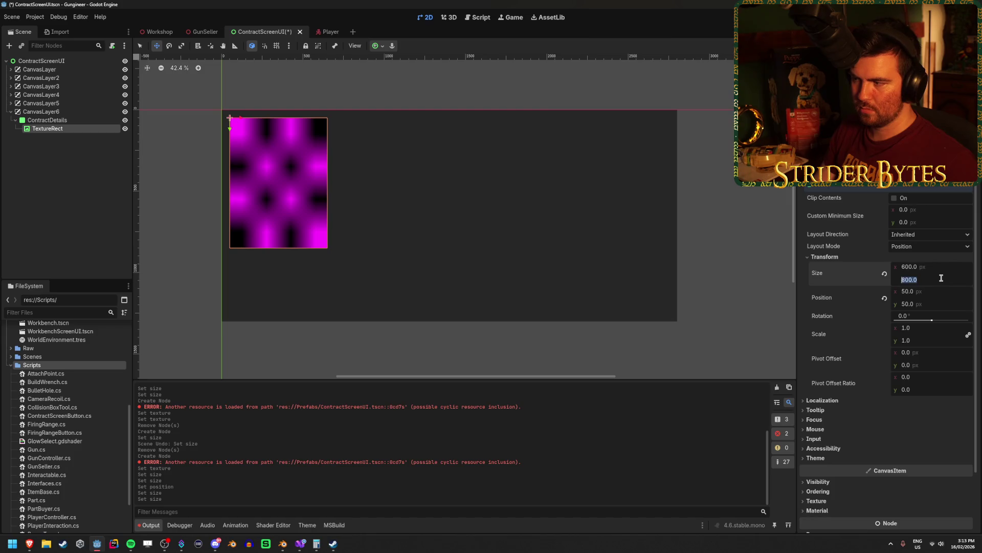
left_click(935, 267)
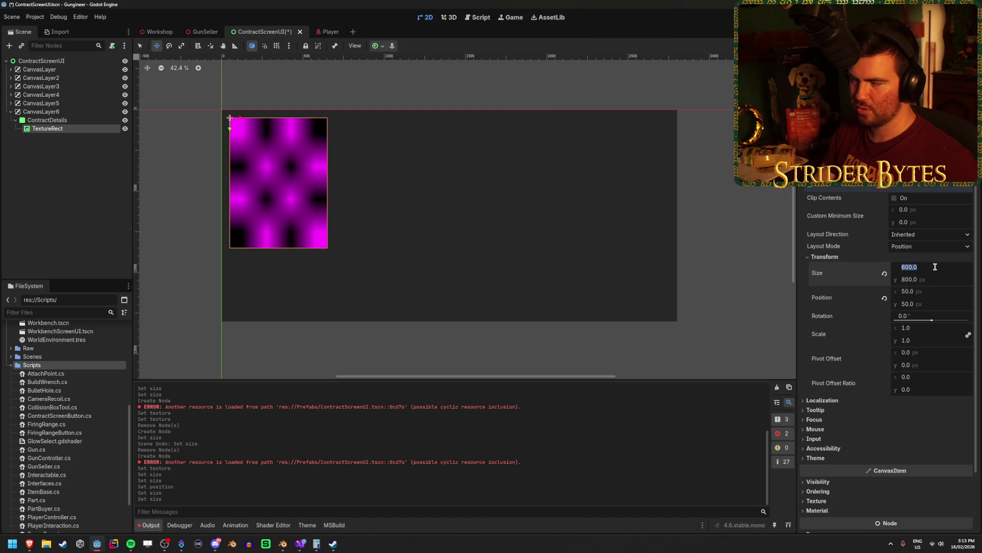
left_click(934, 281)
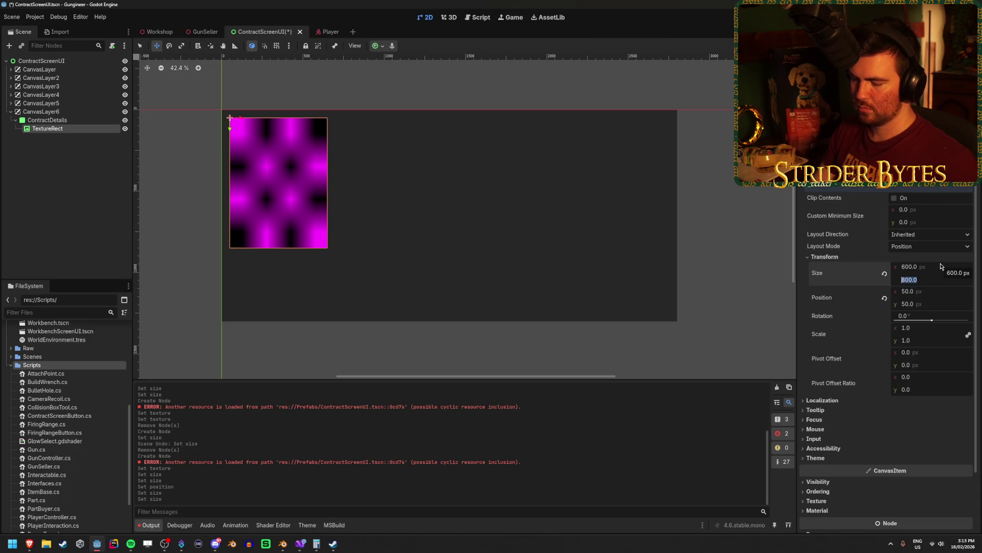
type("900")
key("Return")
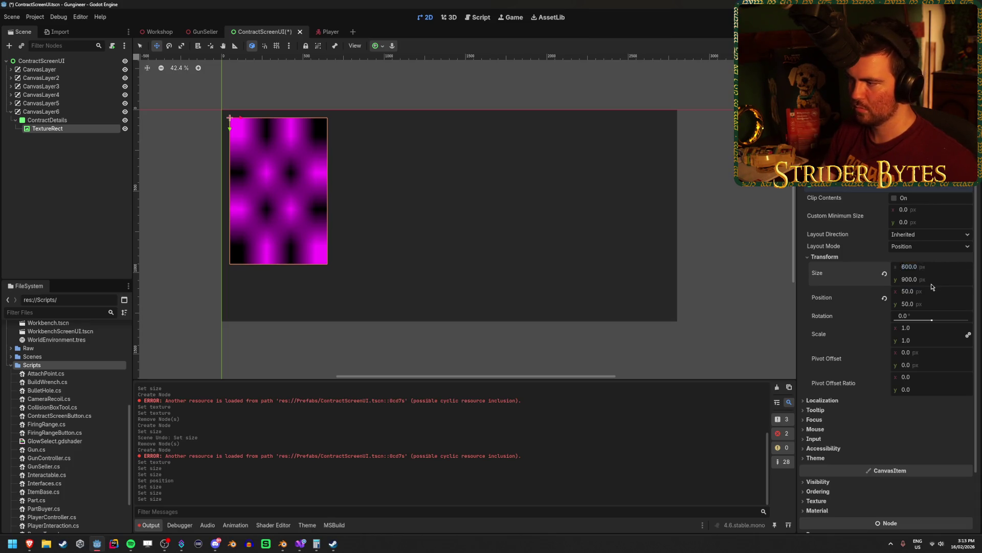
left_click(935, 279)
key("Return")
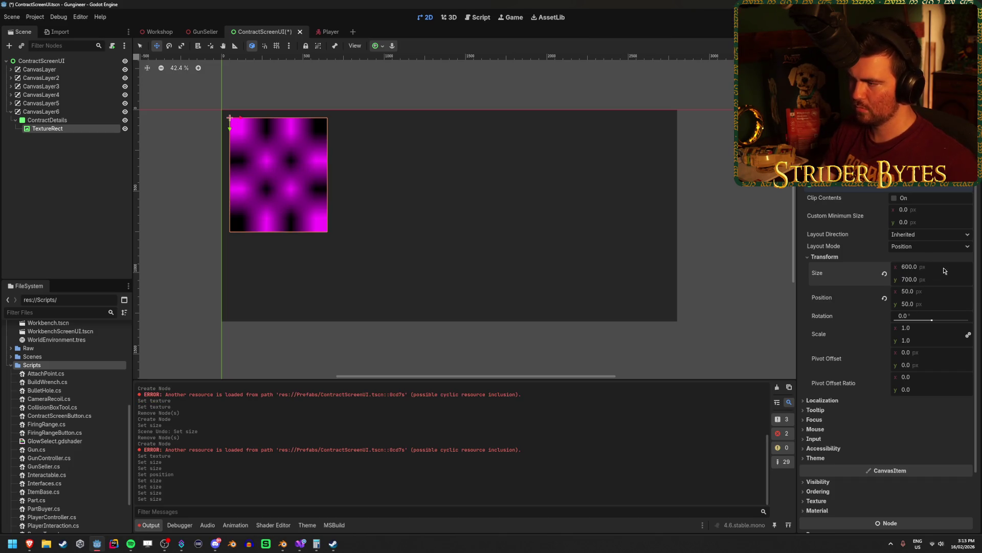
type("00")
key("Return")
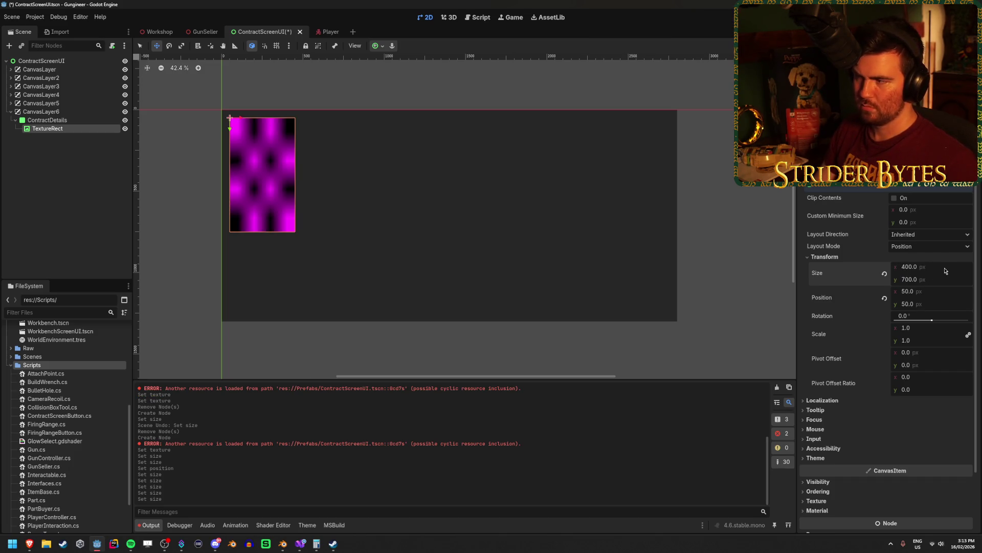
type("500")
key("Return")
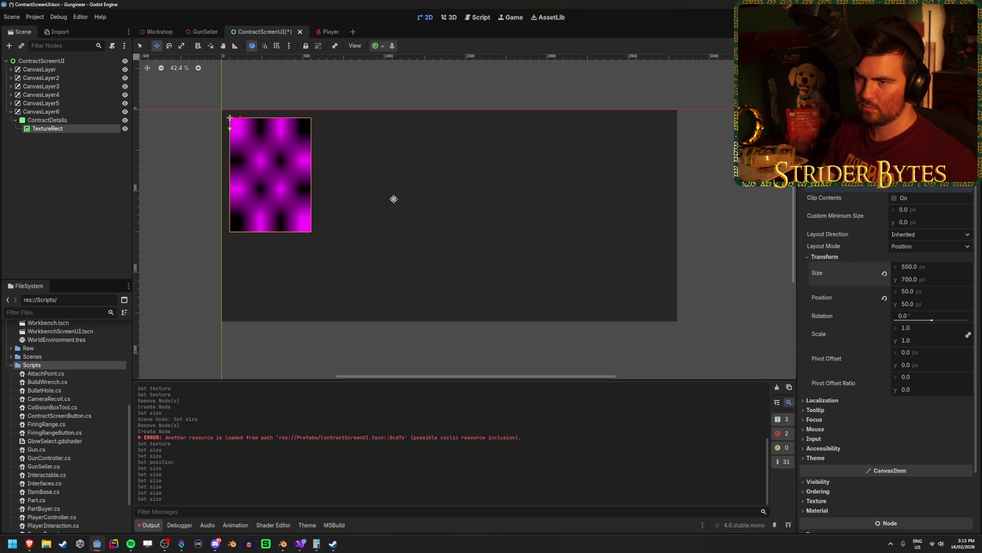
- View the TextureRect on the GunSeller wall screen, then switch to the codec image results
left_click(96, 175)
left_click(205, 32)
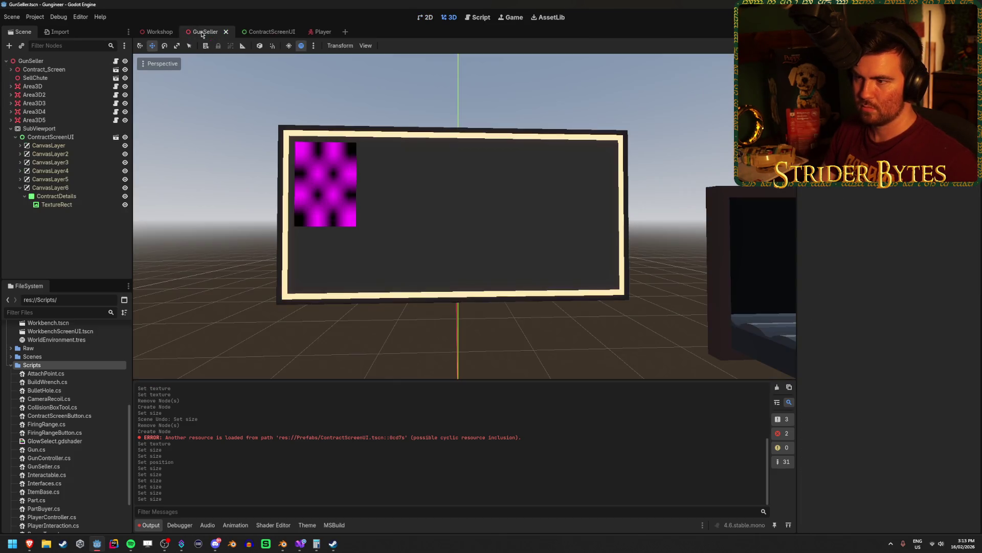
scroll(538, 190, "up", 2)
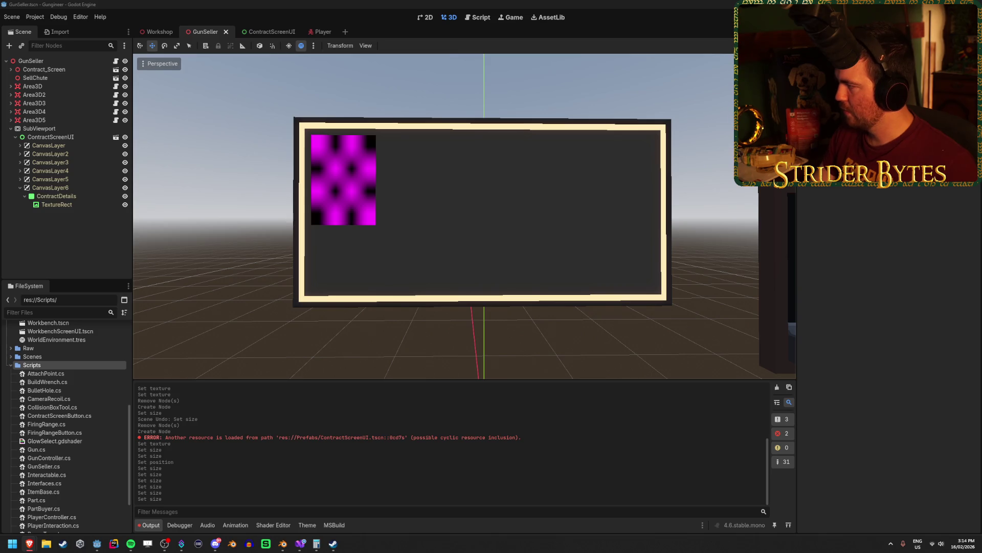
key("alt+Tab")
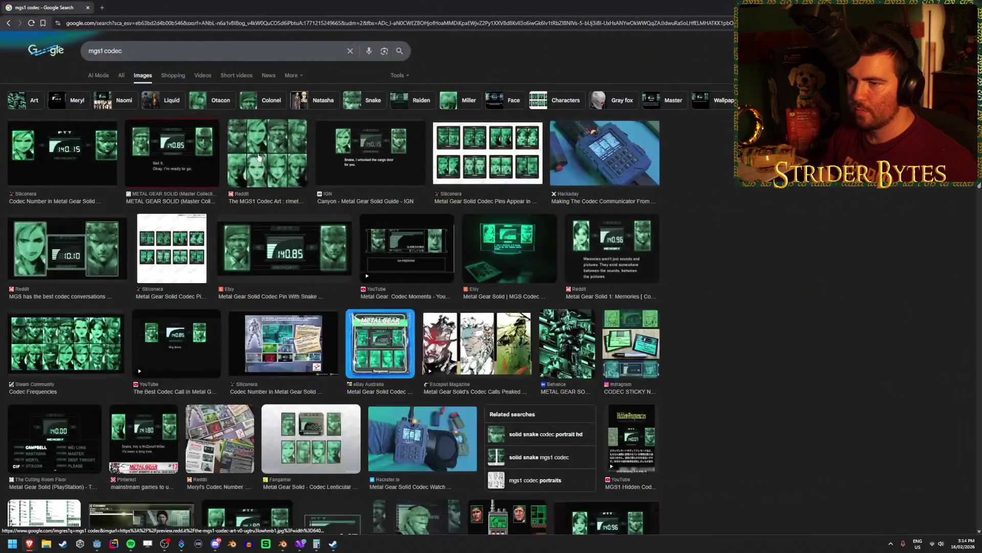
- Open the MGS1 Codec Art image in its own tab, then return to the results
left_click(259, 158)
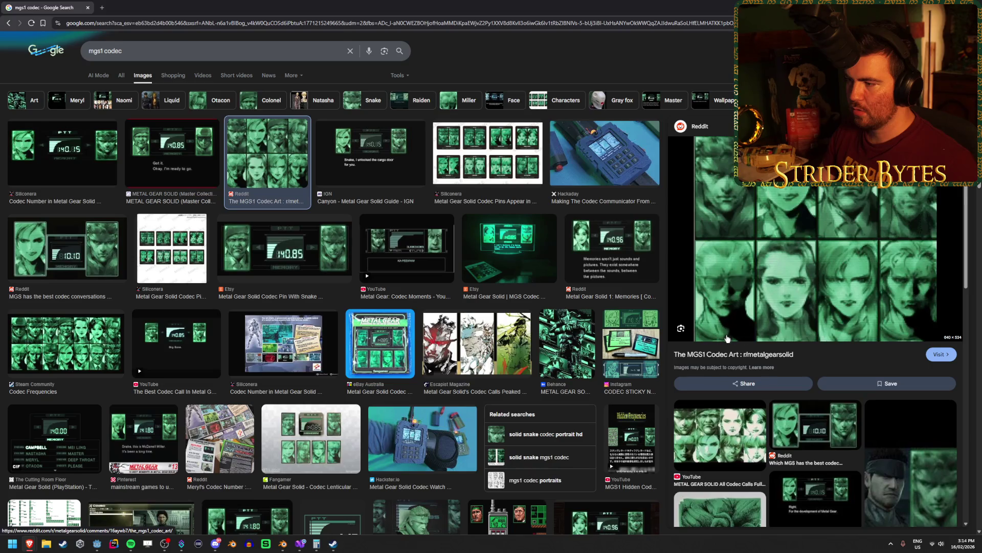
right_click(770, 283)
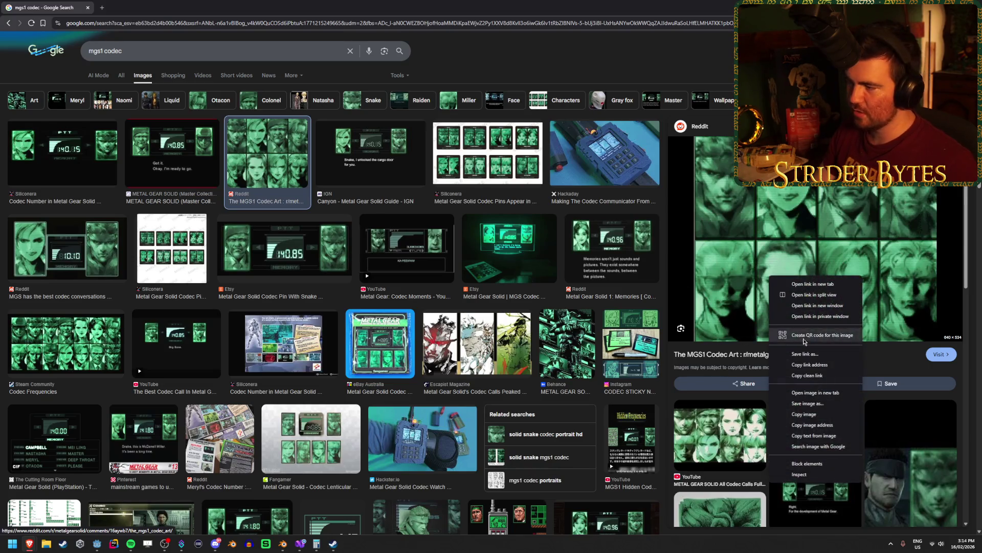
left_click(798, 392)
key("ctrl+Tab")
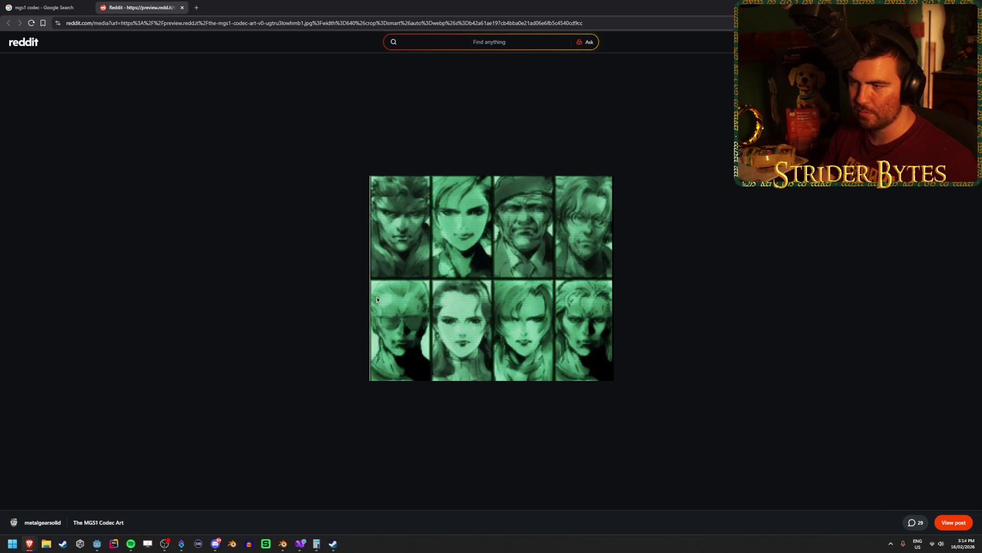
left_click(46, 3)
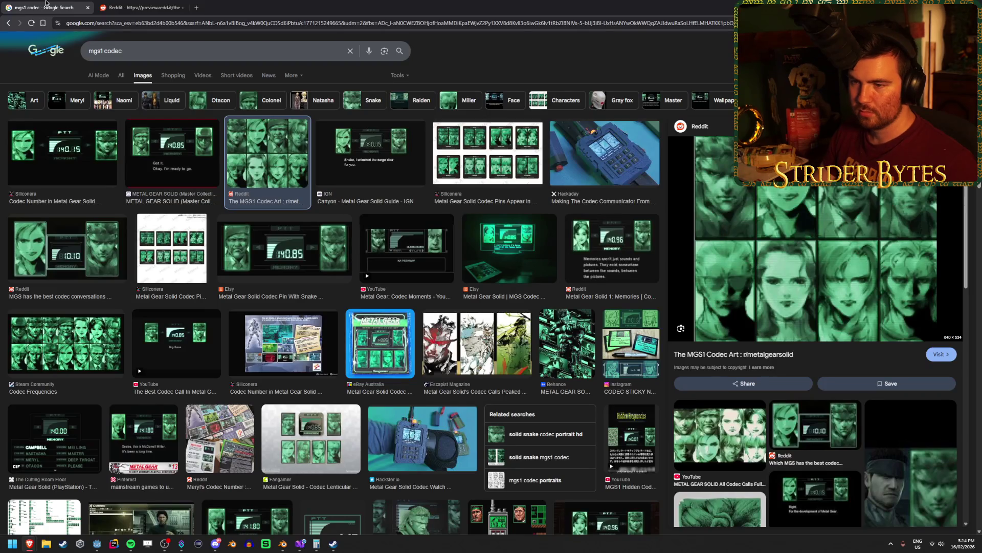
- Snip one portrait from the MGS1 Codec Art preview and open a new tab
left_click(284, 248)
left_click(71, 246)
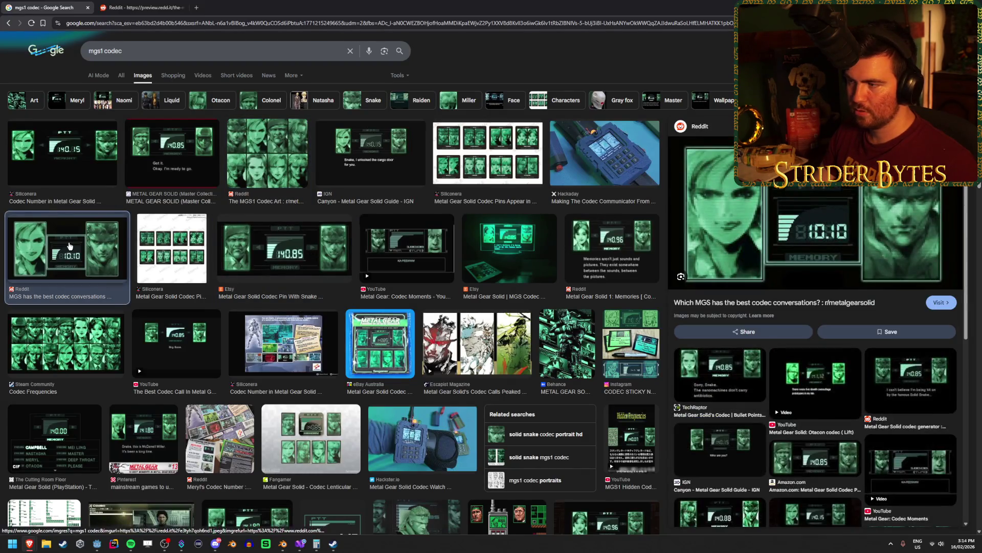
left_click(171, 247)
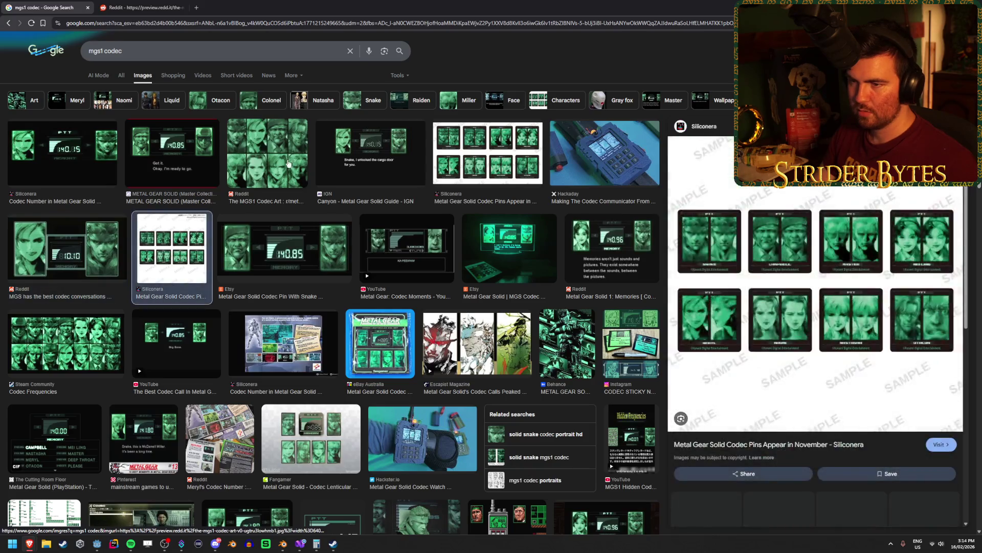
left_click(289, 163)
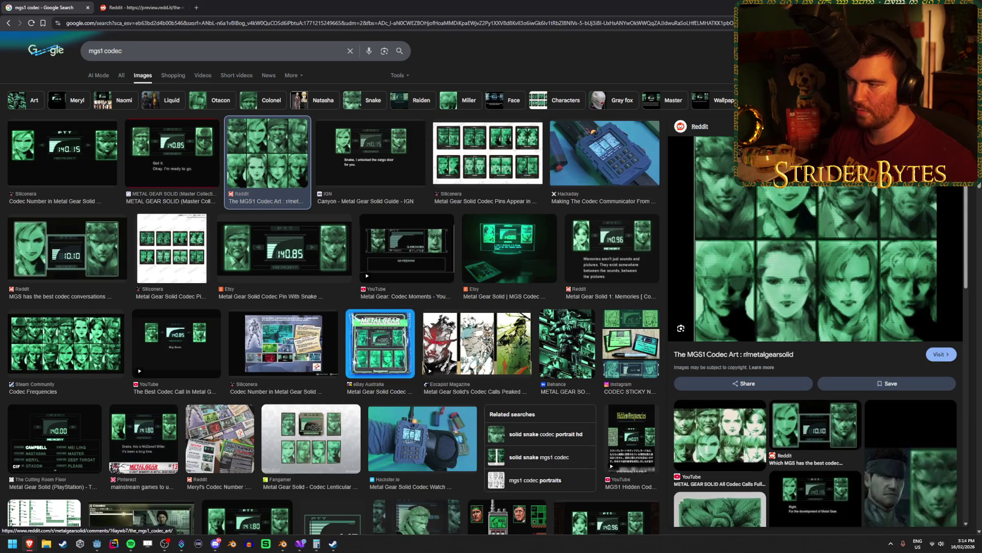
key("super+shift+s")
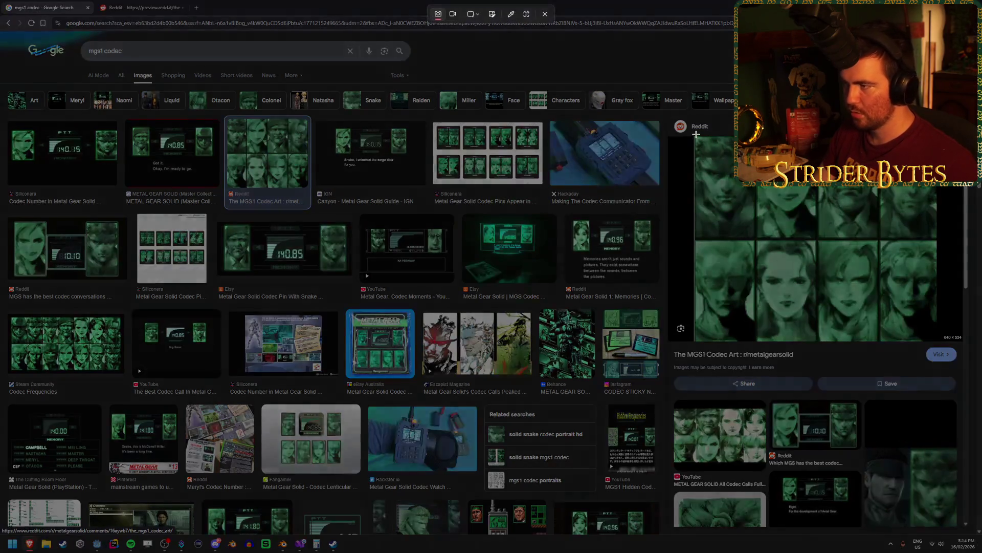
left_click_drag(696, 138, 757, 242)
key("ctrl+t")
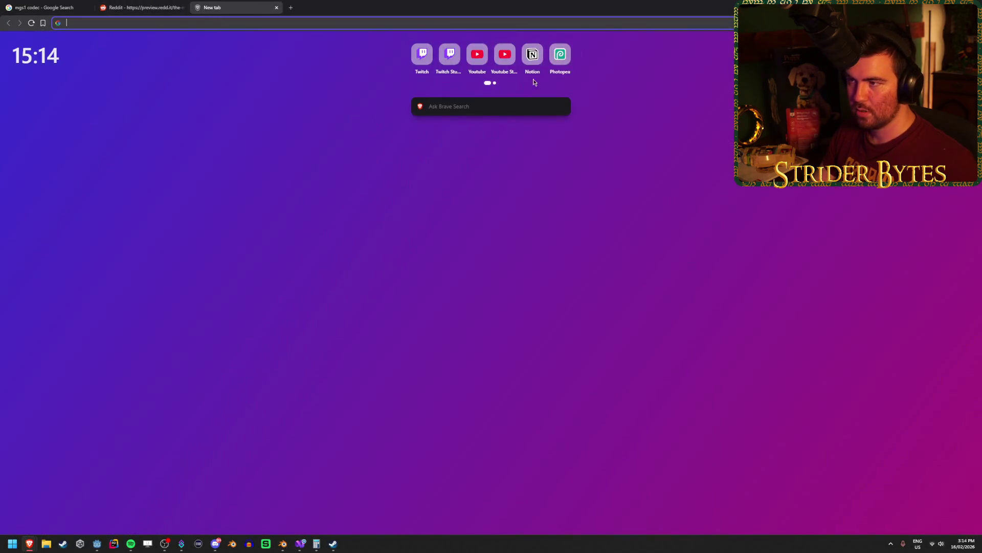
- Open Photopea and create a blank white 161 px wide New Project.psd
left_click(560, 54)
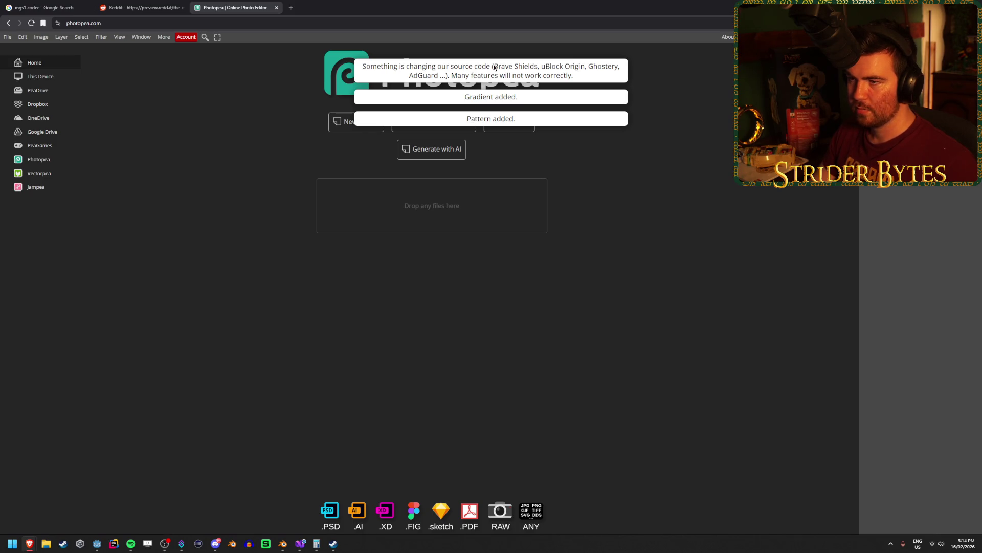
left_click(371, 127)
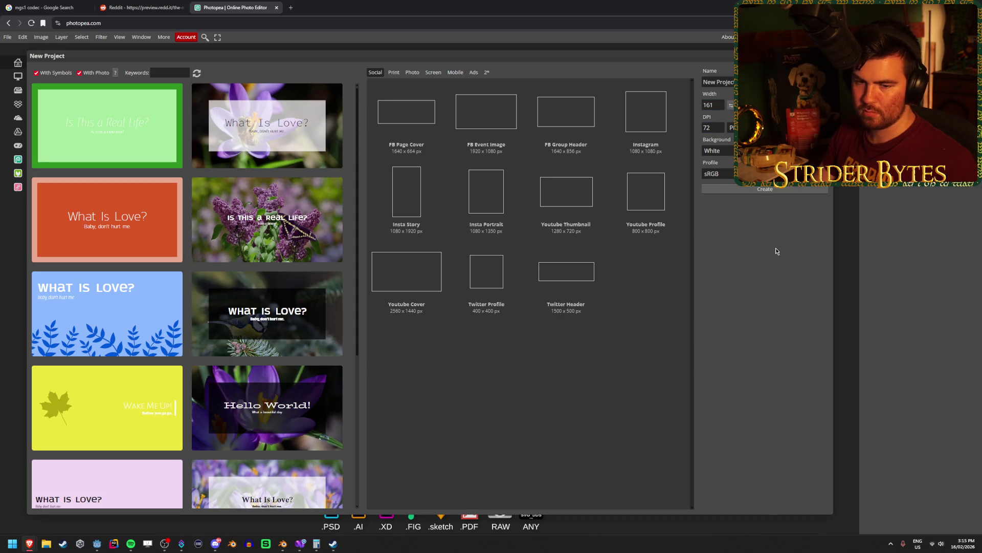
left_click(788, 189)
scroll(370, 292, "up", 4)
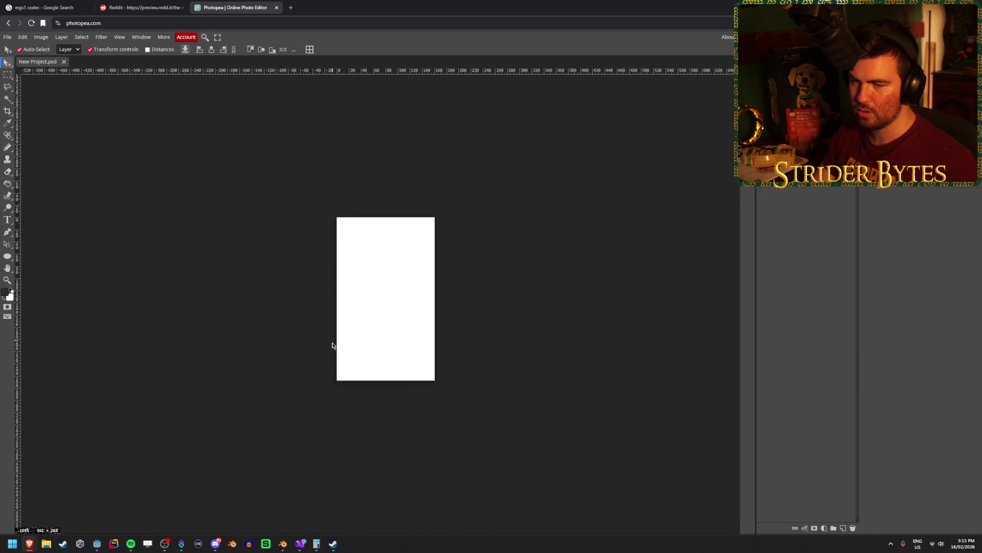
- Scroll back and forth through the codec art image
scroll(360, 345, "up", 2)
scroll(361, 345, "down", 1)
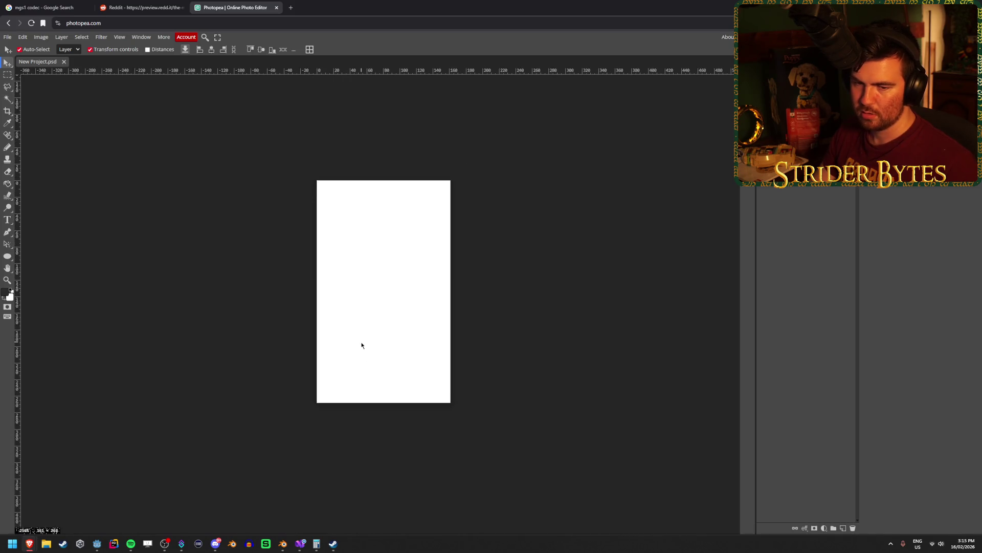
scroll(361, 344, "up", 1)
scroll(361, 343, "up", 1)
scroll(362, 343, "down", 1)
scroll(362, 343, "up", 2)
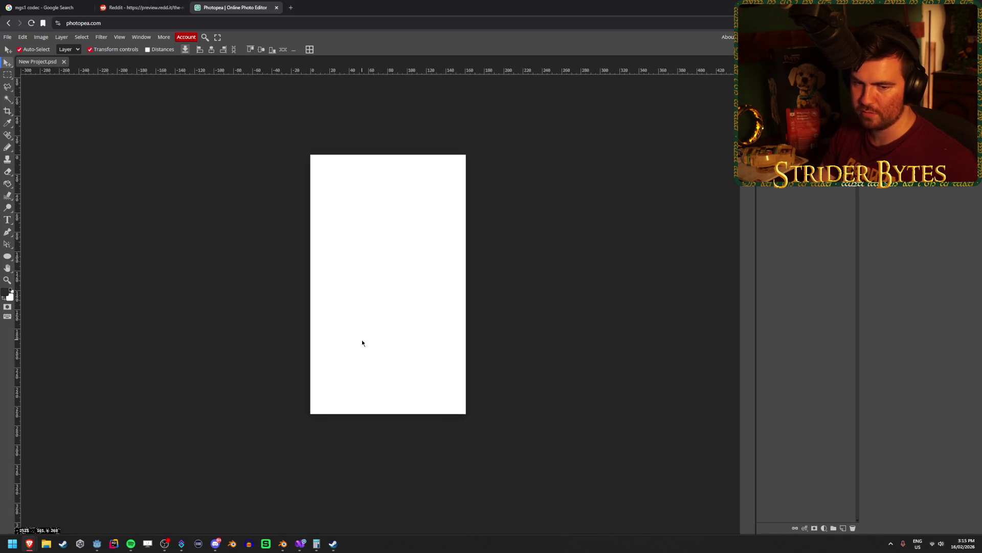
scroll(367, 338, "down", 2)
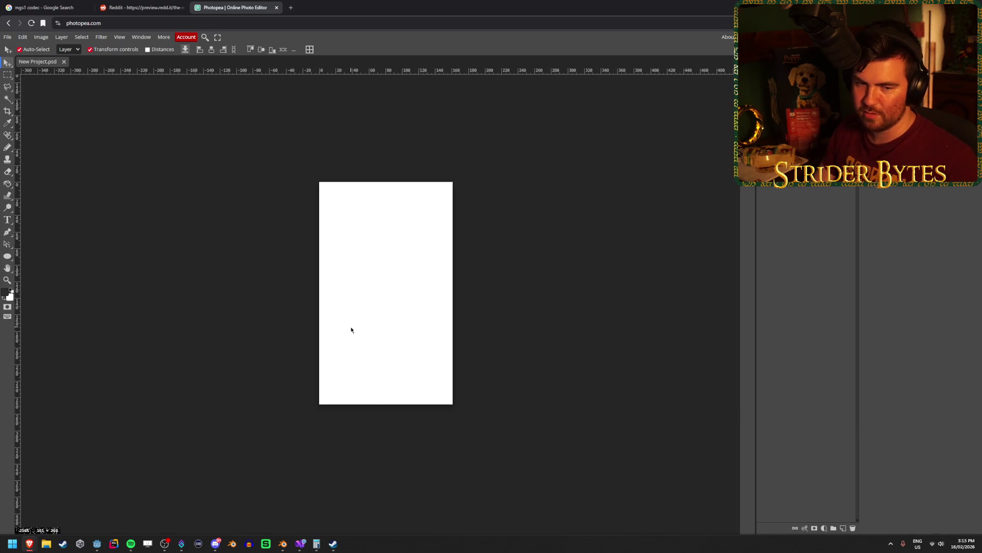
scroll(310, 312, "up", 1)
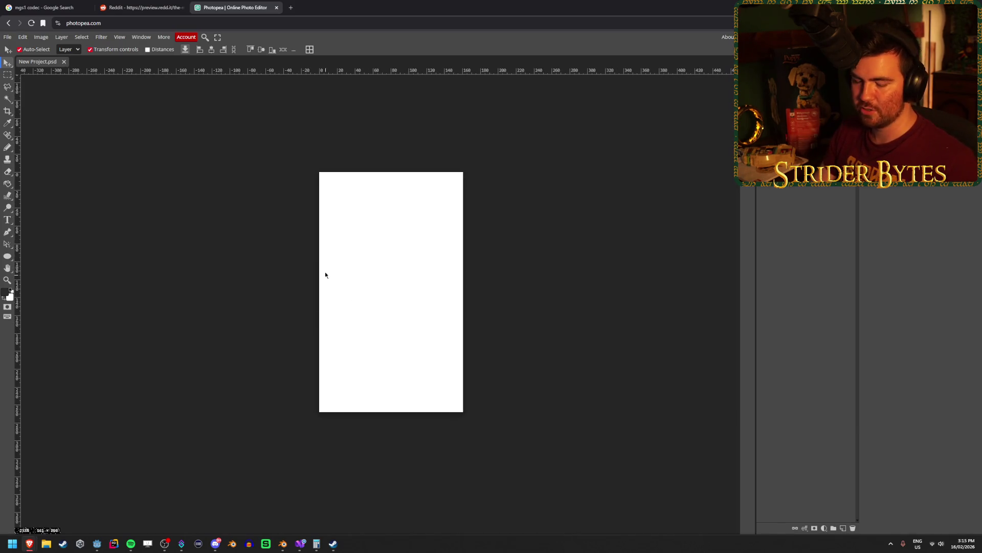
- Paste the captured portrait onto the canvas, commit it, then undo the paste
key("ctrl+v")
left_click(637, 308)
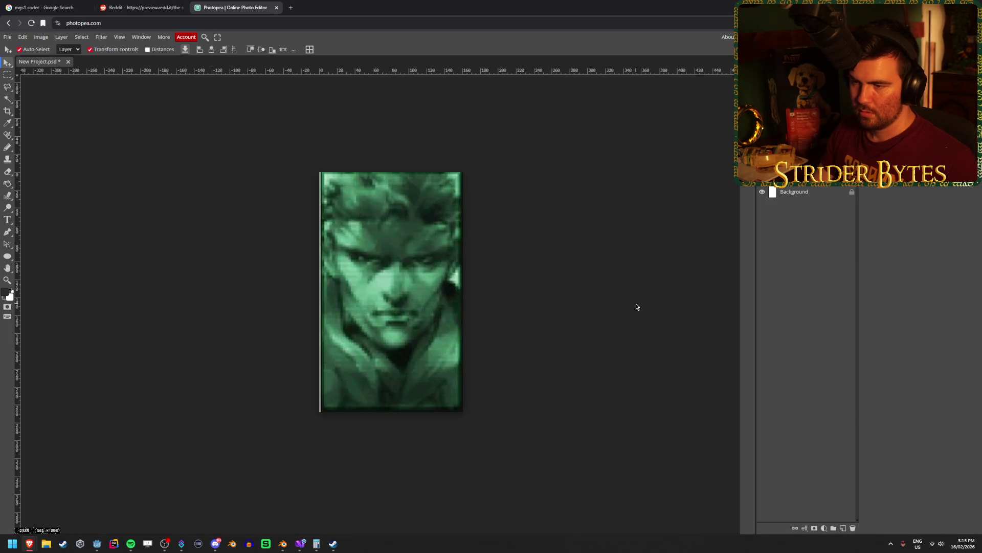
key("ctrl+z")
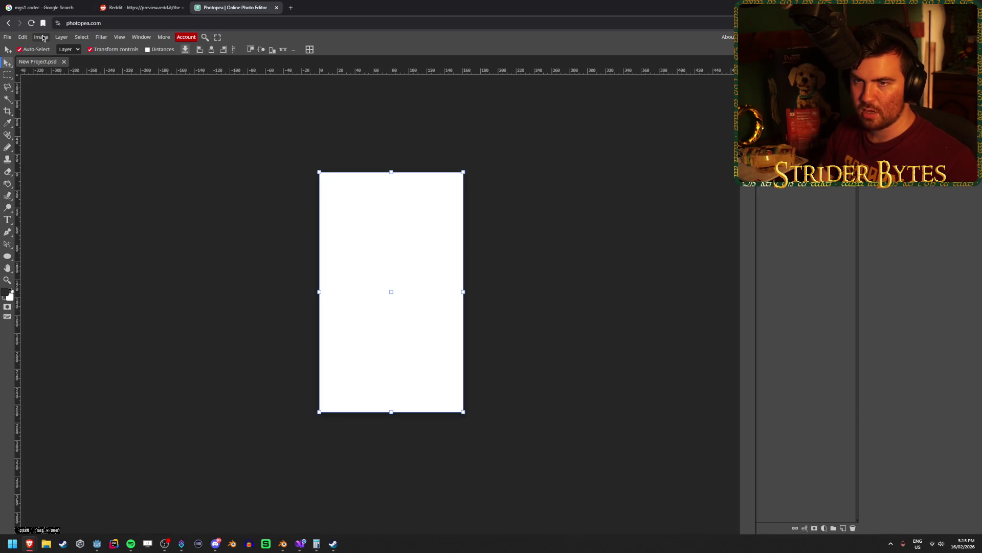
- Try canvas widths of 1000, 500 and 450 in Canvas Size, then cancel the change
left_click(41, 37)
left_click(54, 156)
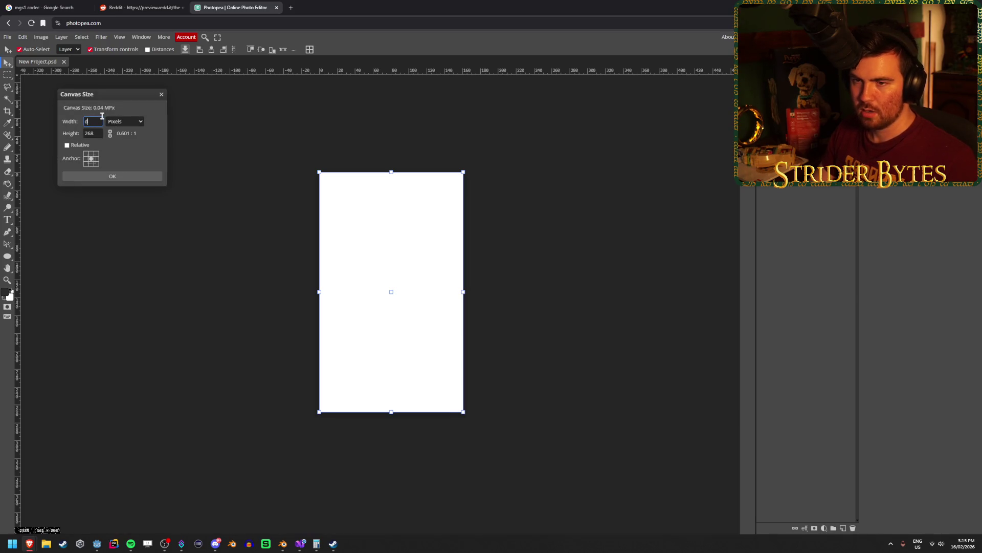
type("1000")
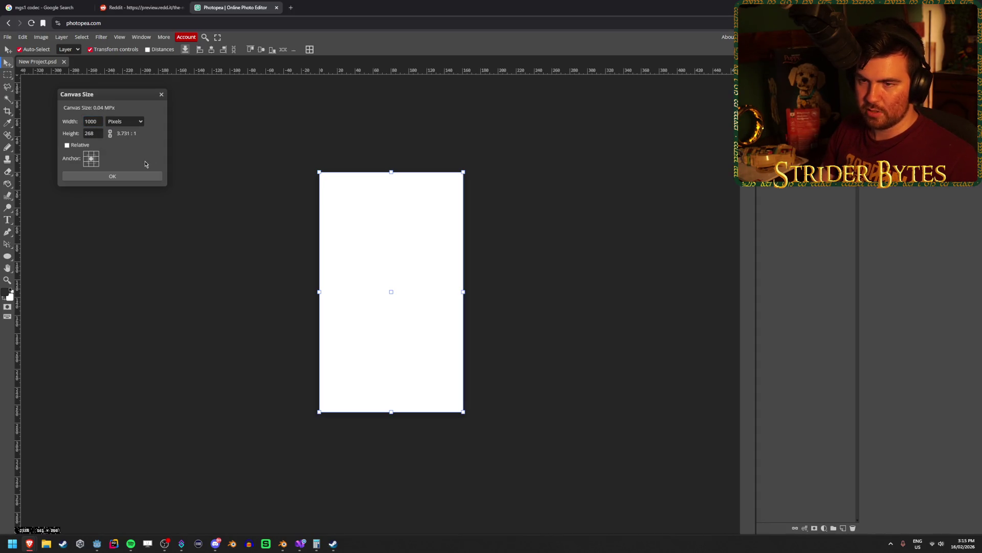
left_click(162, 95)
left_click(41, 37)
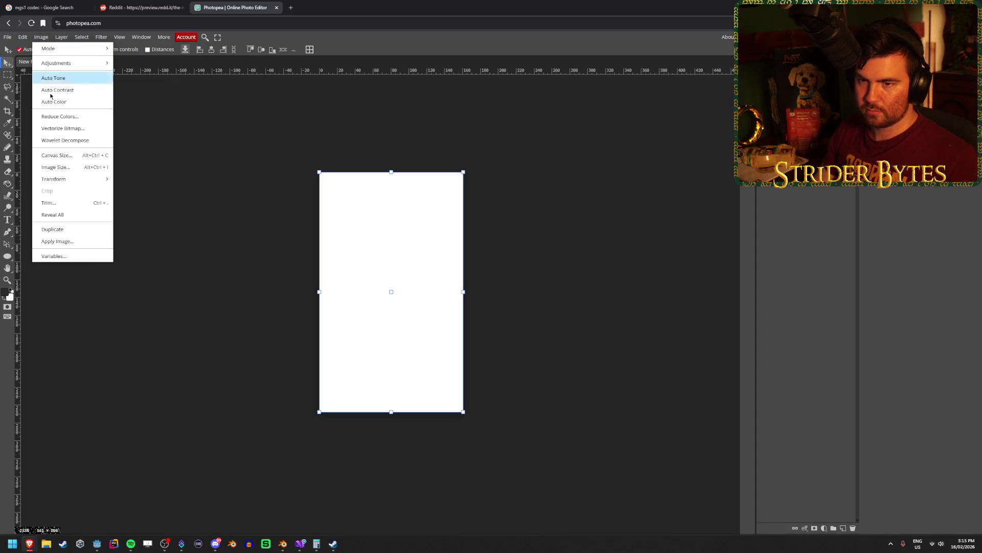
left_click(55, 154)
left_click(107, 135)
double_click(97, 122)
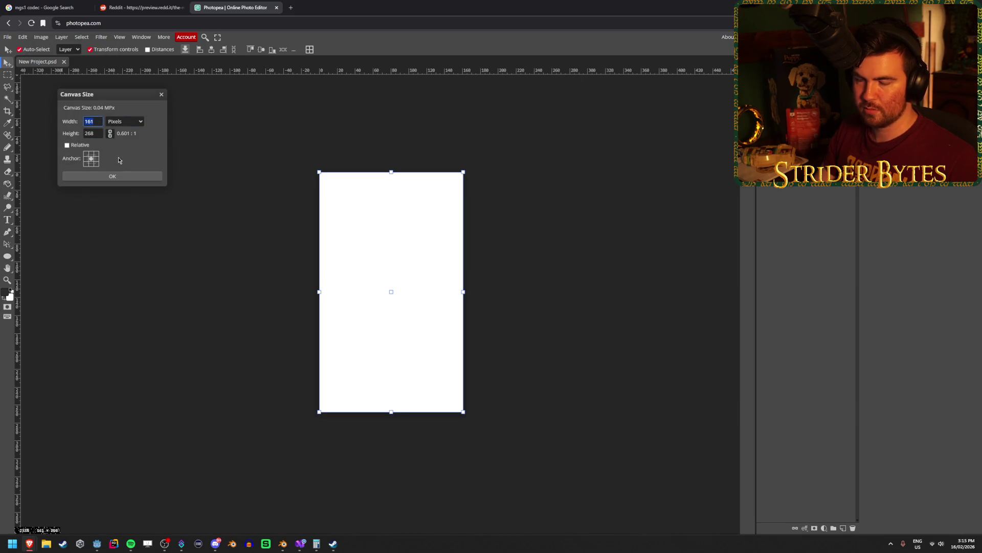
type("500")
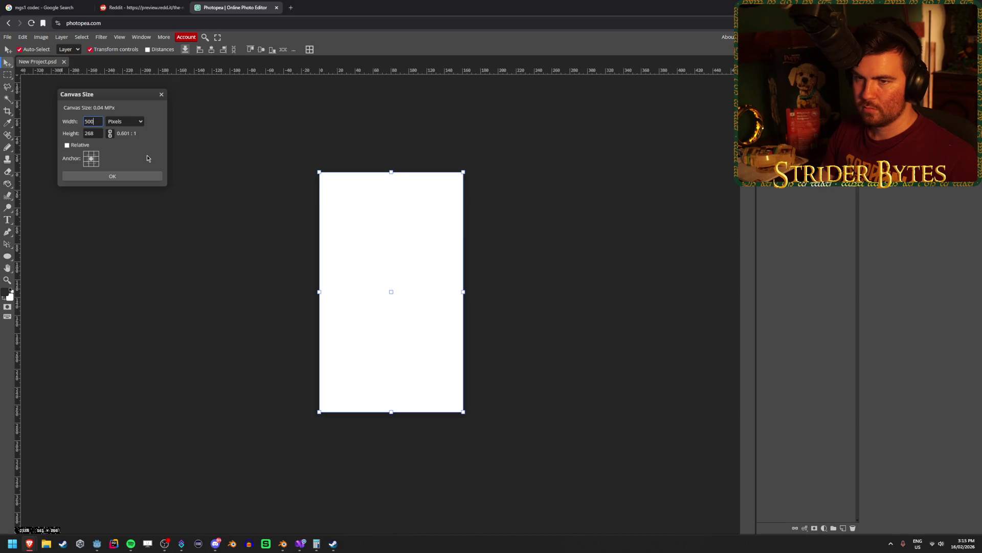
double_click(93, 121)
type("450")
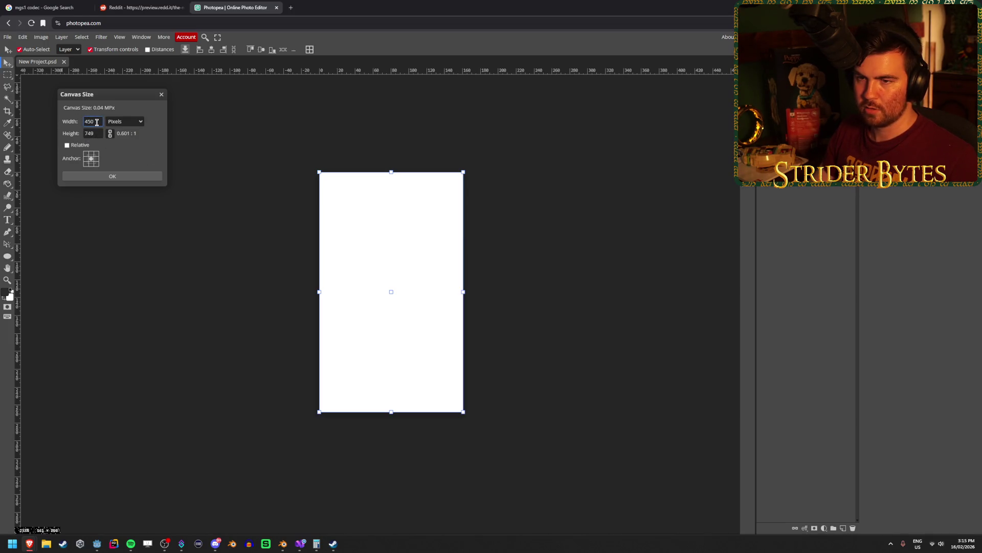
key("Return")
- View the MGS1 codec art reference in the browser, close it, and return to Godot
left_click(336, 547)
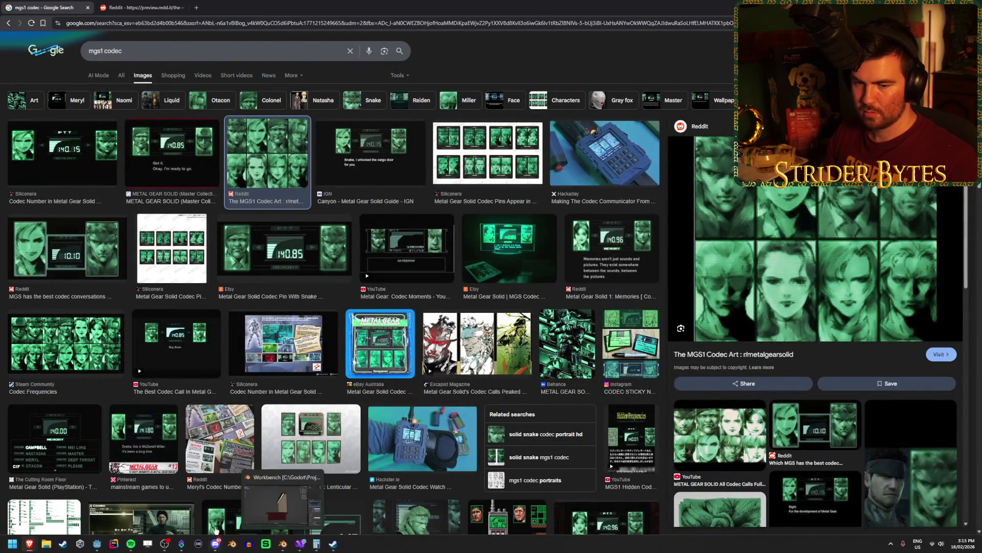
left_click(154, 4)
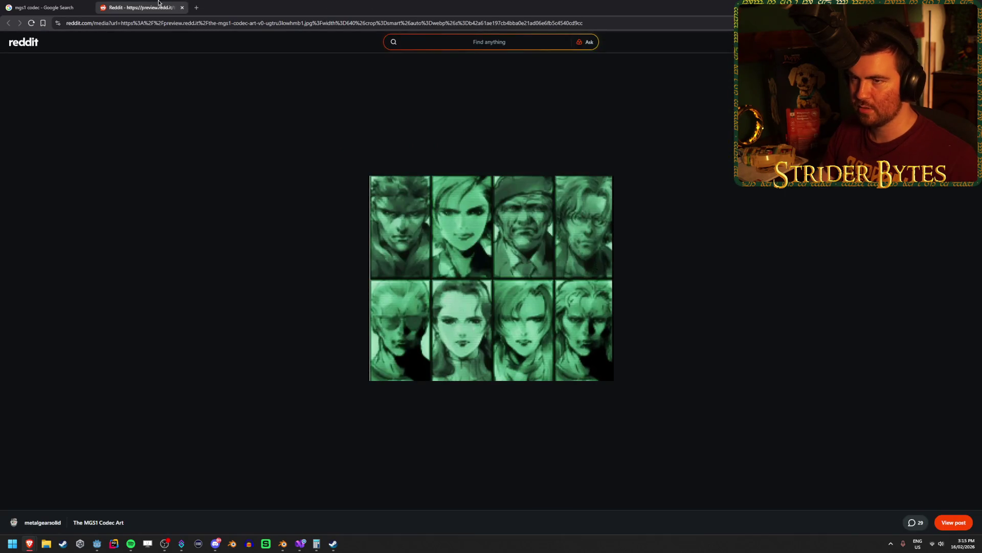
key("ctrl+w")
key("alt+Tab")
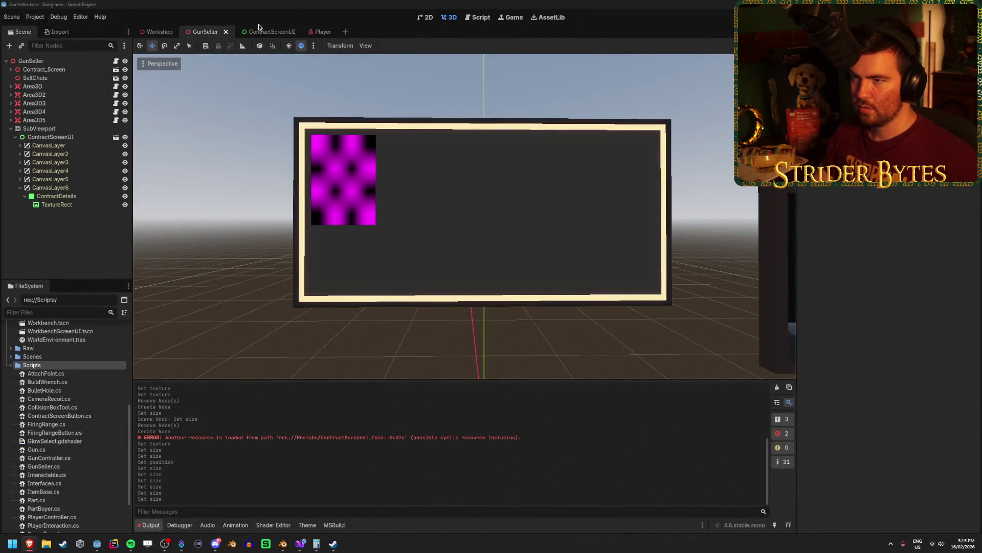
- Set the ContractScreenUI TextureRect's size to 450 × 750 and save the scene
left_click(266, 32)
left_click(928, 267)
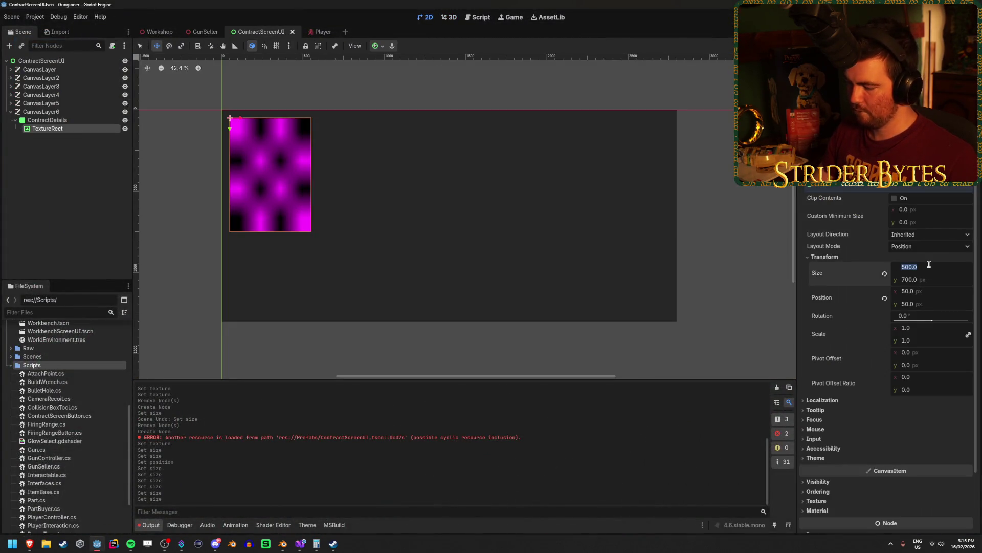
key("Tab")
type("750")
key("Return")
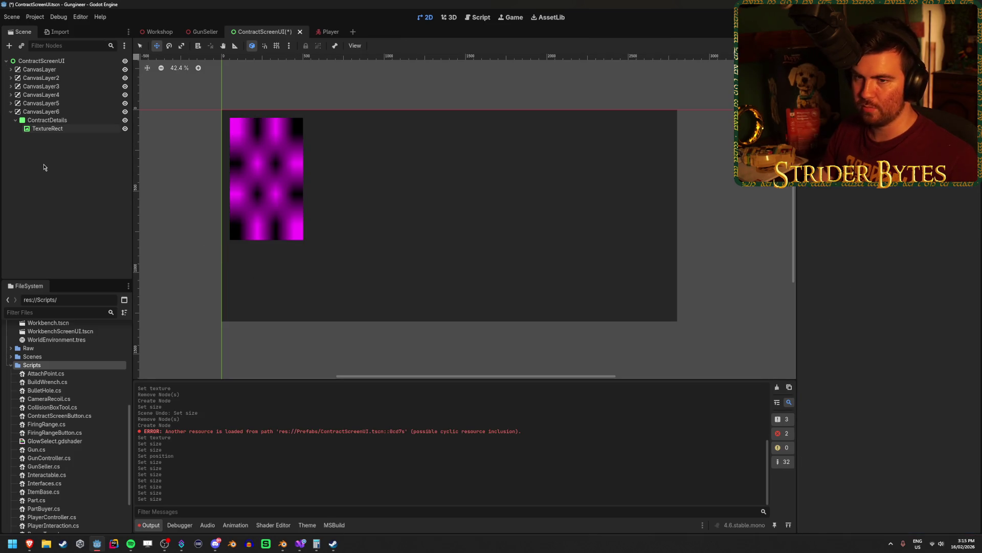
key("ctrl+s")
- Check the resized portrait in GunSeller, then reselect the TextureRect in ContractScreenUI
left_click(205, 32)
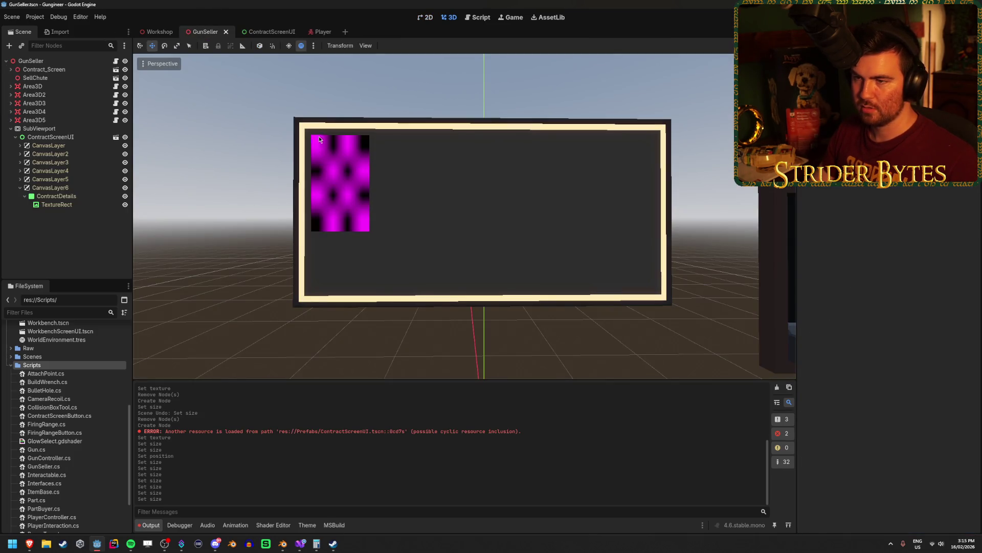
left_click(115, 137)
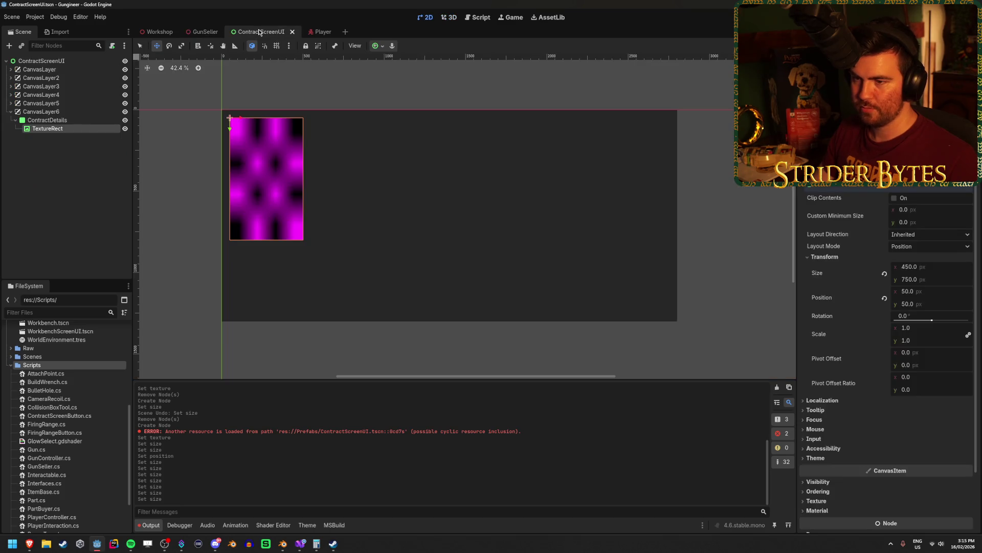
scroll(229, 243, "up", 5)
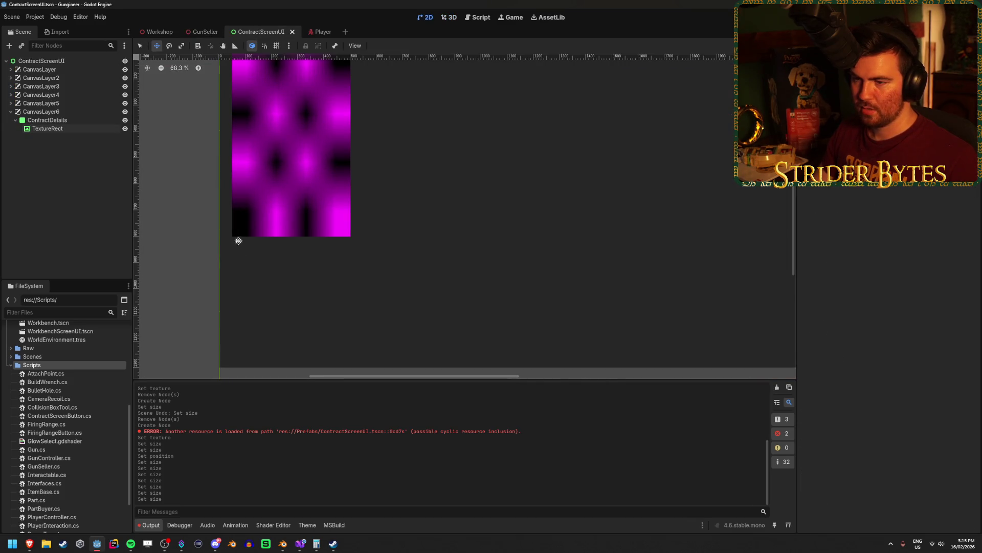
left_click(77, 128)
scroll(376, 158, "down", 1)
scroll(375, 159, "down", 3)
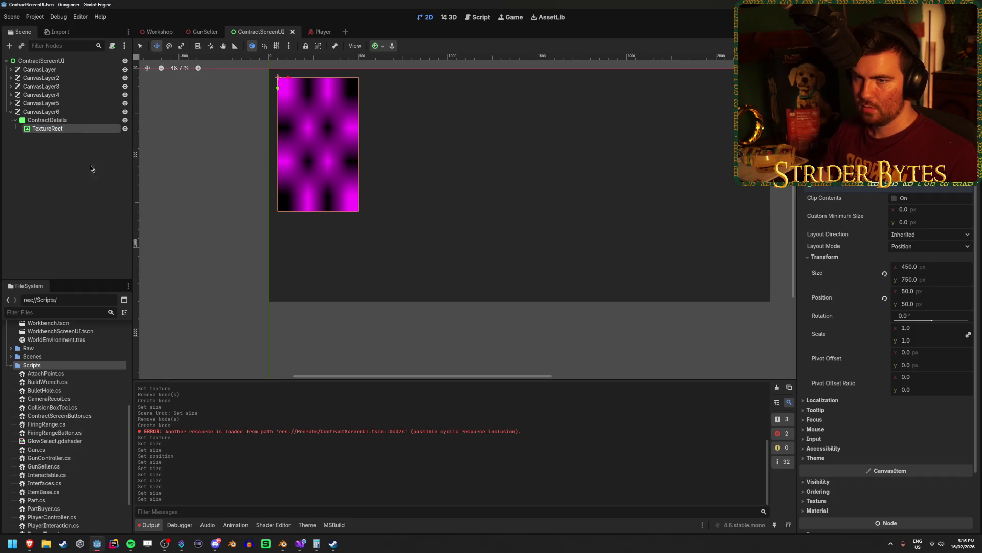
key("F2")
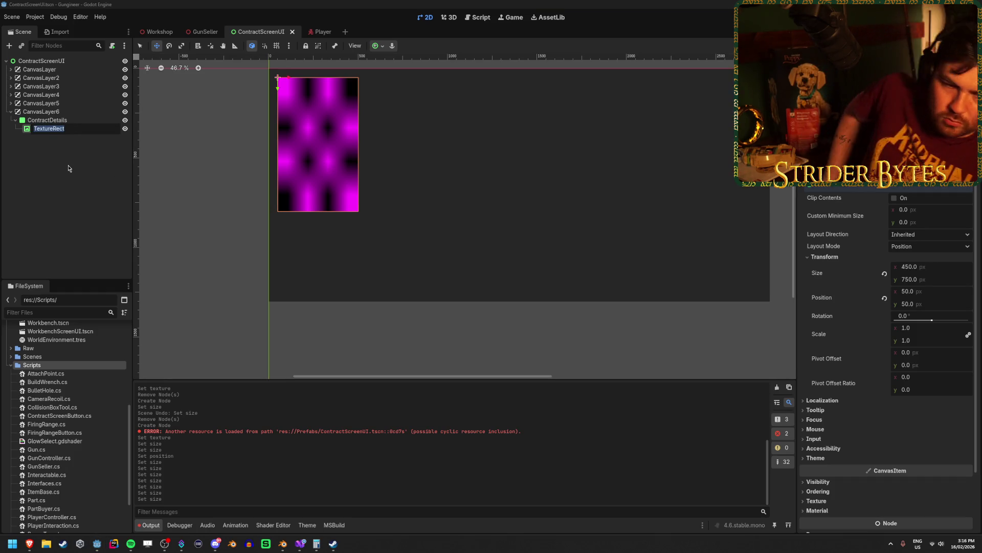
- Rename the TextureRect to BuyerPortrait and duplicate it
type("Bu")
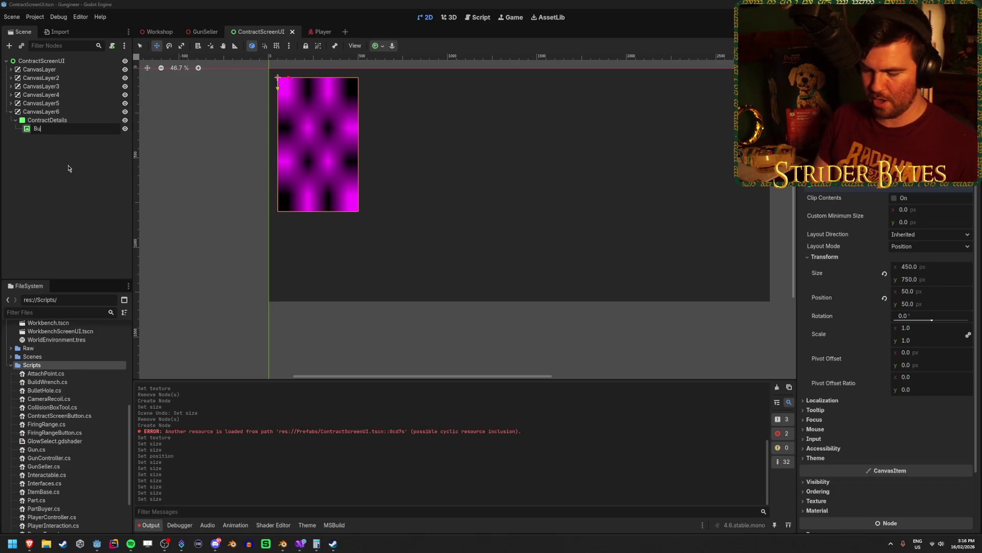
type("yerPortrait")
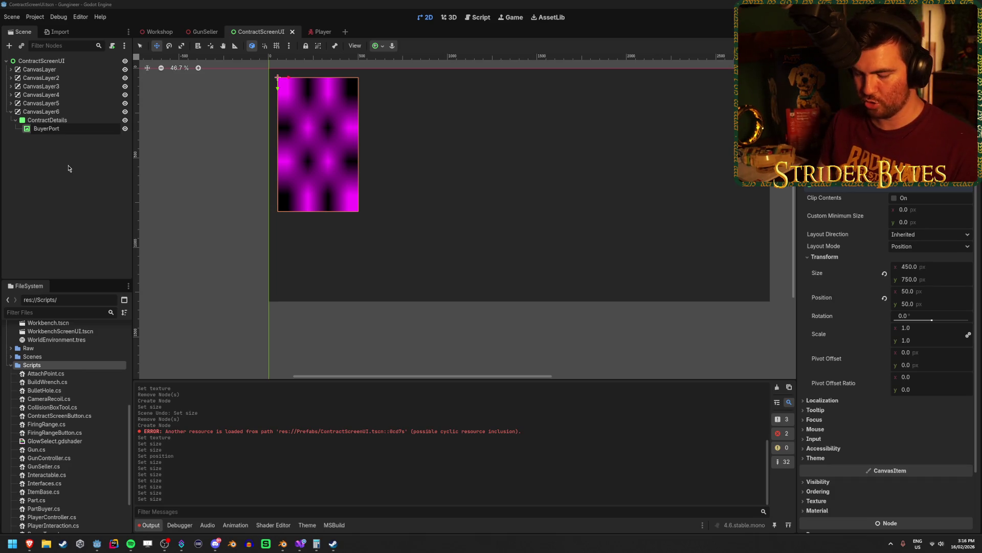
key("Return")
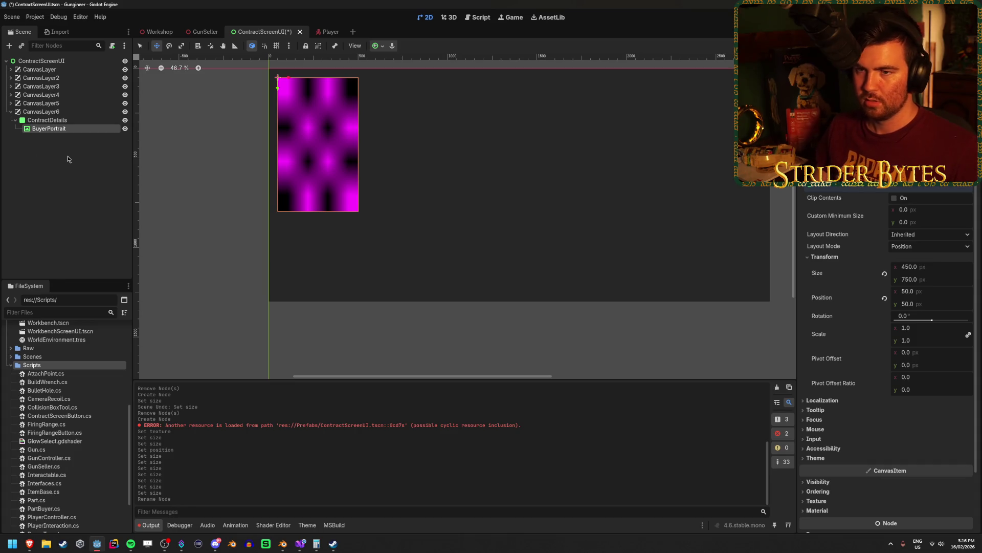
key("ctrl+d")
scroll(888, 282, "up", 3)
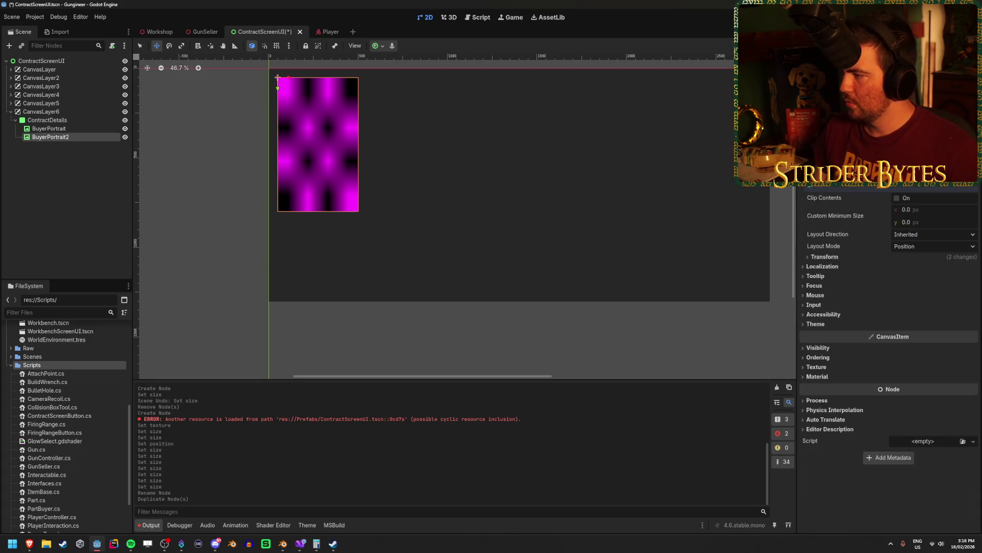
scroll(889, 282, "down", 3)
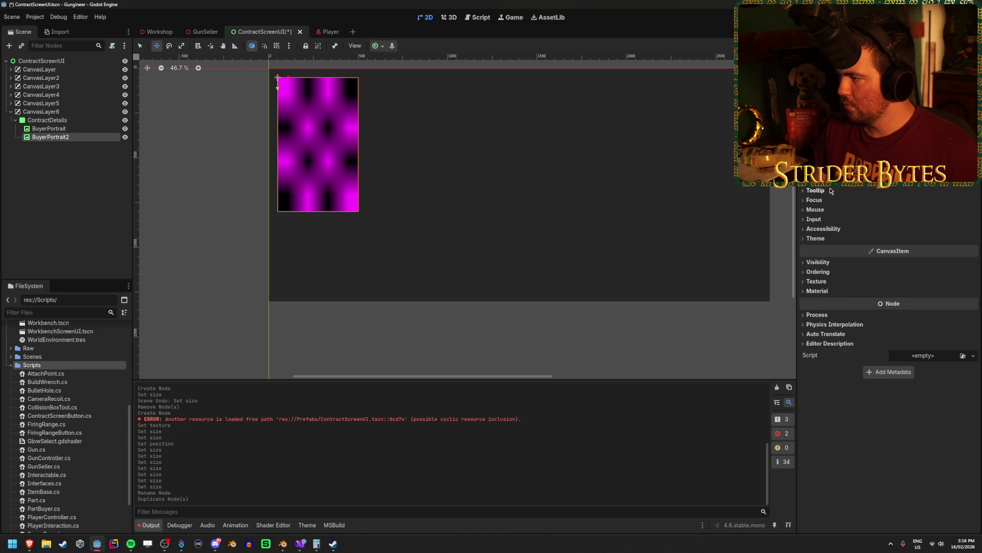
scroll(828, 202, "up", 3)
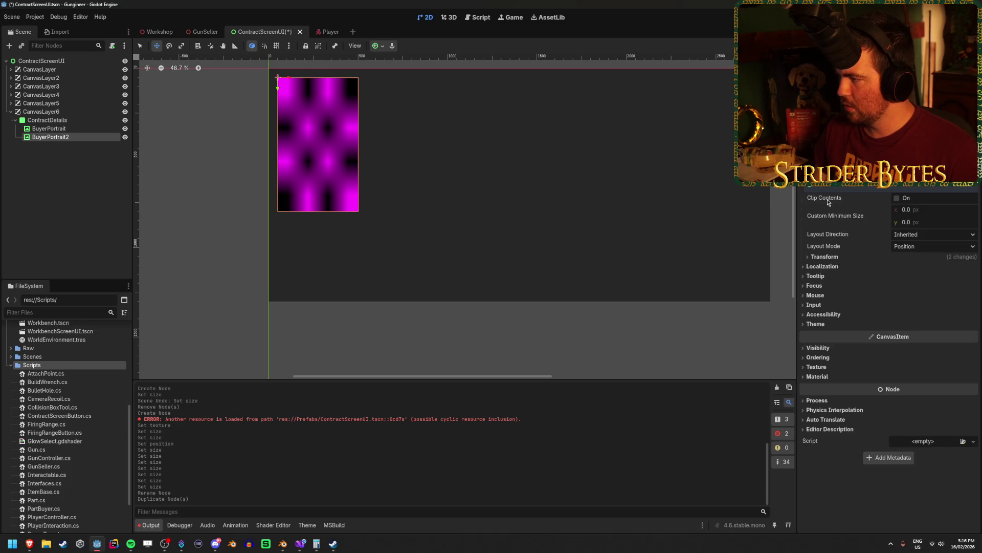
- Try repositioning the copy by dragging and with an x of 800, undoing both
left_click(826, 258)
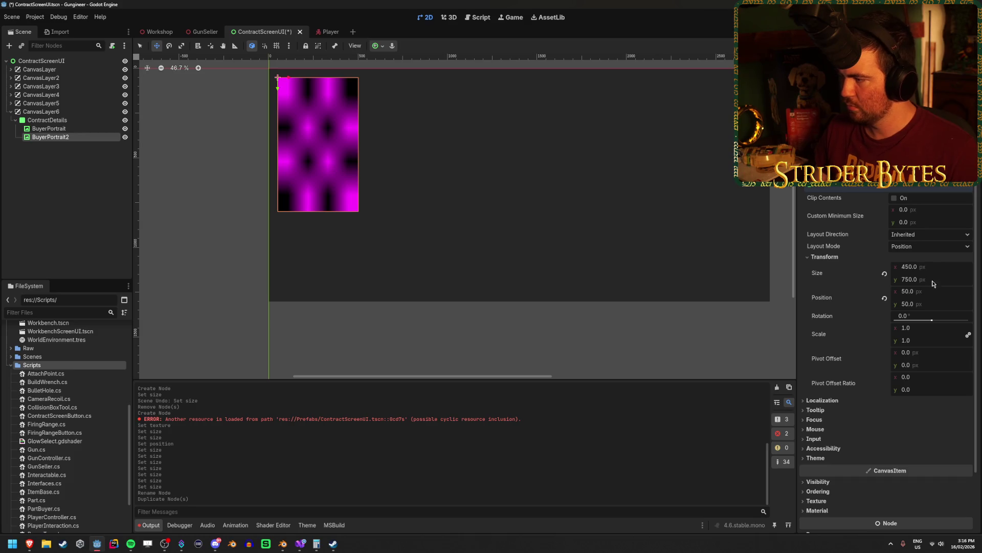
left_click_drag(936, 280, 928, 281)
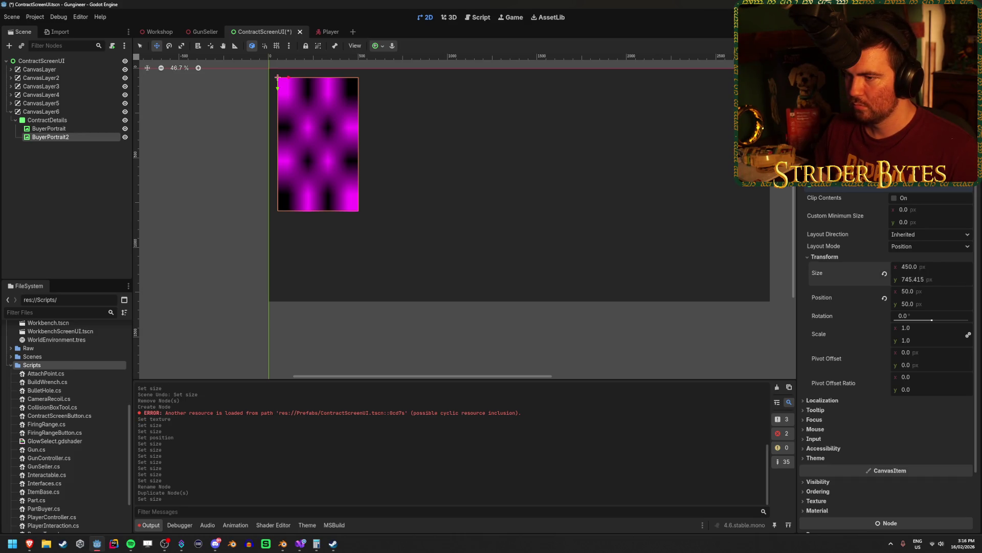
left_click_drag(277, 86, 278, 216)
key("ctrl+z")
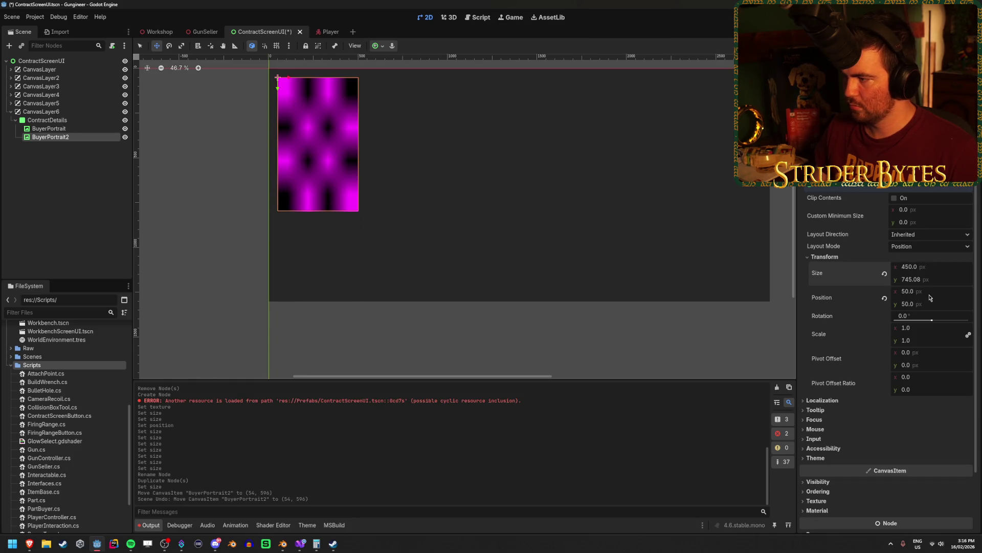
left_click(929, 294)
type("800")
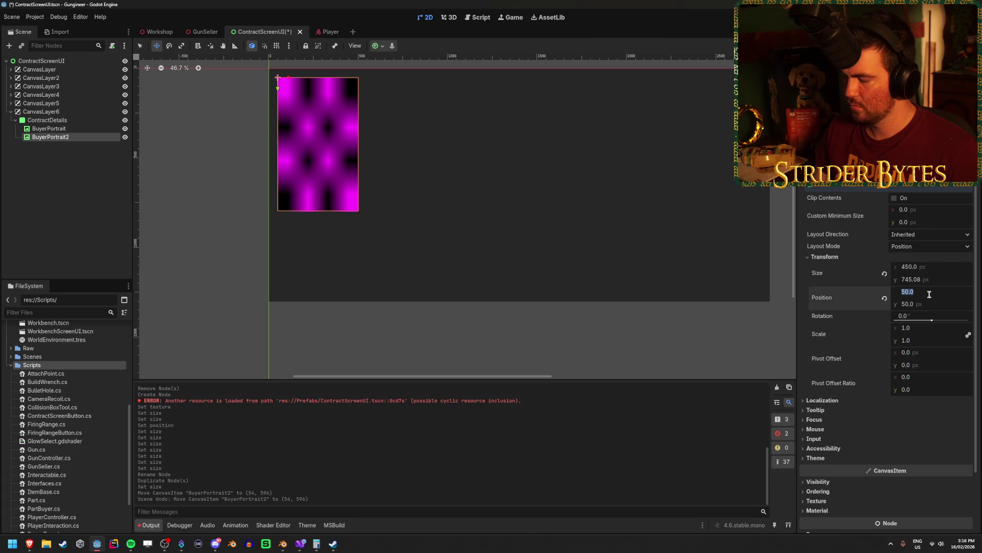
key("Return")
key("ctrl+z")
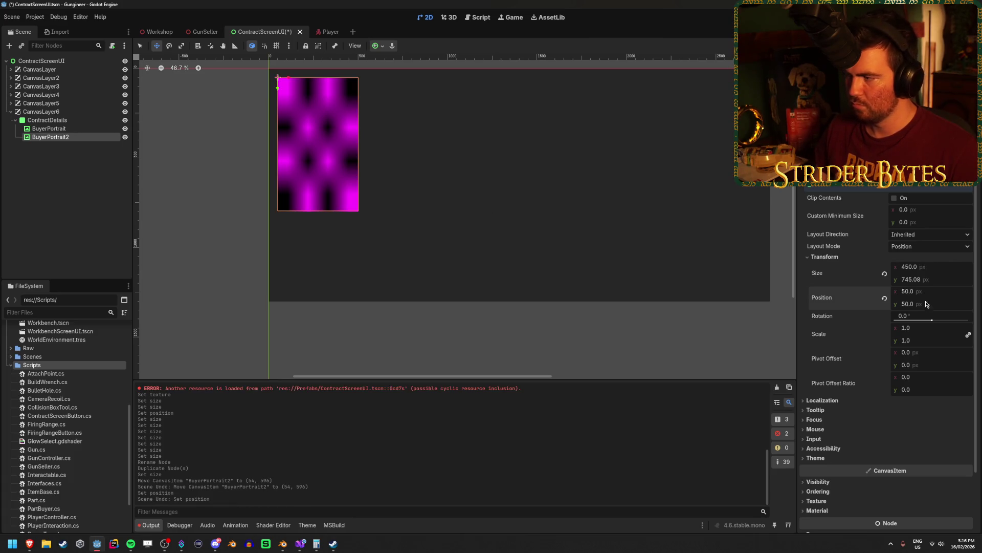
- Set the copy's vertical position to 825, just below the portrait
left_click(925, 304)
type("800")
key("Return")
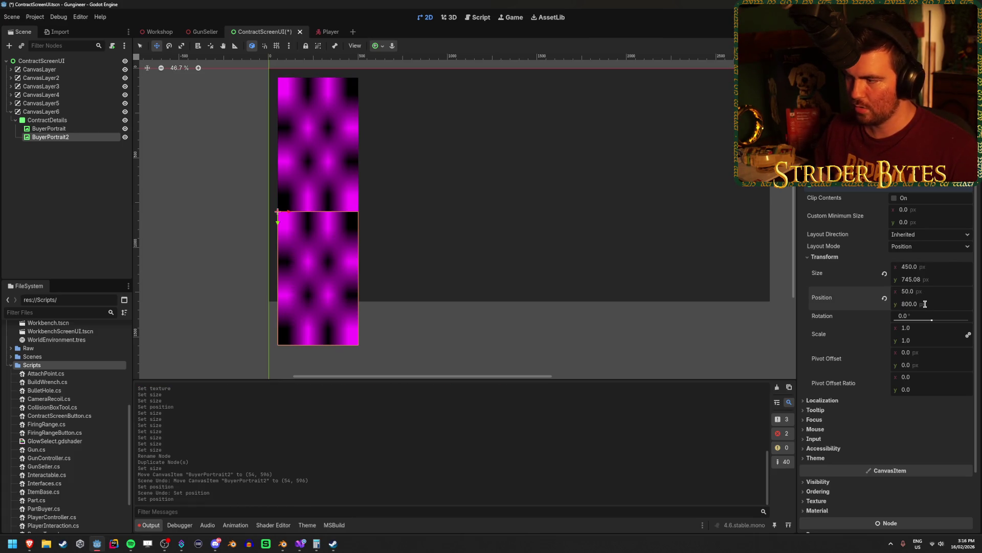
type("825")
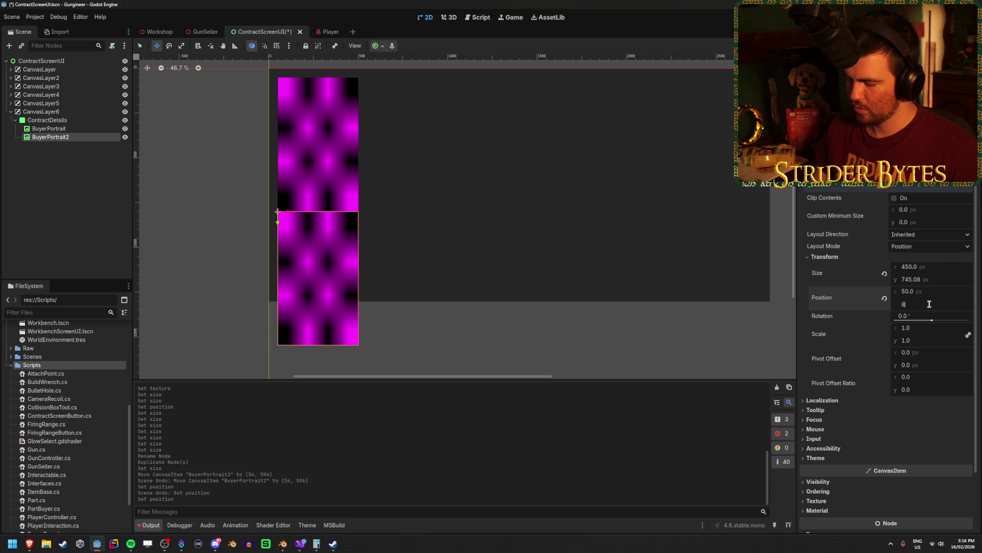
key("Return")
- Set the copy's height to 50 px and save the ContractScreenUI scene
scroll(349, 273, "up", 4)
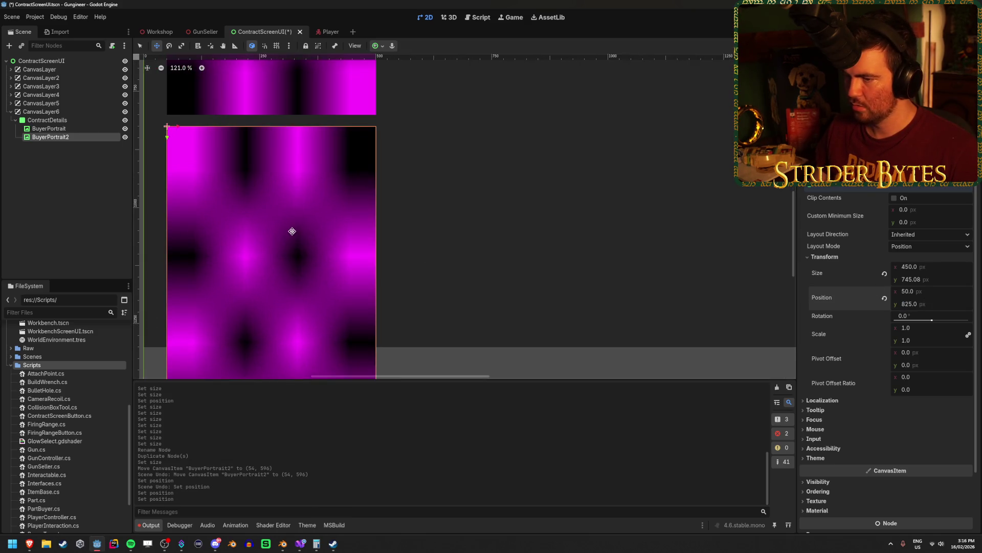
scroll(486, 224, "down", 1)
scroll(606, 245, "down", 1)
left_click(947, 276)
type("50")
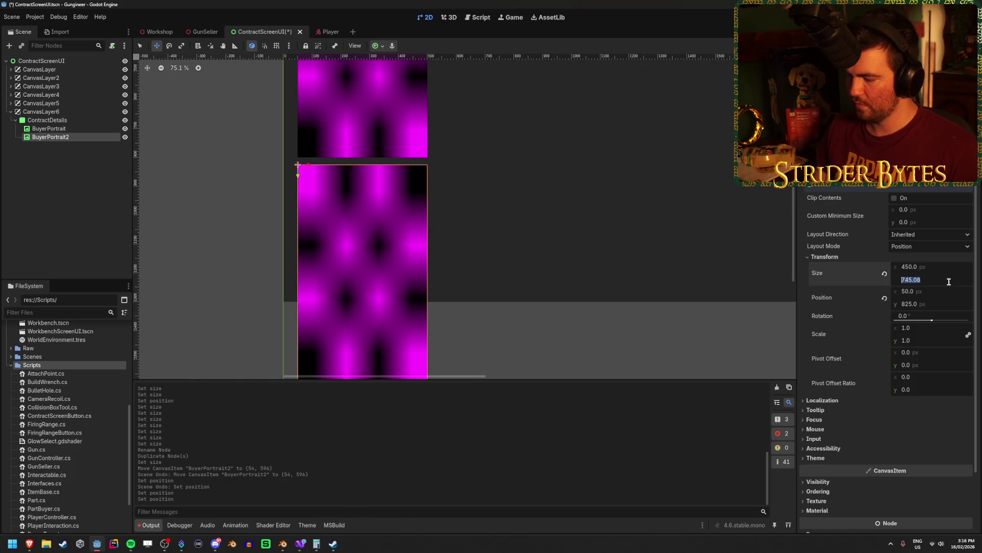
key("Return")
left_click(250, 210)
key("ctrl+s")
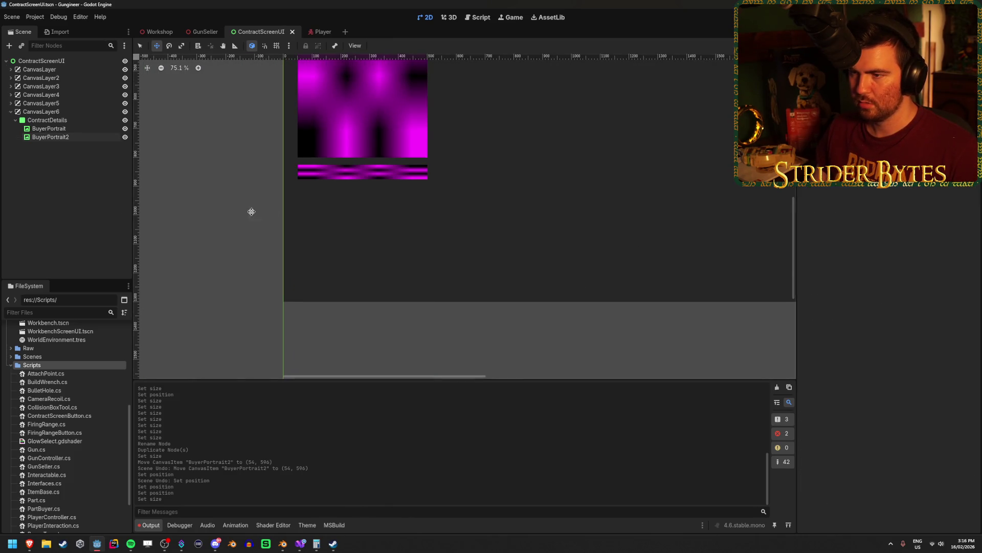
- Preview the layout in GunSeller, then begin renaming BuyerPortrait2 in ContractScreenUI
scroll(414, 212, "down", 4)
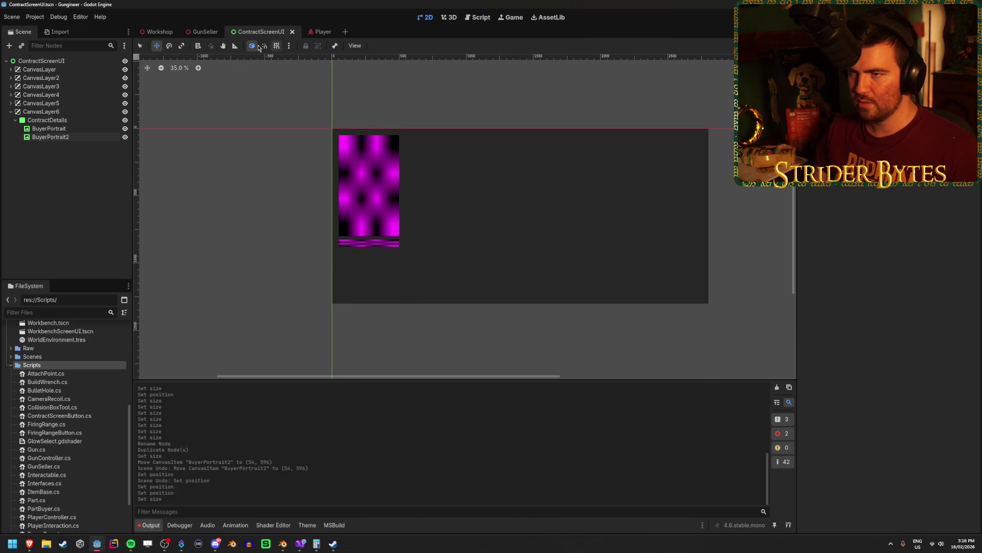
left_click(205, 32)
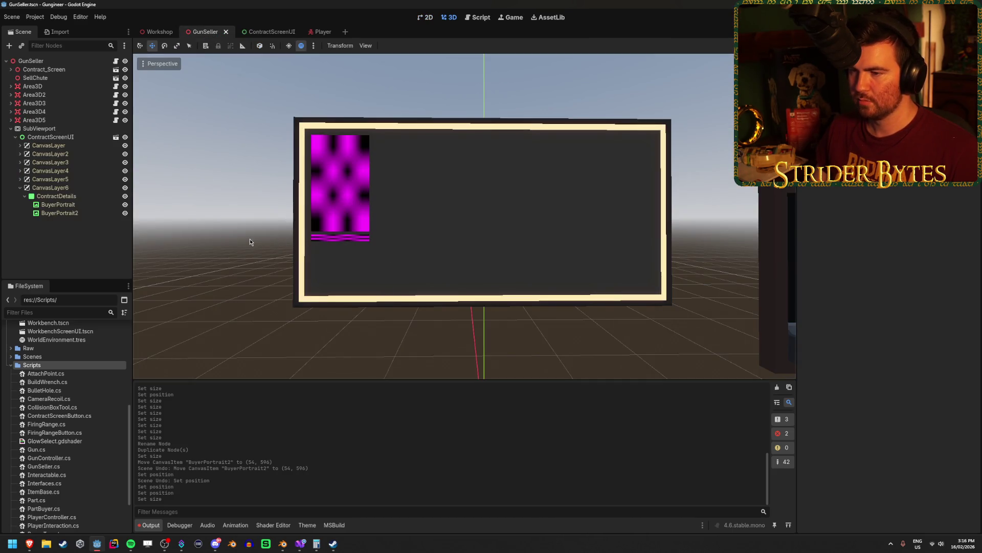
scroll(249, 238, "up", 3)
scroll(249, 239, "down", 2)
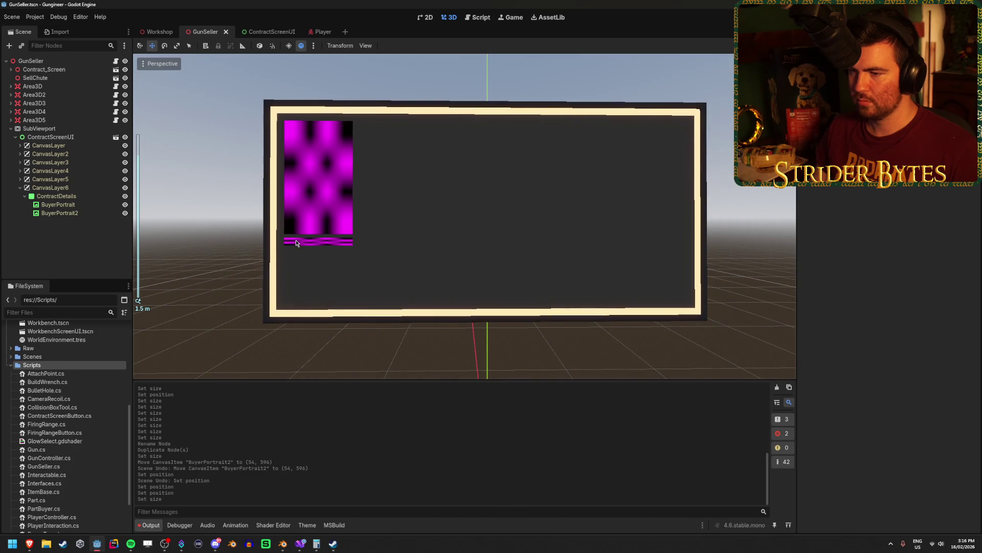
left_click(262, 34)
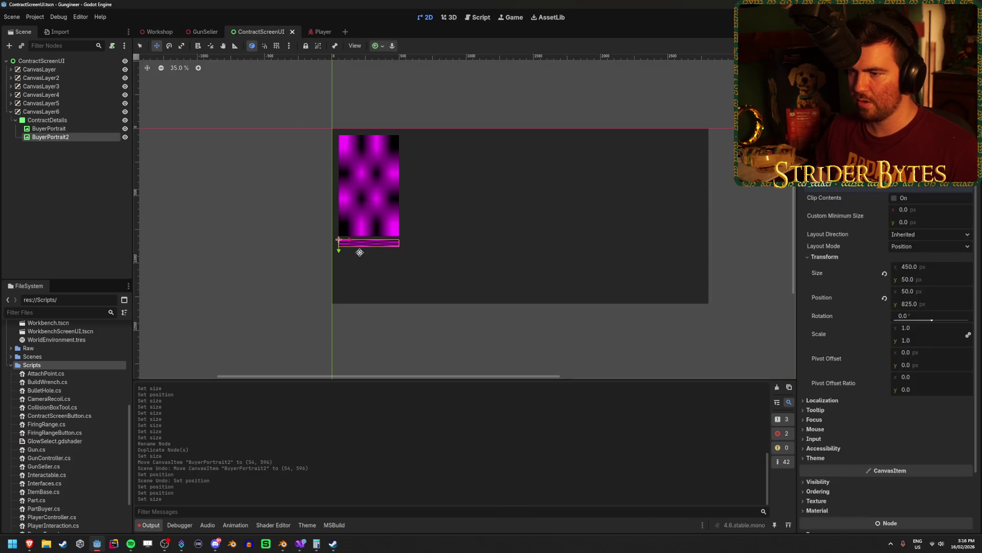
key("F2")
key("End")
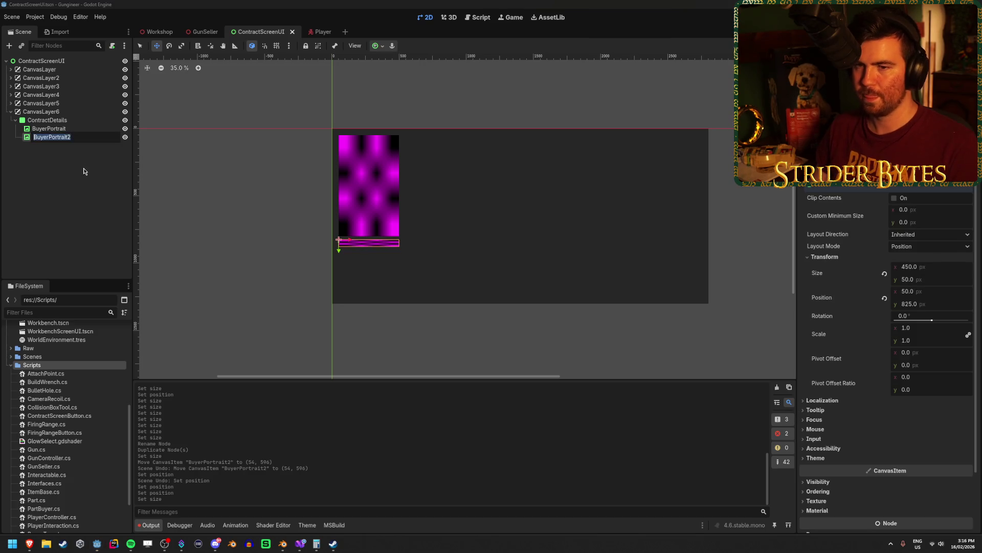
- Rename BuyerPortrait2 to BuyerNameplate
key("BackSpace")
type("Na")
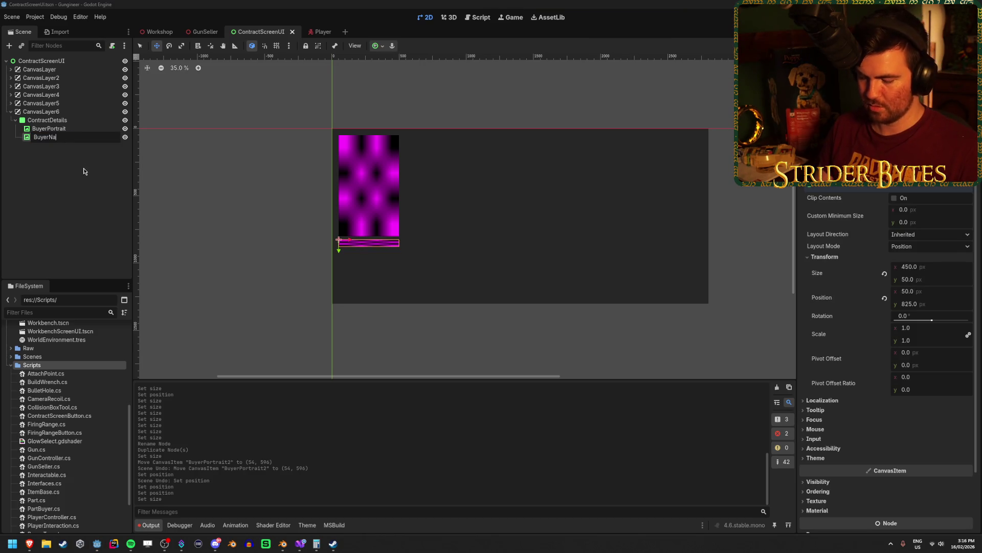
type("meplate")
key("Return")
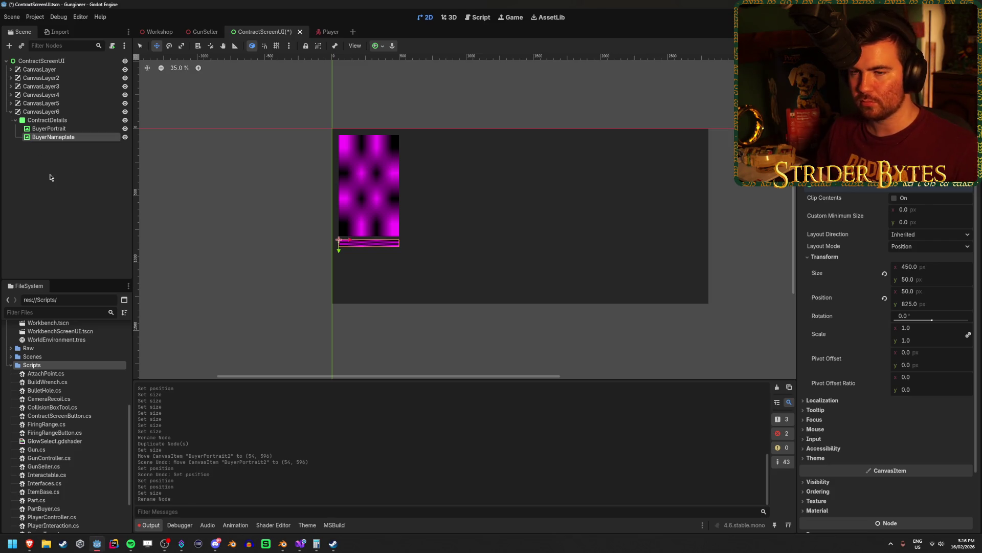
- Duplicate BuyerNameplate and rename the copy BuyerDialogue
key("ctrl+d")
key("F2")
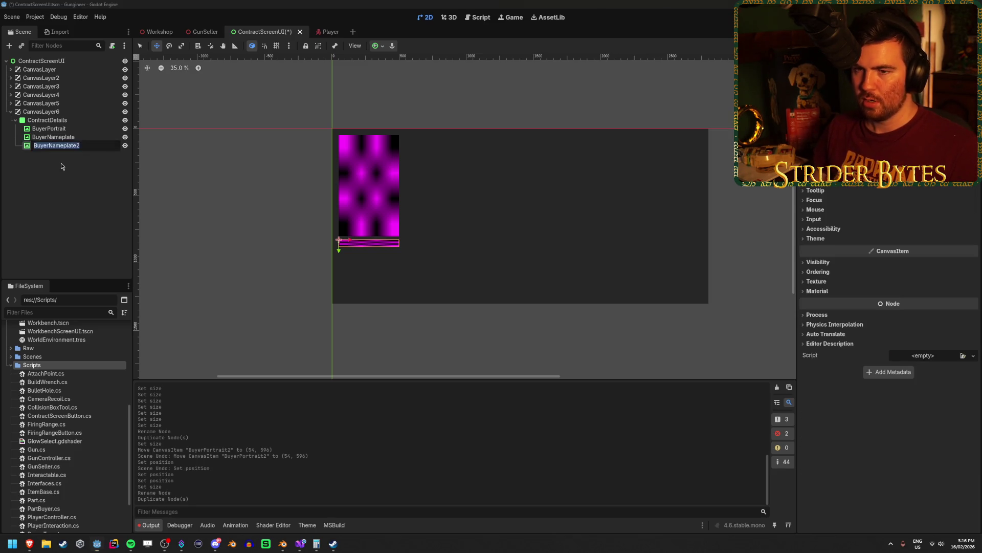
key("BackSpace")
key("BackSpace")
key("BackSpace")
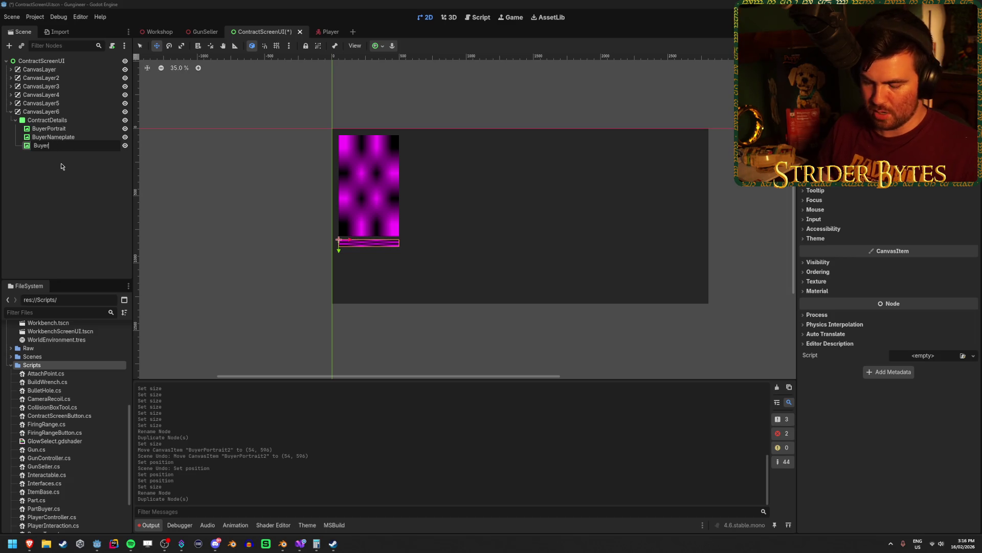
type("logue")
key("Return")
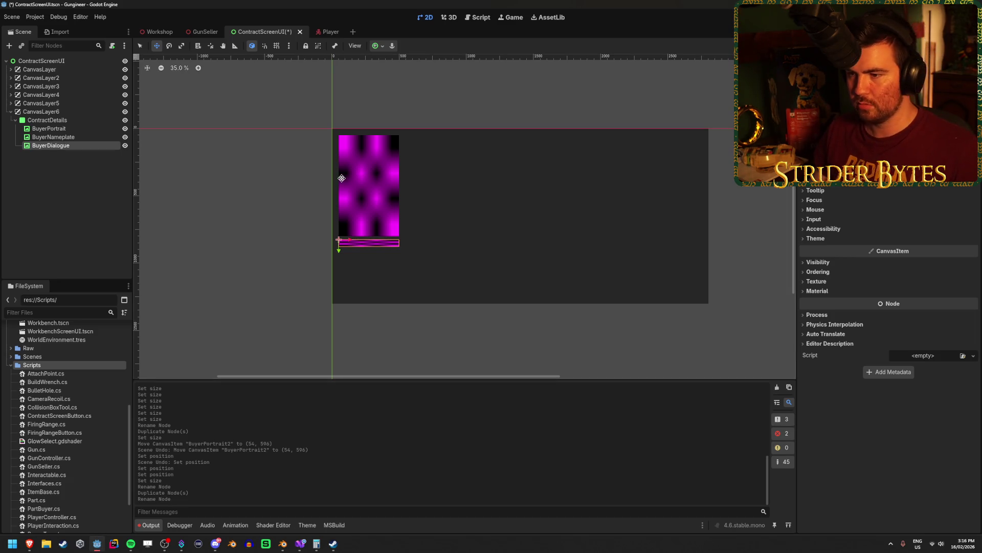
- Expand BuyerDialogue's layout properties and set its vertical position to 850
left_click(819, 171)
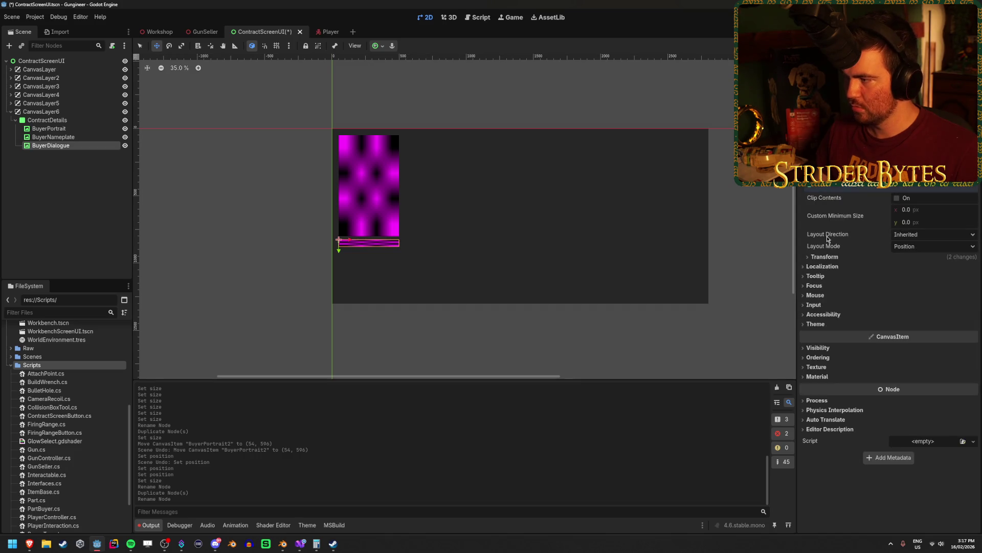
left_click(825, 256)
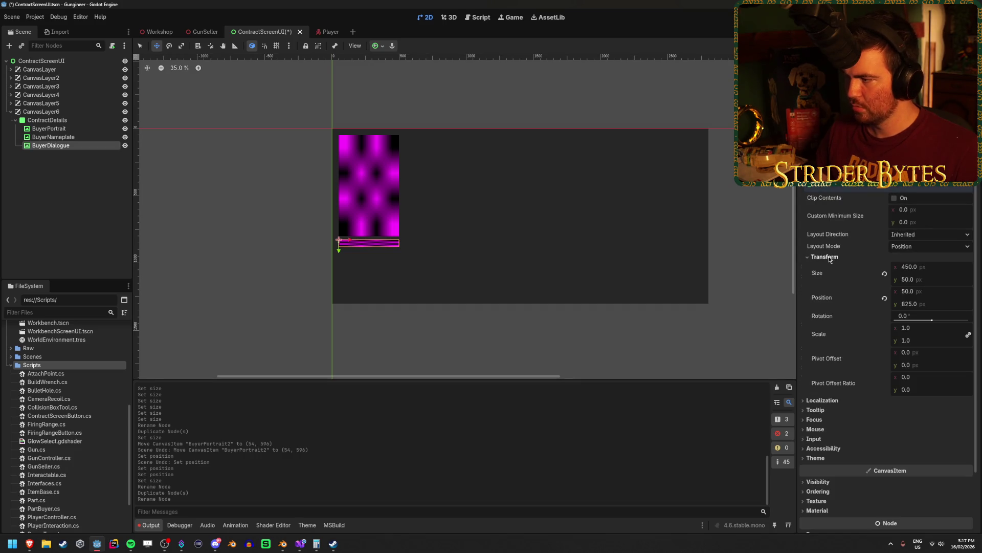
left_click(943, 305)
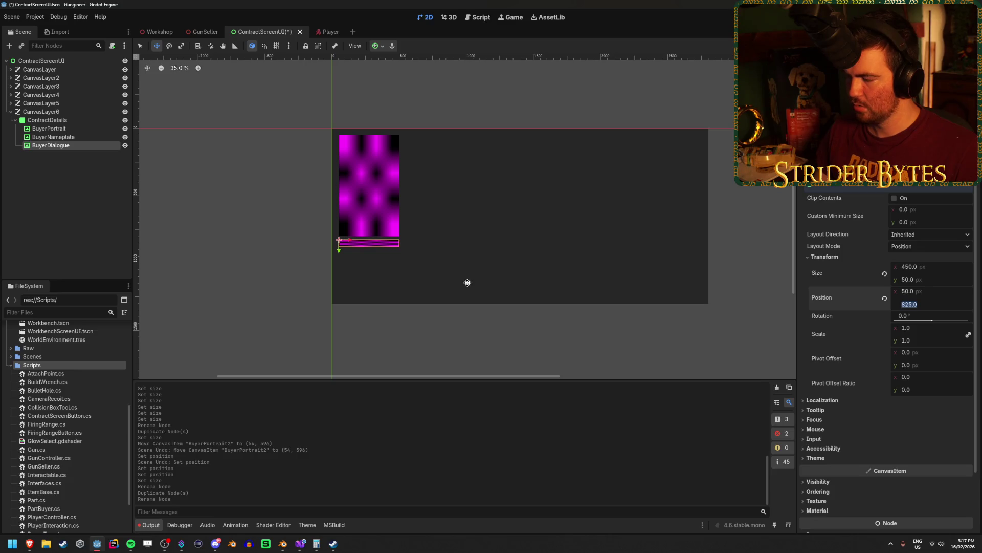
type("850")
key("Return")
scroll(467, 282, "up", 7)
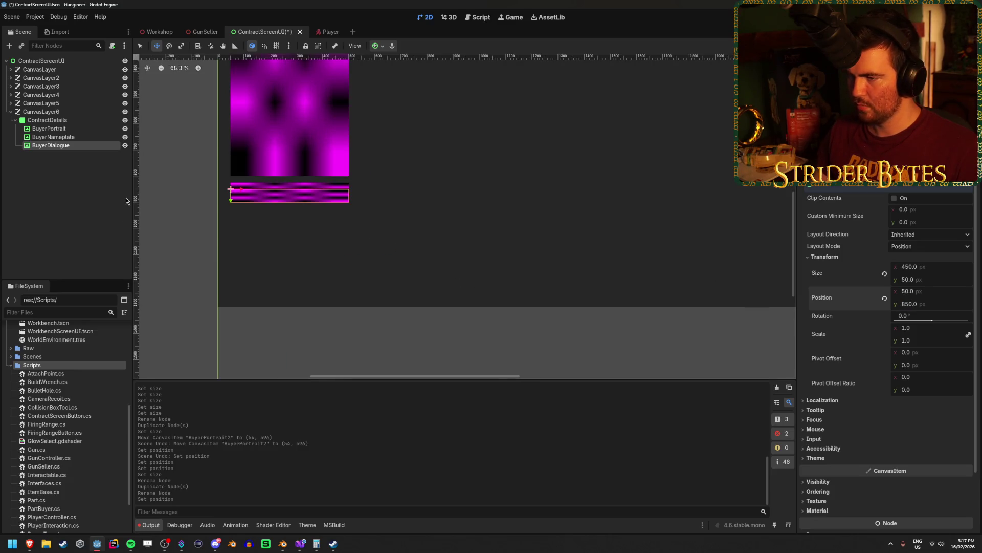
scroll(278, 200, "up", 4)
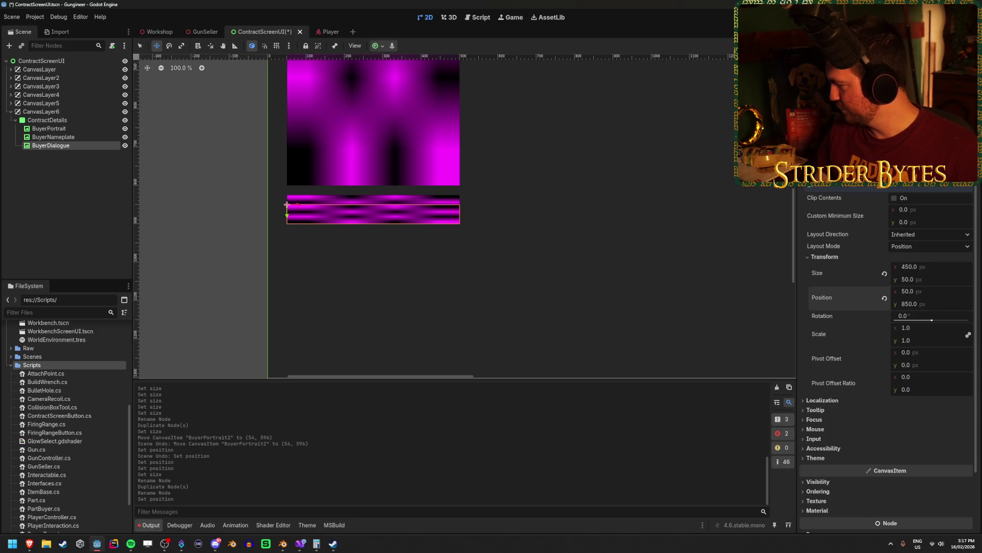
- Change BuyerDialogue's vertical position to 900
key("alt+Tab")
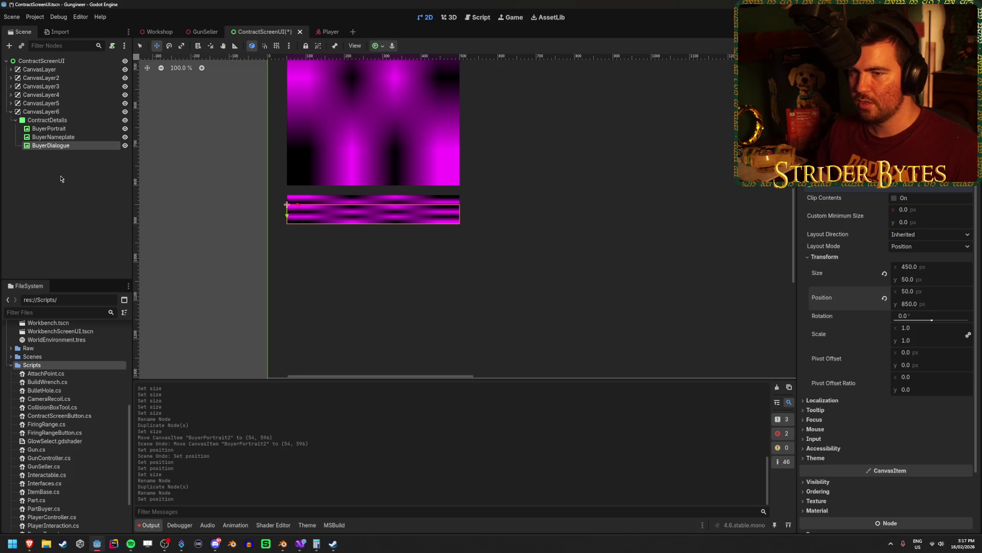
left_click(70, 148)
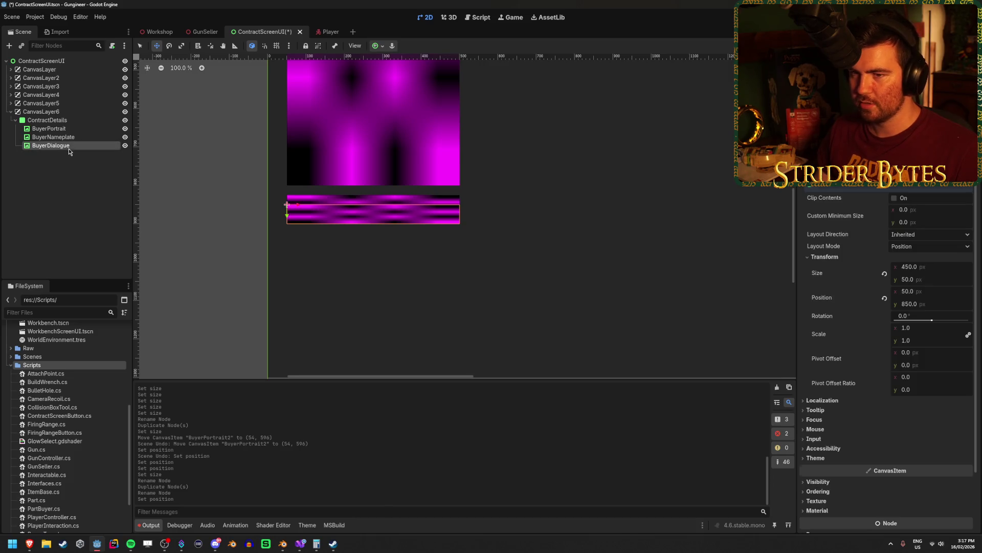
left_click(938, 303)
type("90")
key("Return")
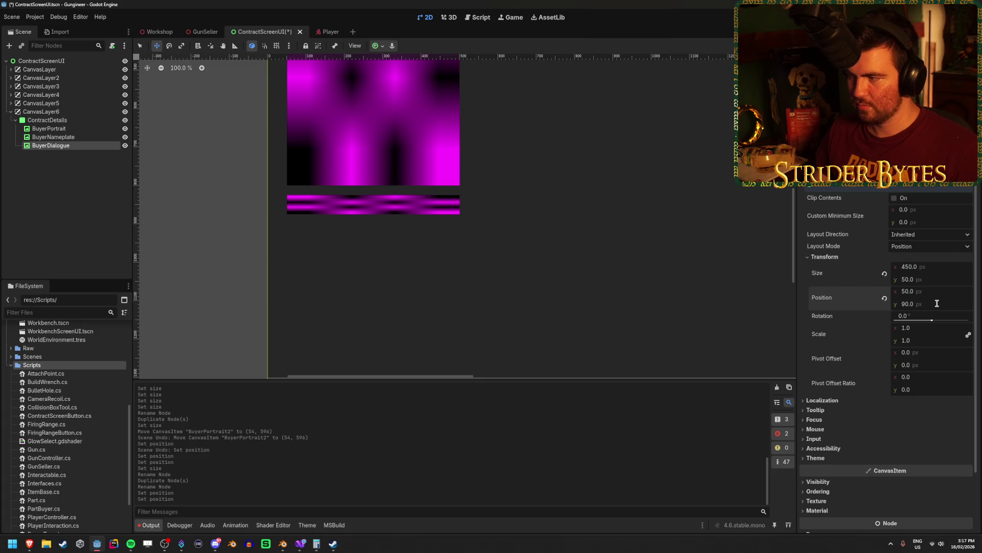
left_click(937, 303)
type("9")
key("Return")
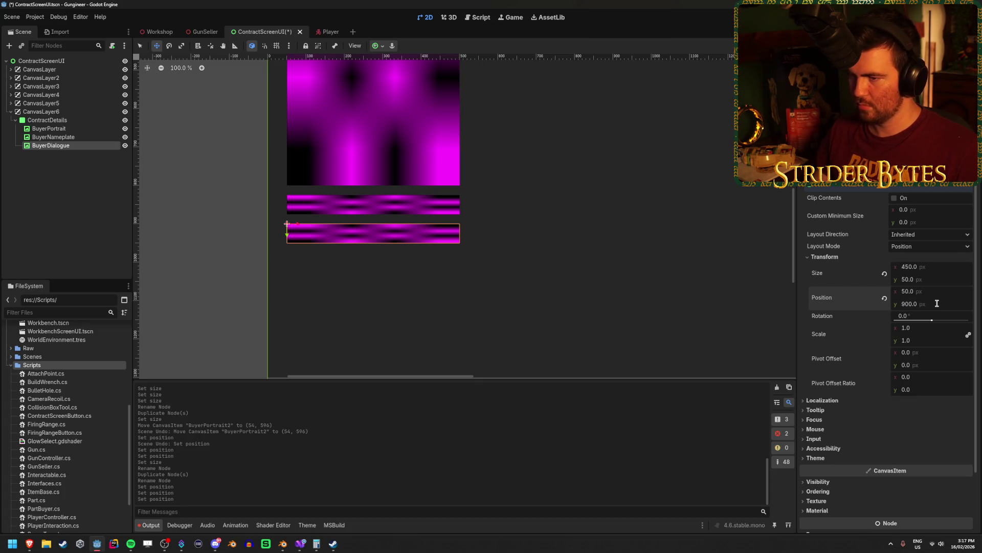
- Adjust BuyerDialogue's height through trial values to 350 px
scroll(628, 279, "down", 4)
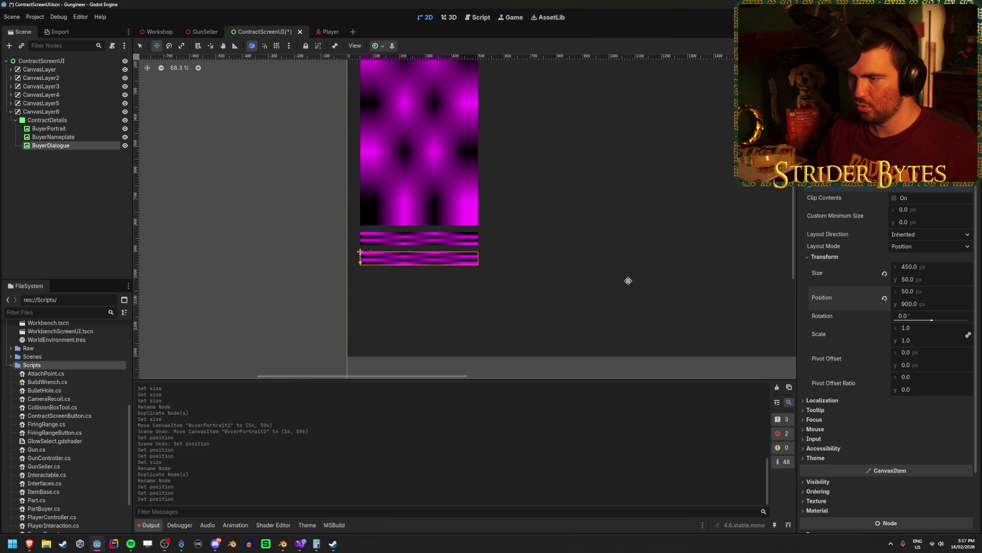
left_click(934, 280)
type("2")
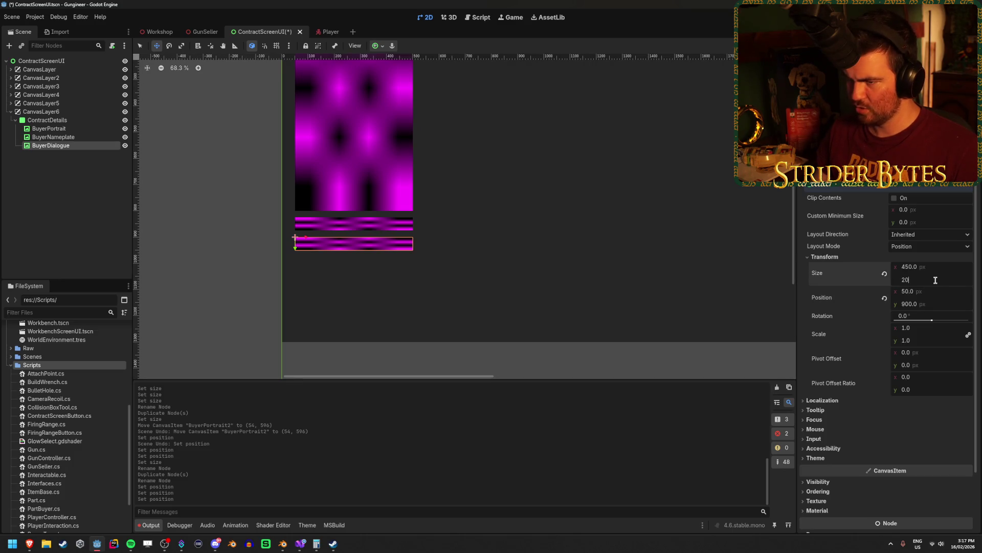
type("0")
key("Return")
type("300")
key("Return")
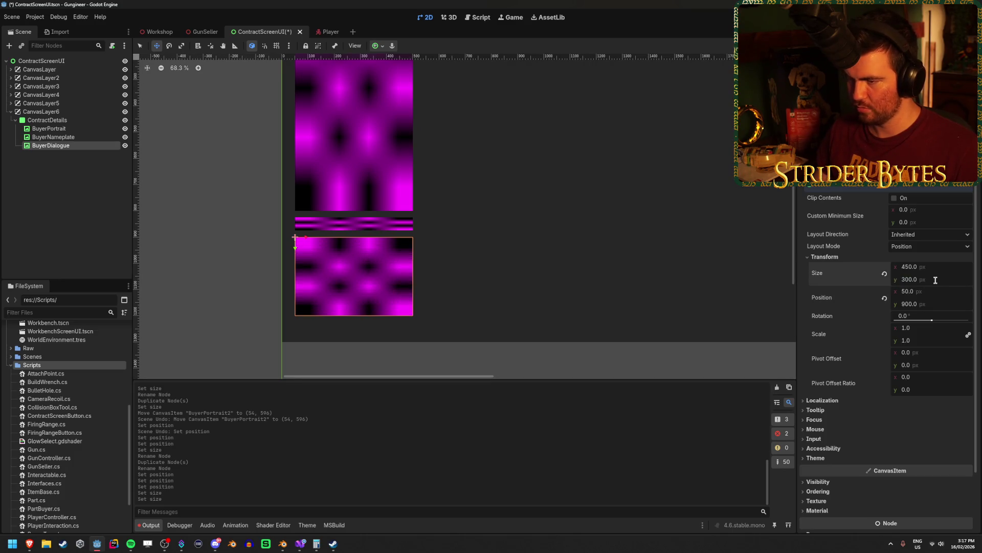
type("0")
key("Return")
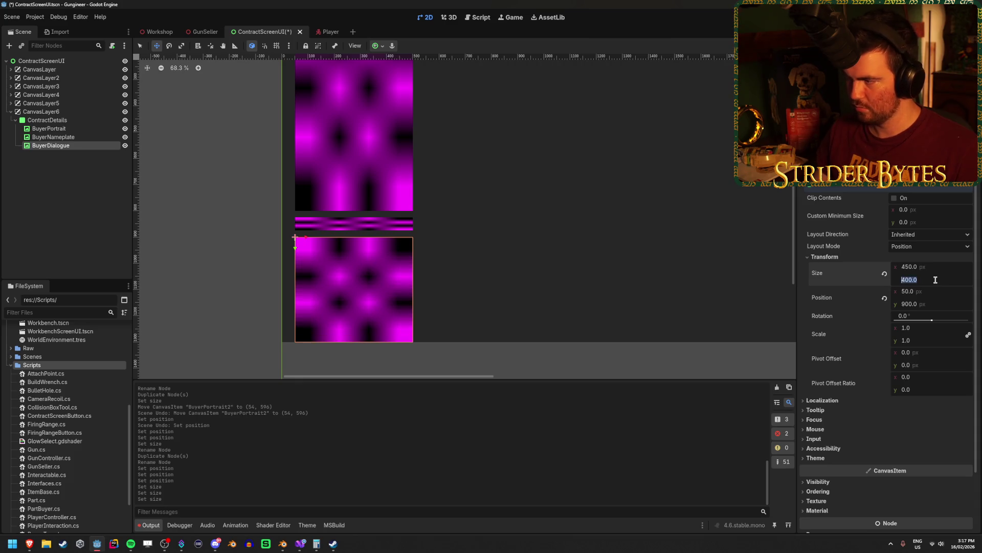
type("350")
key("Return")
- Set BuyerDialogue's width to 2000 px and save the scene
scroll(463, 297, "down", 8)
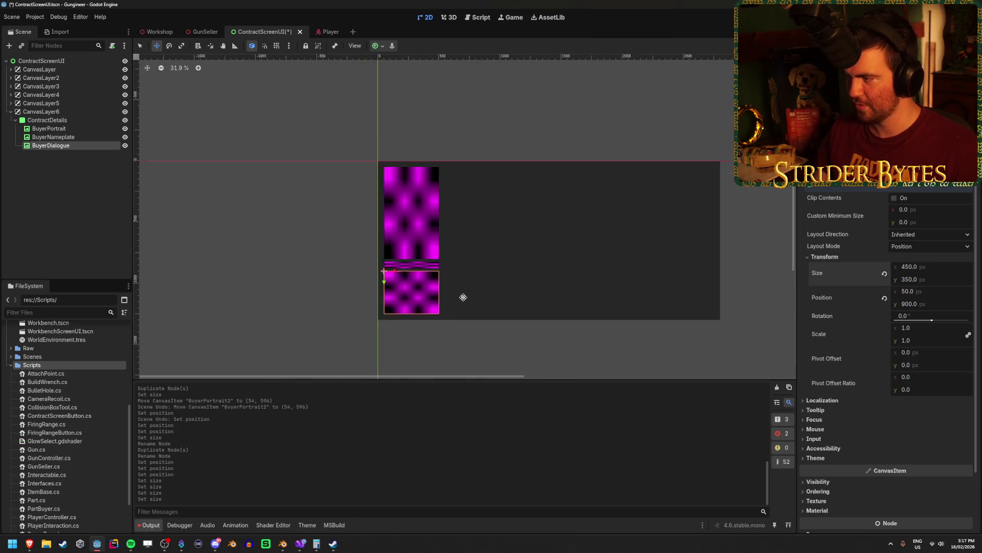
scroll(463, 297, "down", 1)
scroll(456, 251, "right", 3)
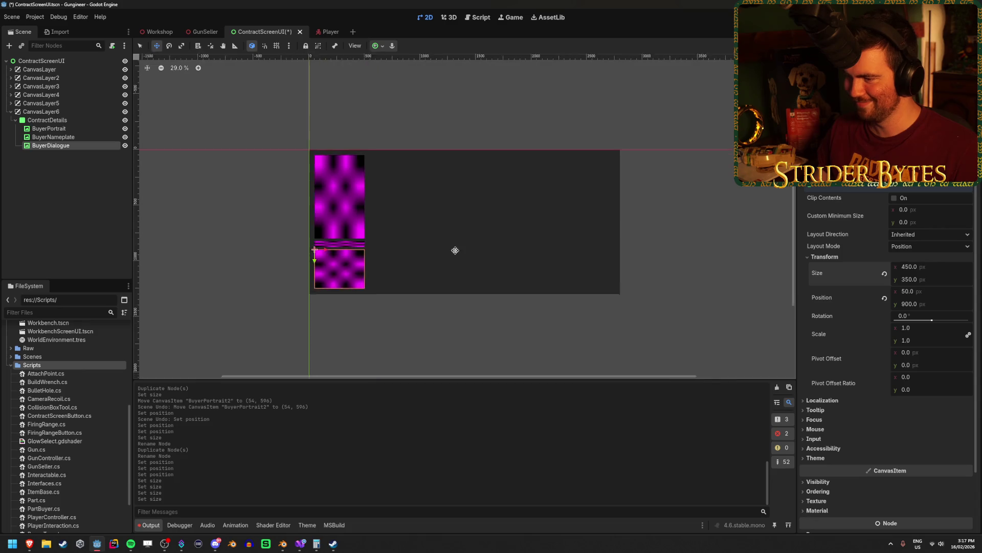
left_click(930, 266)
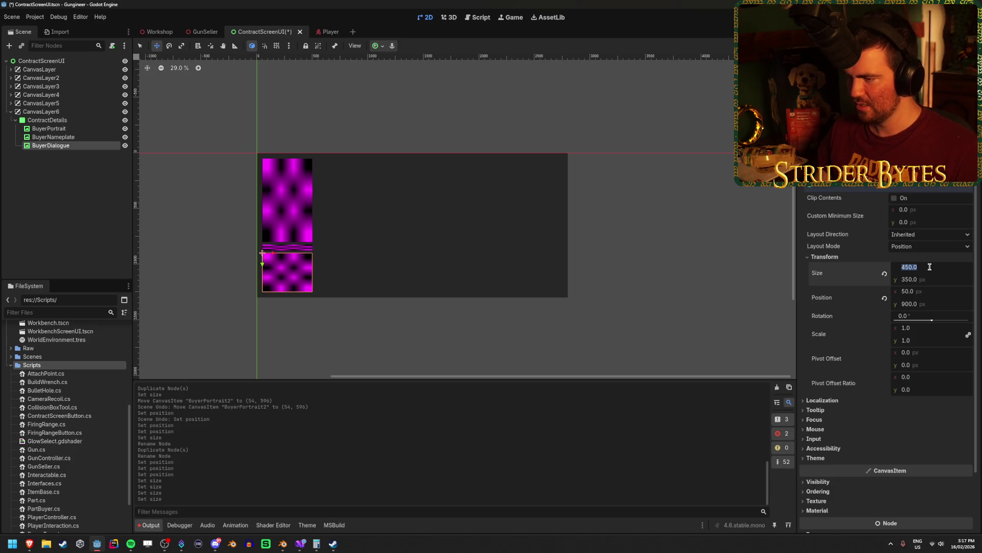
type("1000")
key("Return")
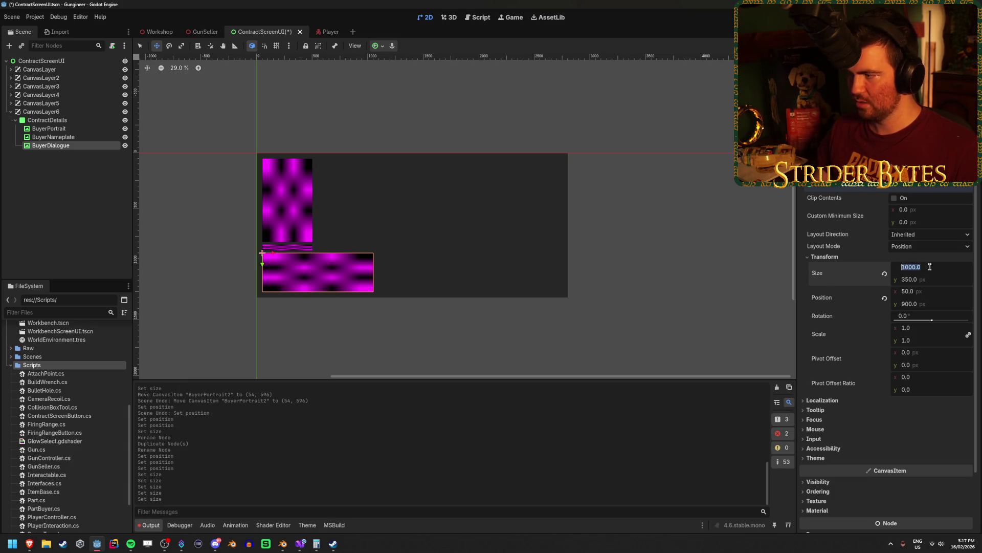
type("2000")
key("Return")
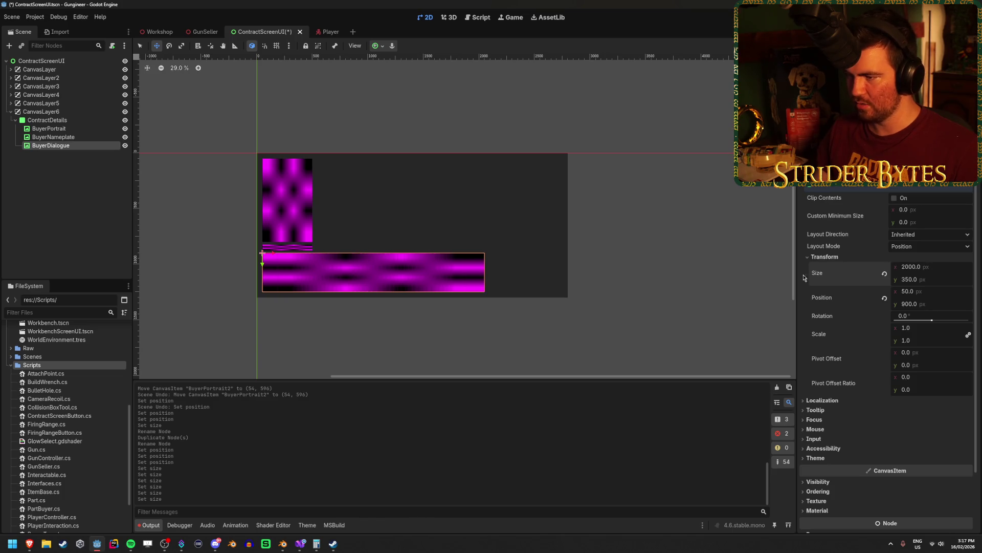
key("ctrl+s")
- Undo an accidental drag of BuyerDialogue and preview it in the GunSeller scene
scroll(532, 286, "up", 3)
left_click_drag(451, 287, 454, 284)
scroll(431, 296, "down", 1)
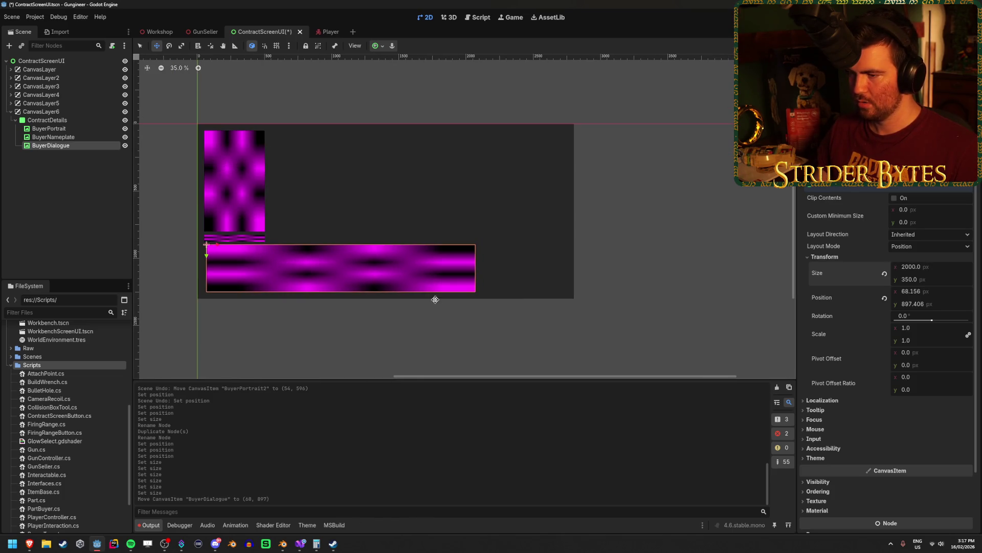
key("ctrl+z")
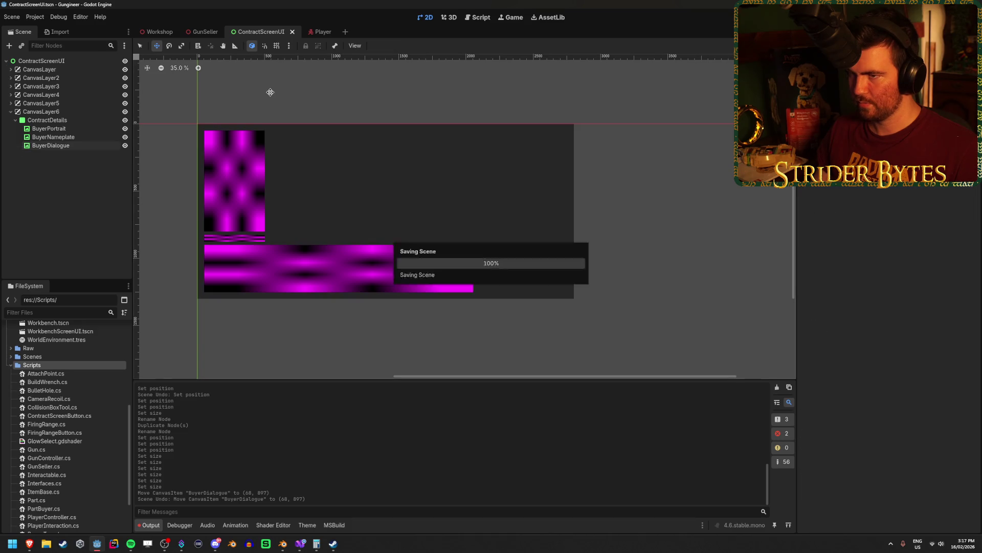
left_click(205, 32)
scroll(477, 282, "down", 5)
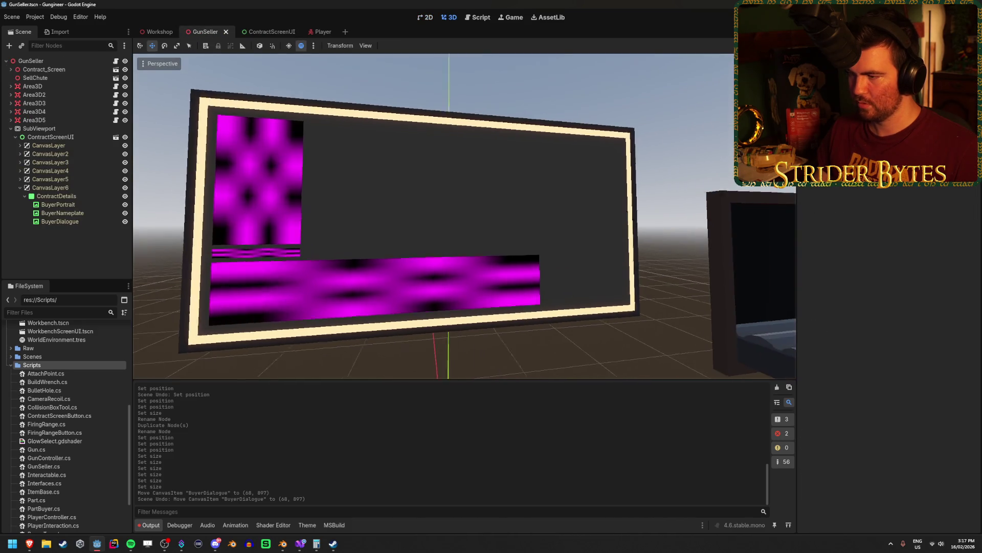
scroll(465, 216, "up", 3)
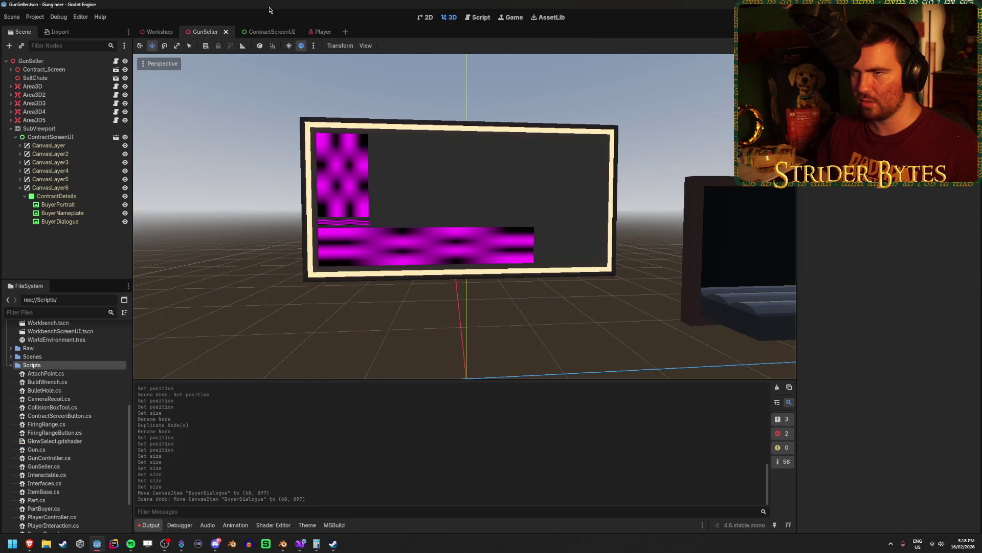
key("ctrl+Tab")
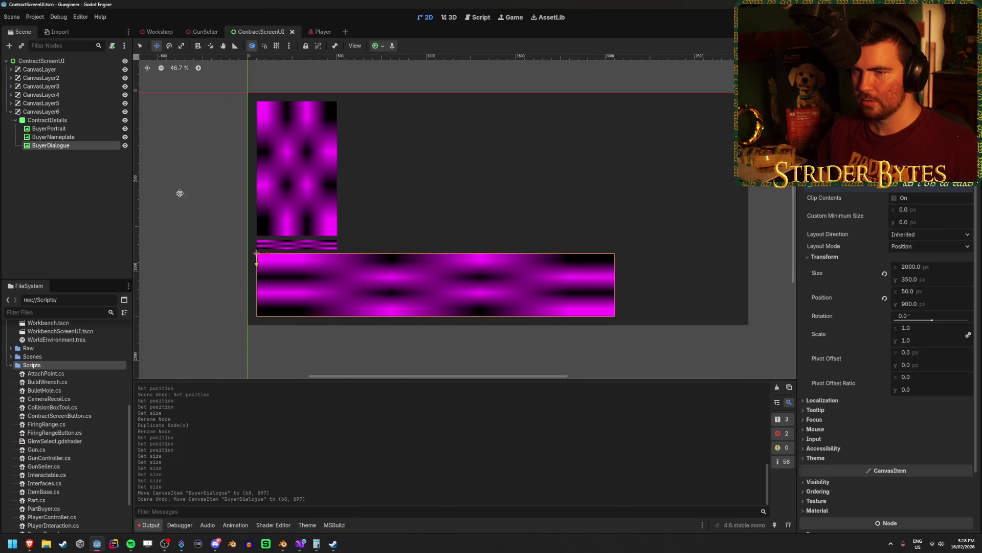
- Set BuyerNameplate's height to 100 px after previewing the GunSeller scene, then save
left_click(82, 139)
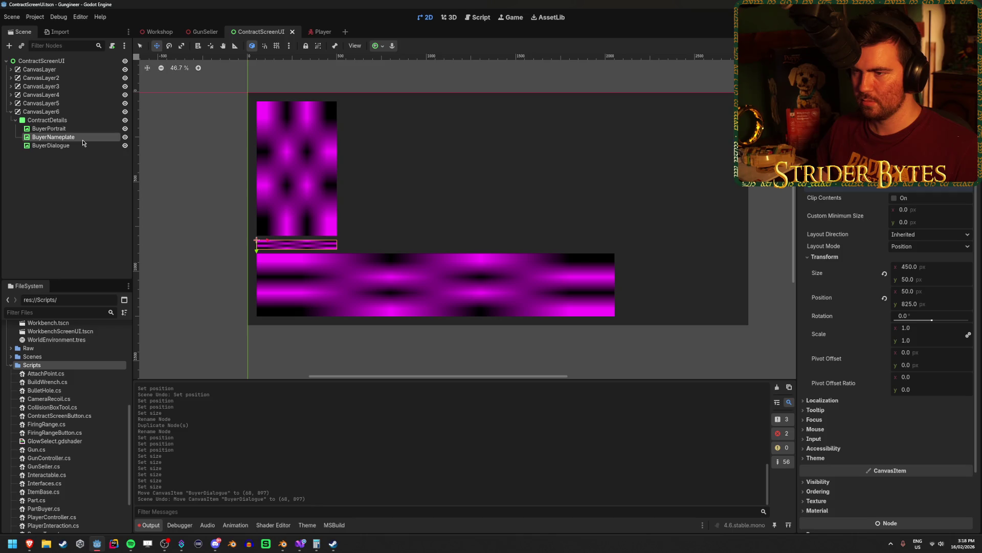
left_click(203, 32)
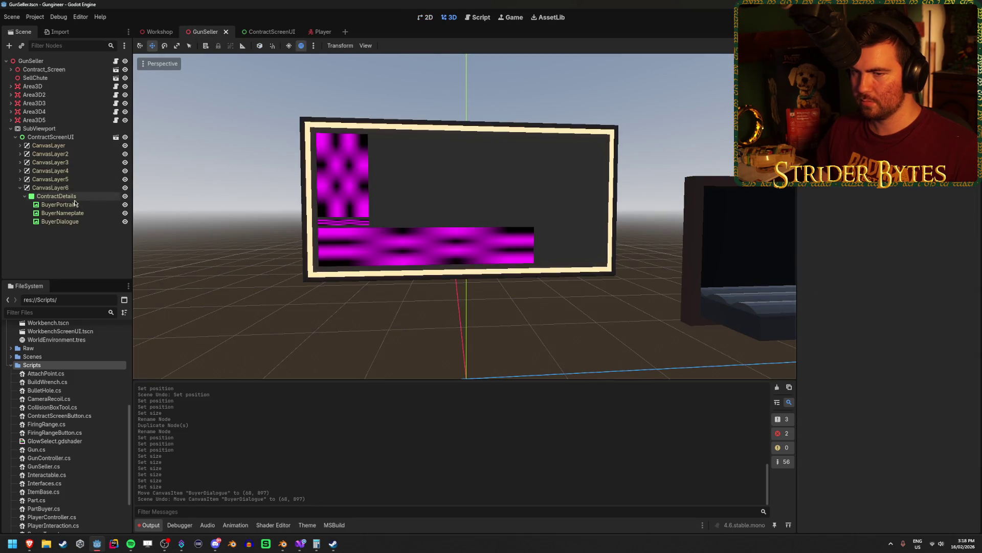
left_click(267, 32)
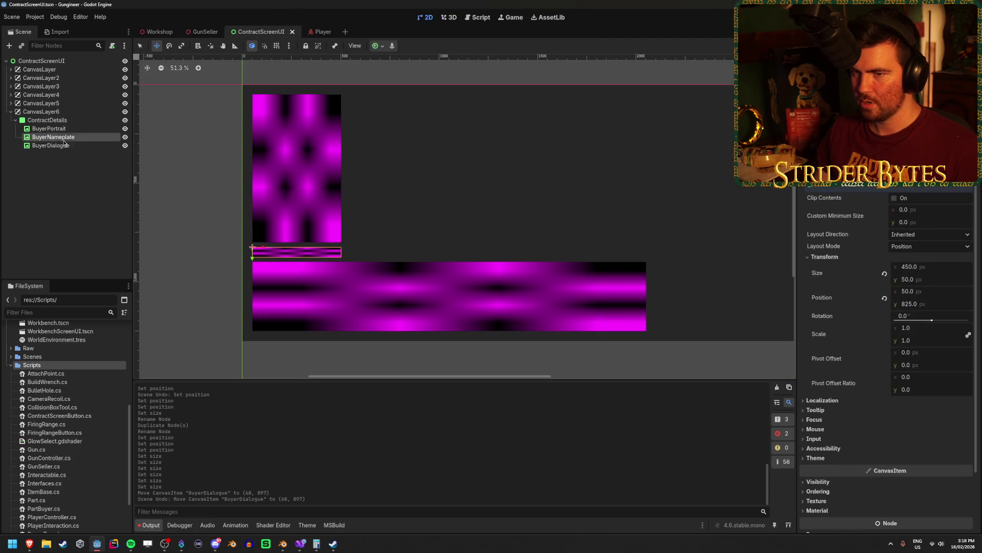
left_click(935, 281)
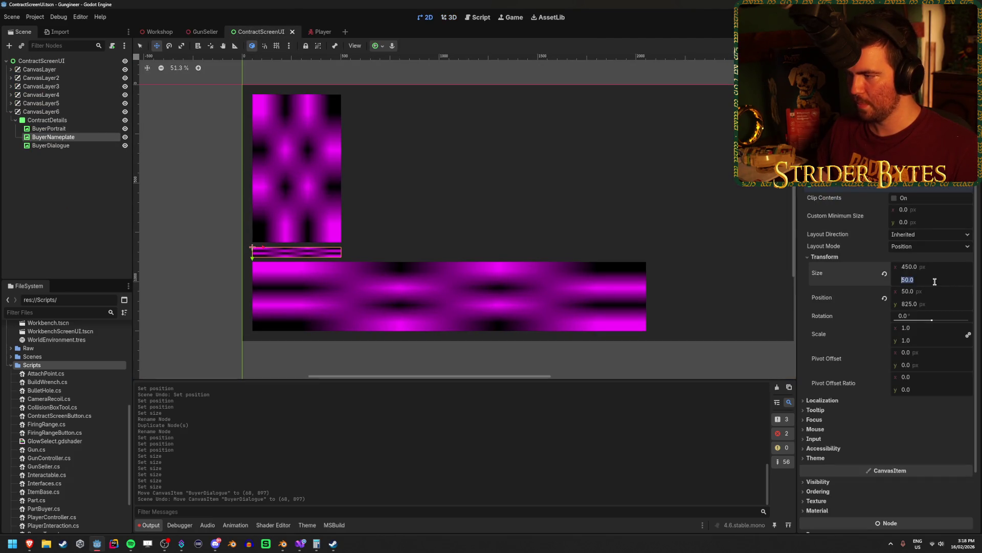
type("100")
key("Return")
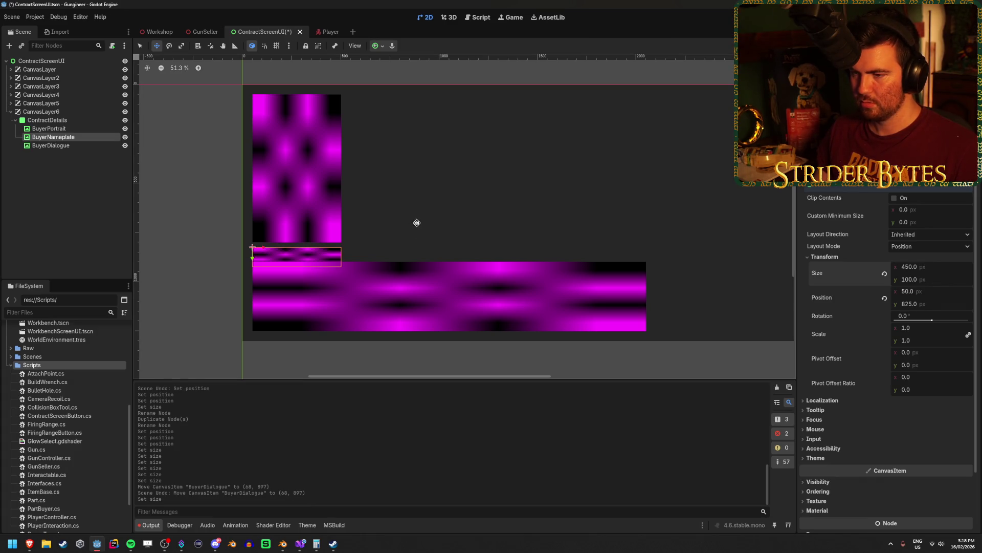
left_click(378, 228)
key("ctrl+s")
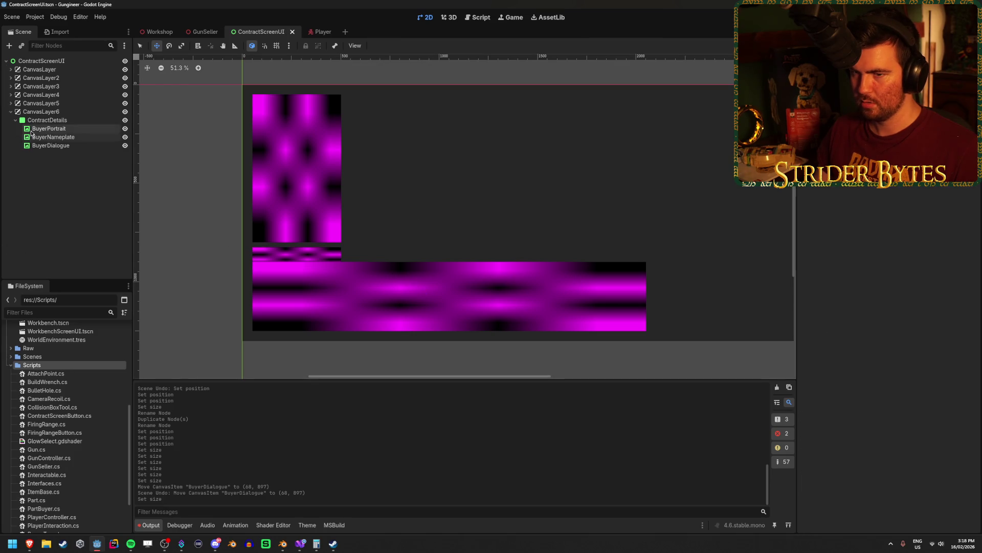
- Move BuyerDialogue to y 950 with a 300 px height and save the scene
left_click(69, 132)
left_click(77, 145)
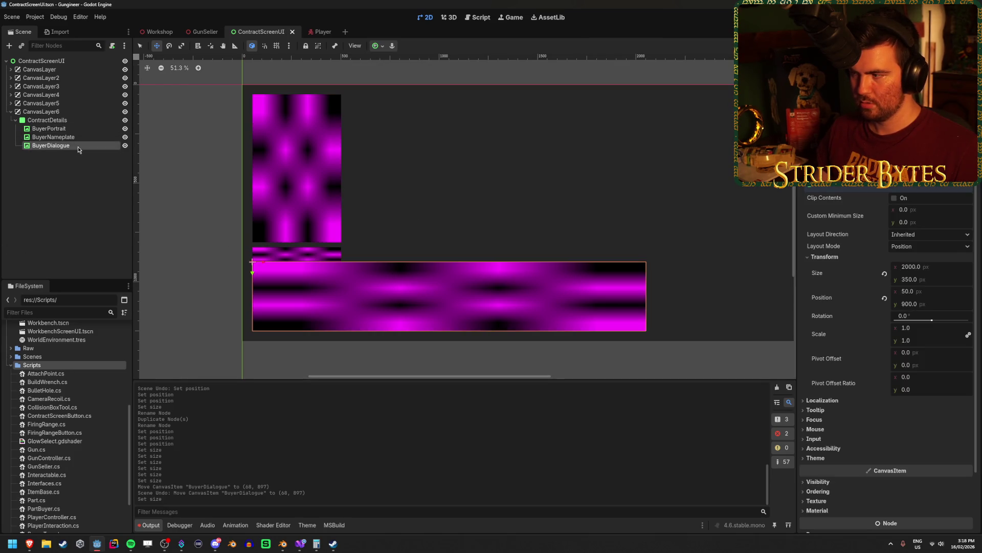
left_click(945, 302)
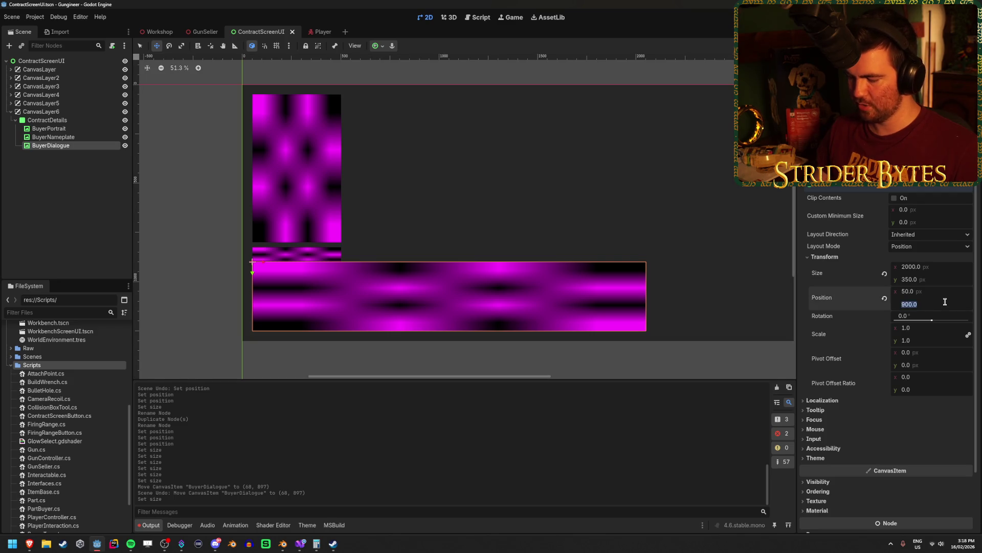
type("0")
key("Return")
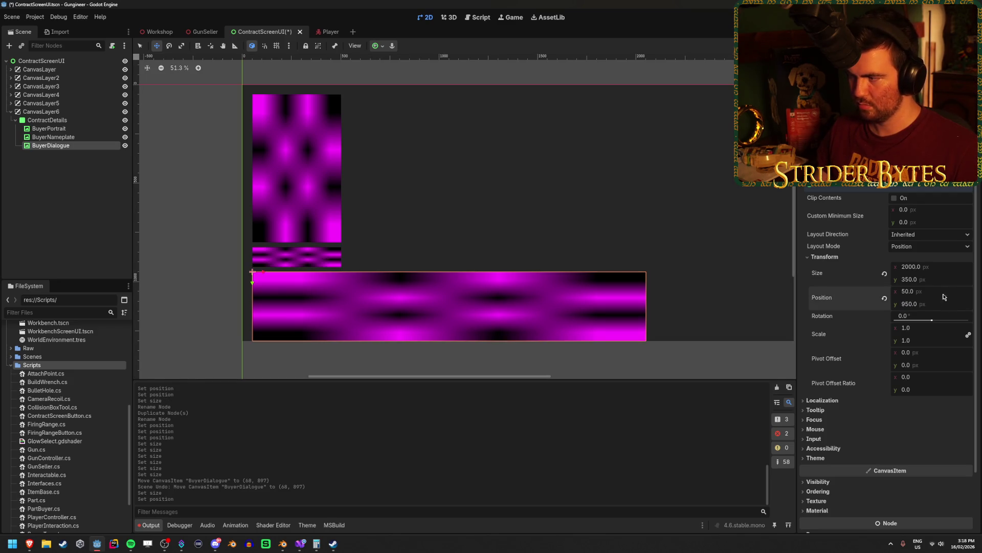
left_click(940, 277)
type("00")
key("Return")
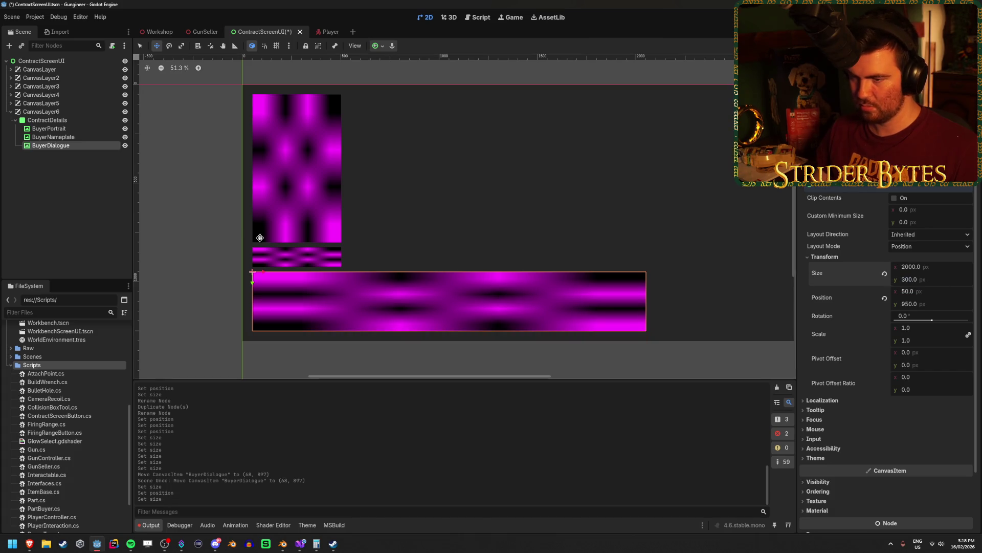
key("ctrl+s")
- Preview the layout in GunSeller, then commit BuyerDialogue's 1600 px width
left_click(196, 33)
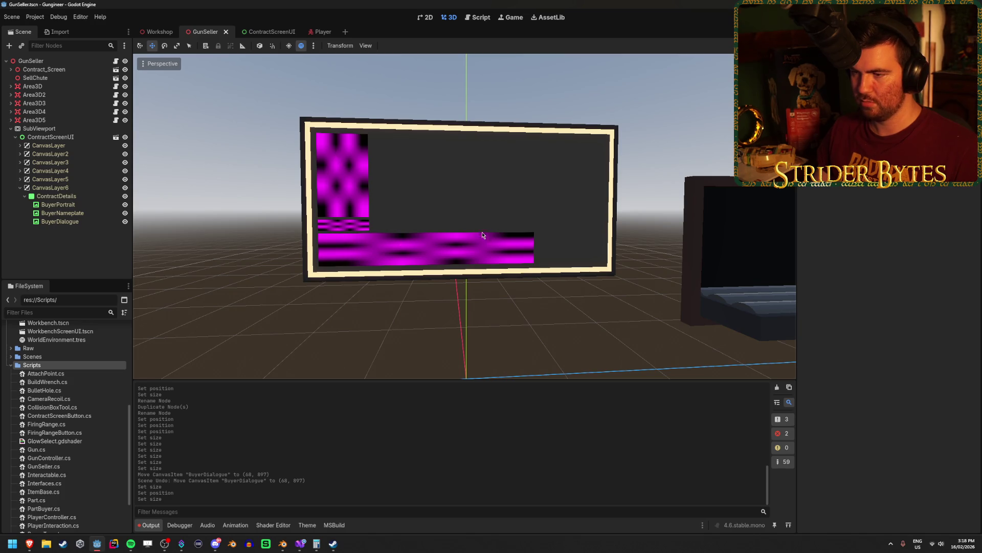
left_click(254, 35)
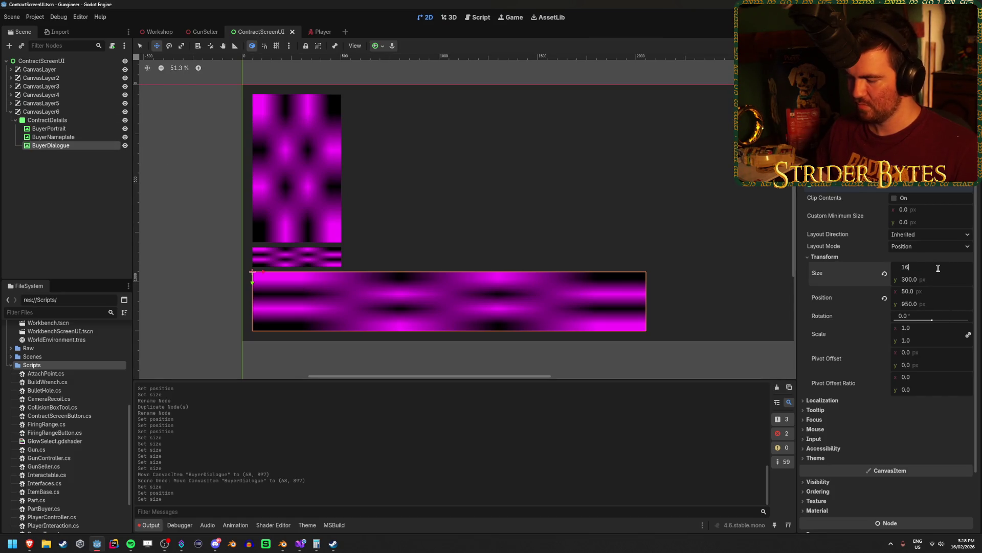
key("Return")
left_click(65, 206)
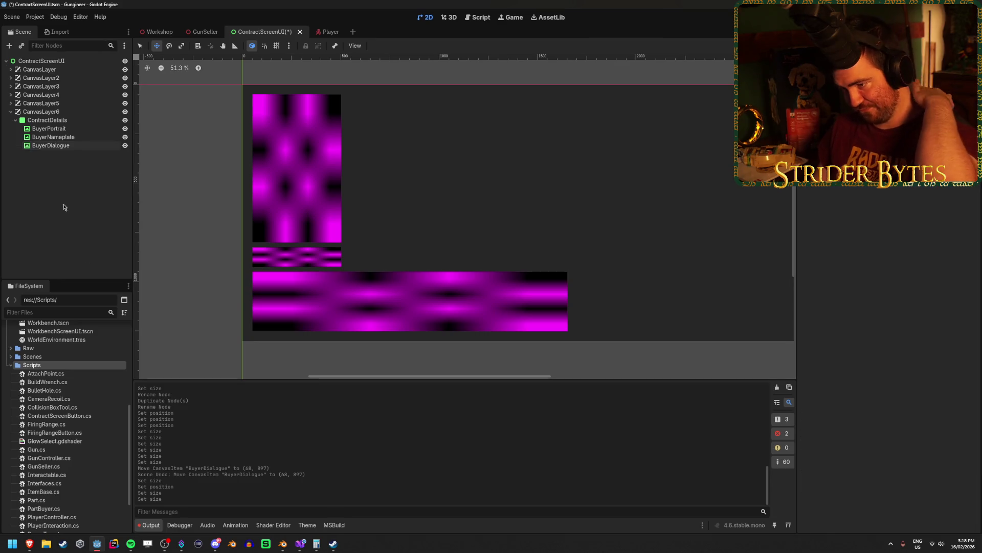
- Duplicate BuyerDialogue to create a BuyerDialogue2 copy
key("ctrl+s")
right_click(481, 231)
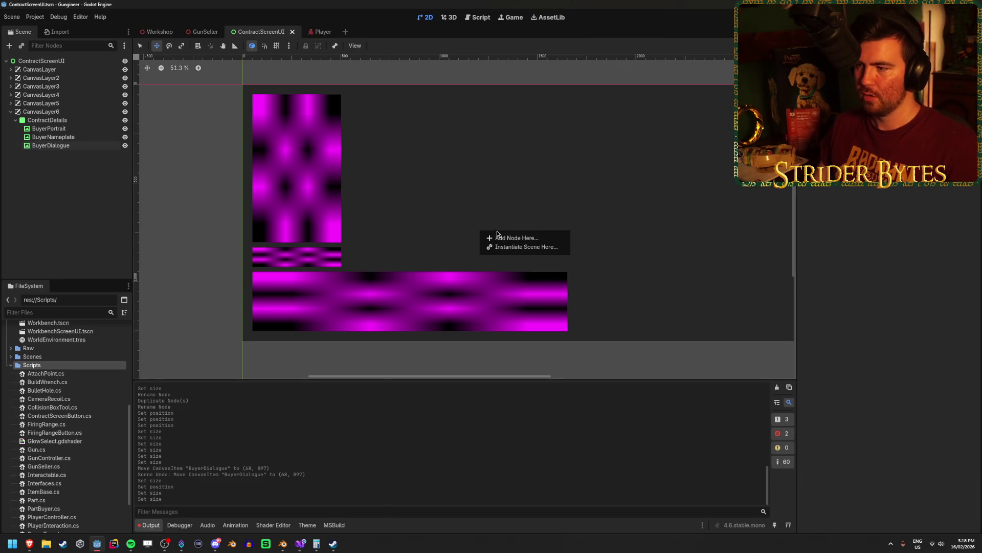
left_click(83, 146)
key("ctrl+d")
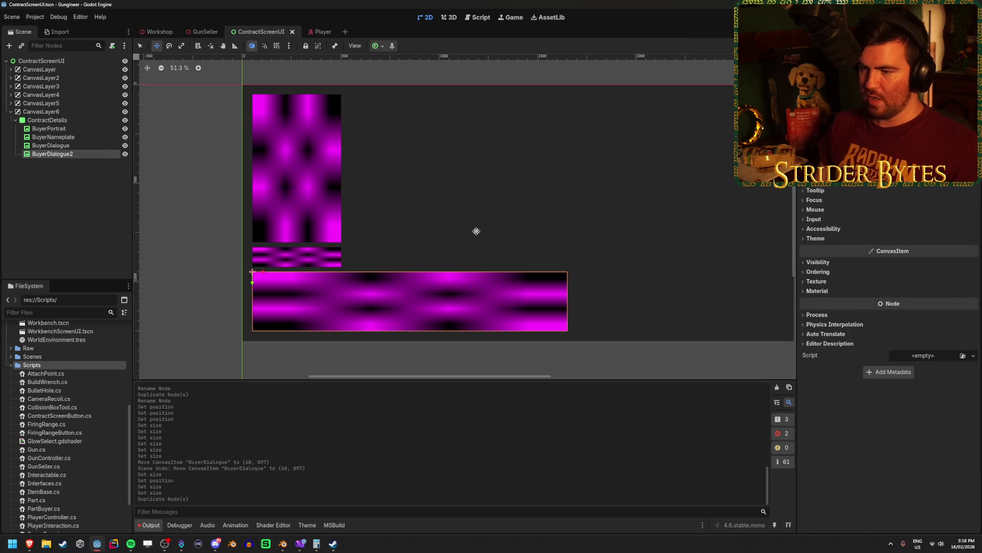
double_click(80, 154)
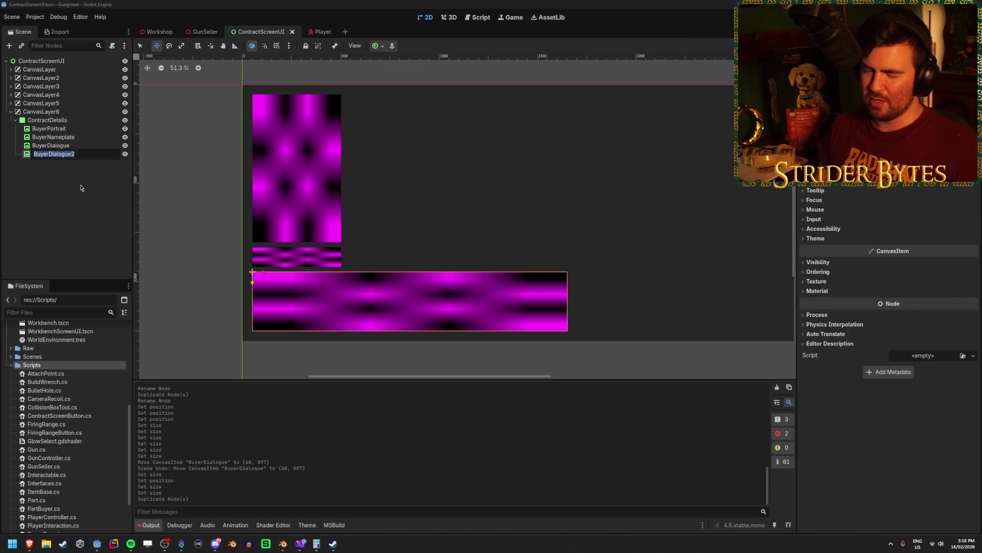
- Place the copy at x 1700 and settle its width at 1050 px
left_click(916, 290)
type("1700")
key("Return")
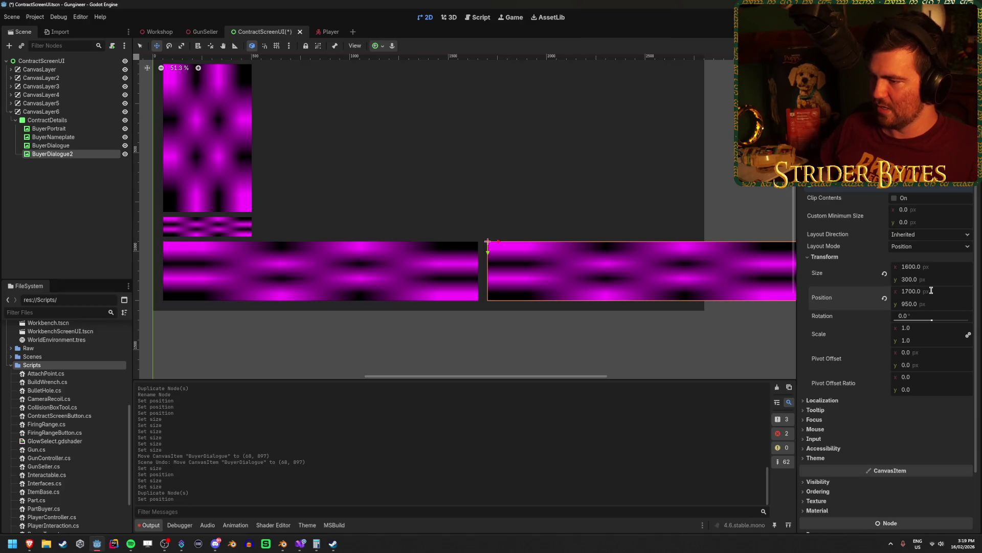
left_click(942, 267)
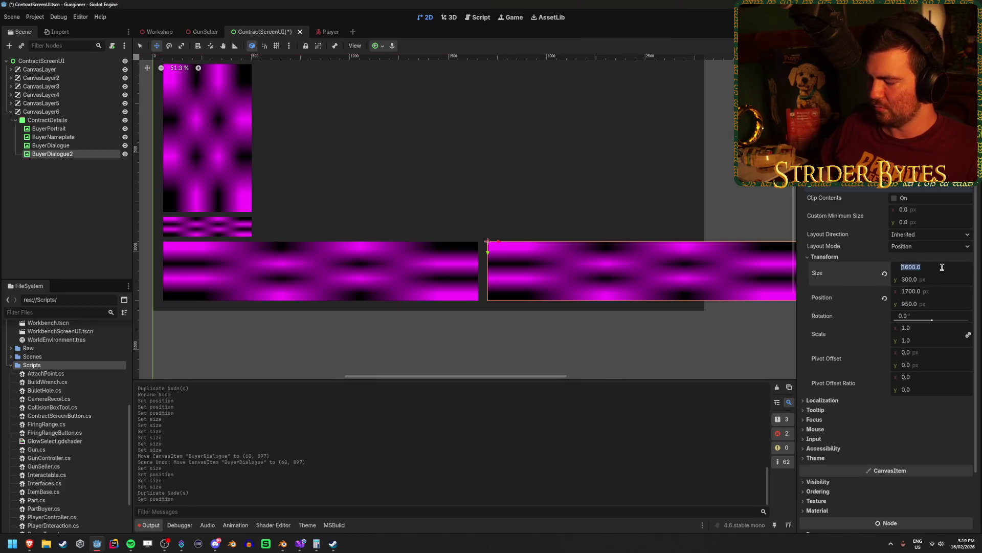
type("000")
key("Return")
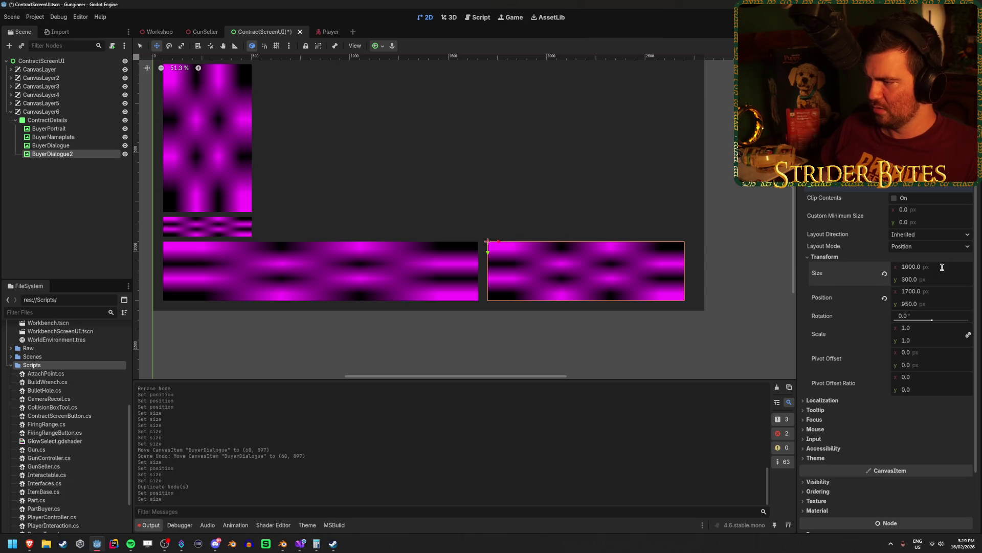
left_click(942, 267)
type("1100")
key("Return")
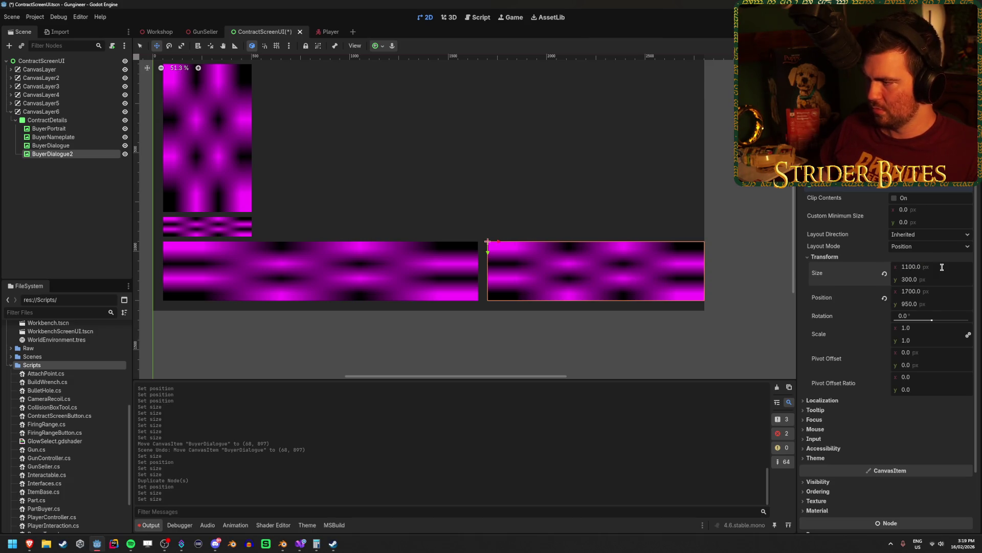
left_click(942, 267)
type("1050")
key("Return")
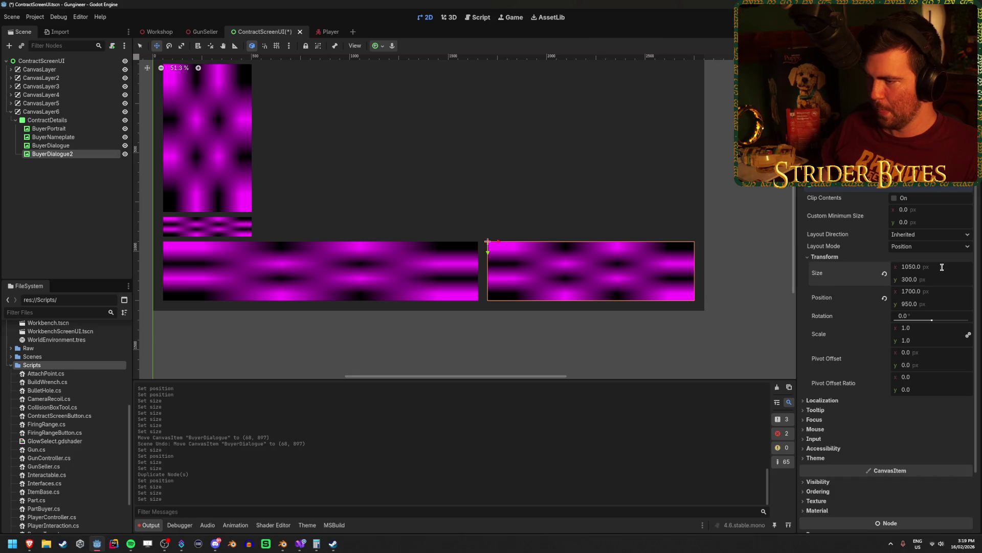
left_click(48, 217)
- Rename BuyerDialogue2 to ConfirmationBox and save the scene
scroll(377, 245, "down", 3)
scroll(574, 275, "up", 1)
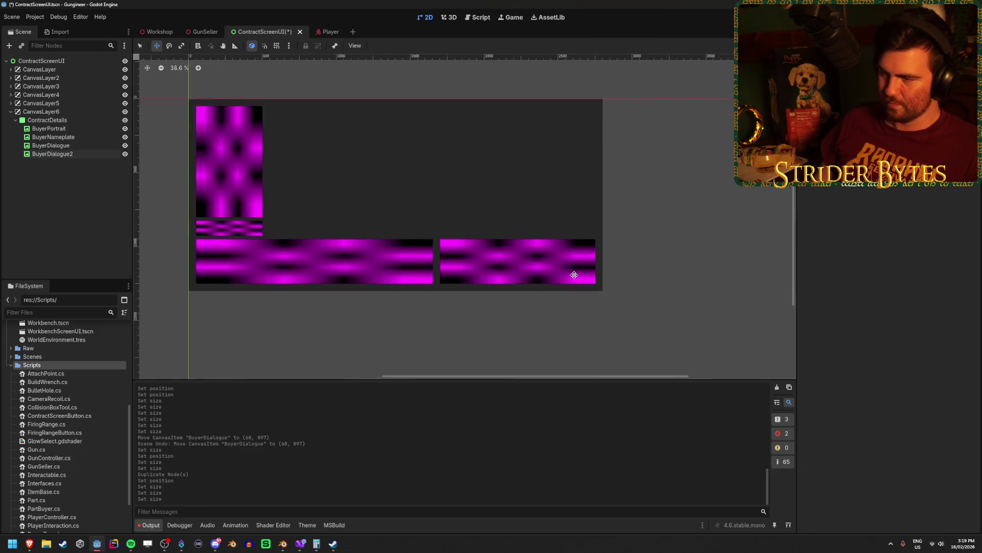
scroll(574, 274, "up", 1)
left_click(90, 154)
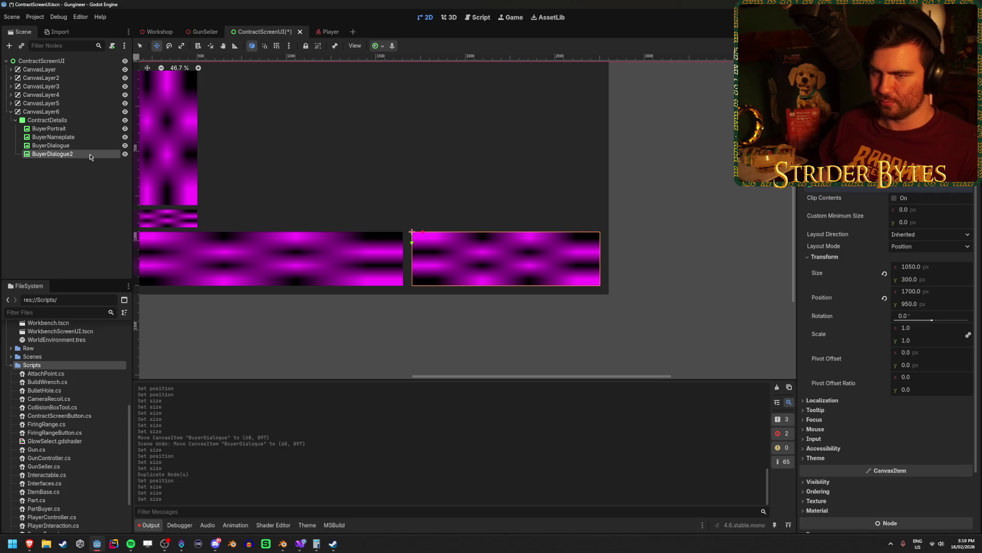
double_click(90, 155)
type("ConfirmationBo")
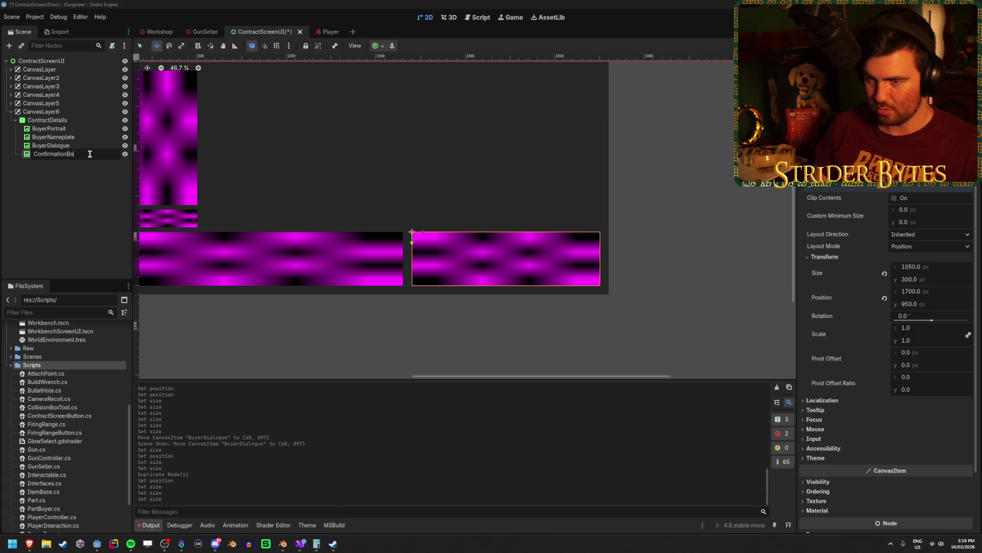
type("x")
key("Return")
left_click(77, 191)
key("ctrl+s")
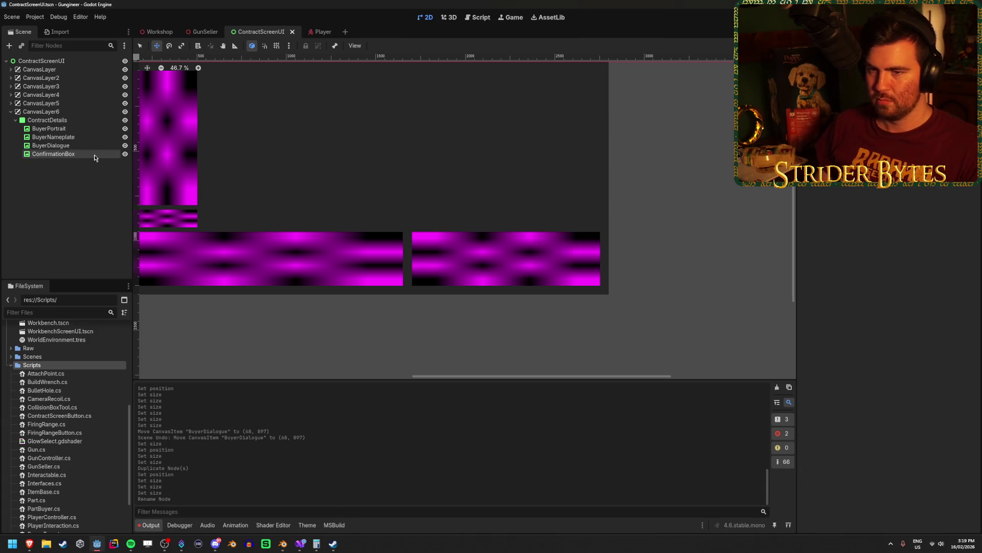
- Compare ConfirmationBox's properties with BuyerDialogue's in the Inspector
left_click(95, 156)
left_click(75, 145)
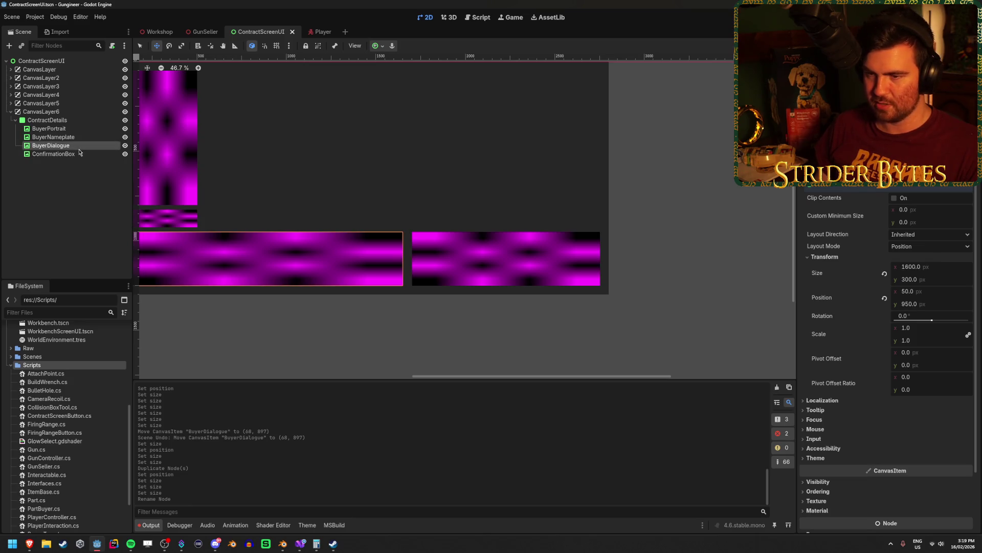
left_click(78, 186)
scroll(417, 276, "down", 1)
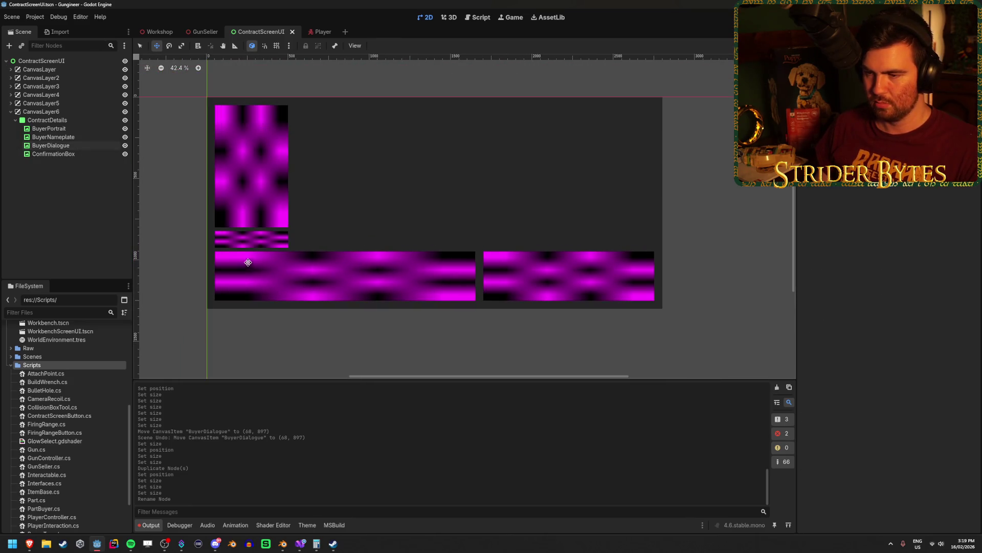
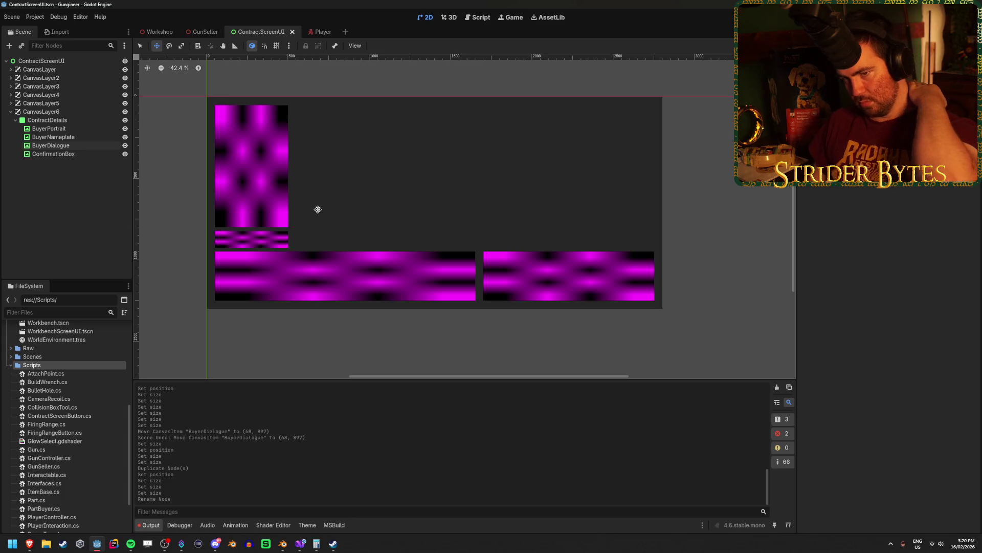
- Add a Label node as a child of ContractDetails
left_click(73, 153)
left_click(64, 184)
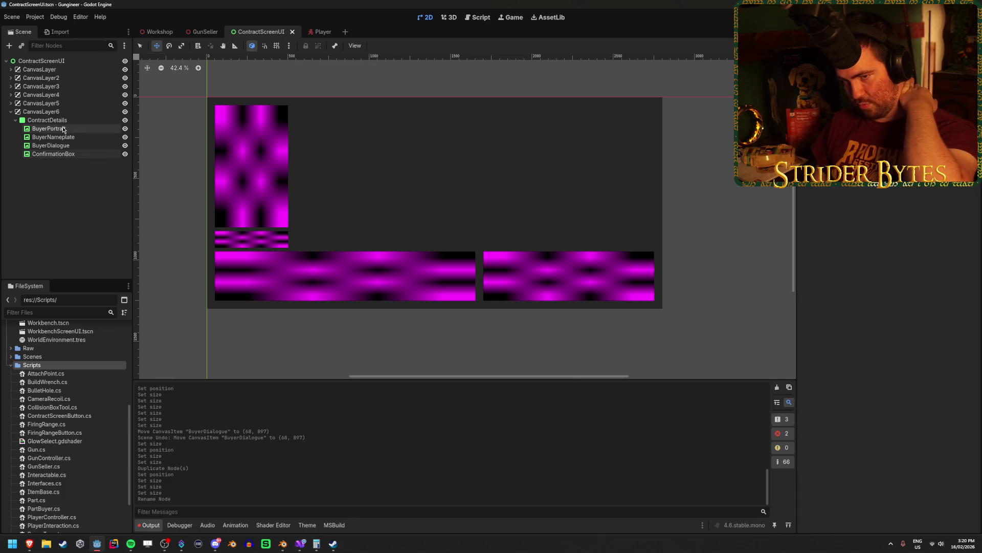
right_click(66, 121)
left_click(118, 142)
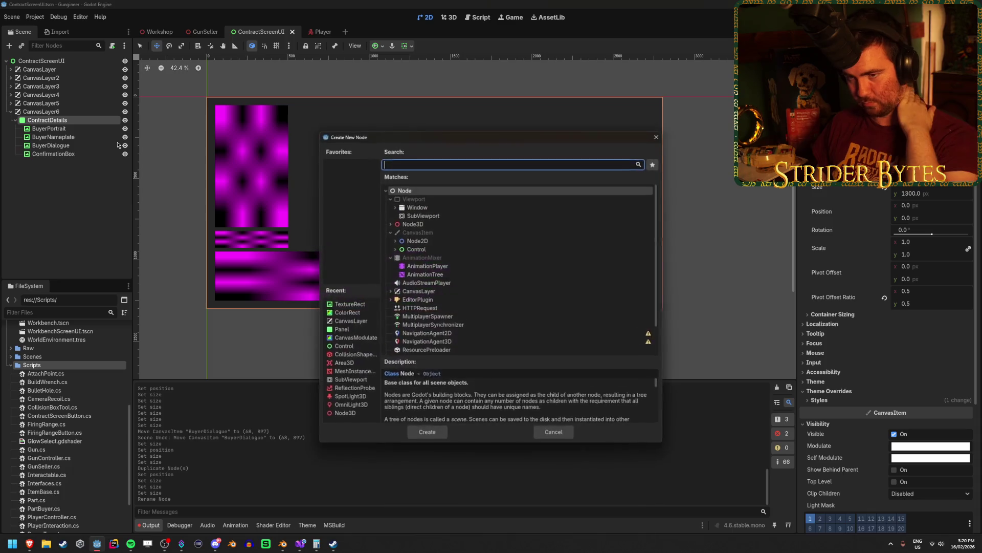
type("text")
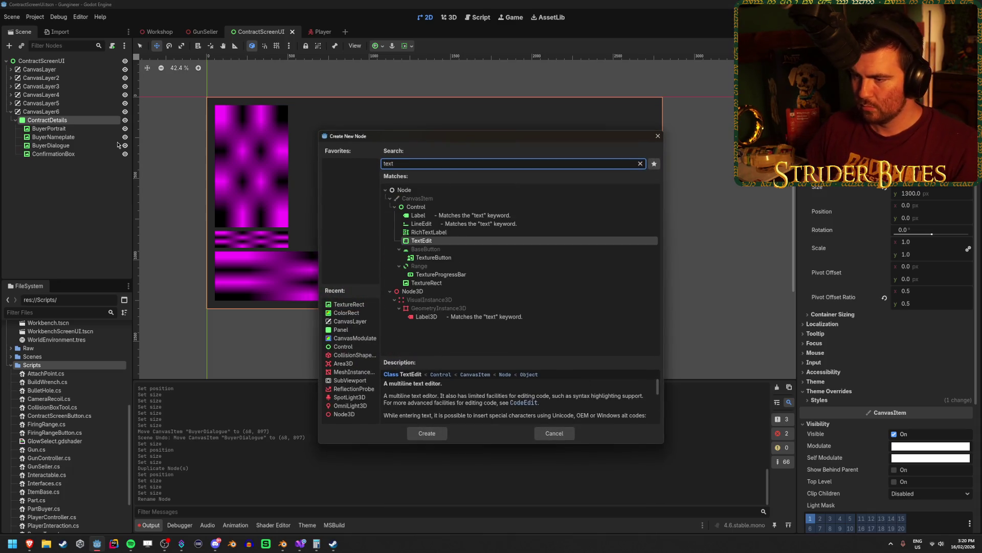
key("BackSpace")
key("BackSpace")
key("BackSpace")
type("lab")
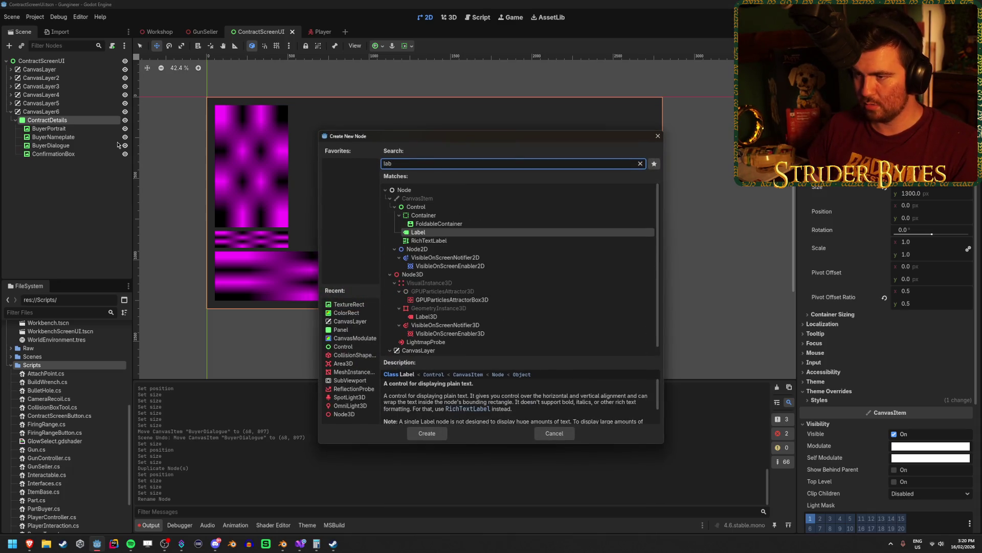
key("Return")
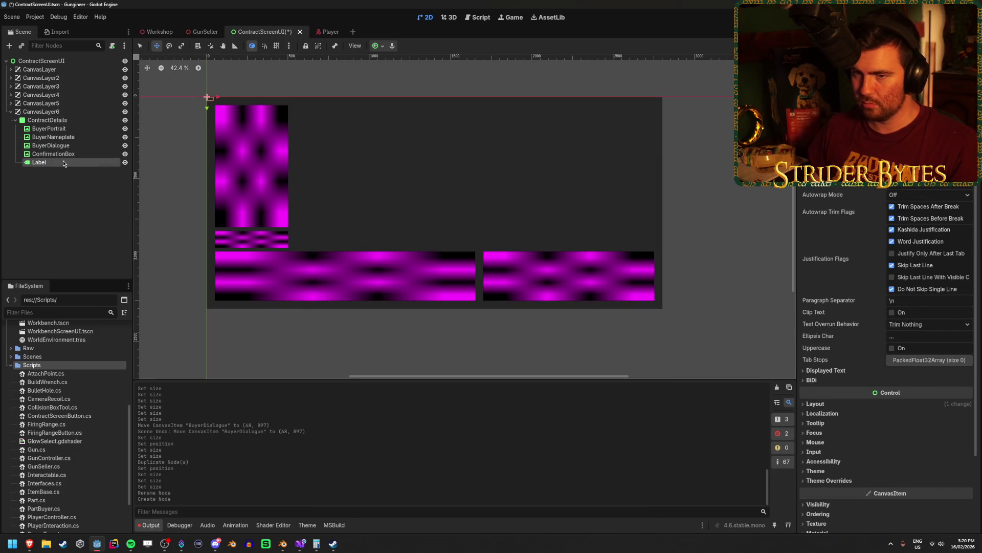
- Move the new Label above ConfirmationBox and rename it ContractPrice
left_click_drag(63, 161, 65, 152)
double_click(65, 152)
type("Contract")
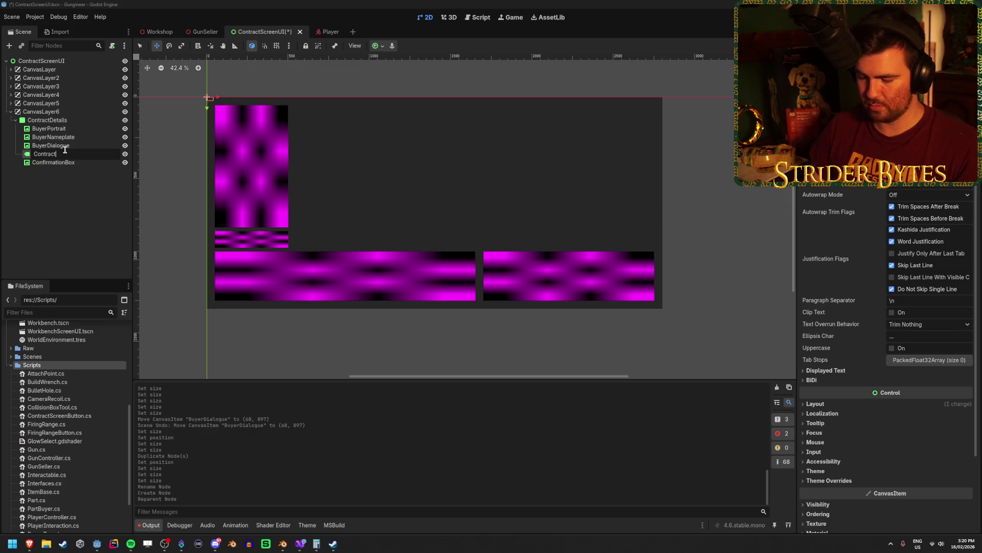
type("Price")
key("Return")
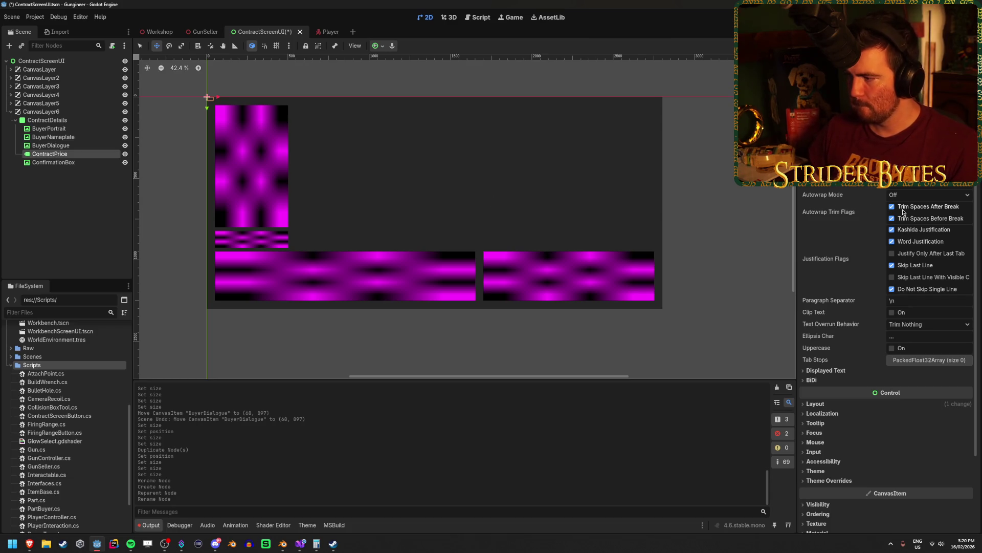
left_click(64, 162)
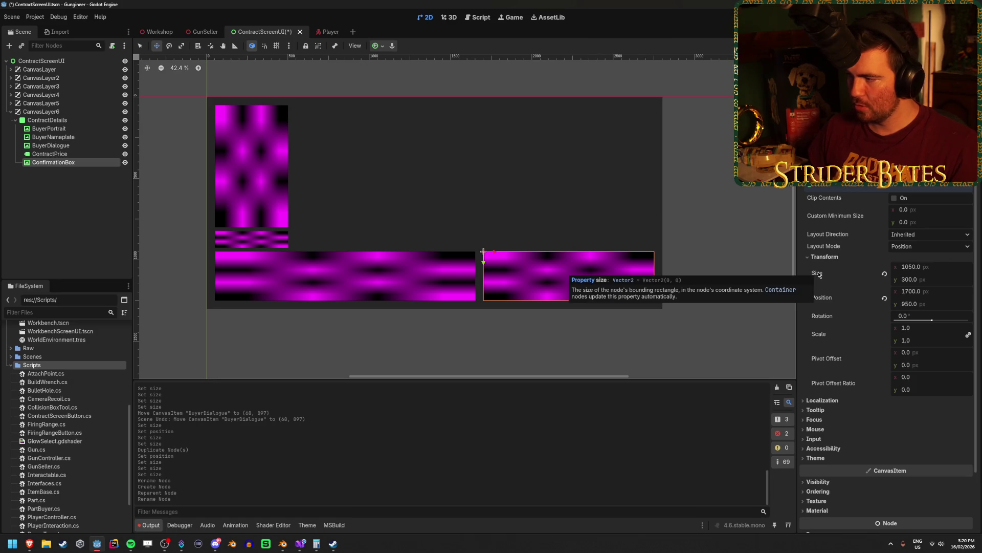
- Copy ConfirmationBox's position and paste it onto ContractPrice's transform position
right_click(823, 303)
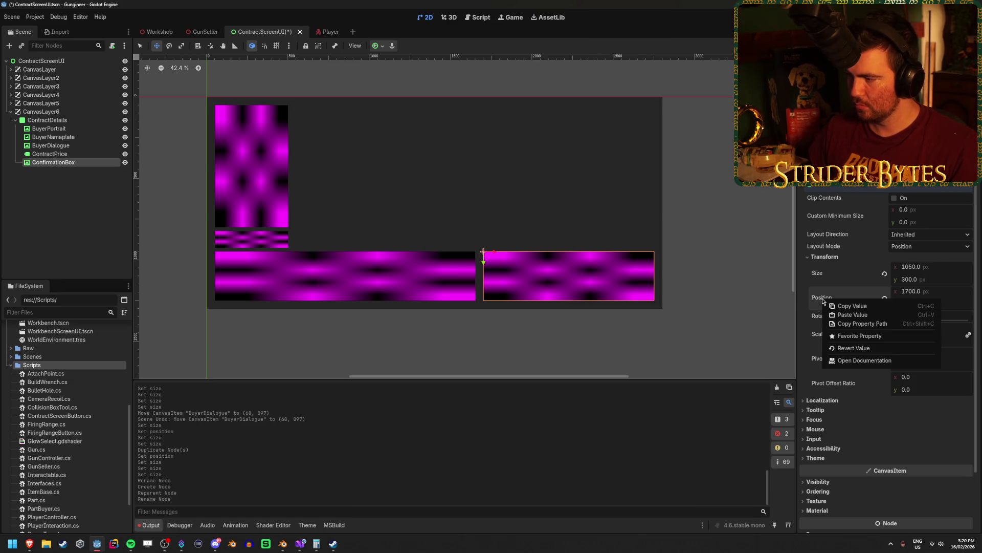
left_click(849, 308)
left_click(50, 154)
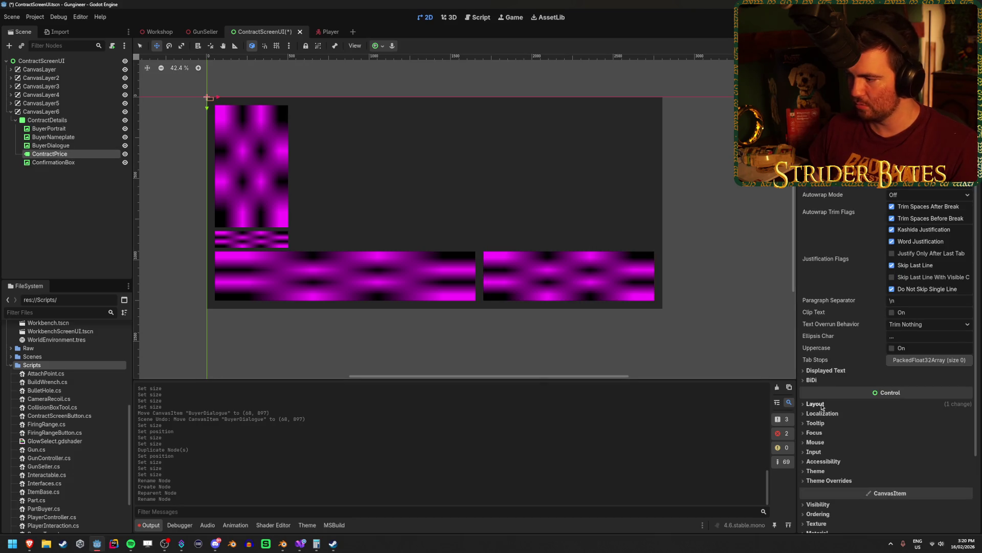
left_click(816, 403)
scroll(817, 328, "down", 3)
left_click(818, 322)
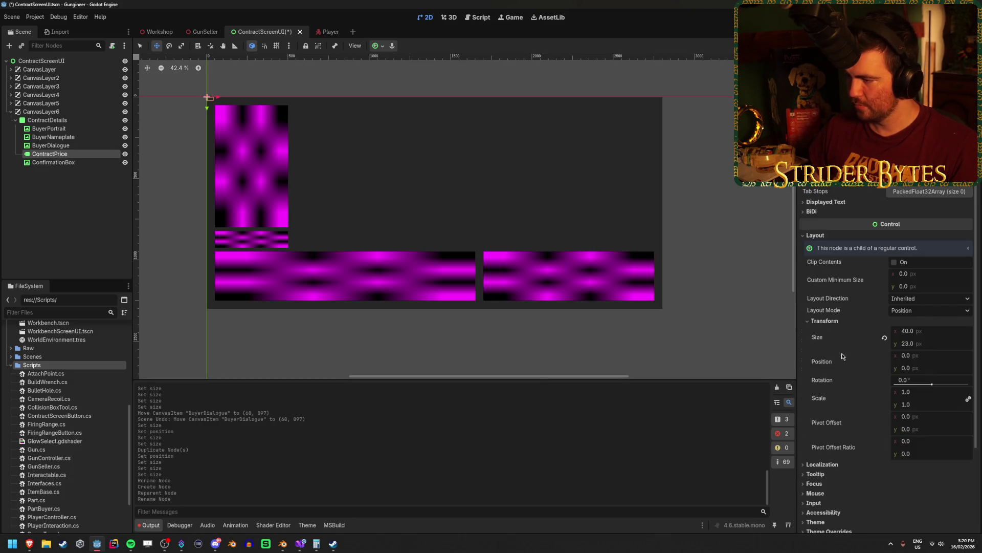
right_click(822, 361)
left_click(849, 380)
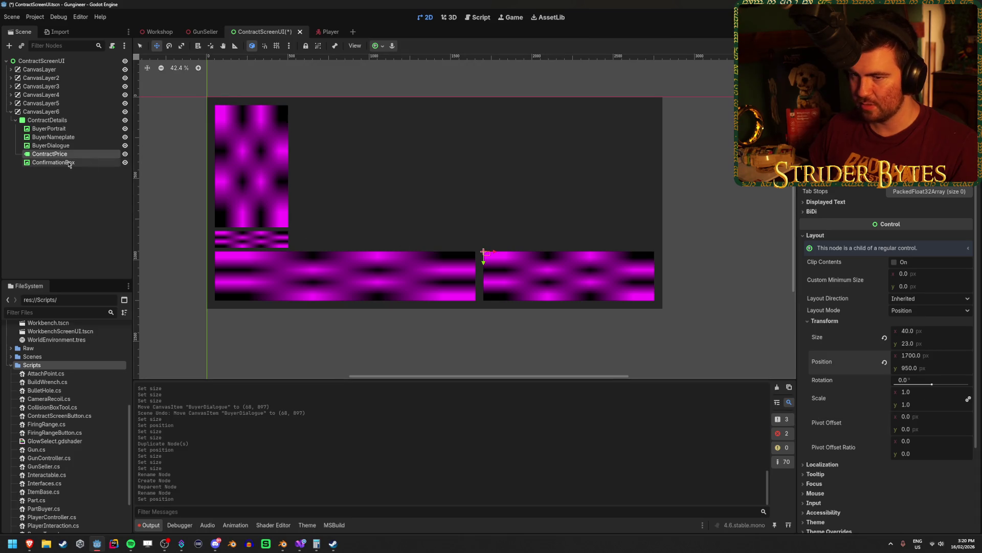
- Set ContractPrice's y position to 900 and its height to 50 px
left_click(928, 367)
type("9")
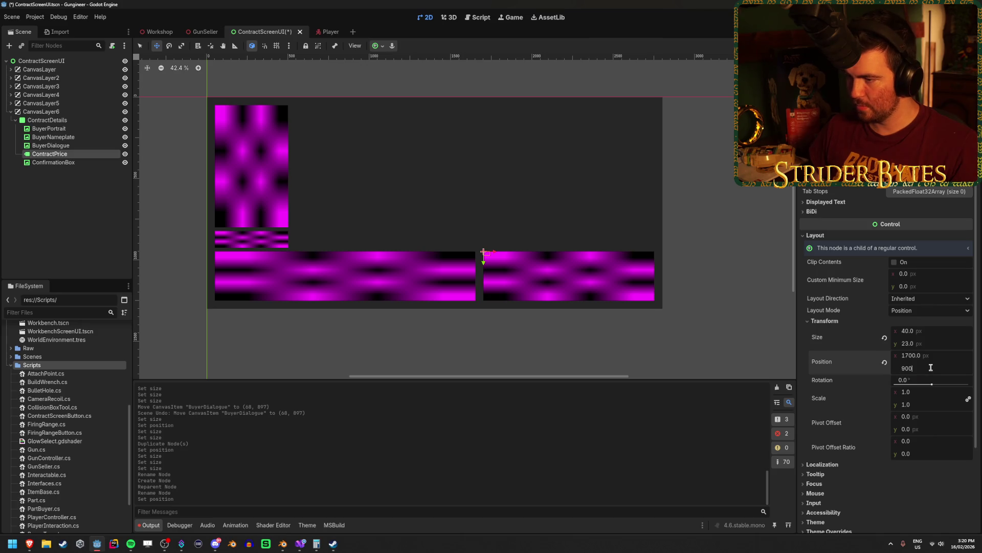
key("Return")
scroll(668, 266, "up", 3)
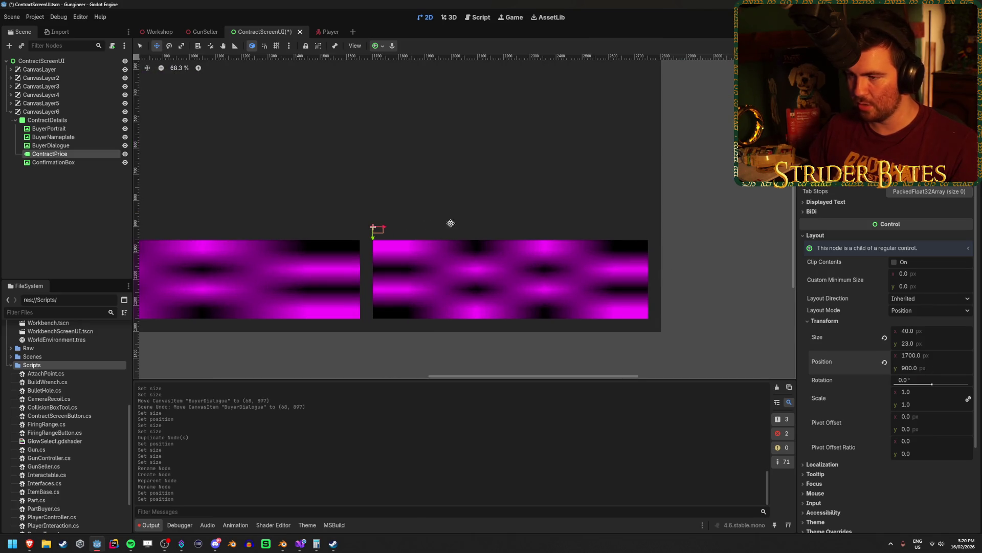
left_click(935, 344)
type("5")
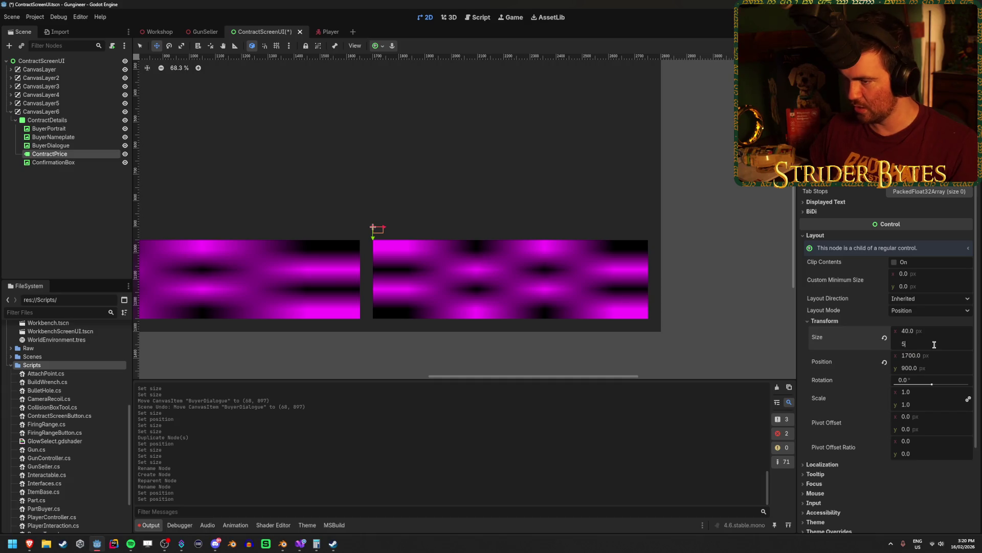
type("0")
key("Return")
- Resize ContractPrice to 1050 × 100 px and move it to y 850
left_click(942, 329)
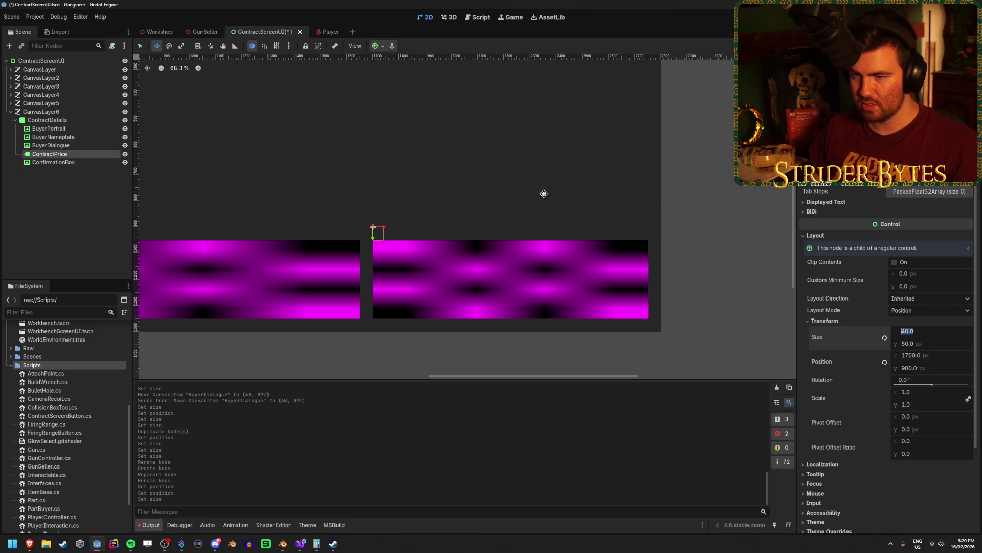
type("1050")
key("Return")
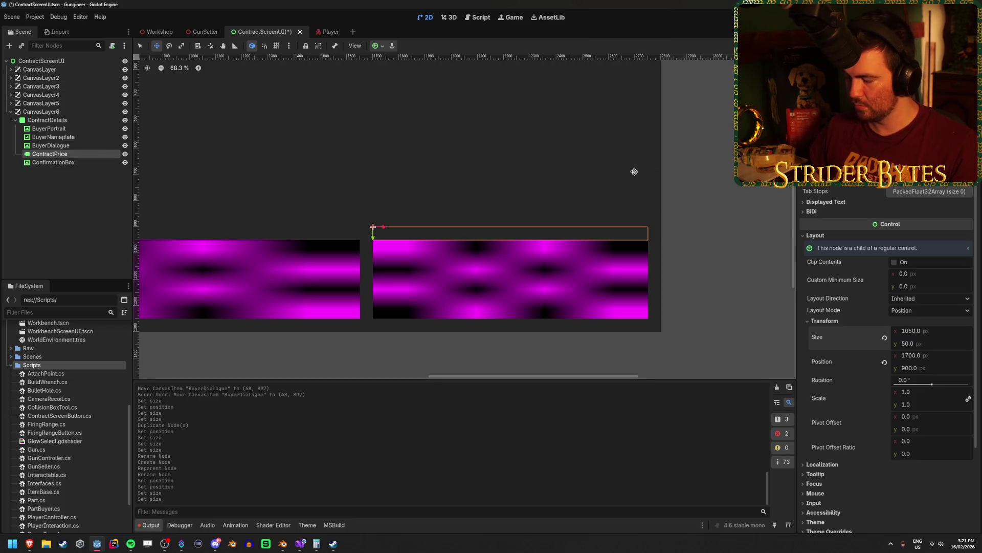
left_click(927, 343)
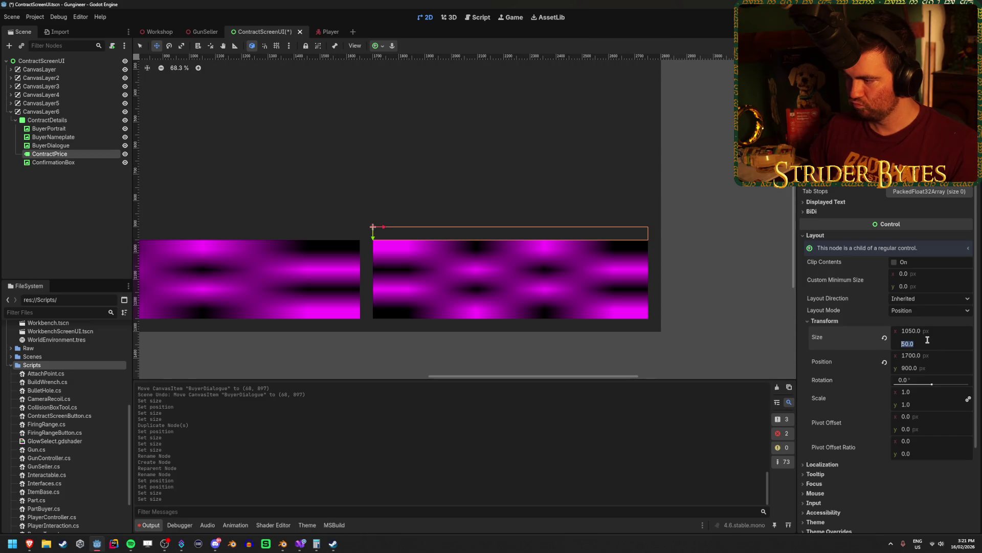
type("100")
key("Return")
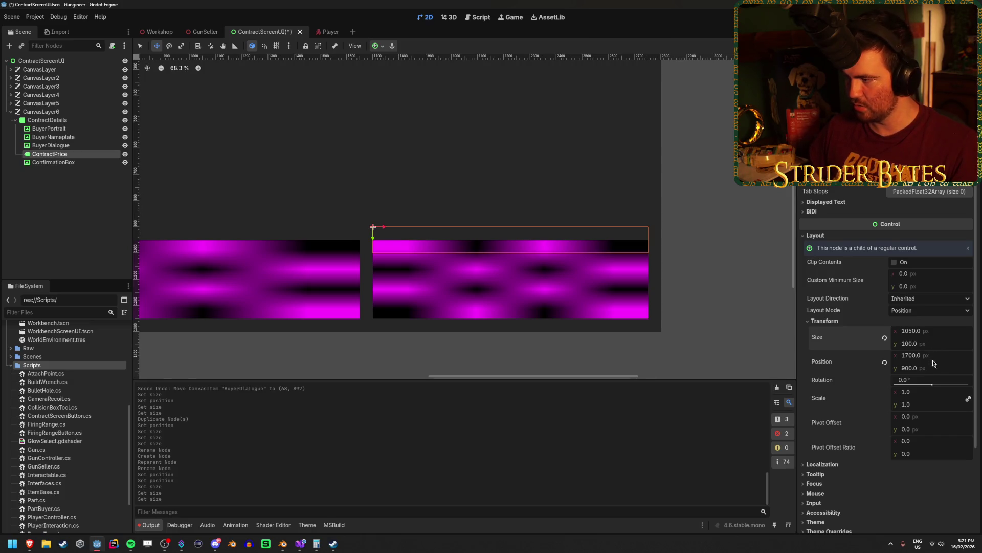
left_click(928, 368)
type("850")
key("Return")
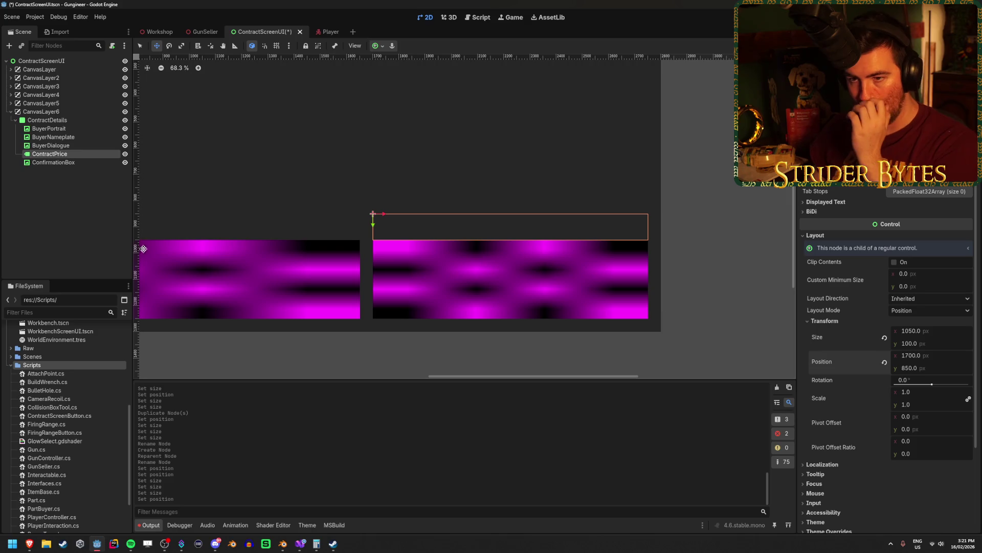
scroll(928, 367, "up", 3)
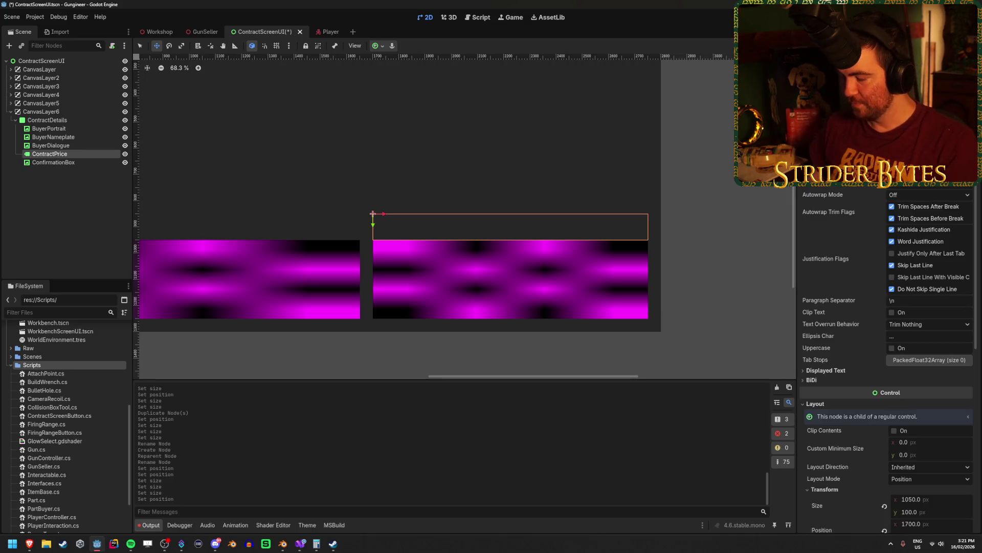
- Set the label text to 'CONTRACT PRICE', centred horizontally and vertically, and save
key("Caps_Lock")
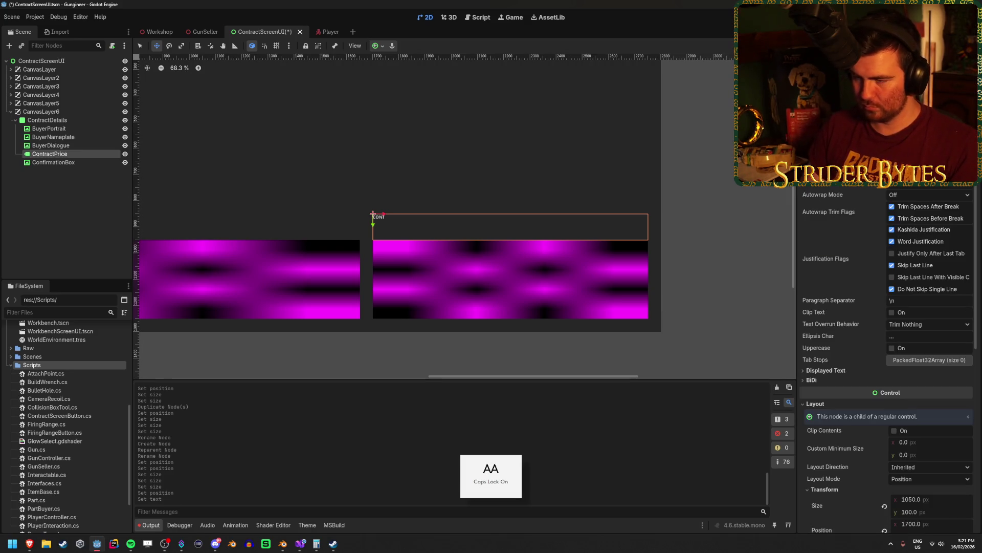
type("CONTRACT PRI")
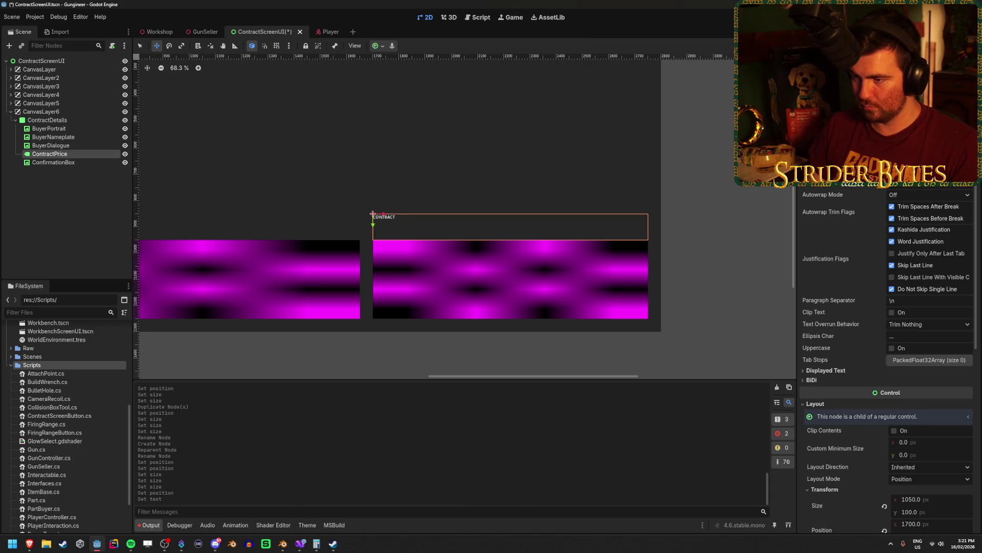
type("CE")
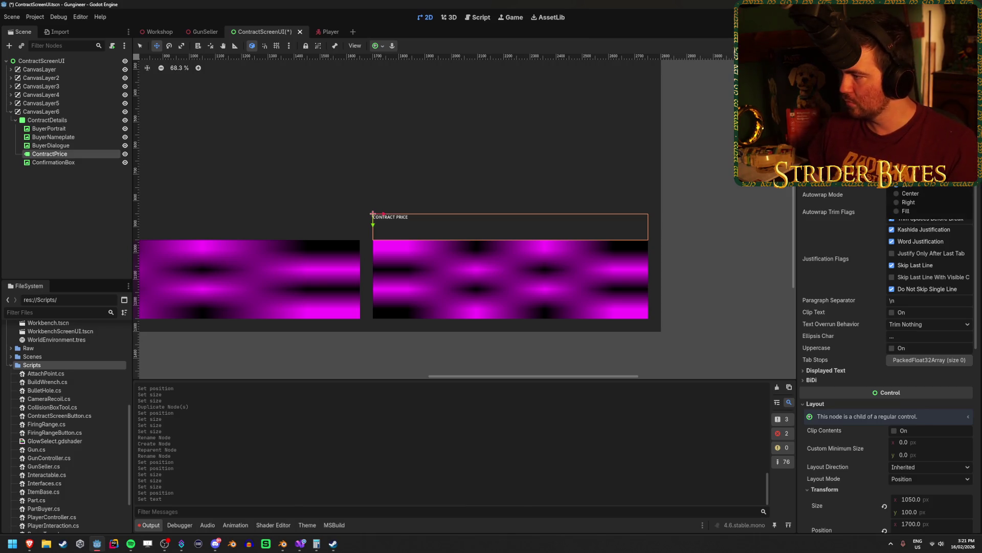
left_click(923, 184)
left_click(921, 194)
left_click(921, 182)
left_click(914, 205)
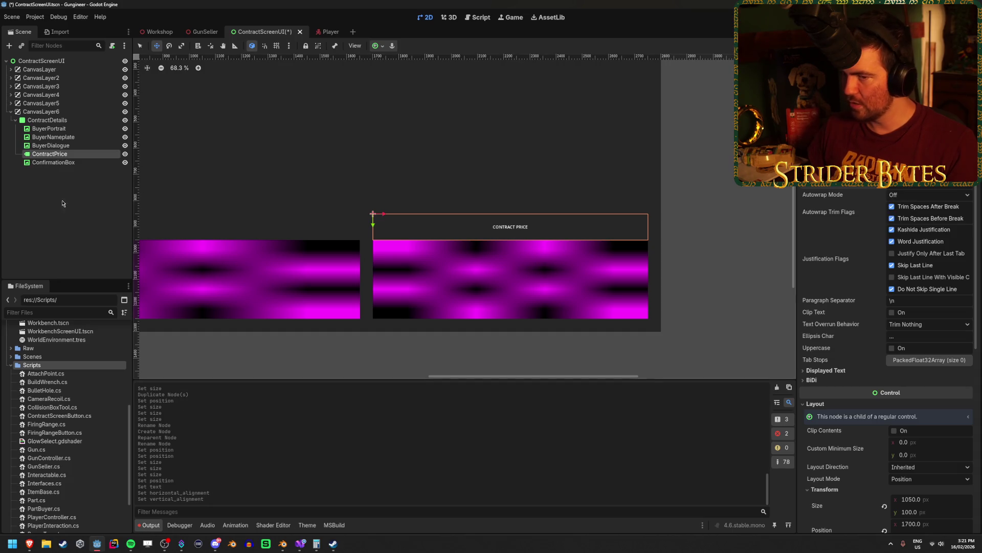
key("ctrl+s")
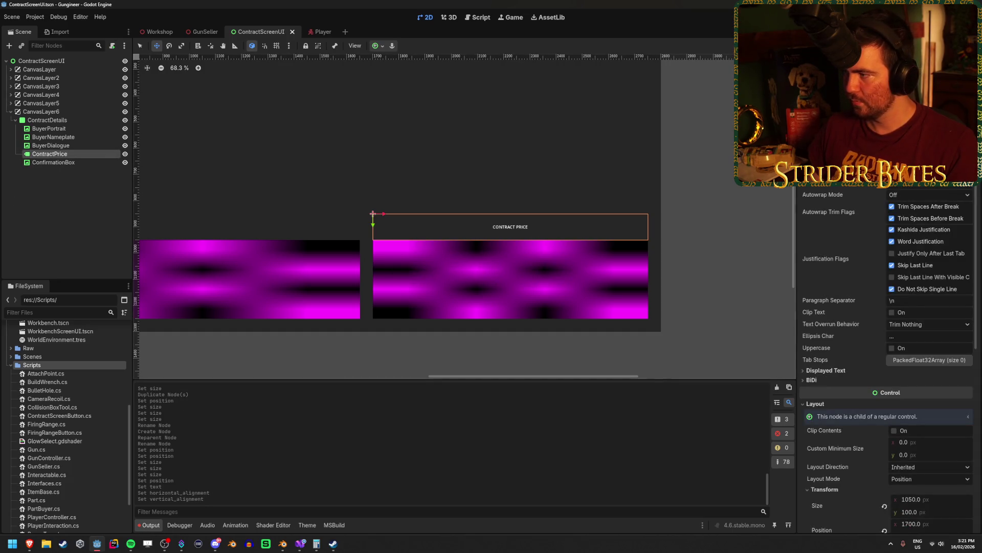
- Give ContractPrice new LabelSettings with font size 72 and save the scene
left_click(943, 186)
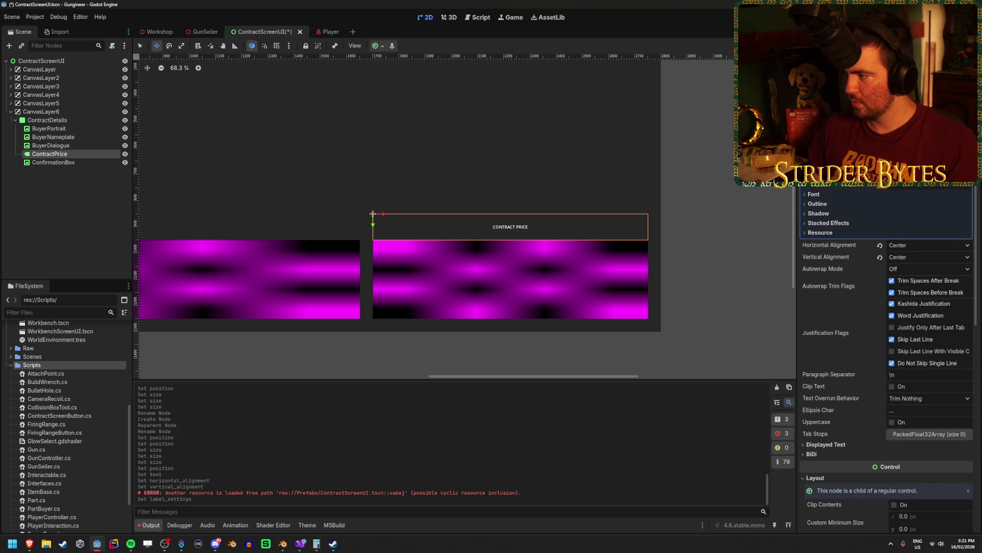
left_click(836, 194)
left_click(940, 217)
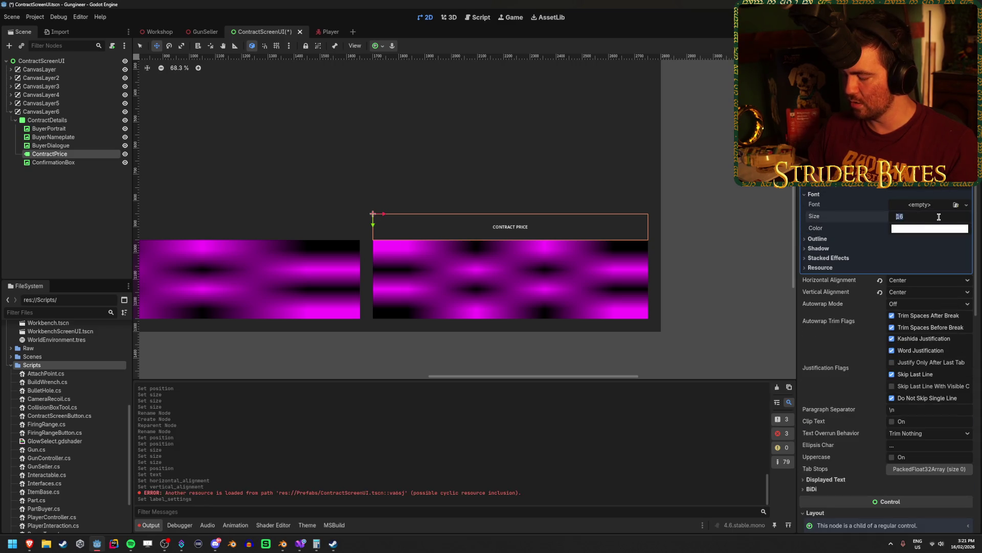
type("2")
key("Return")
key("ctrl+s")
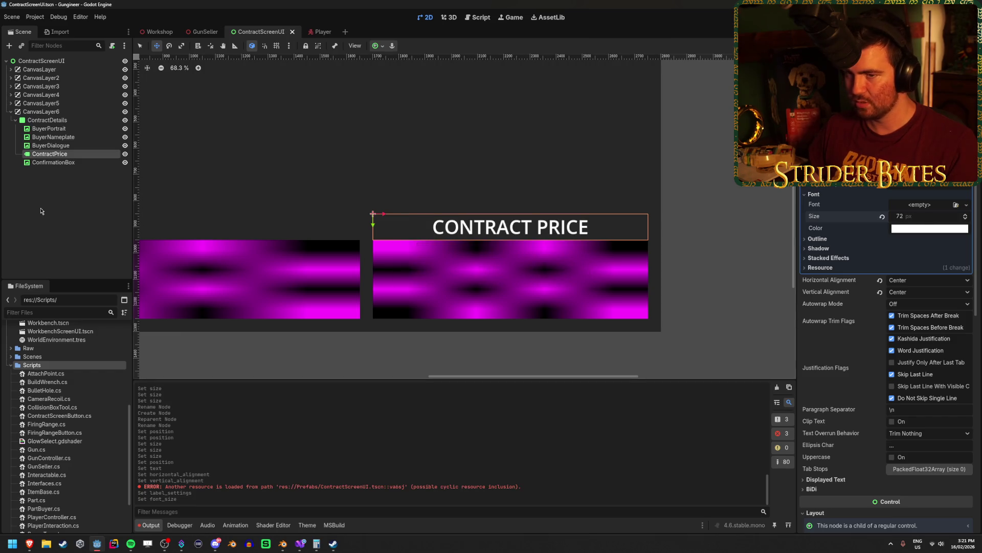
left_click(204, 32)
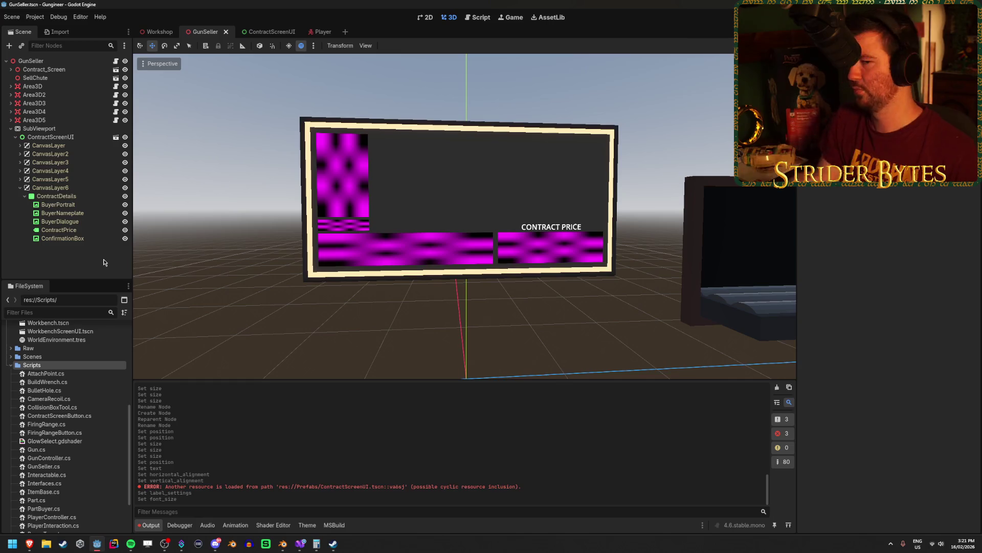
- Return to the ContractScreenUI tab and zoom out to show the whole contract screen
left_click(256, 32)
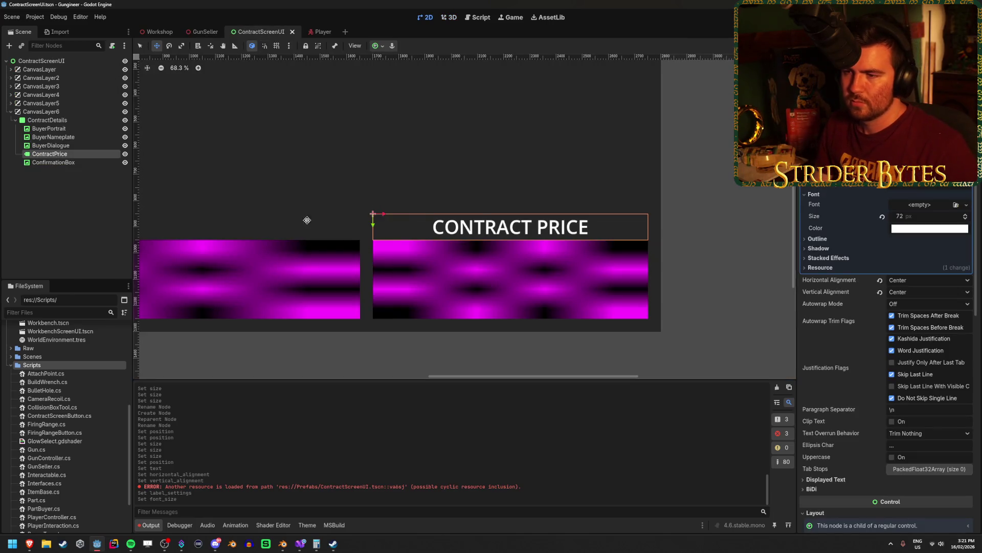
mouse_move(305, 219)
left_mouse_down()
mouse_move(378, 310)
mouse_move(381, 280)
left_mouse_up()
scroll(395, 314, "down", 2)
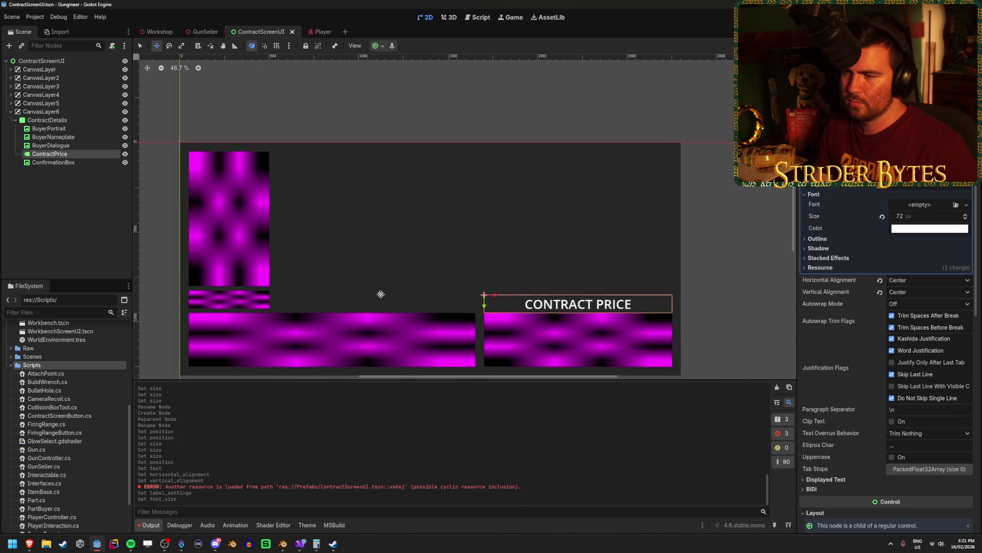
- Create a Panel node as a child of ContractDetails
left_click(381, 292)
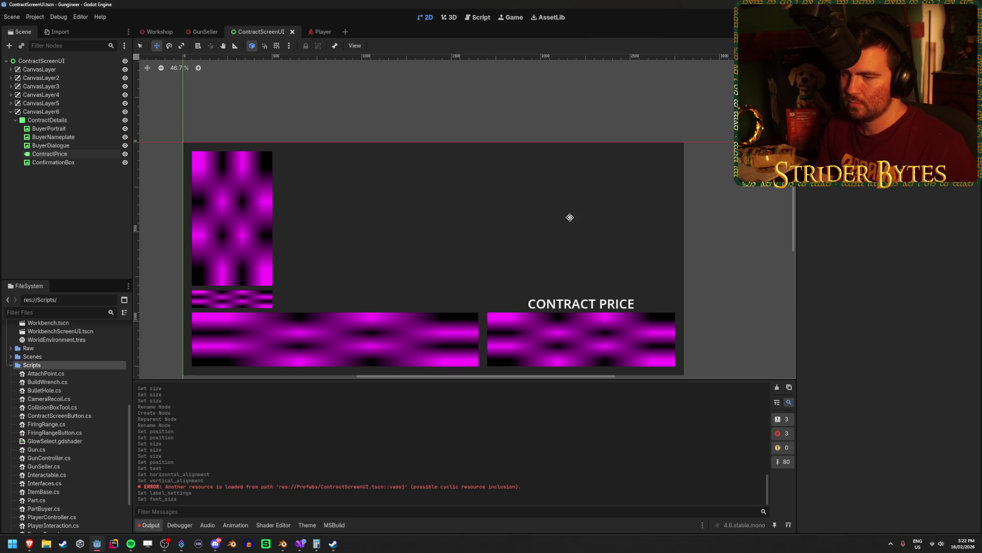
right_click(61, 123)
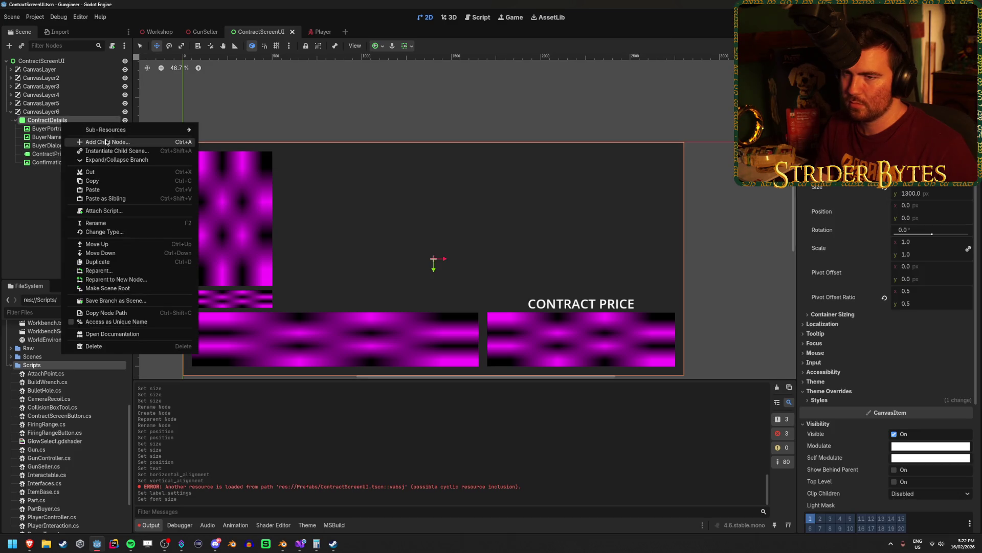
left_click(107, 142)
type("PANEL")
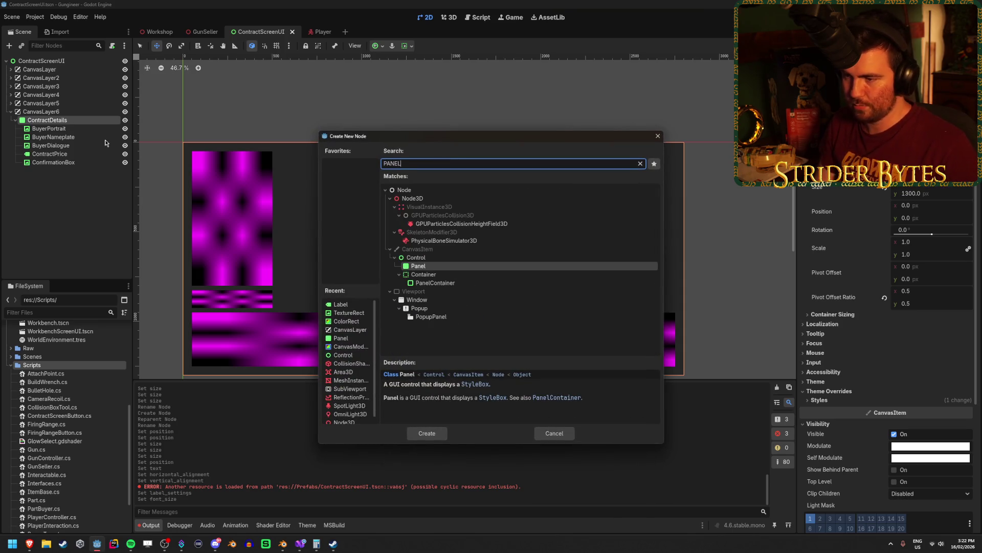
key("Return")
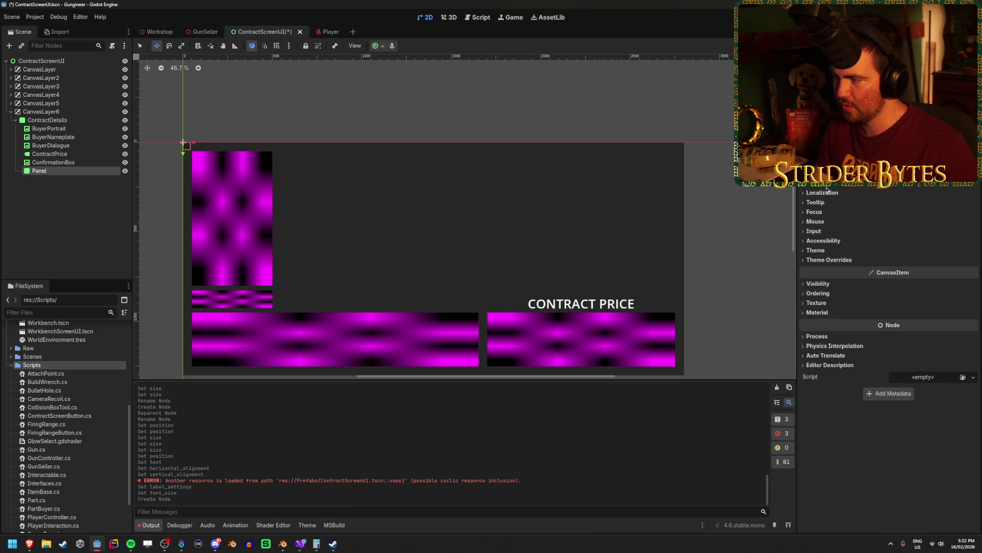
- Place the new panel at position 550, 50
scroll(870, 200, "up", 3)
left_click(928, 216)
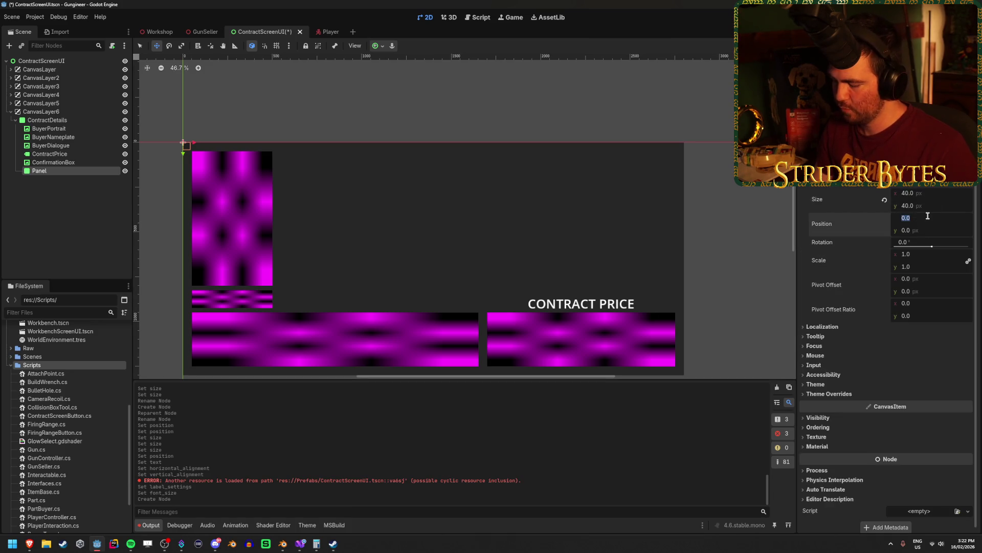
type("550")
key("Tab")
key("Return")
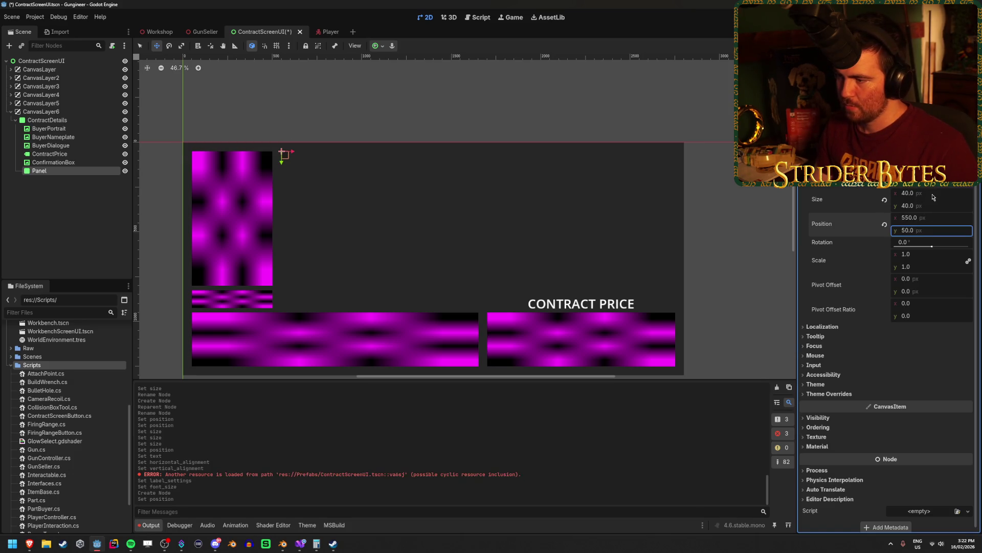
- Size the panel 2200 × 750 px and order it just above ContractPrice
left_click(932, 194)
type("2000")
key("Return")
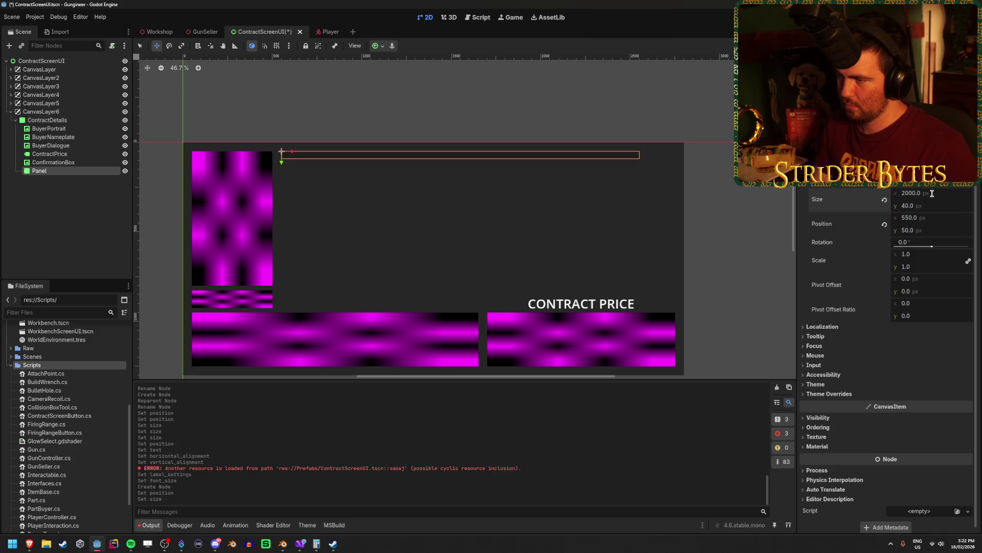
type("2200")
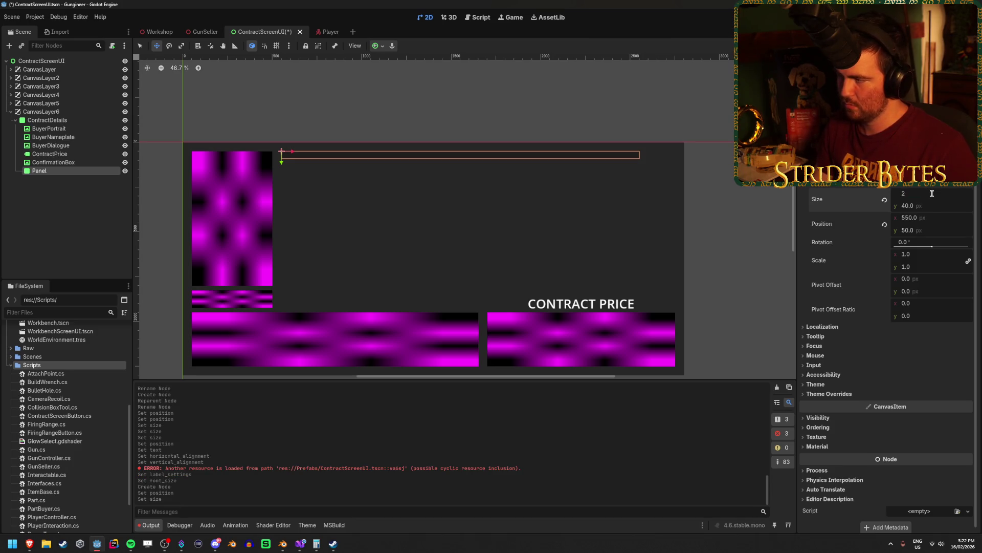
left_click(925, 202)
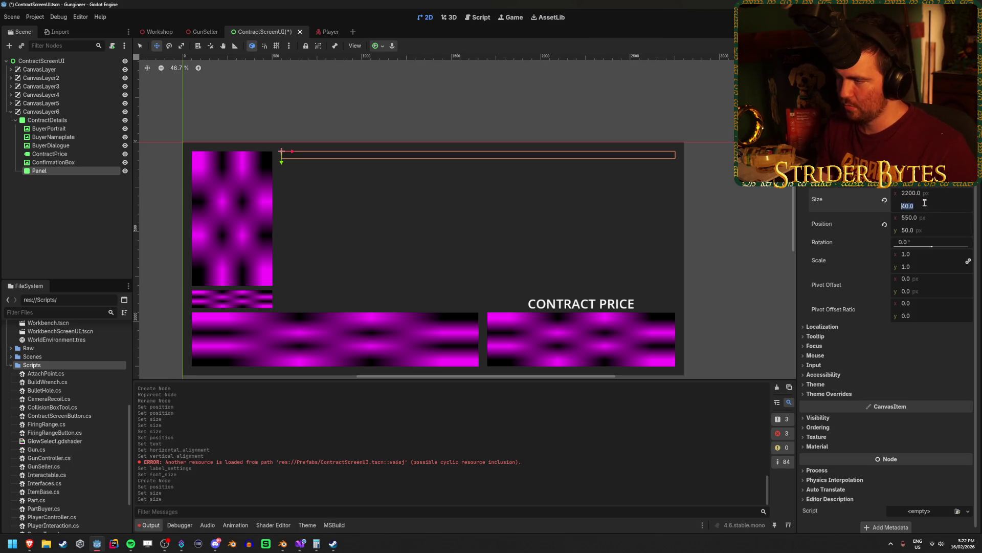
type("80")
key("Return")
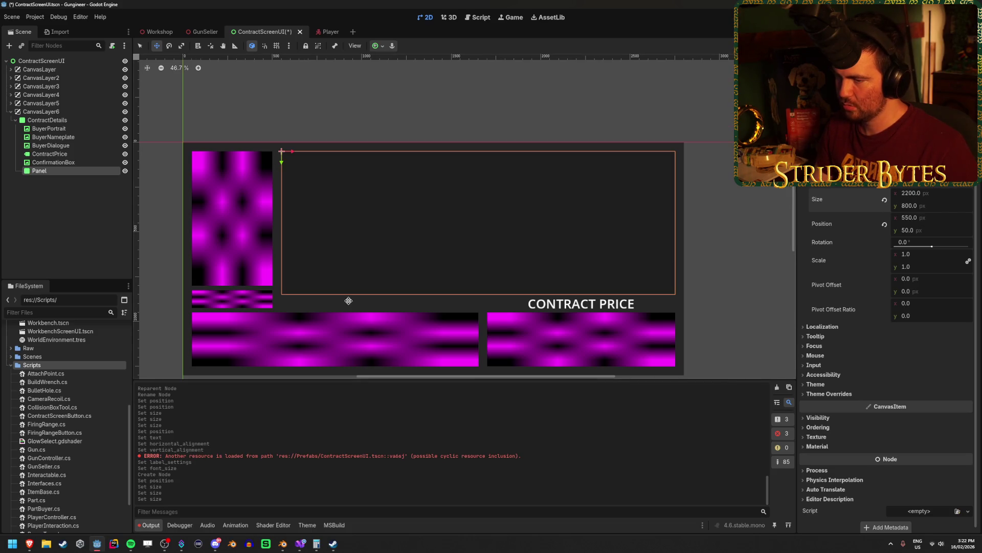
scroll(343, 300, "up", 2)
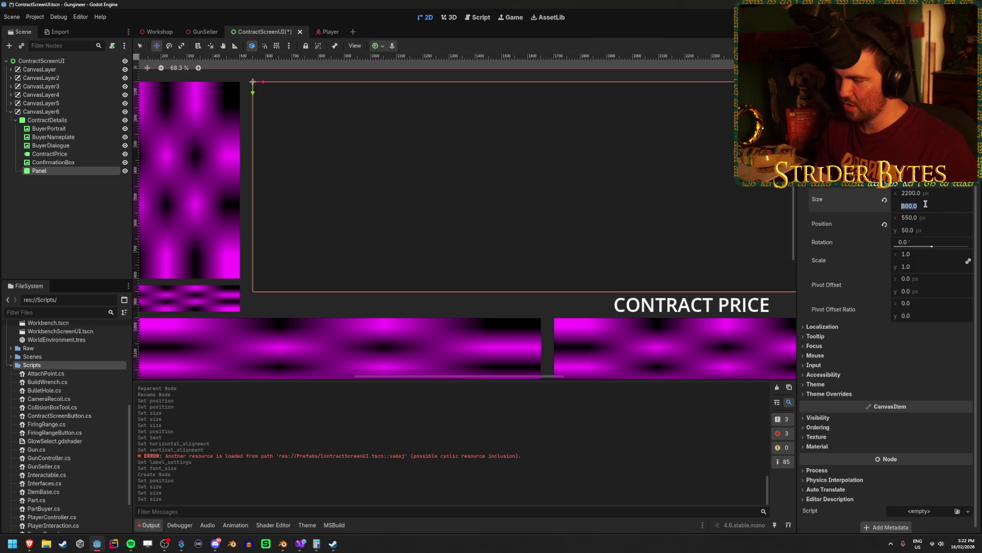
type("750")
key("Return")
scroll(288, 248, "down", 2)
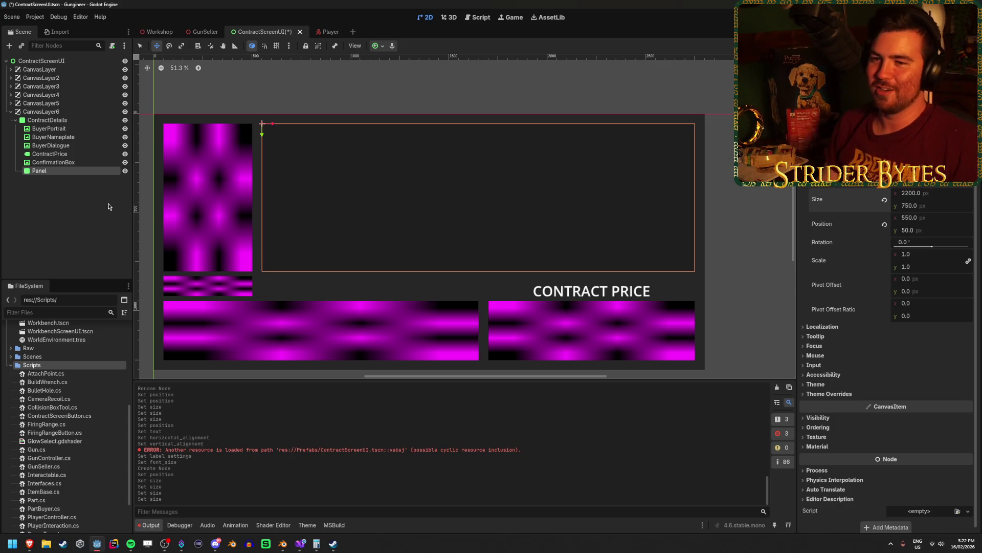
left_click_drag(46, 170, 60, 150)
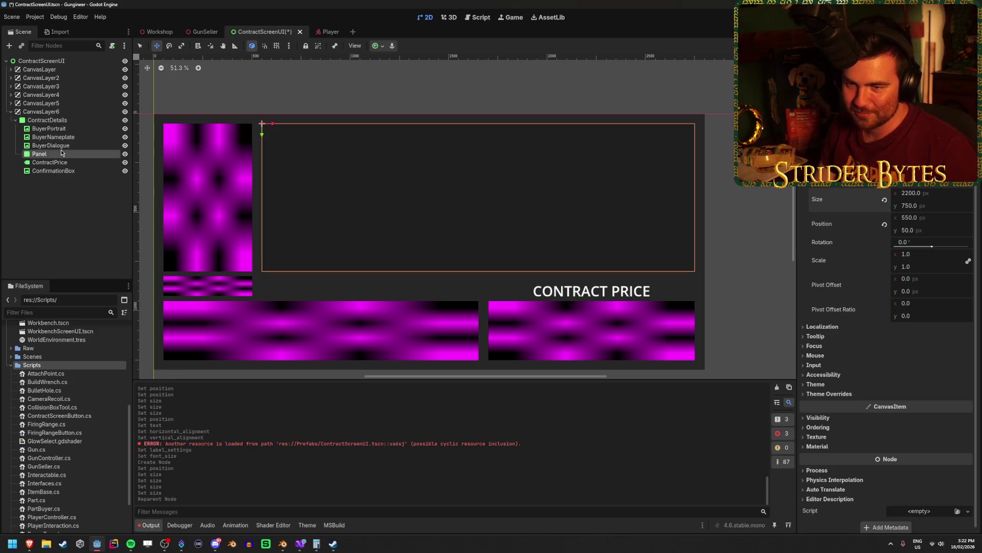
- Rename the Panel to RequirementsPanel and save the scene
double_click(61, 153)
type("rEQUIR")
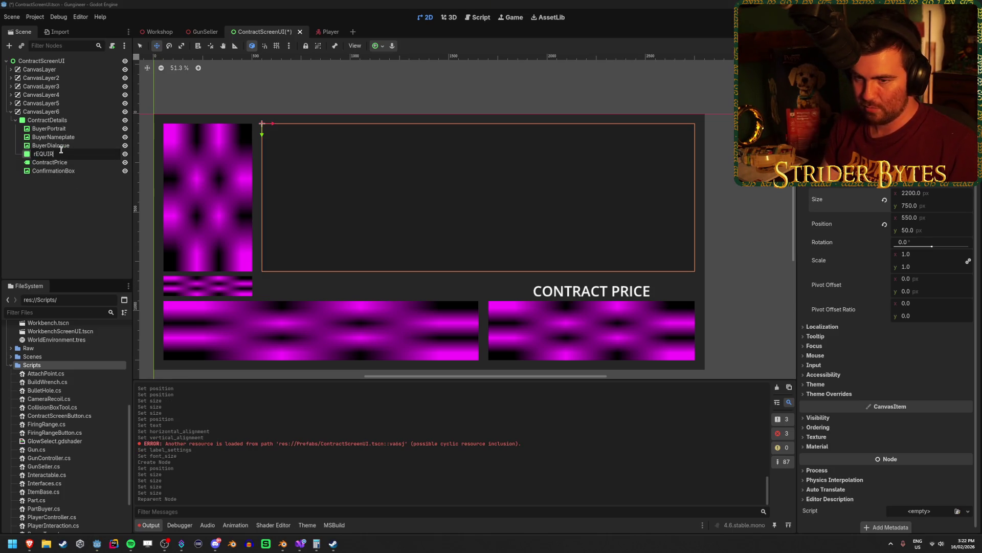
type("EMEN")
key("ctrl+a")
key("Caps_Lock")
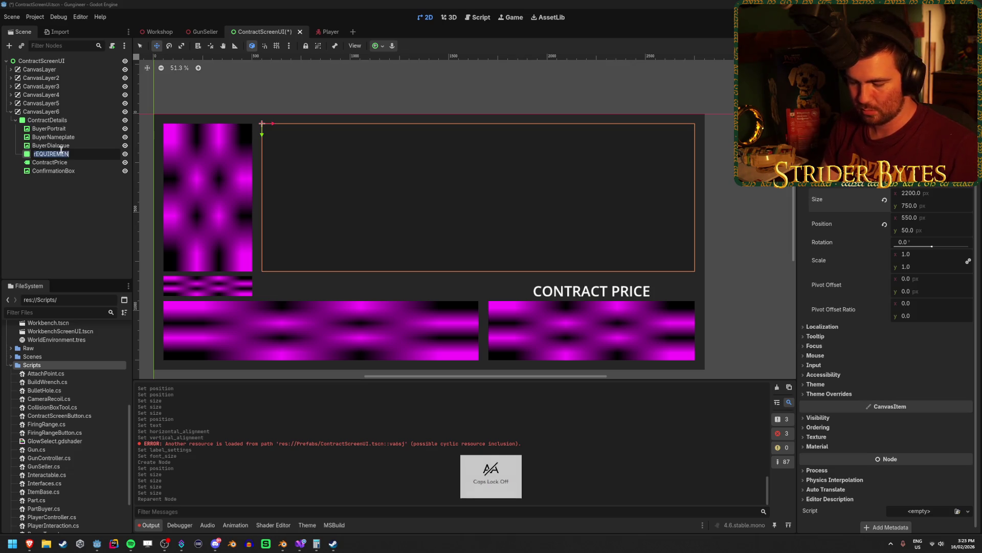
type("Requirements")
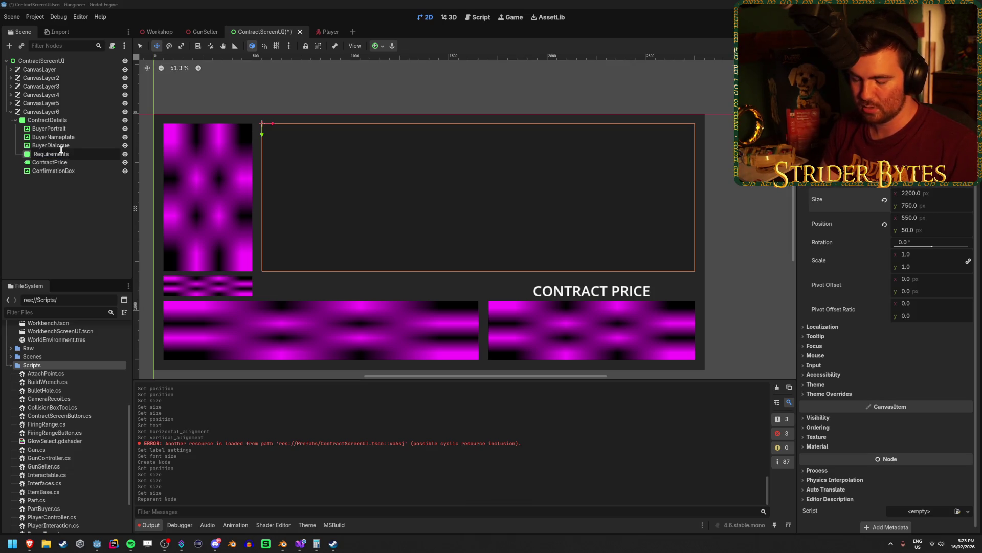
type("el")
key("Return")
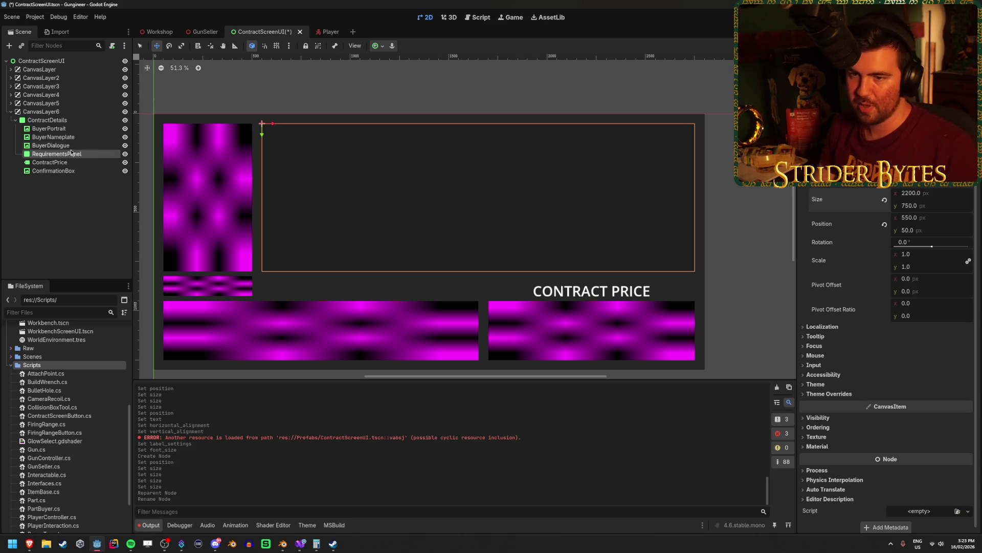
key("ctrl+s")
- Check the panel in the GunSeller scene, then return to ContractScreenUI
left_click(75, 153)
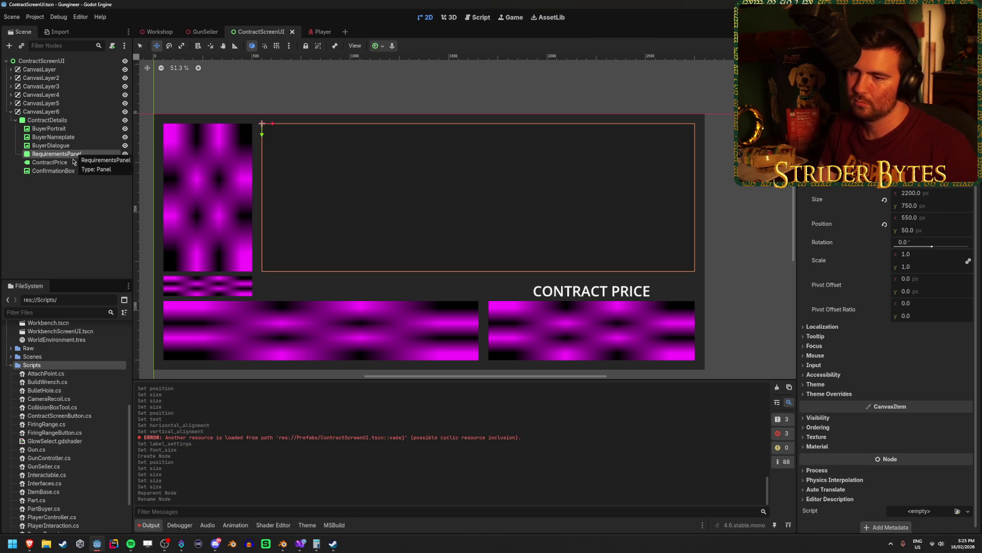
left_click(62, 235)
left_click(204, 32)
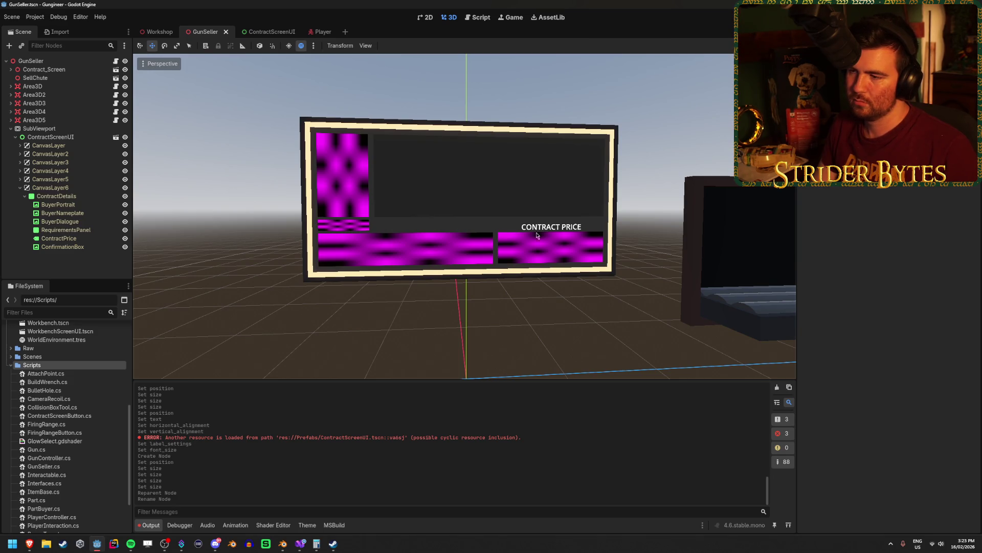
left_click(116, 137)
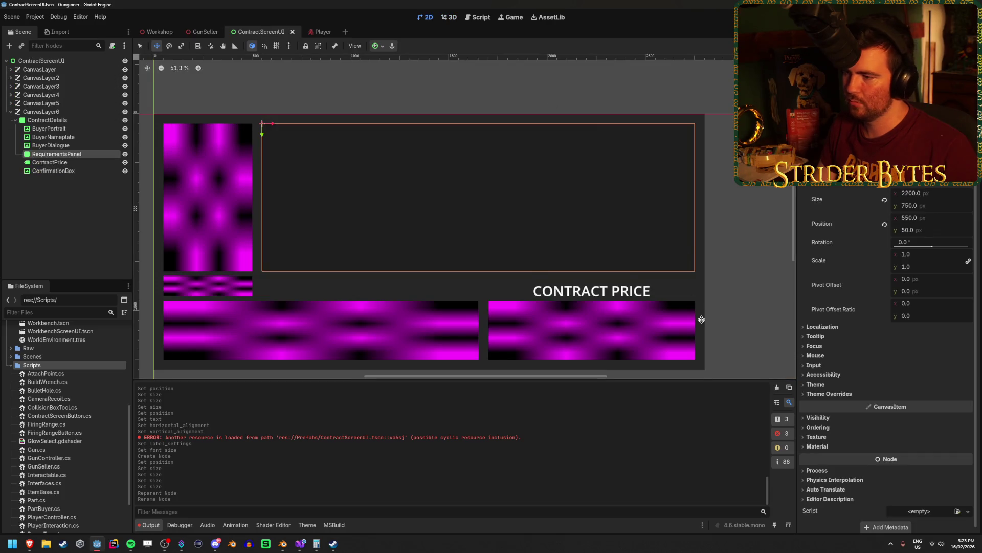
- Move ContractPrice to y 800, make it 150 px tall, and save
scroll(647, 320, "up", 2)
left_click(49, 162)
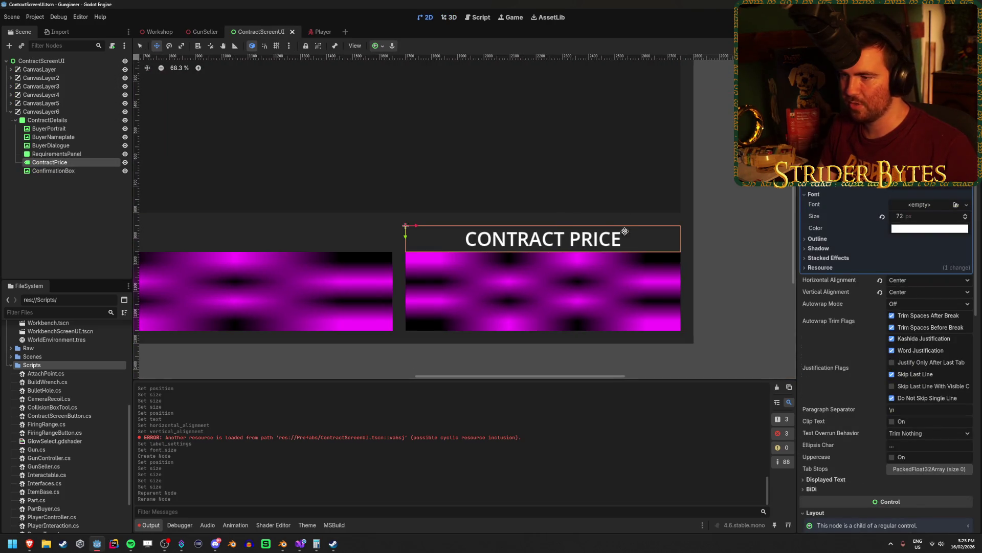
scroll(841, 316, "down", 5)
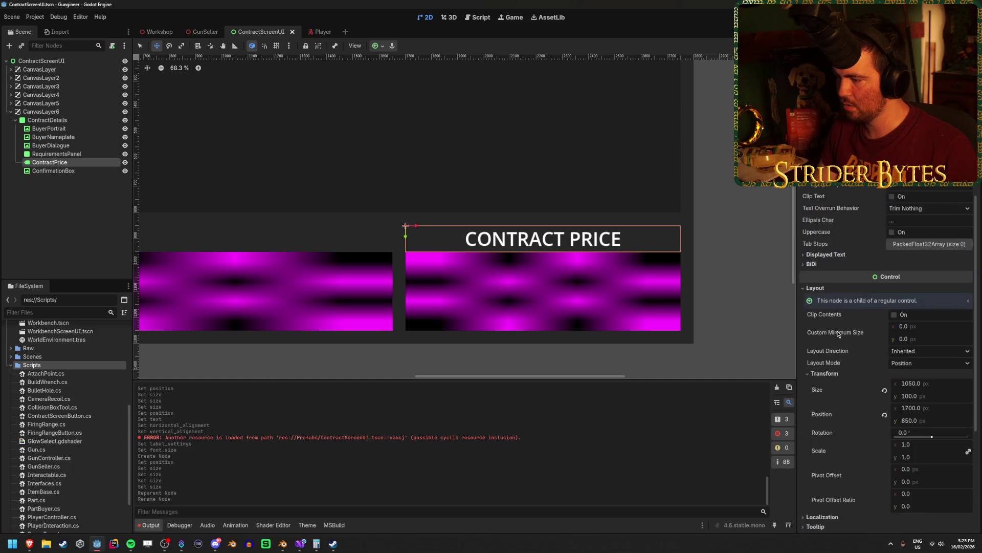
scroll(848, 307, "down", 4)
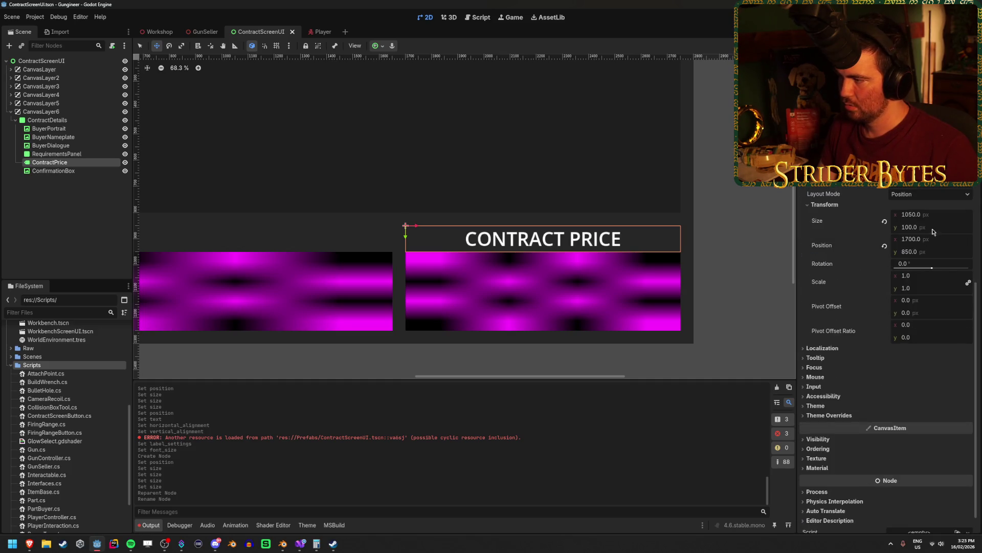
left_click(929, 251)
type("8")
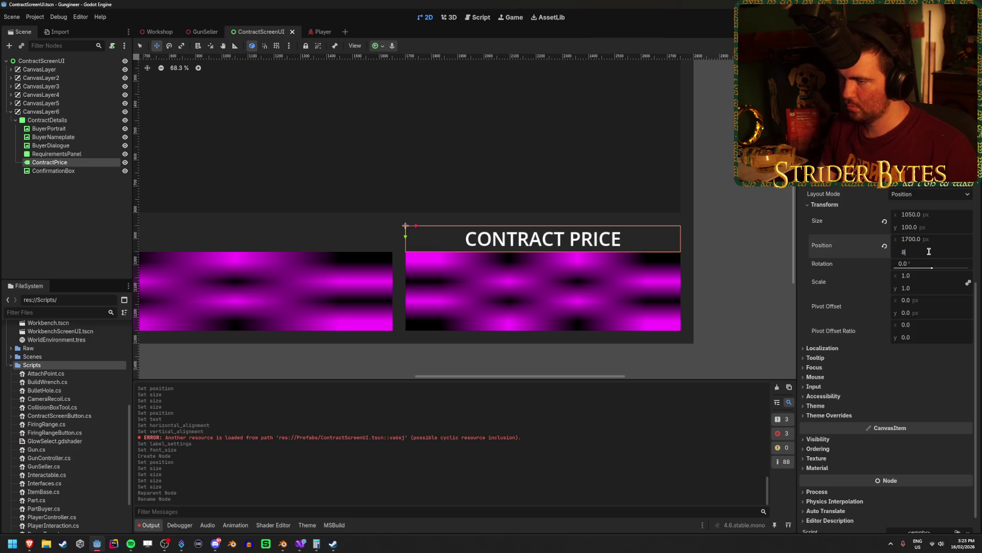
type("00")
key("Return")
left_click(941, 225)
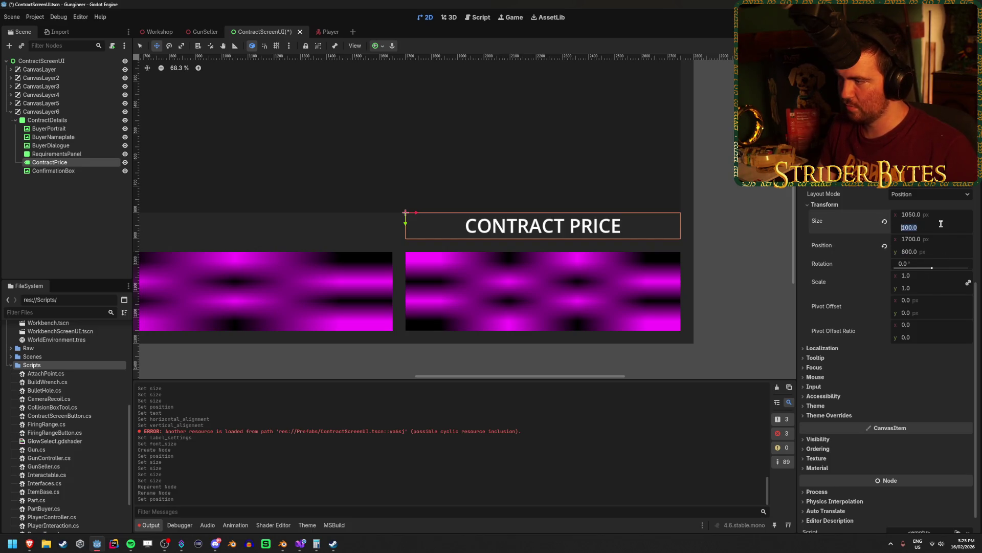
type("150")
key("Return")
key("ctrl+s")
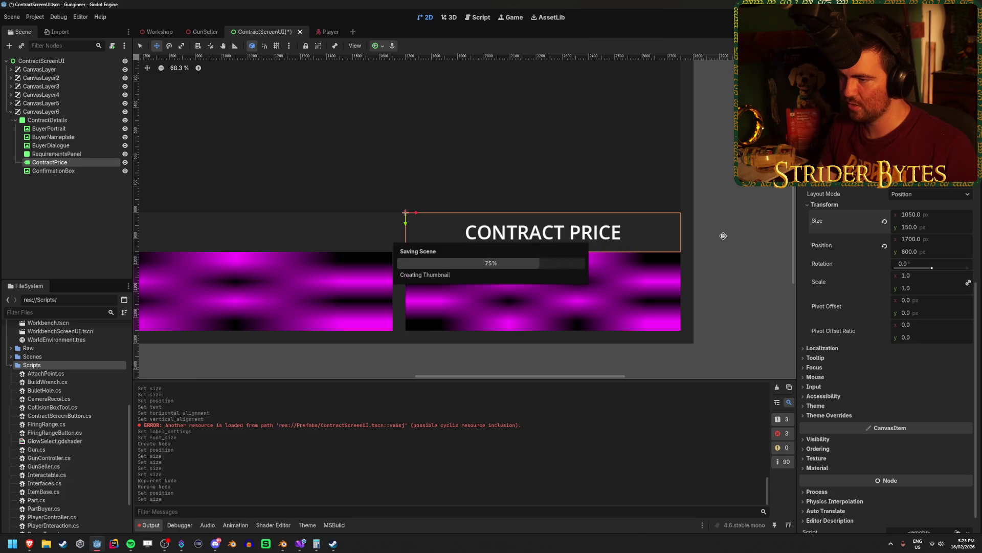
- Clear the selection and select the RequirementsPanel node
key("Escape")
scroll(353, 255, "down", 4)
scroll(358, 213, "left", 5)
scroll(358, 213, "up", 2)
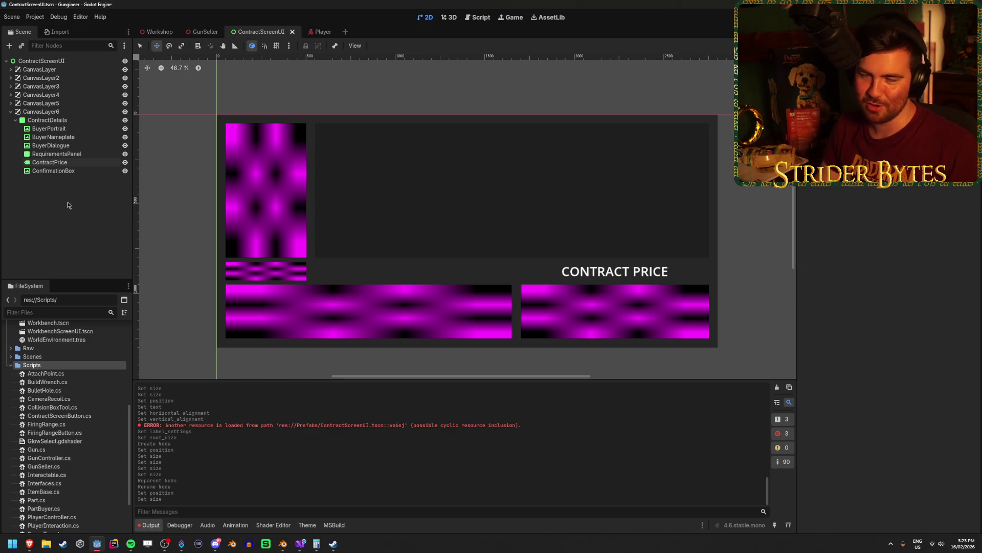
left_click(49, 162)
left_click(56, 153)
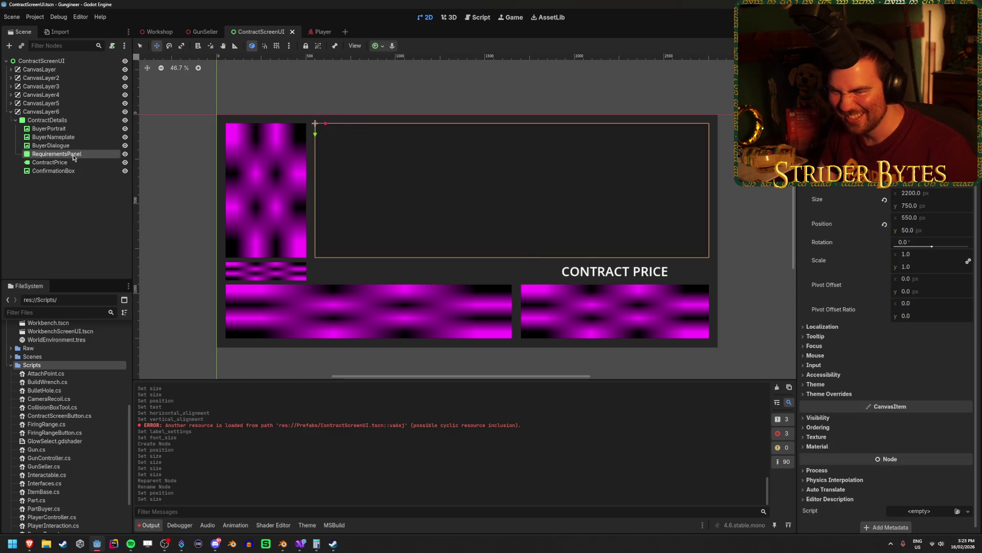
left_click(57, 188)
left_click(67, 154)
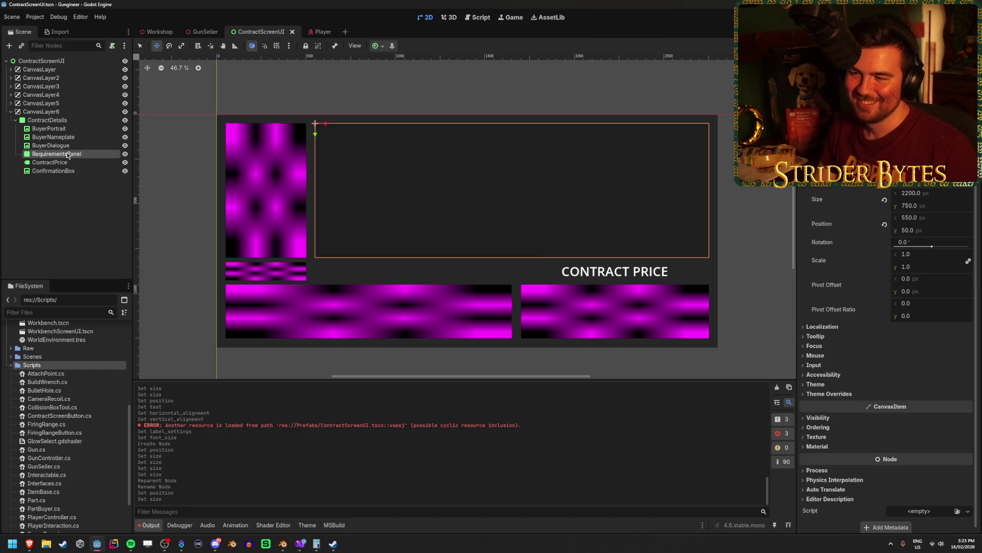
left_click(67, 157)
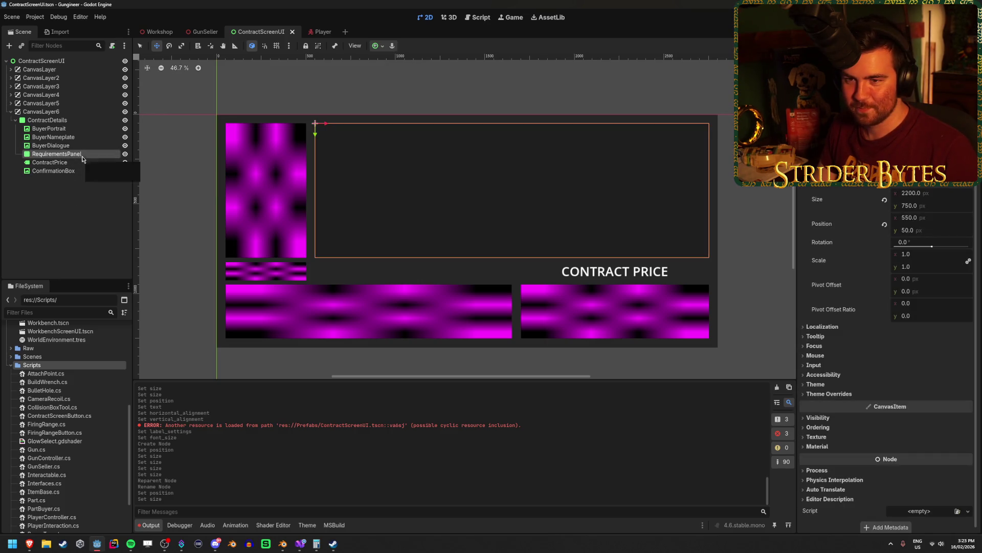
- Open Add Child Node on RequirementsPanel, cancel it, and switch to the Workshop scene
right_click(84, 154)
left_click(129, 162)
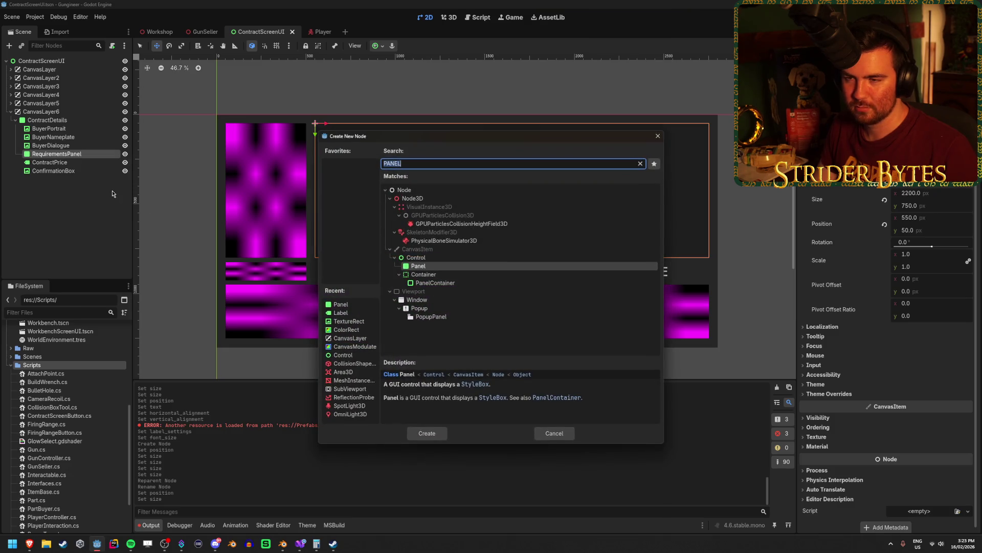
left_click(658, 136)
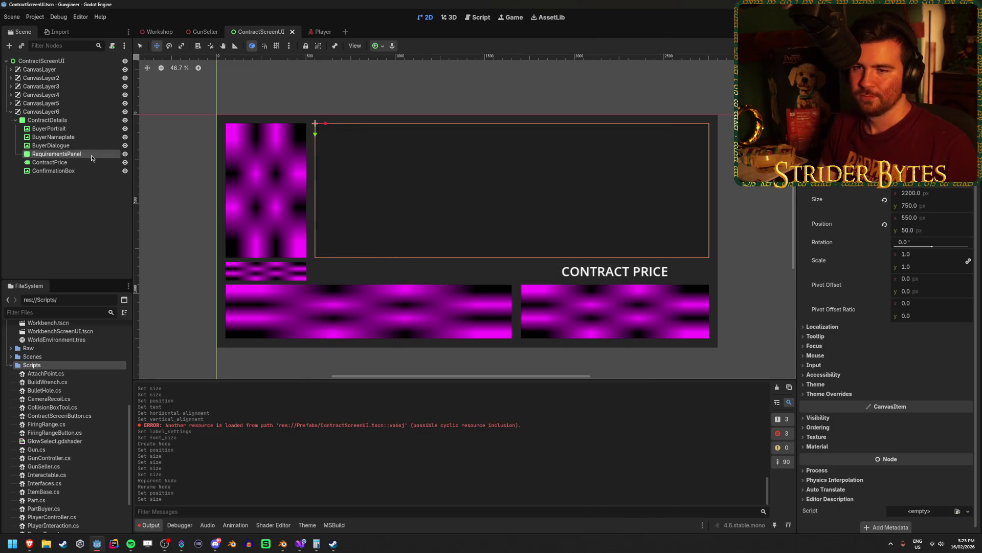
left_click(159, 32)
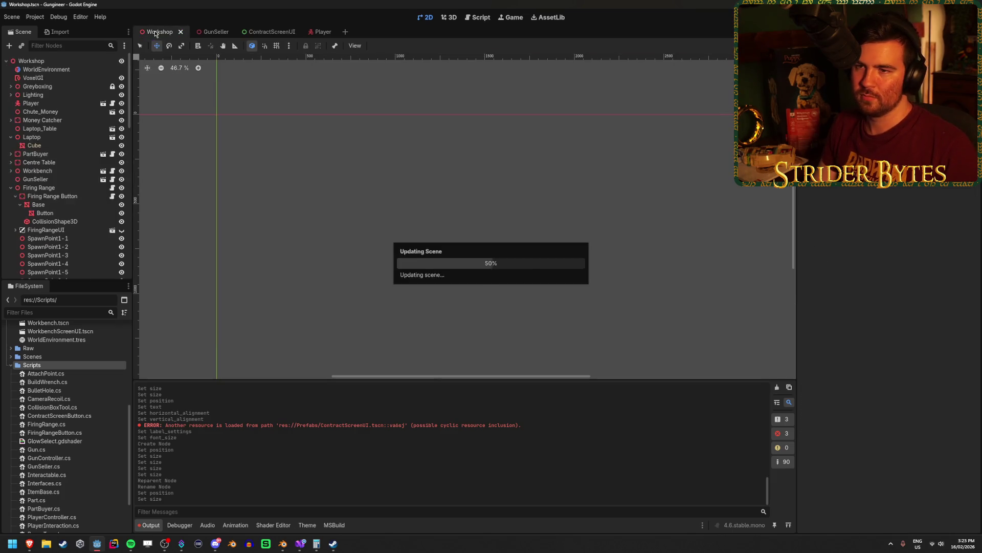
- Open Workbench and WorkbenchScreenUI, select the Damage progress bar, then return to ContractScreenUI
key("f")
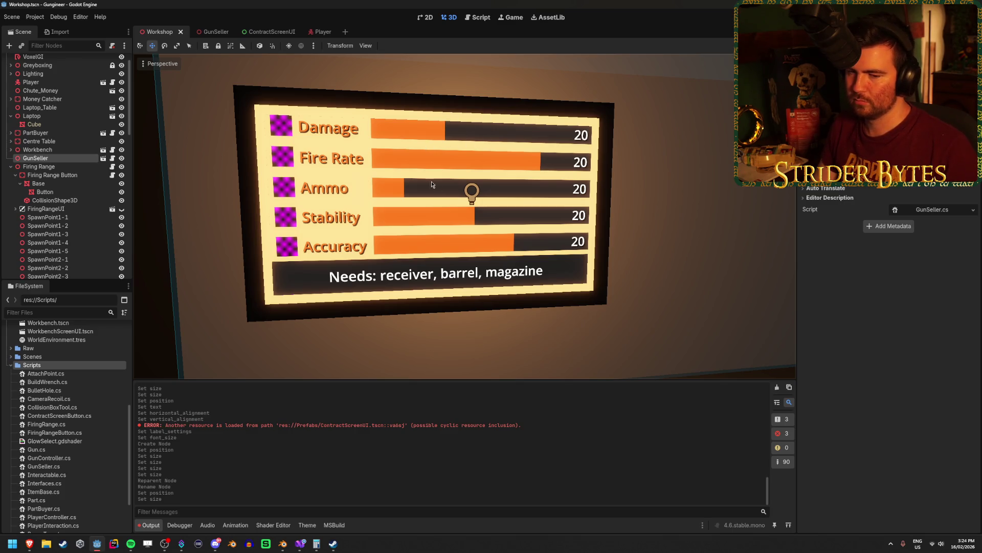
left_click(73, 150)
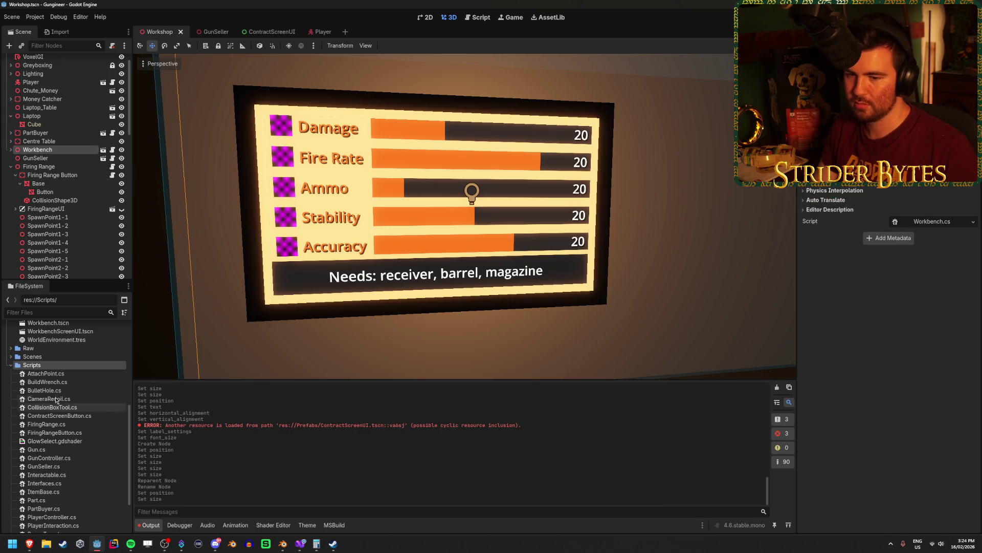
left_click(103, 149)
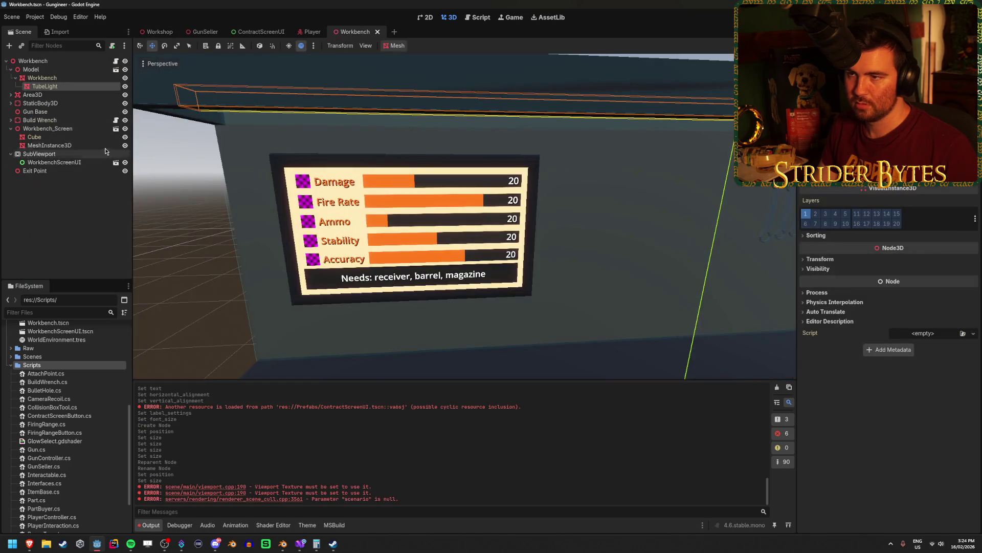
left_click(75, 162)
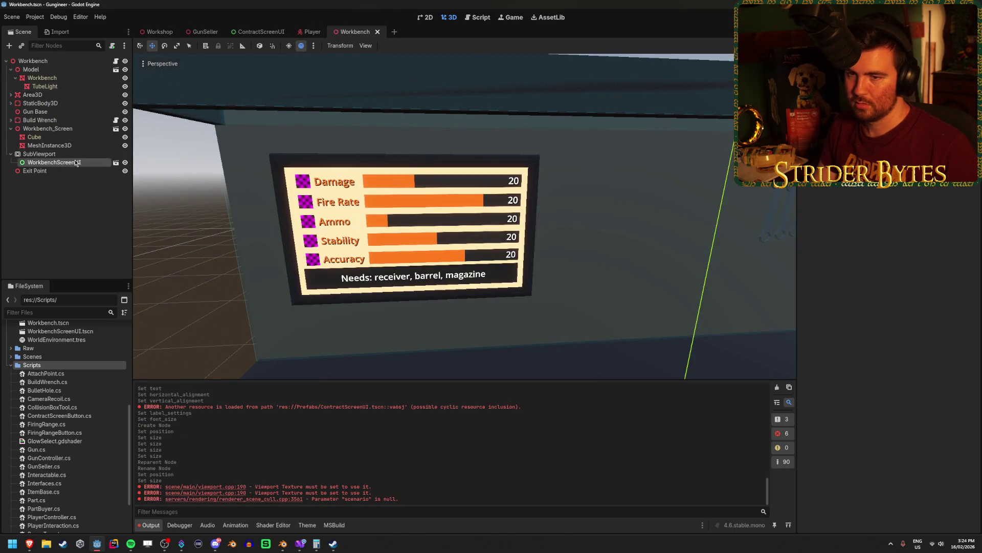
left_click(115, 163)
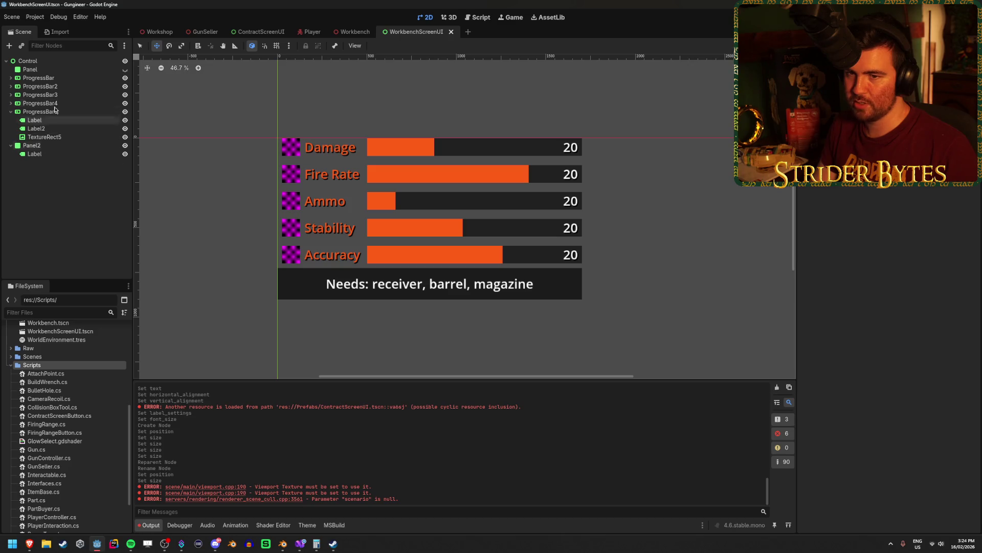
left_click(61, 78)
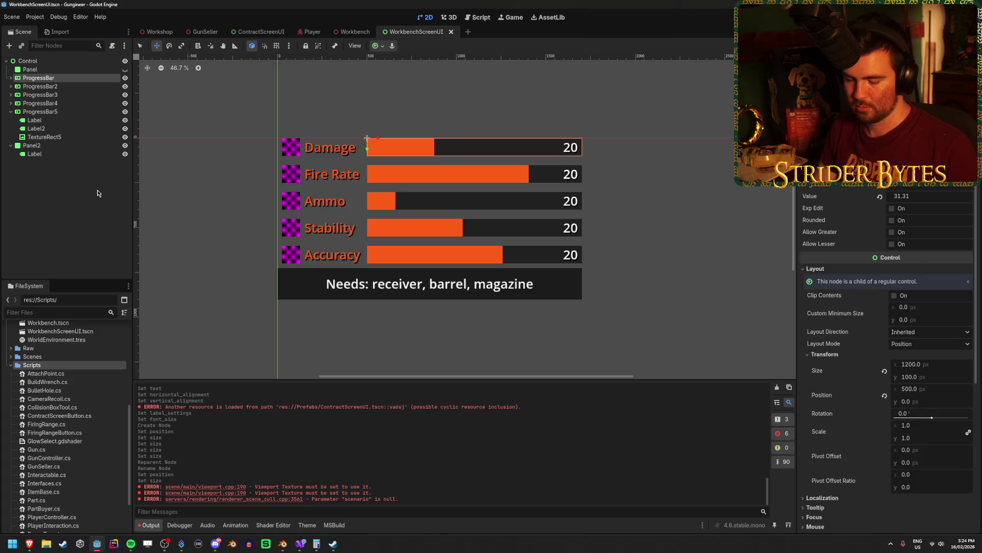
left_click(260, 32)
left_click(56, 154)
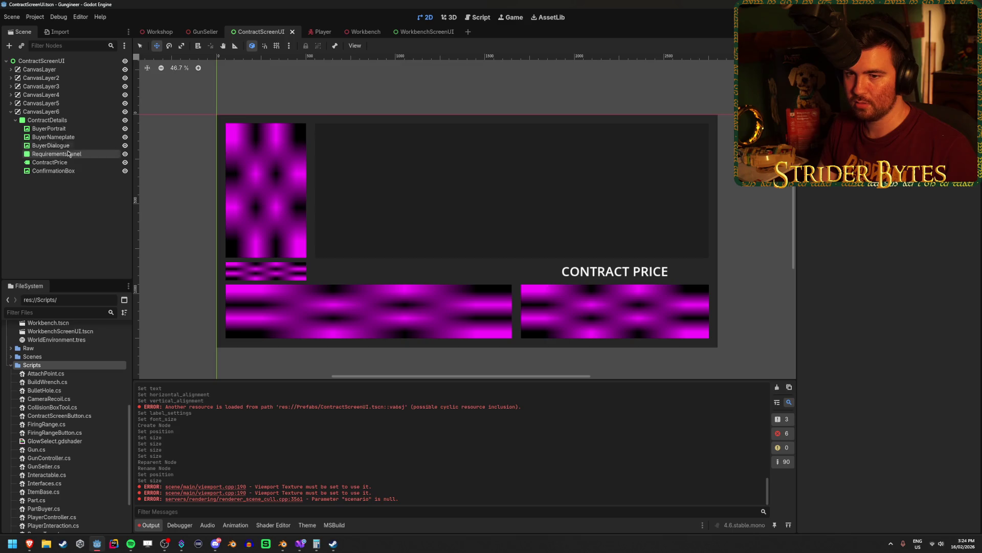
- Paste the Damage progress bar under RequirementsPanel and review its icon and labels
key("ctrl+v")
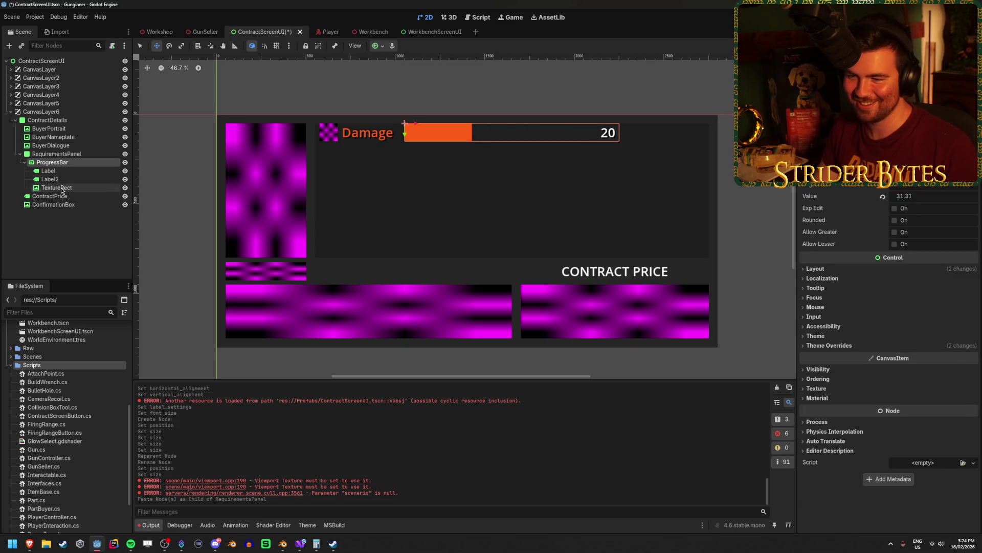
left_click(61, 188)
left_click(69, 171)
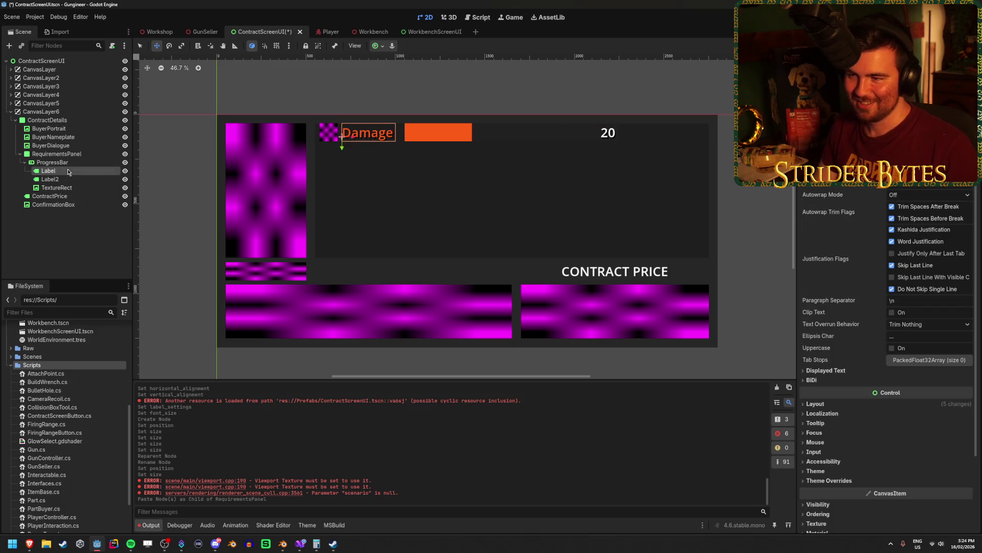
left_click(67, 179)
left_click(70, 172)
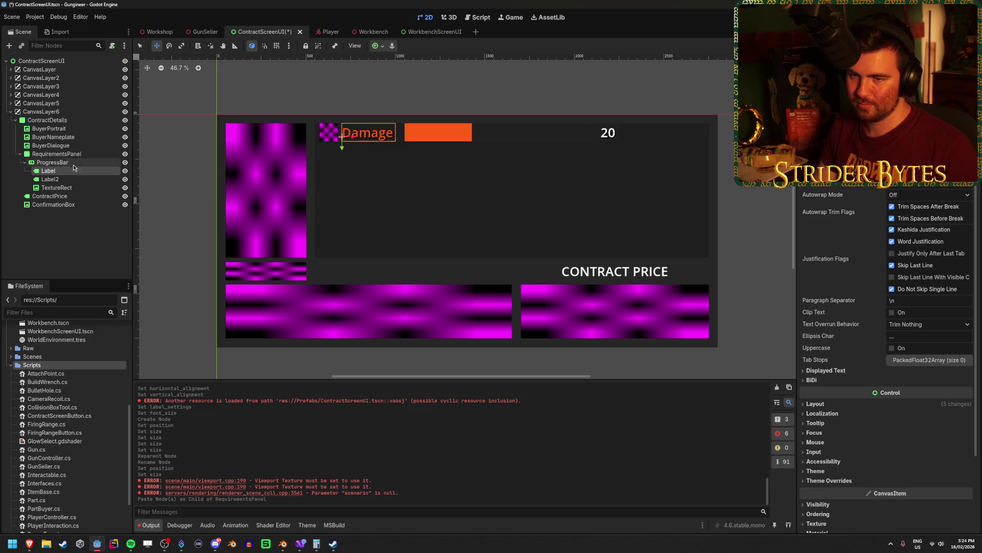
left_click(74, 163)
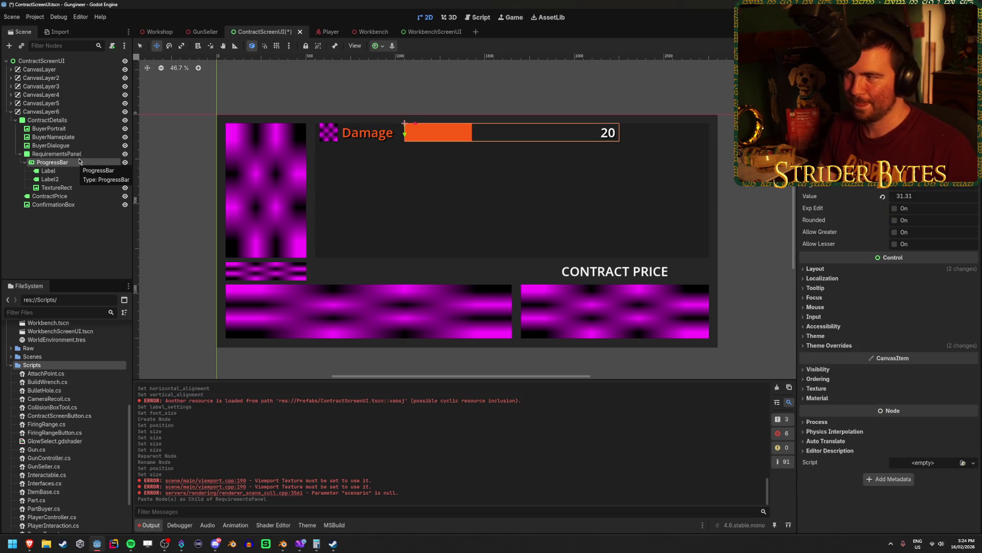
- Inspect the pasted progress bar's layout settings and transform size and position
left_click(818, 268)
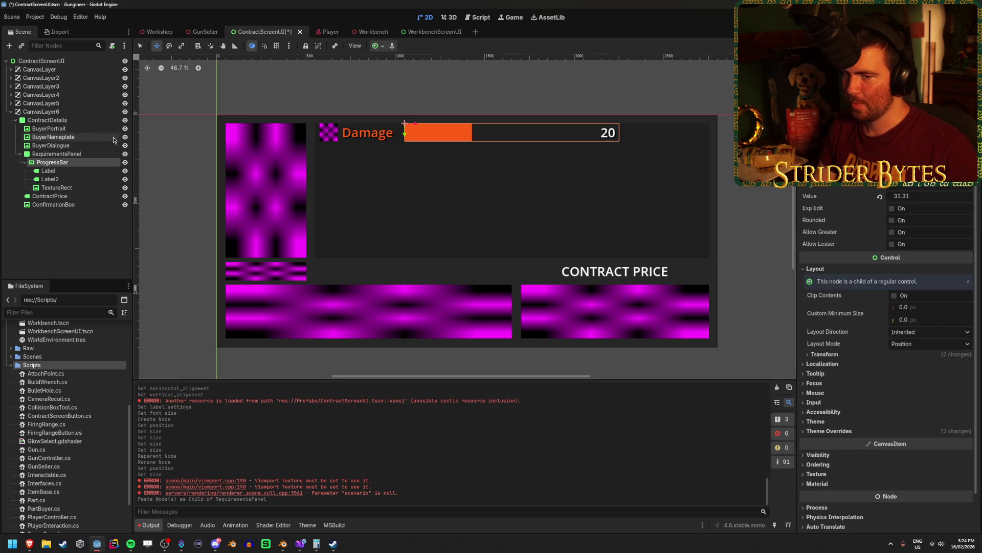
left_click(70, 171)
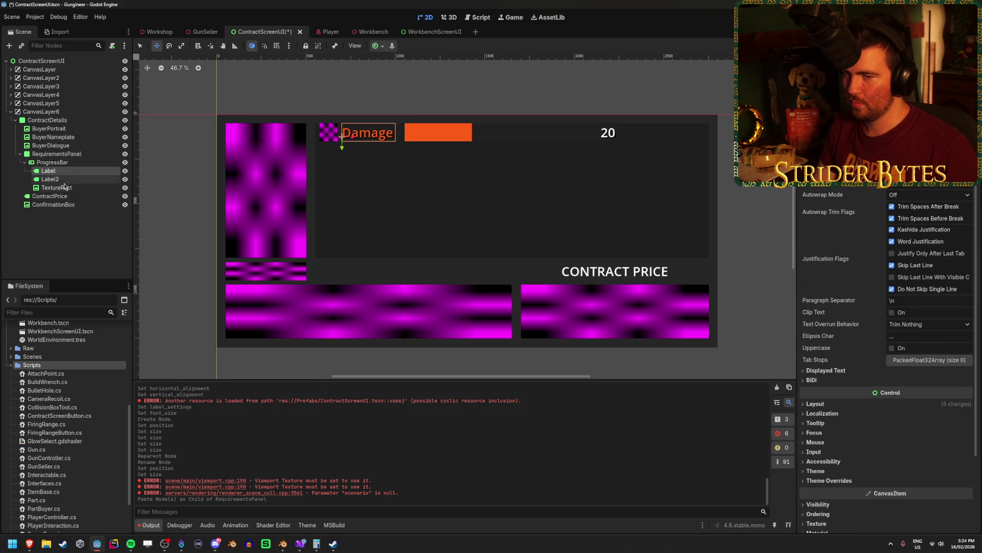
left_click(56, 187)
left_click(73, 171)
left_click(74, 163)
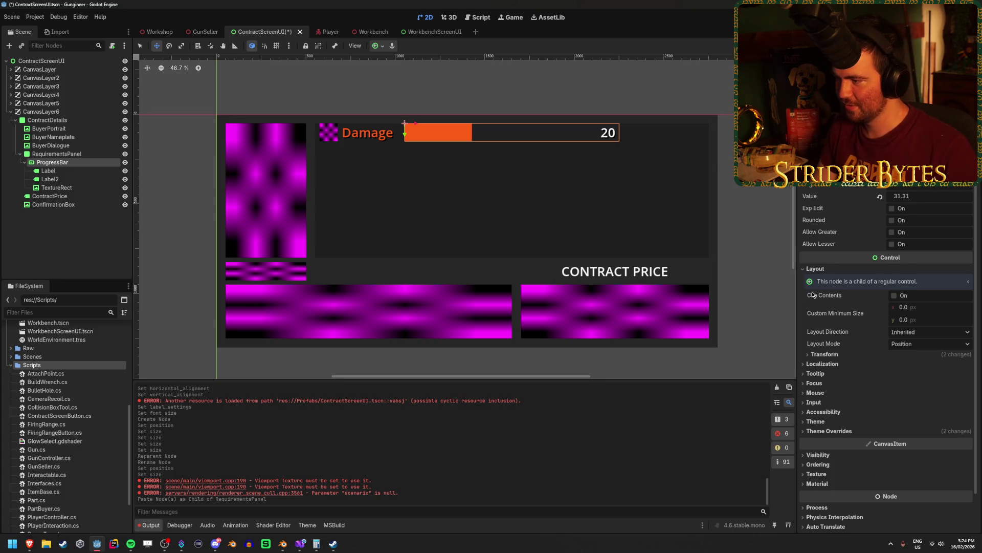
left_click(824, 355)
scroll(848, 320, "down", 2)
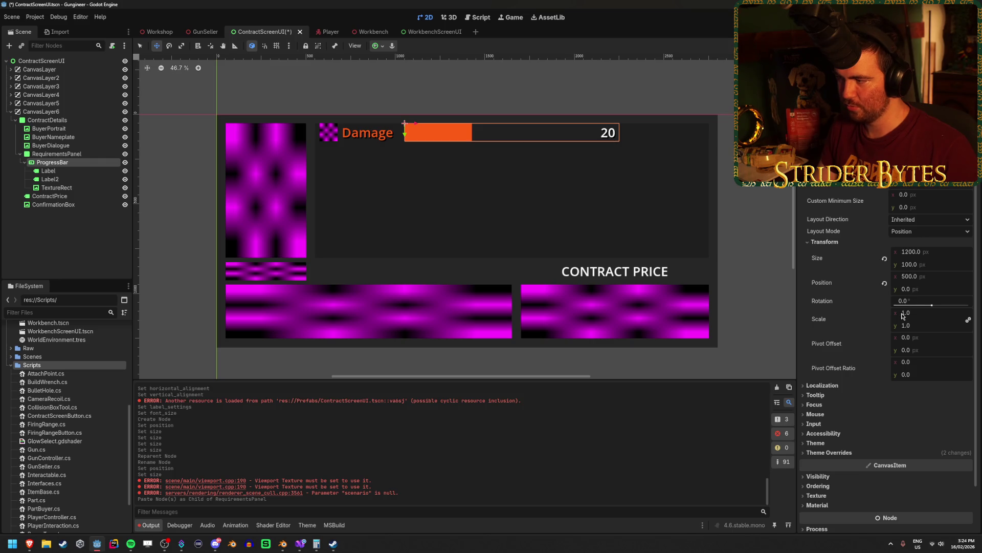
left_click(52, 154)
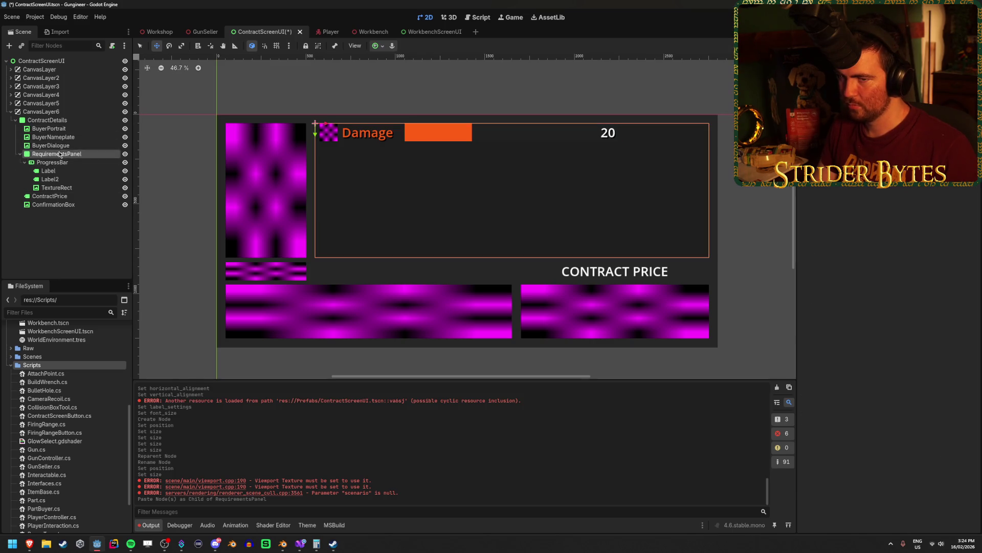
- Add a Label child to RequirementsPanel and move it above the ProgressBar
right_click(61, 153)
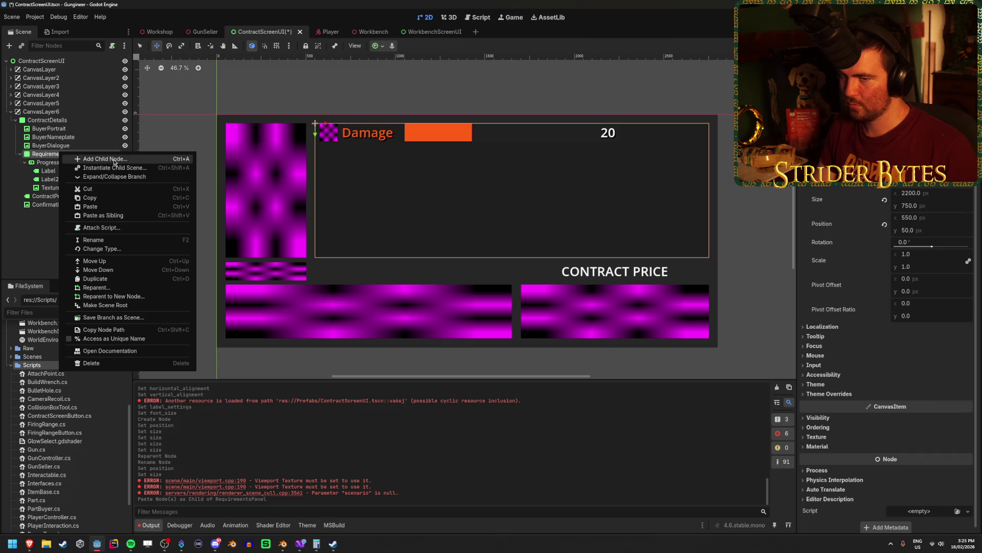
left_click(113, 160)
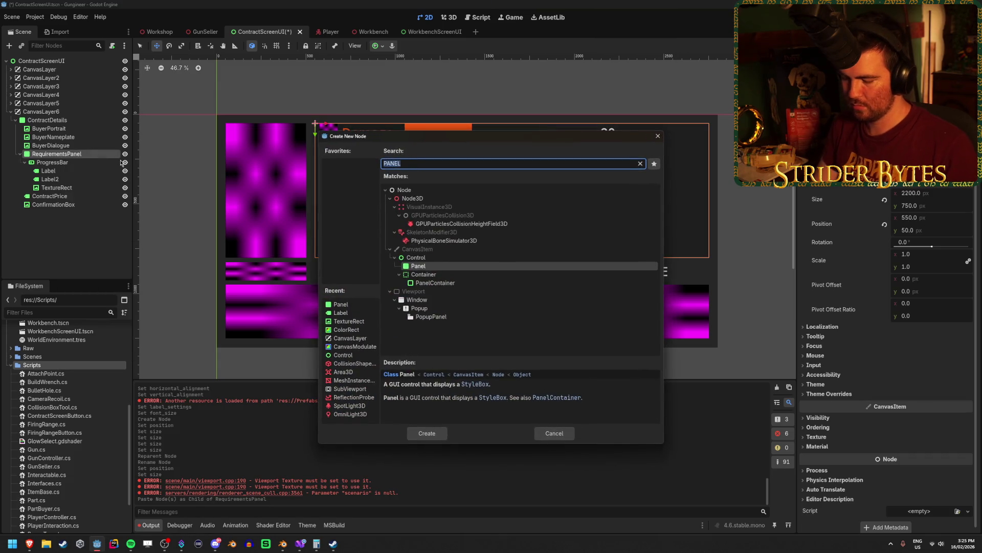
type("label")
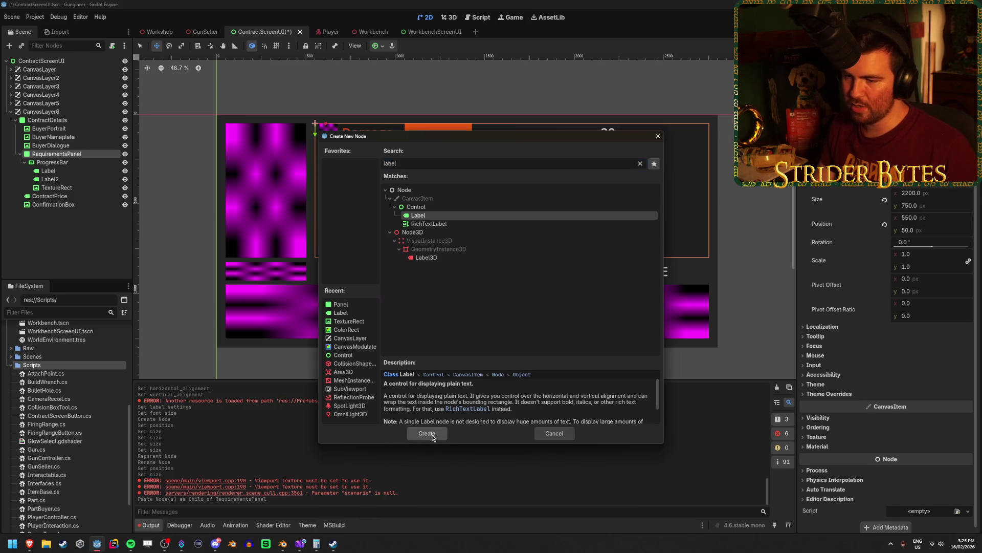
left_click(427, 433)
left_click_drag(44, 196, 45, 161)
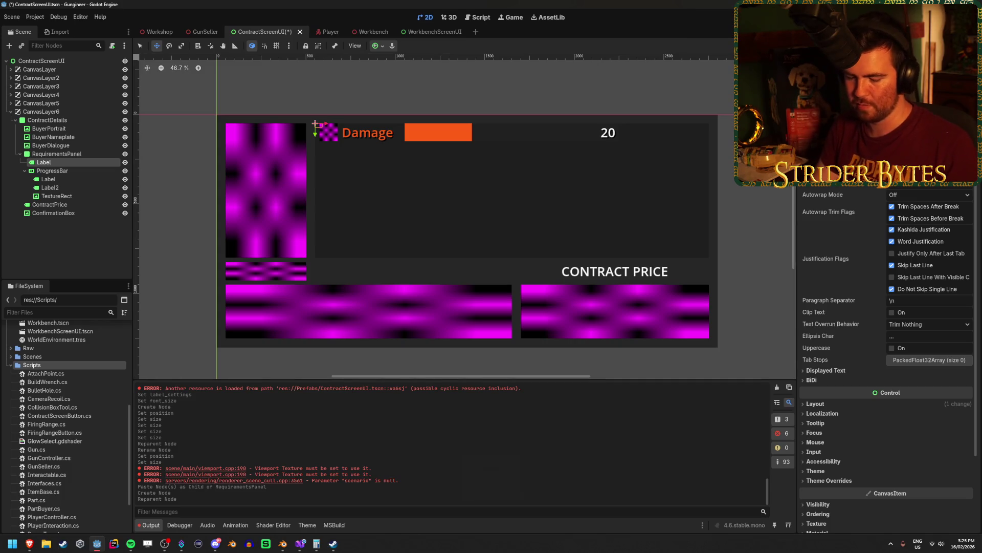
key("Caps_Lock")
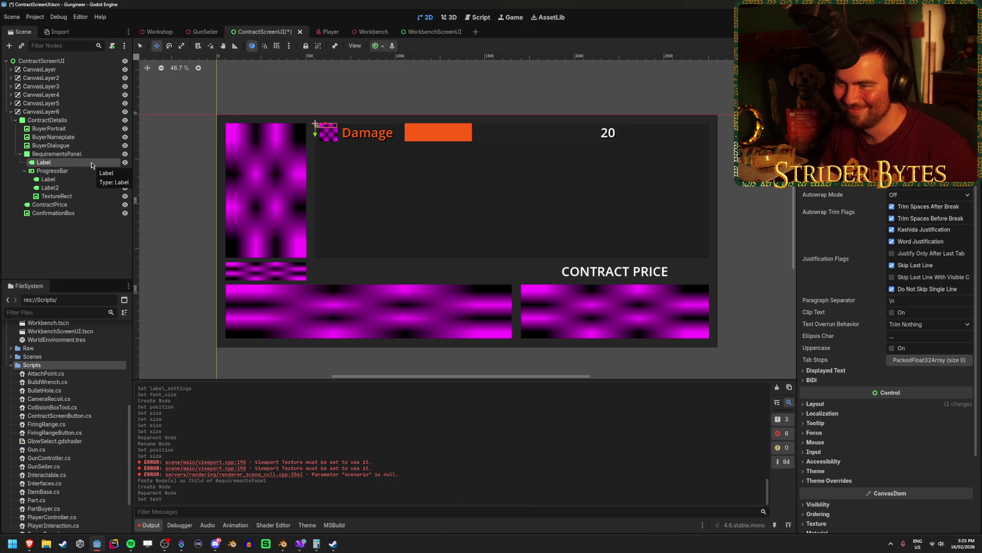
- Anchor the Label top-wide across the panel and set its height to 100 px
left_click(375, 46)
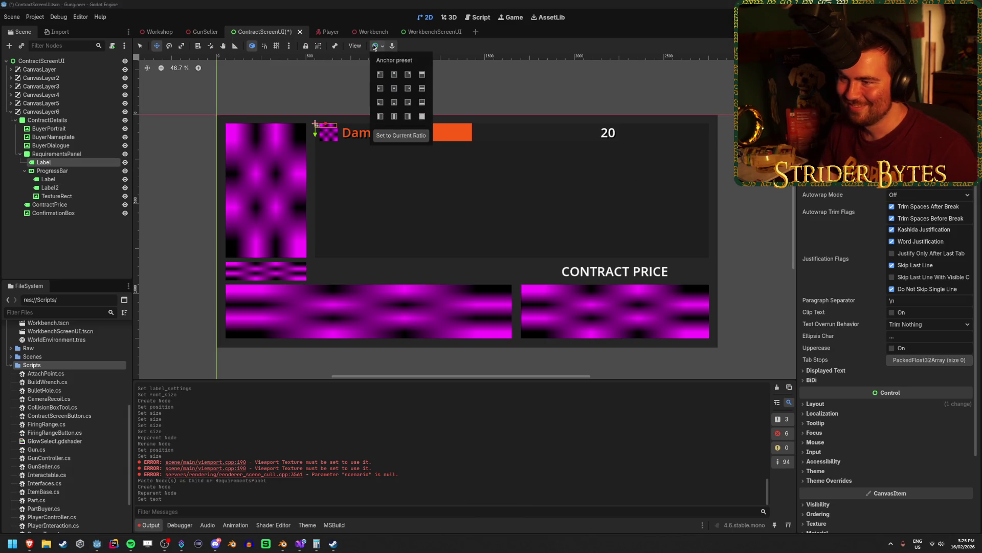
left_click(424, 76)
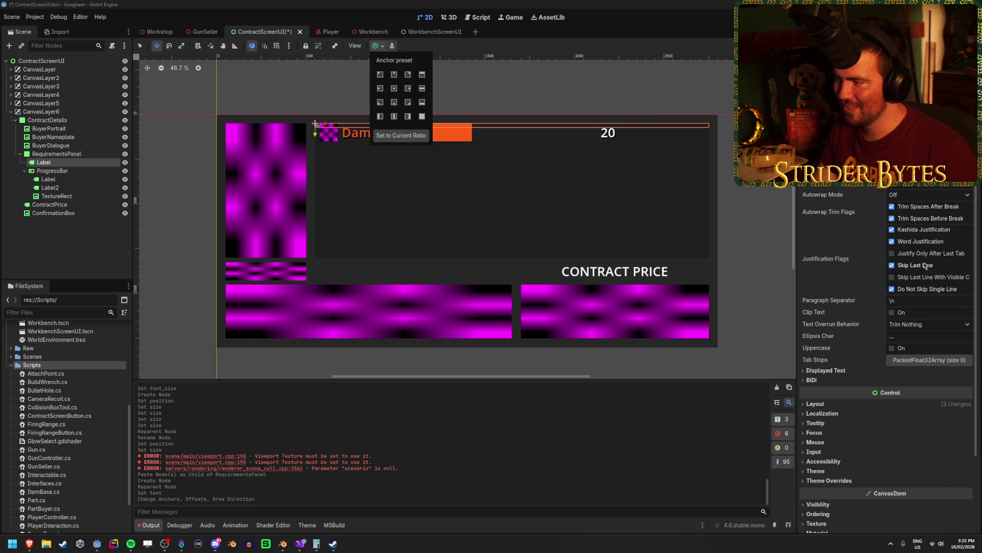
left_click(829, 404)
left_click(829, 403)
scroll(832, 399, "down", 4)
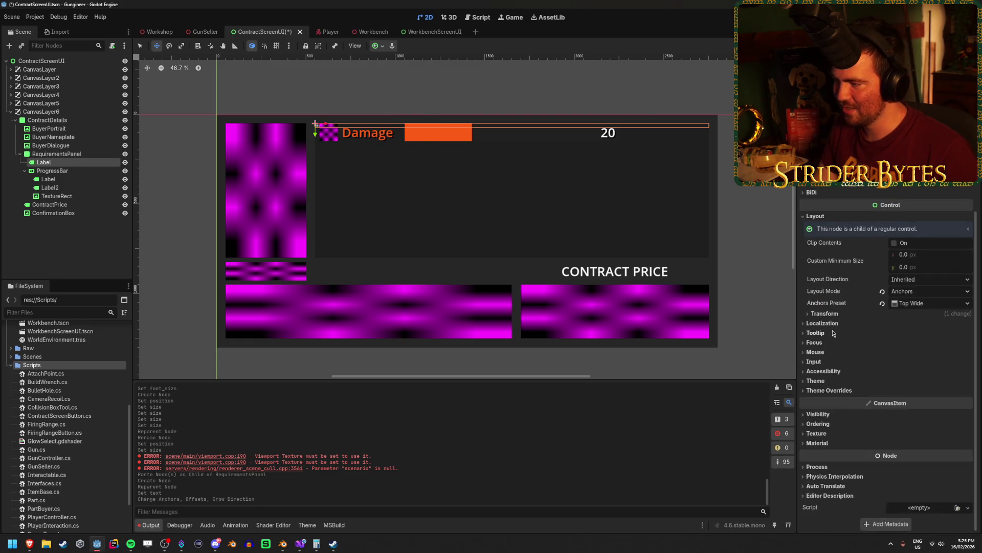
left_click(828, 314)
scroll(948, 229, "down", 2)
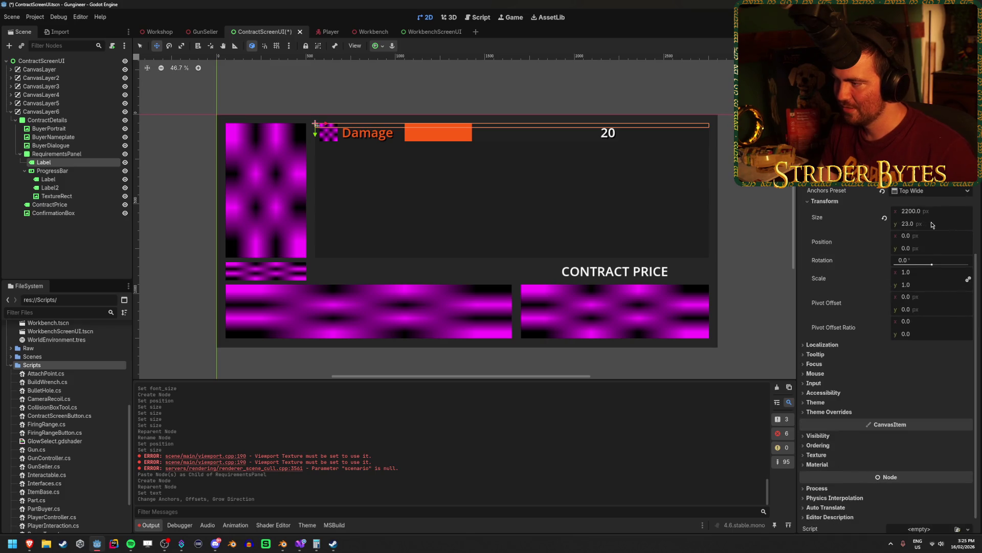
left_click(931, 223)
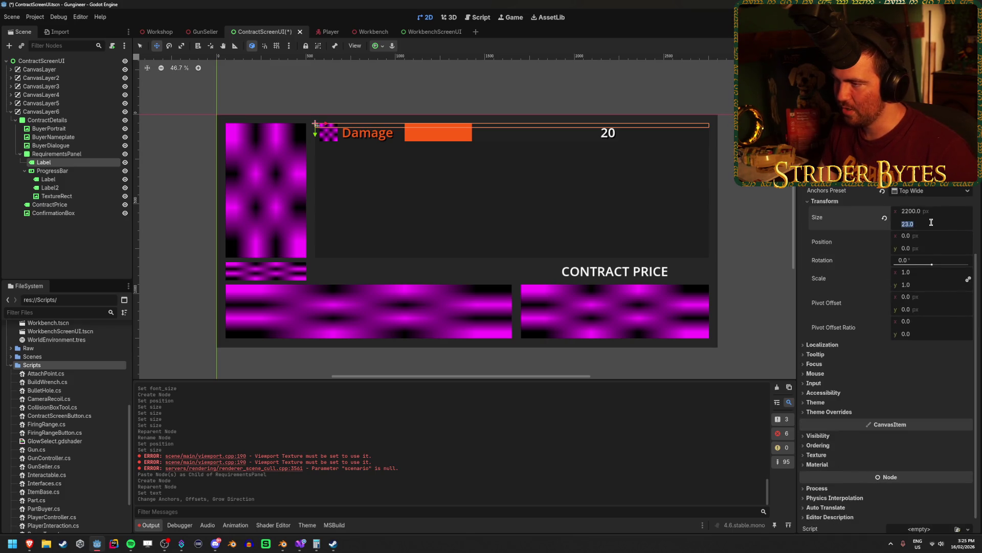
type("100")
key("Return")
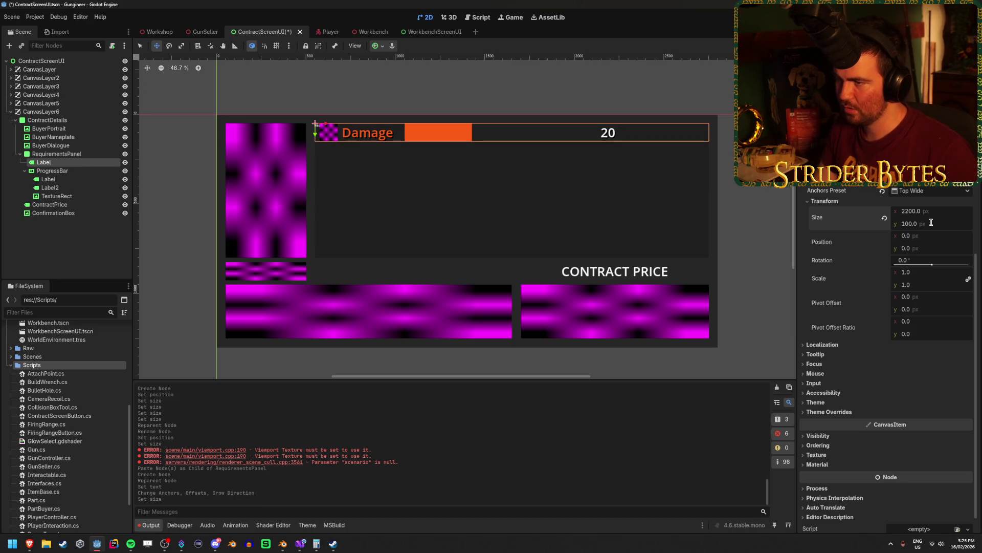
- Centre the Label's text both horizontally and vertically
scroll(860, 208, "up", 5)
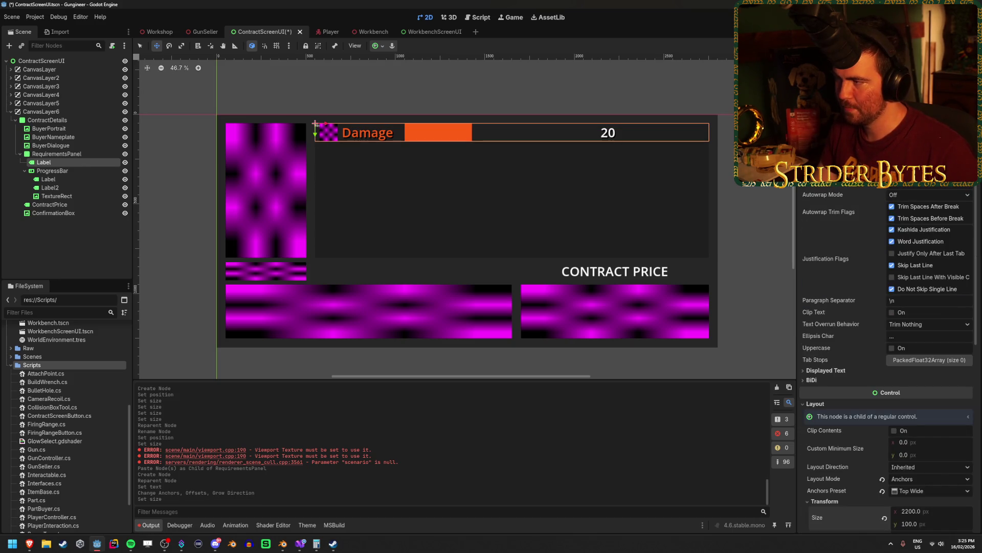
left_click(928, 171)
left_click(921, 193)
left_click(929, 183)
left_click(921, 207)
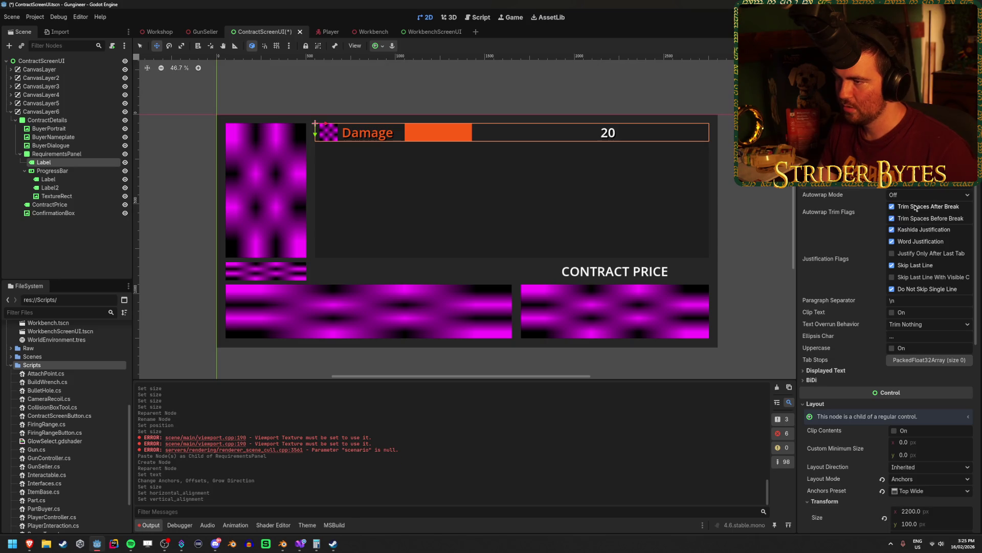
- Give the Label new LabelSettings with font size 90
left_click(918, 186)
left_click(948, 184)
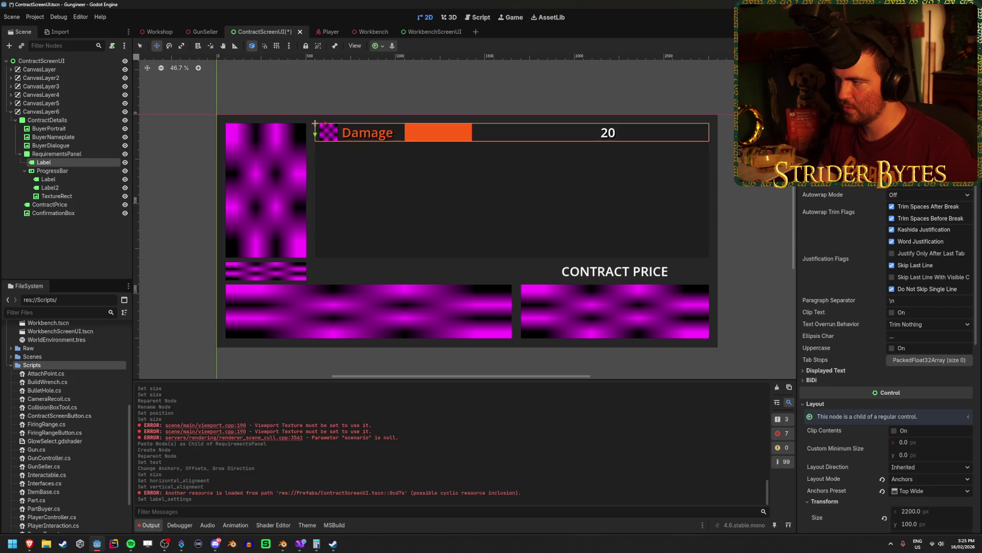
left_click(926, 194)
left_click(923, 215)
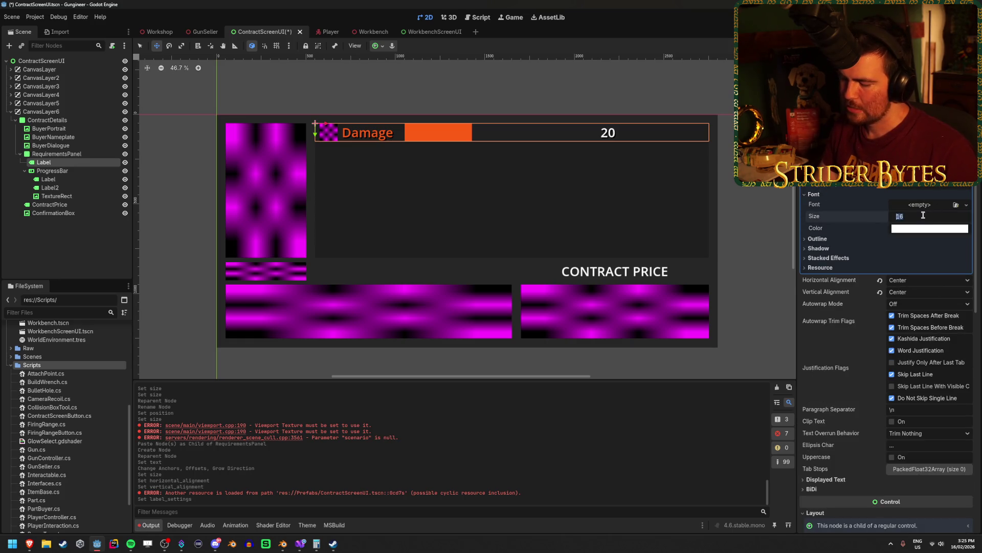
key("Return")
mouse_move(923, 215)
left_mouse_down()
mouse_move(900, 216)
mouse_move(947, 216)
left_mouse_up()
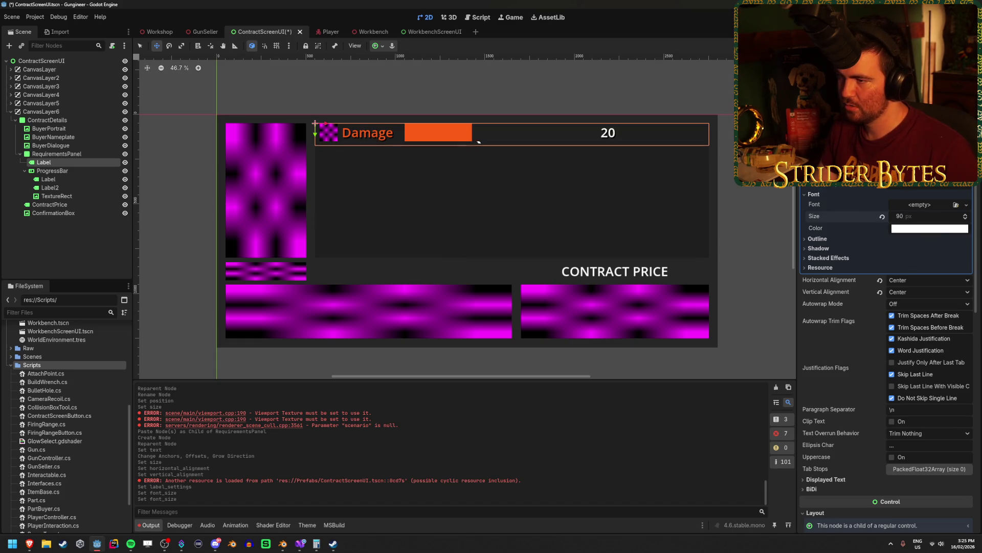
- Move the ProgressBar down to y 150 and save the scene
left_click(52, 171)
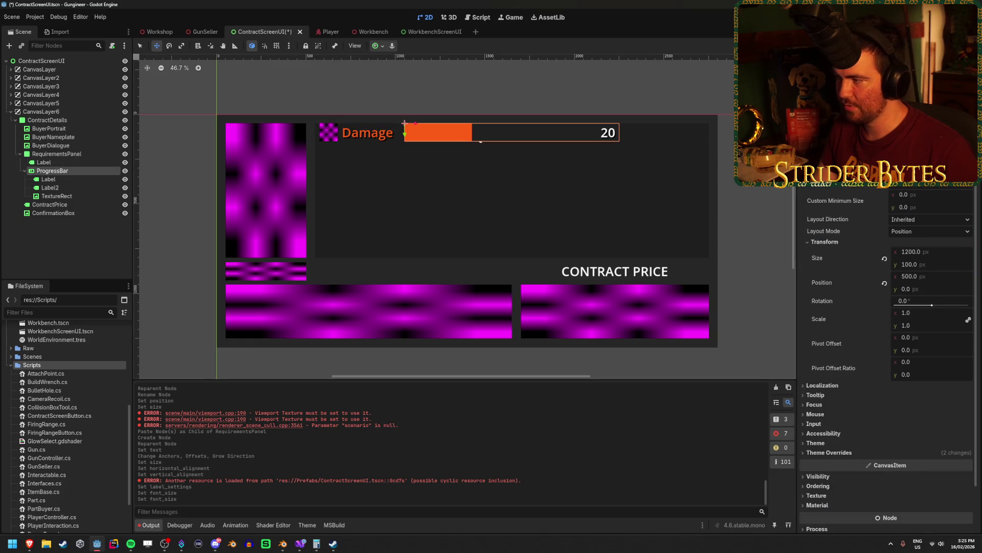
scroll(944, 343, "up", 3)
scroll(943, 343, "down", 1)
left_click(926, 346)
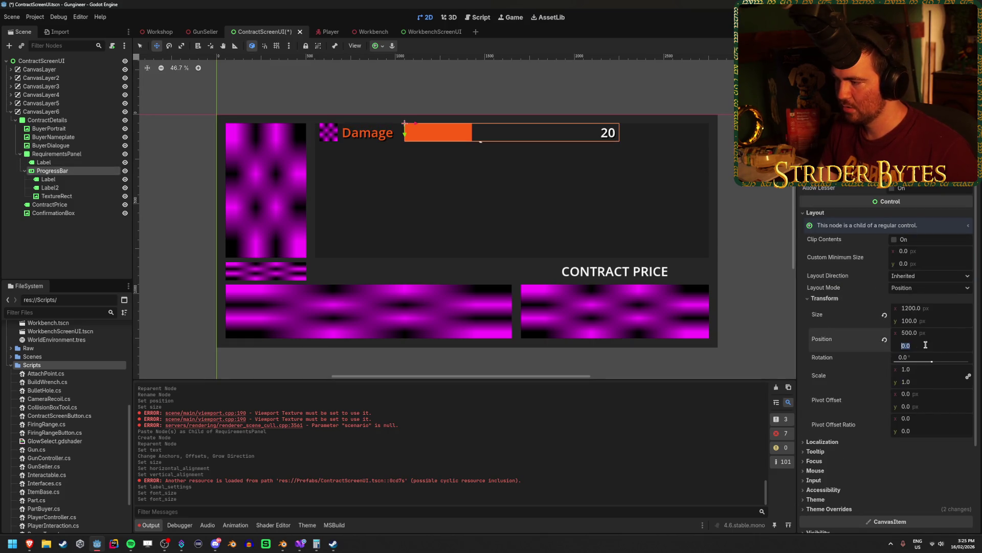
type("100")
key("Return")
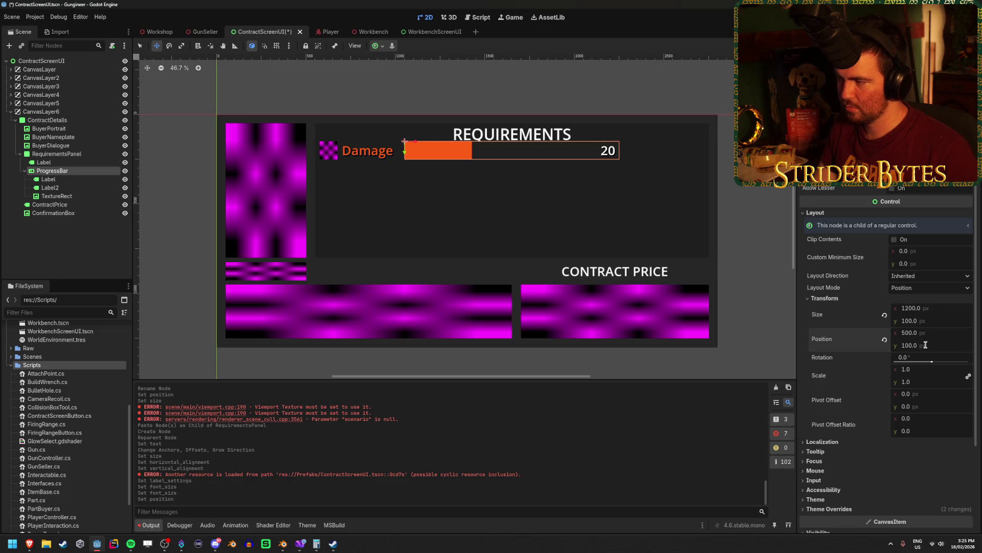
left_click(926, 345)
type("150")
key("Return")
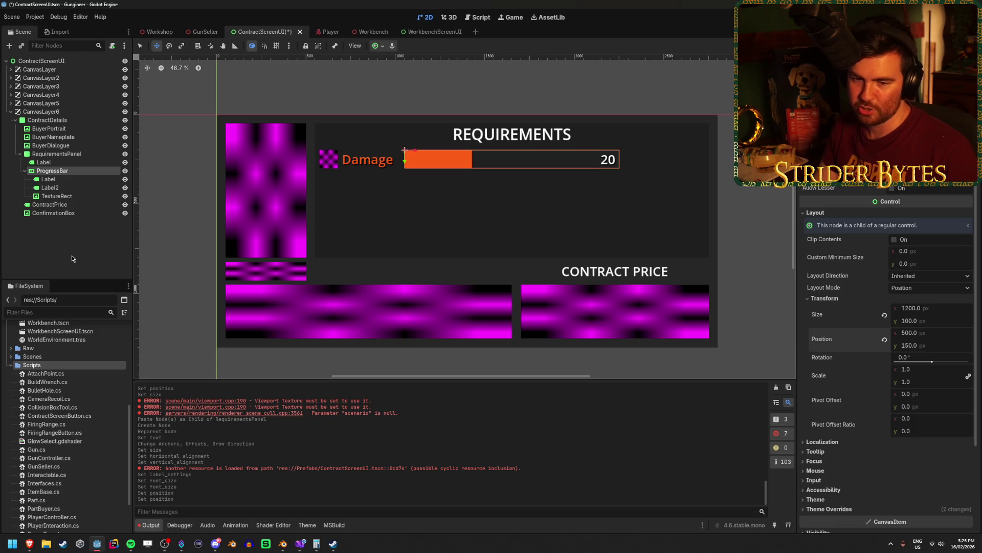
left_click(75, 261)
key("ctrl+s")
- Reduce the REQUIREMENTS heading's font size to 72
left_click(44, 162)
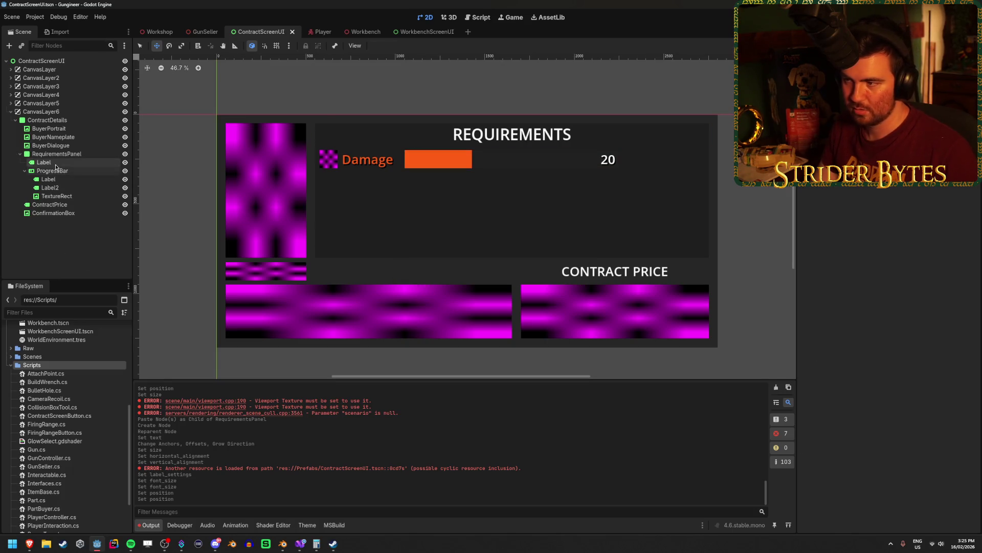
left_click(915, 215)
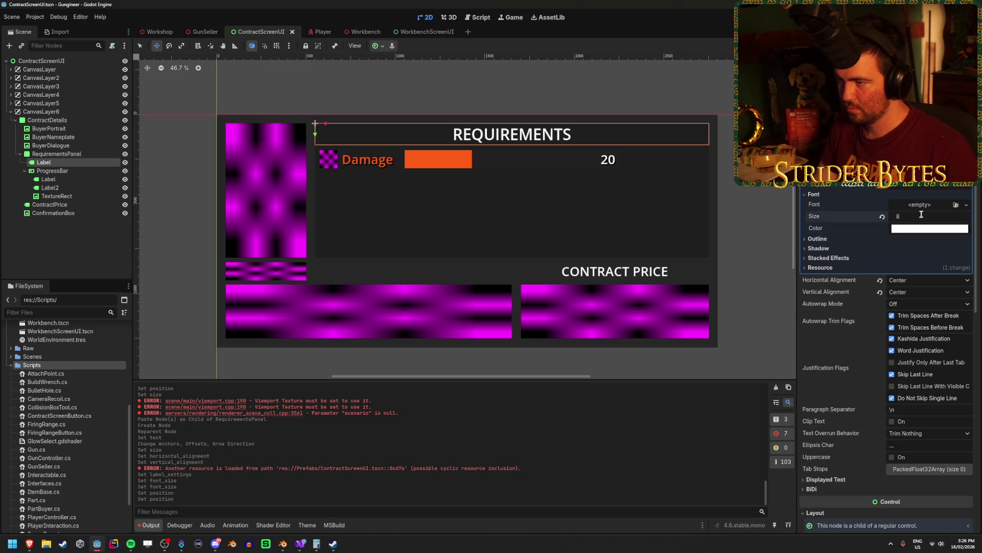
type("2")
key("Return")
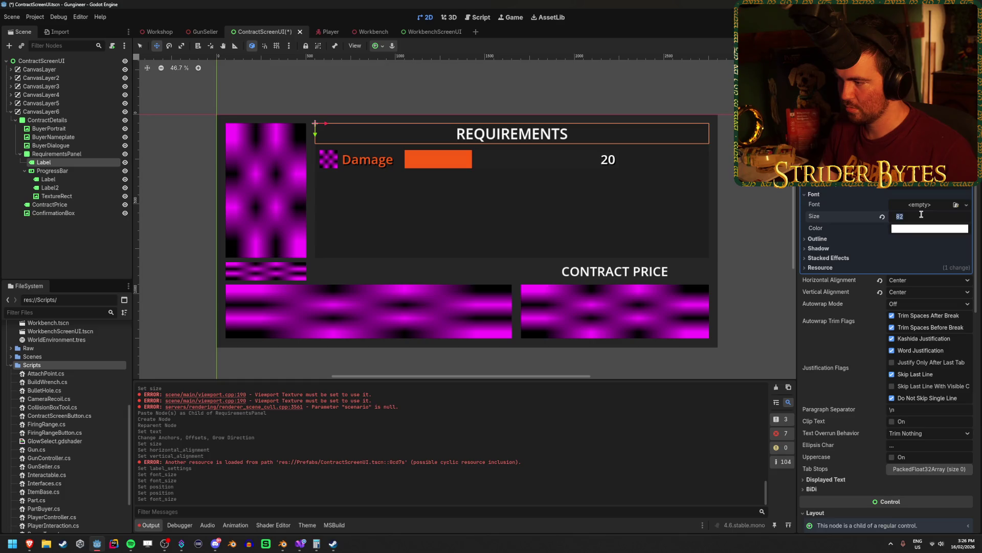
key("Return")
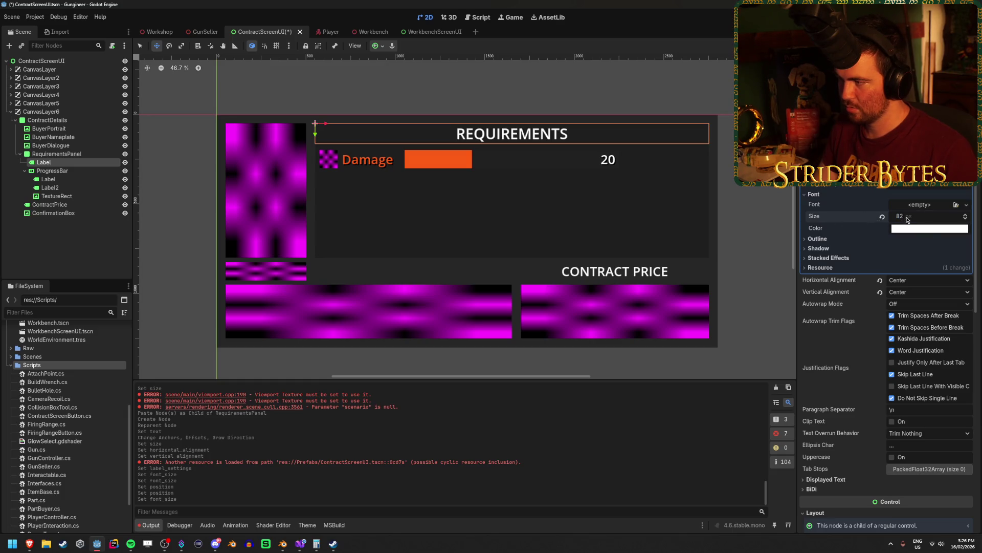
mouse_move(907, 220)
left_mouse_down()
mouse_move(936, 220)
mouse_move(896, 219)
mouse_move(908, 220)
left_mouse_up()
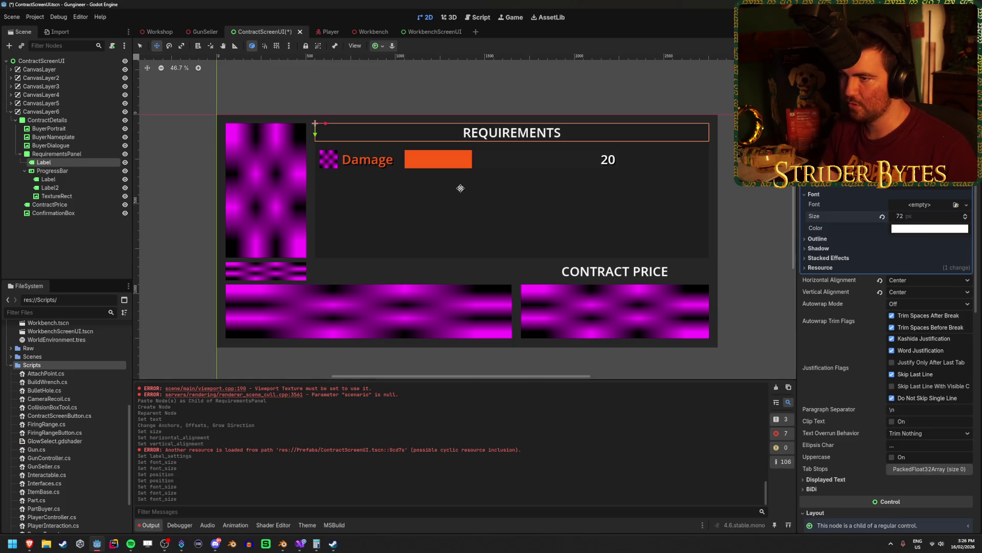
left_click(201, 33)
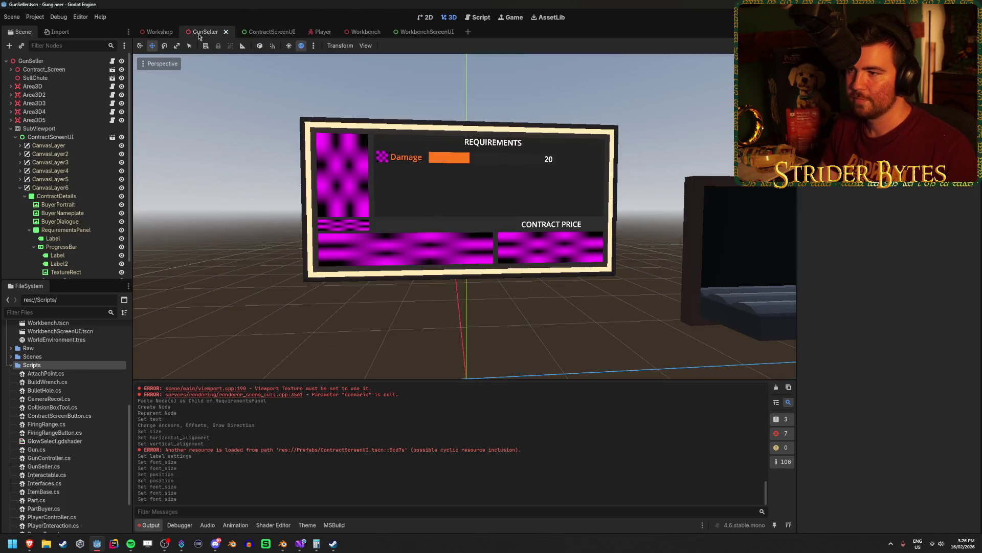
scroll(465, 214, "down", 3)
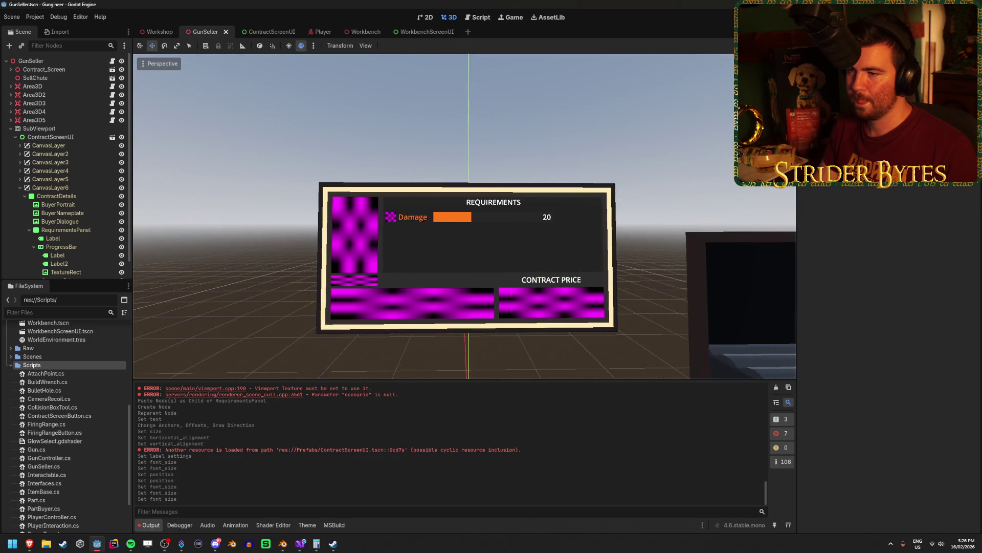
left_click(262, 32)
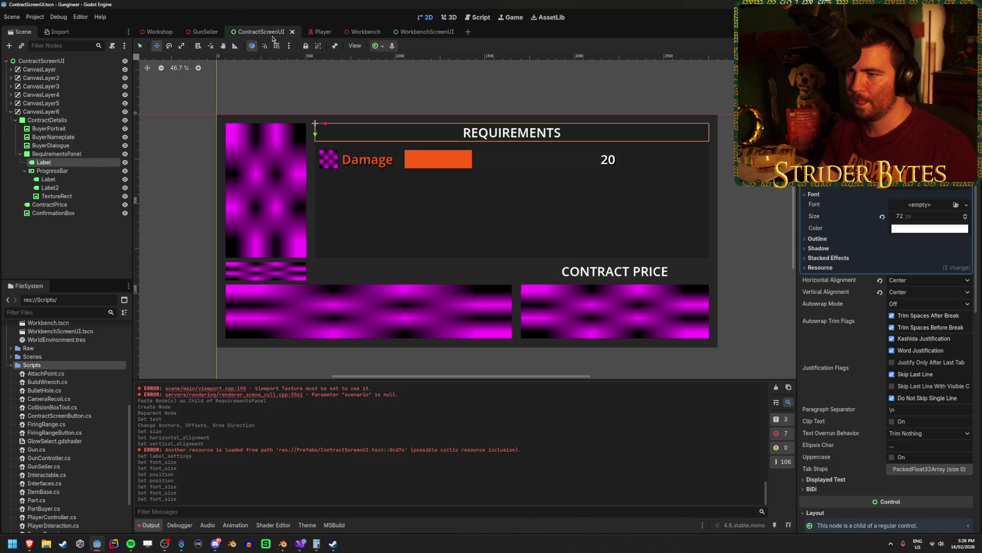
left_click(81, 171)
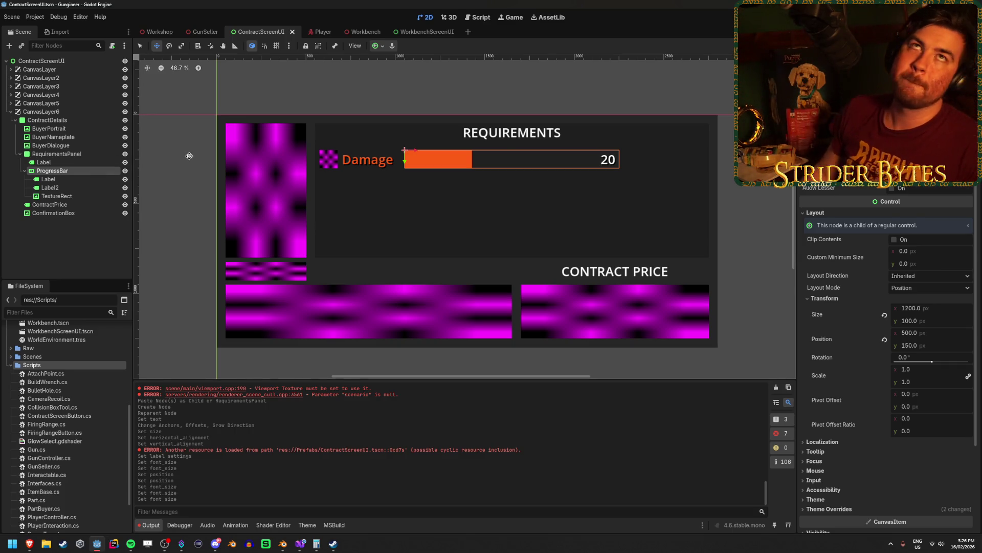
left_click(67, 247)
- Add a Control child to RequirementsPanel, placed between the Label and ProgressBar
left_click(58, 155)
right_click(57, 154)
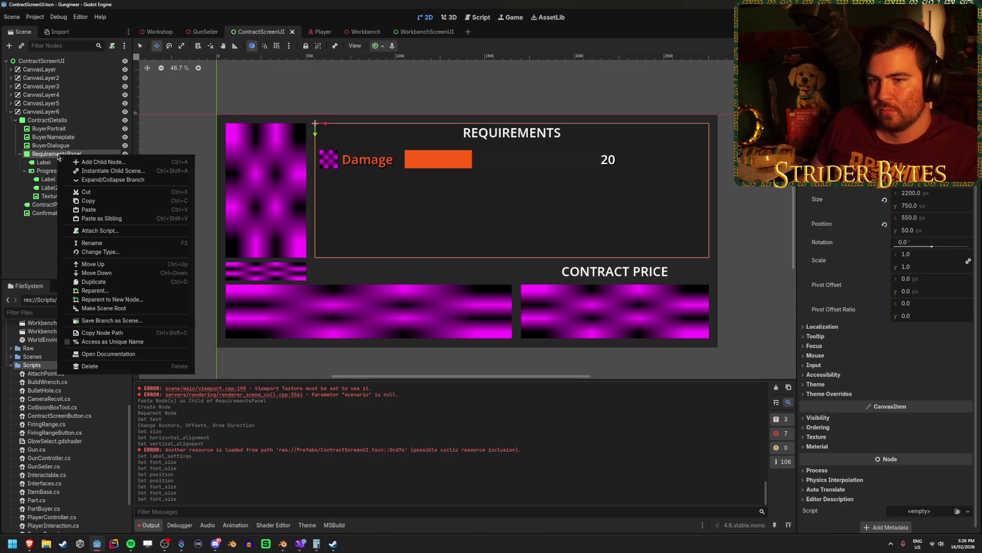
left_click(103, 162)
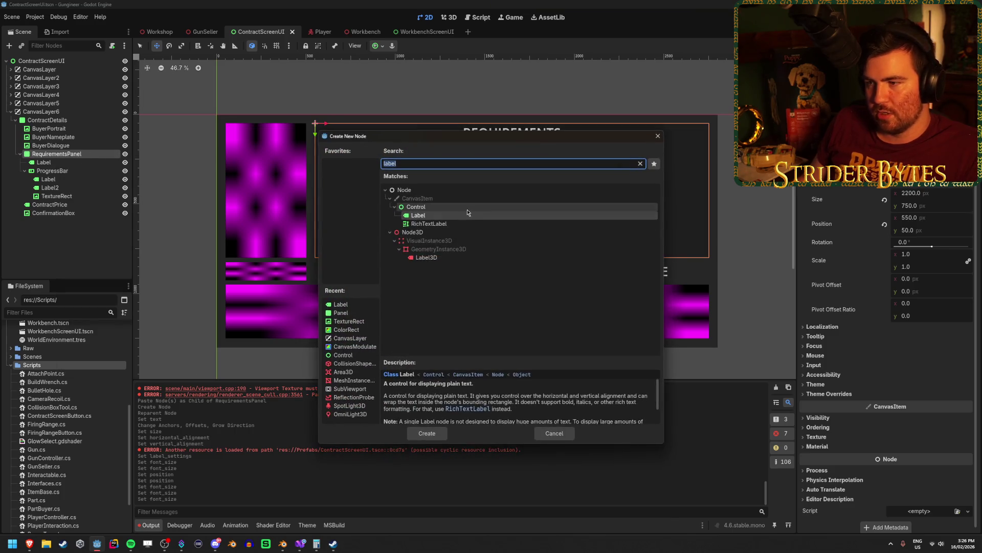
left_click(427, 433)
left_click_drag(46, 204, 39, 168)
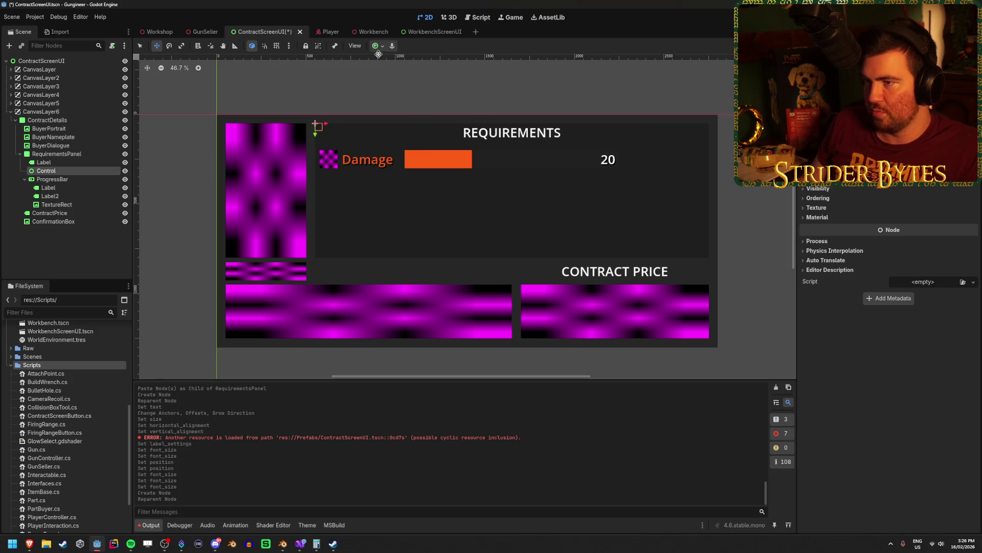
- Size the new Control to 2200 × 100 px at position 0, 0
scroll(889, 282, "up", 3)
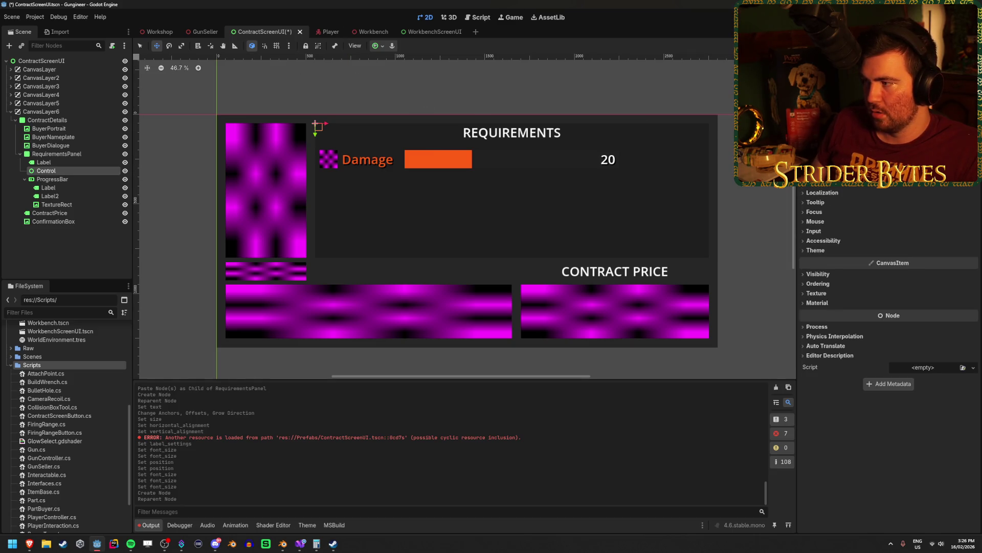
scroll(889, 282, "up", 5)
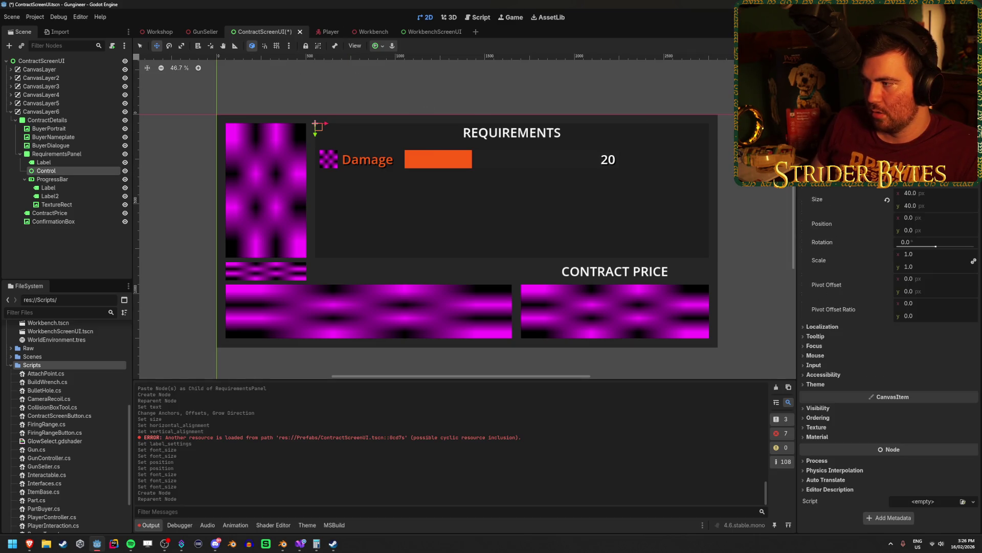
left_click(934, 193)
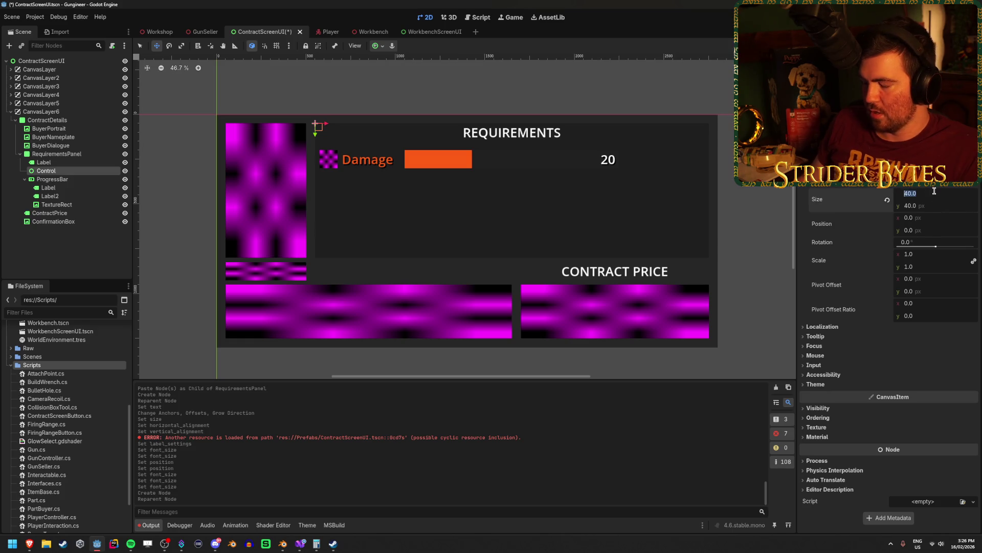
type("22")
key("Return")
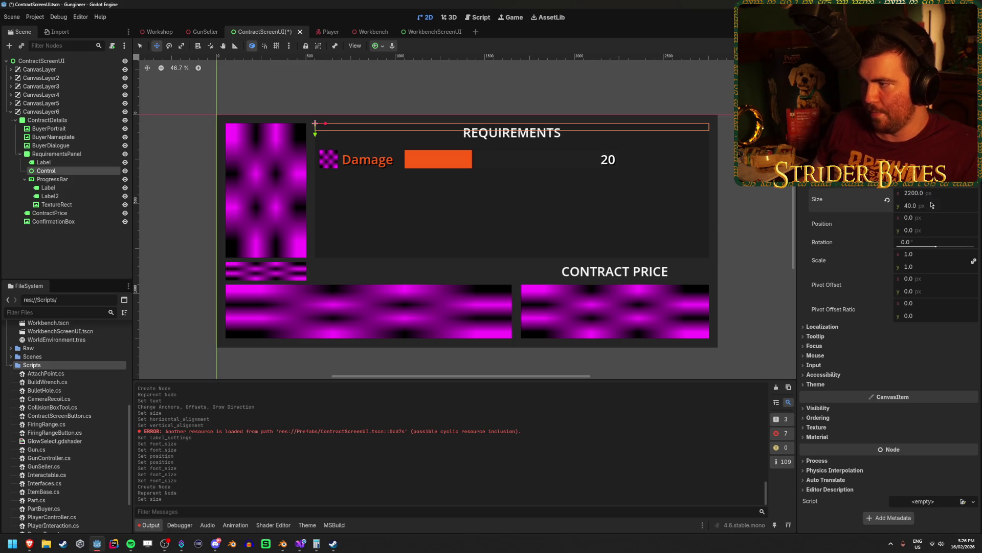
type("100")
key("Return")
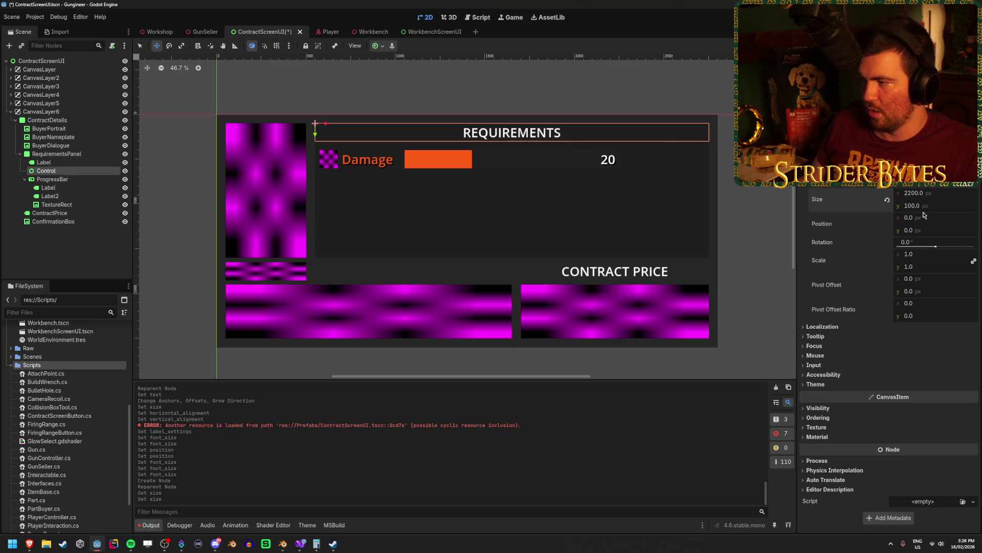
left_click(930, 217)
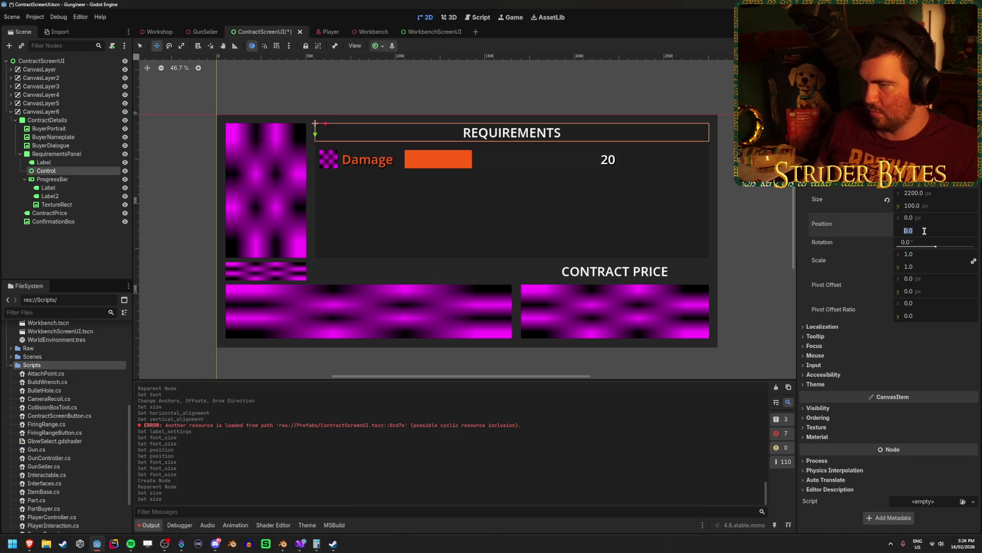
left_click(199, 204)
left_click(61, 171)
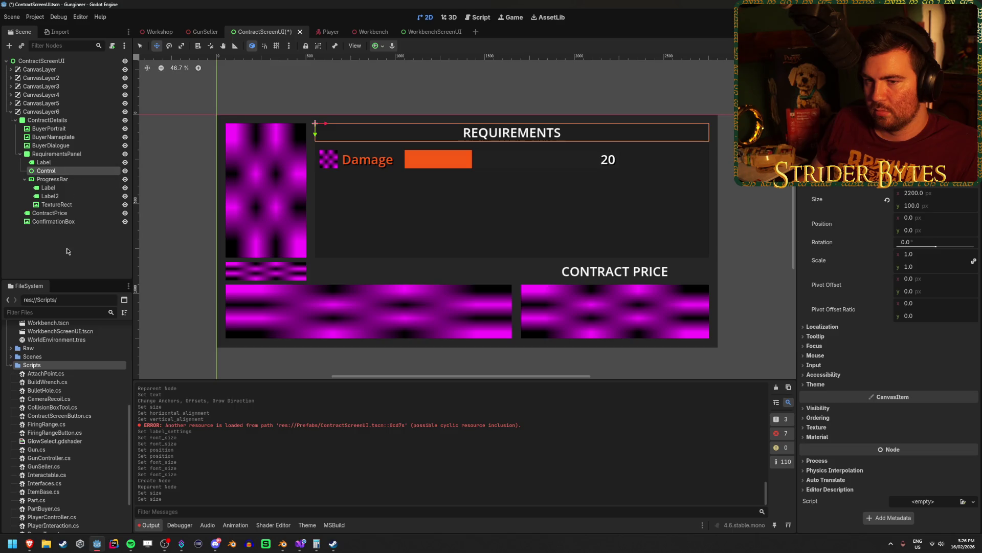
right_click(63, 153)
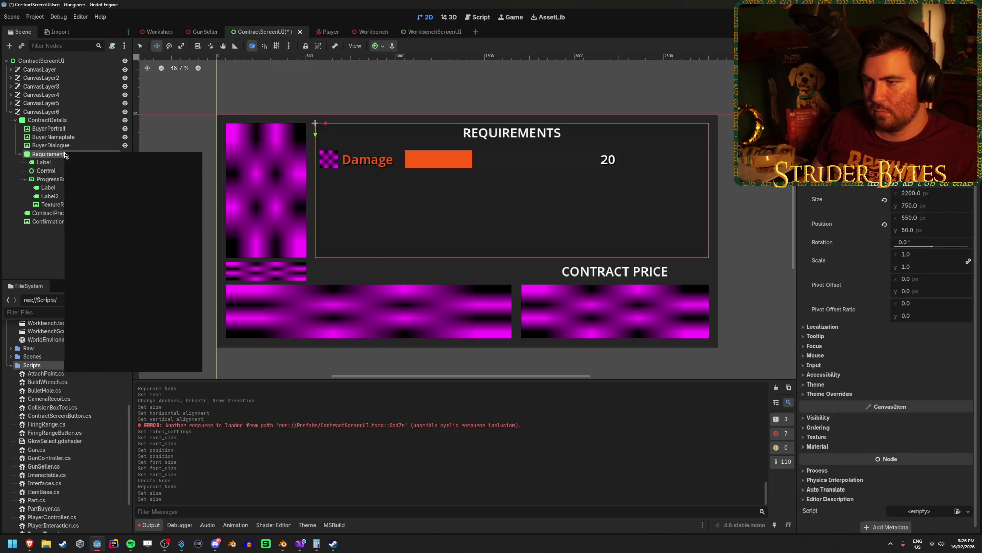
- Add a VBoxContainer as a child of RequirementsPanel
left_click(87, 159)
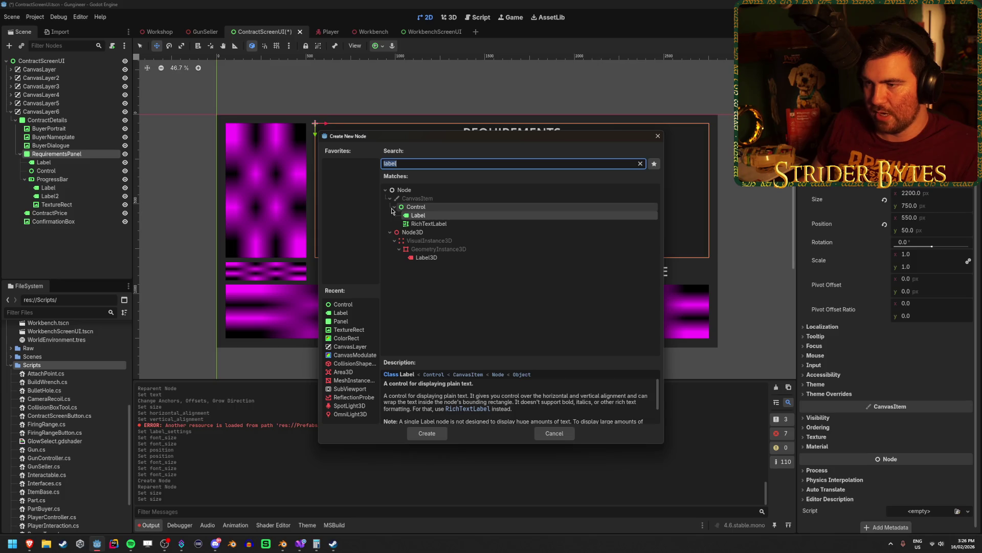
key("BackSpace")
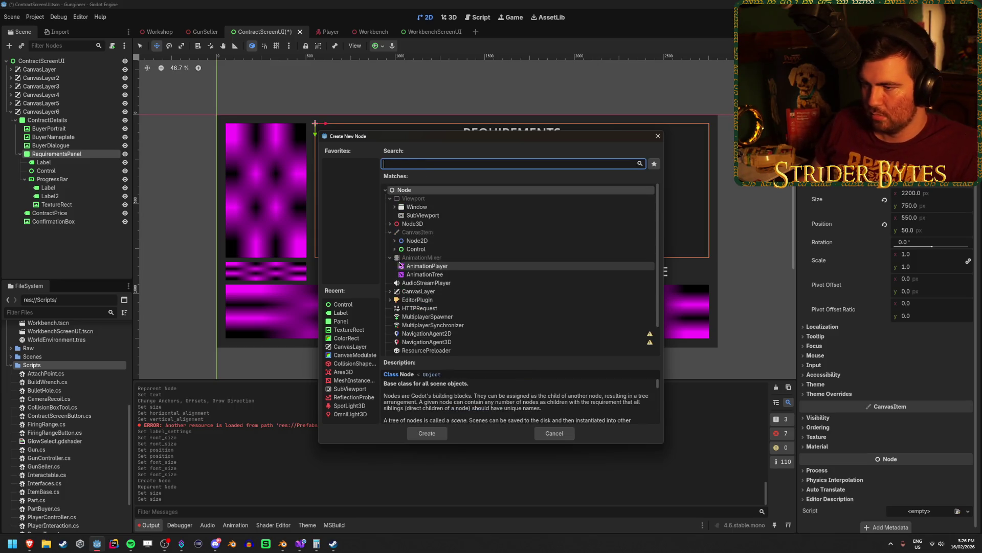
left_click(395, 249)
left_click(399, 257)
scroll(411, 261, "down", 2)
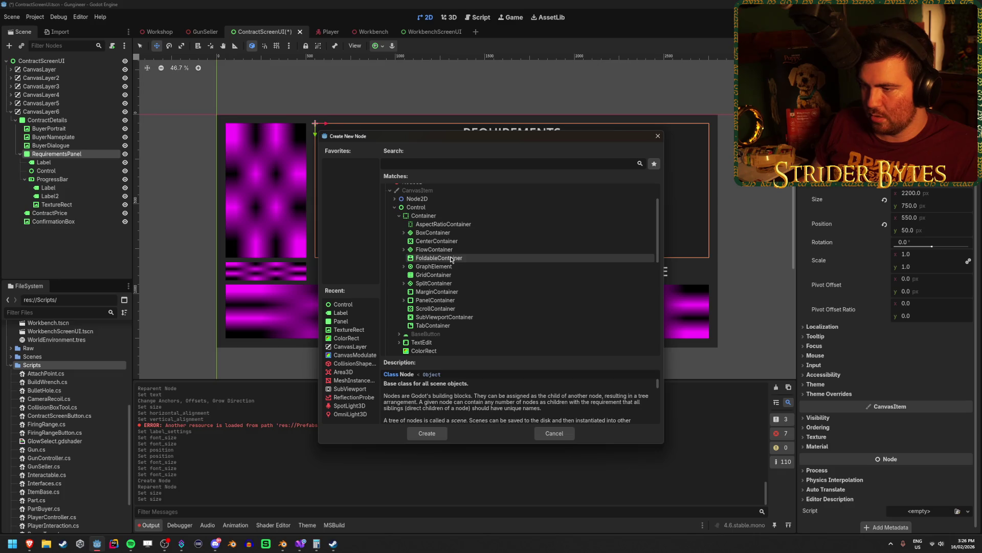
left_click(404, 233)
left_click(409, 242)
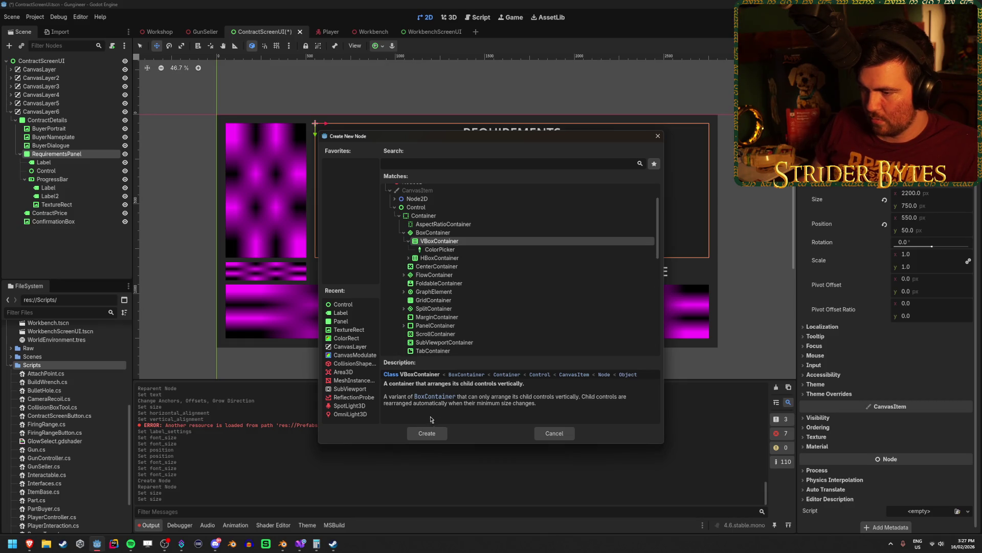
left_click(426, 433)
mouse_move(56, 212)
left_mouse_down()
mouse_move(63, 154)
mouse_move(51, 191)
mouse_move(47, 172)
left_mouse_up()
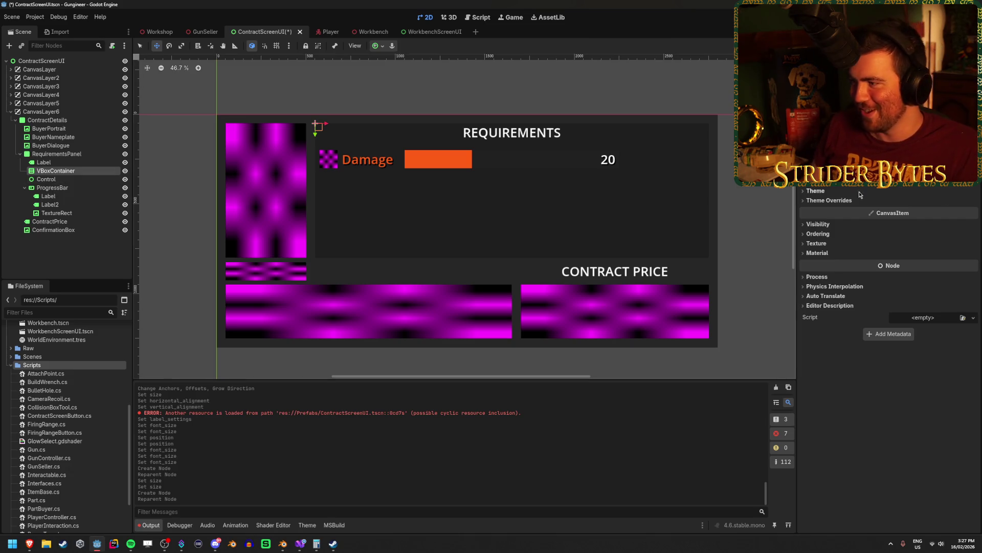
- Set the VBoxContainer's width to 2200 px and its y position to 150
scroll(845, 211, "up", 3)
left_click(825, 210)
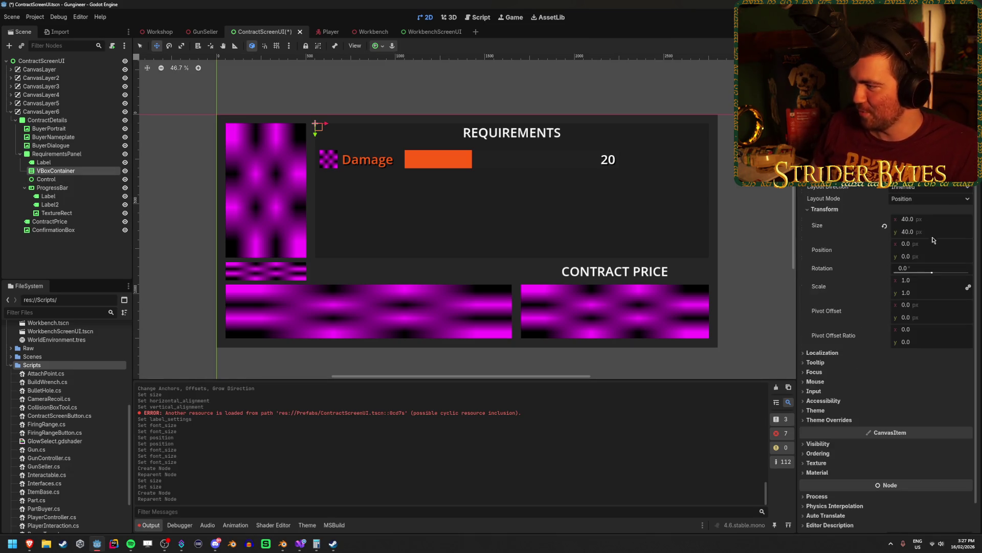
left_click(930, 219)
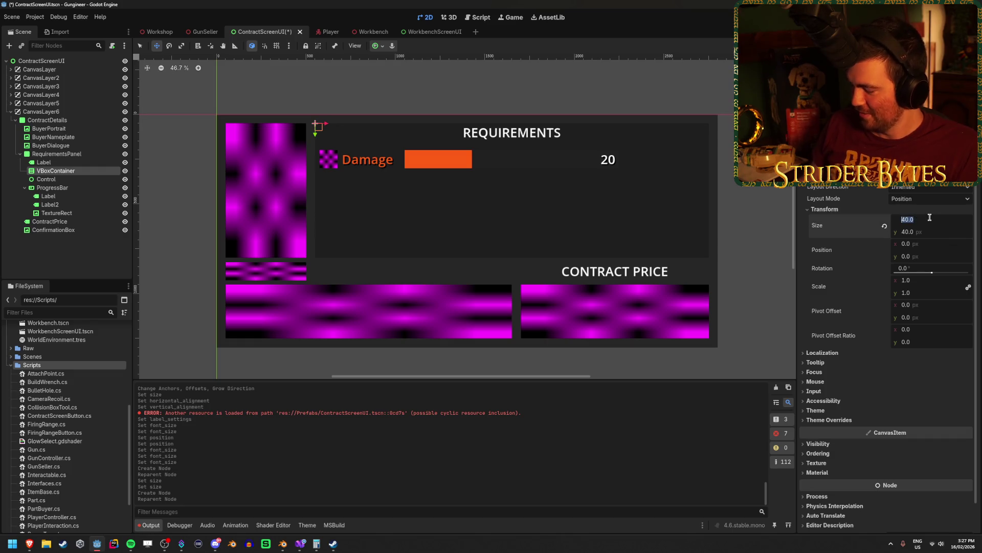
type("2200")
key("Return")
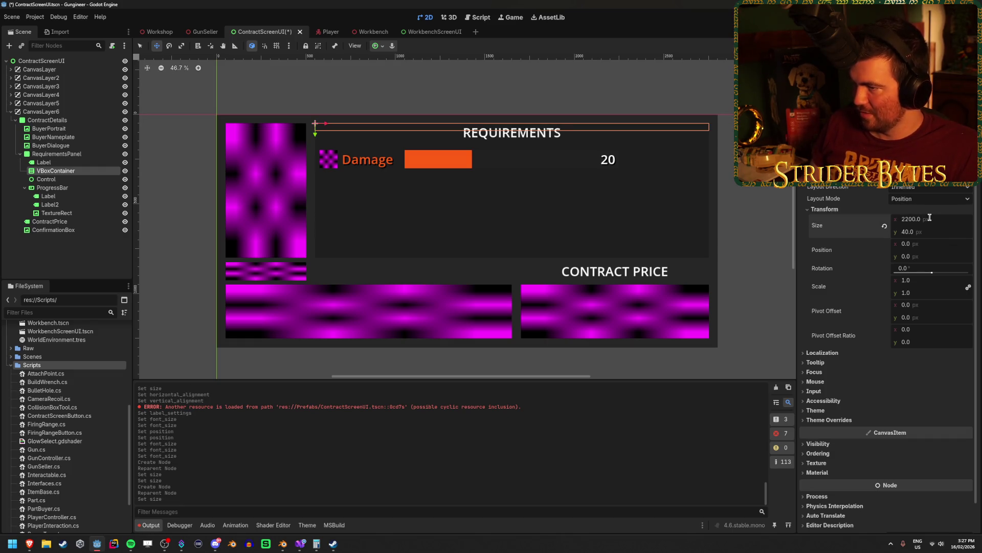
left_click(930, 244)
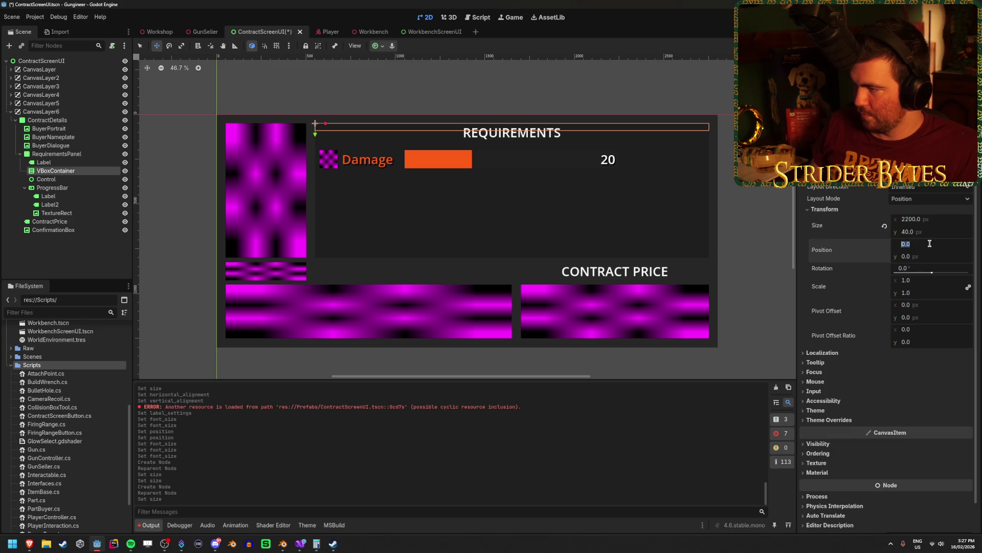
type("150")
key("Return")
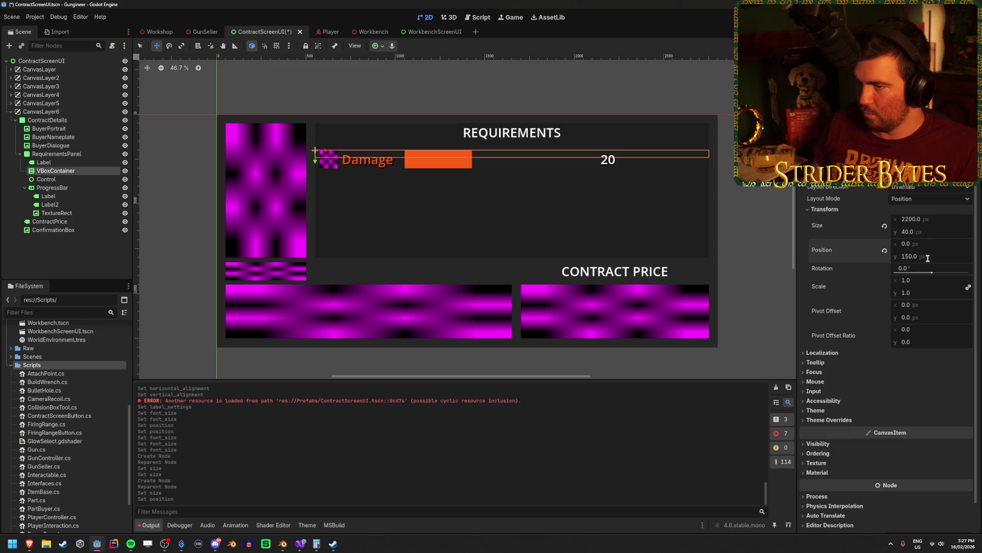
- Set the VBoxContainer's height to 600 px
left_click(936, 229)
type("8")
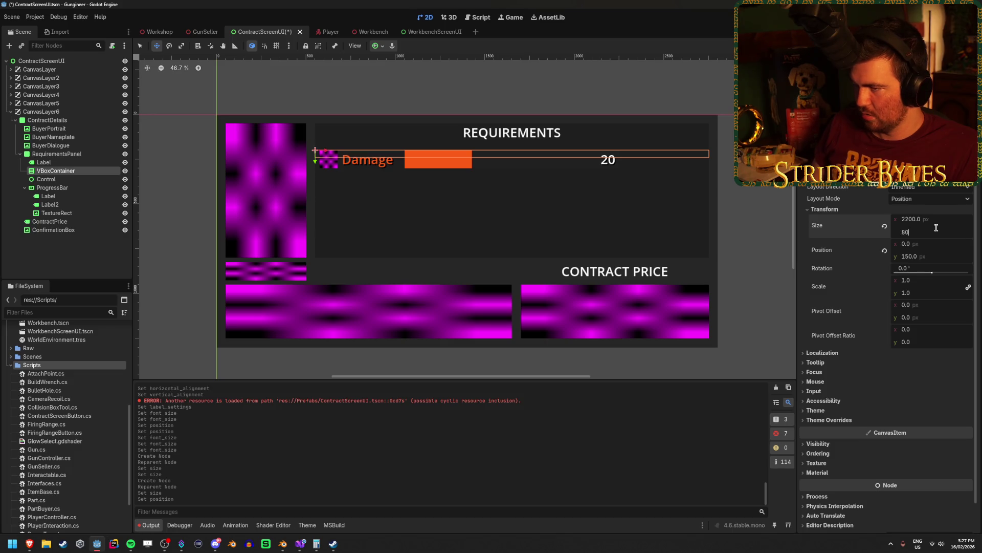
type("0")
key("Return")
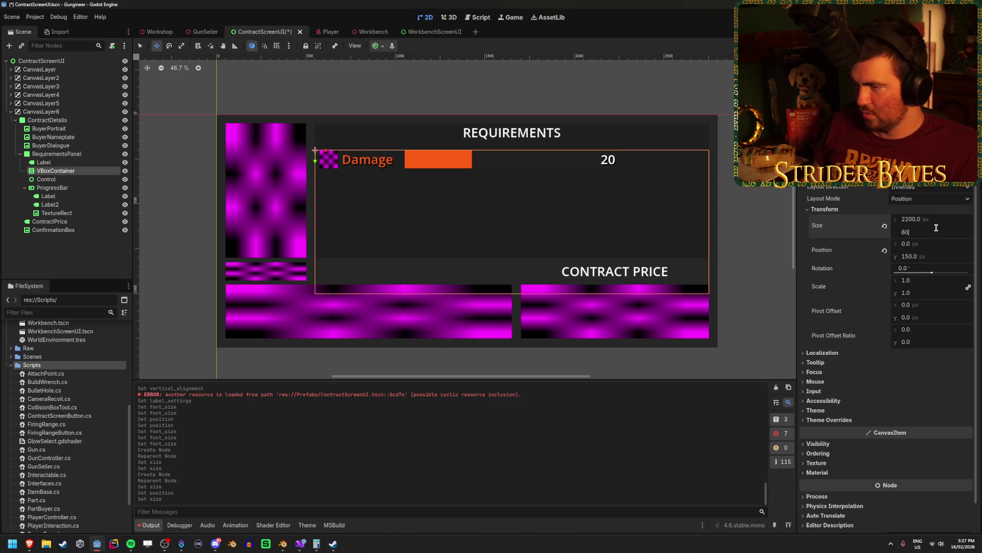
type("0")
key("Return")
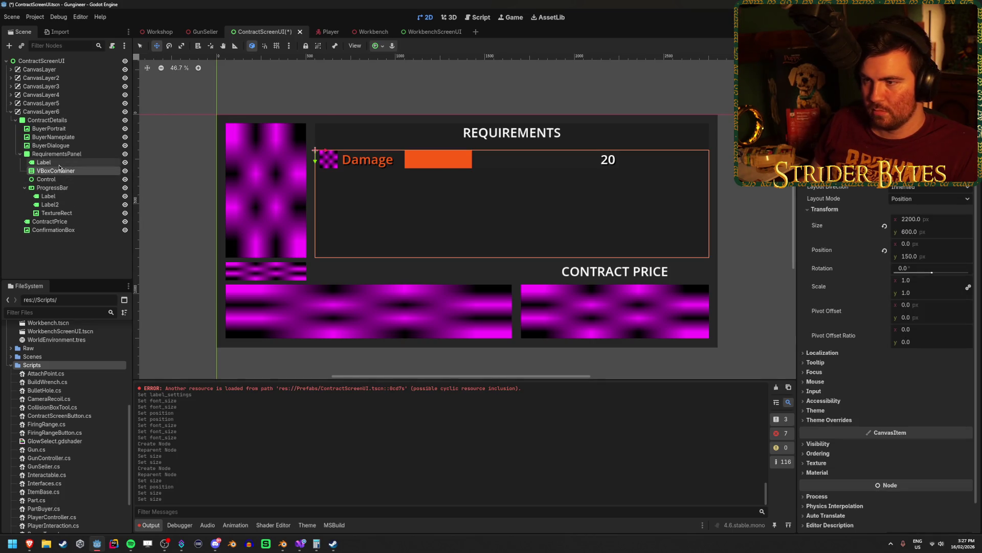
left_click(44, 162)
left_click(56, 170)
left_click(48, 180)
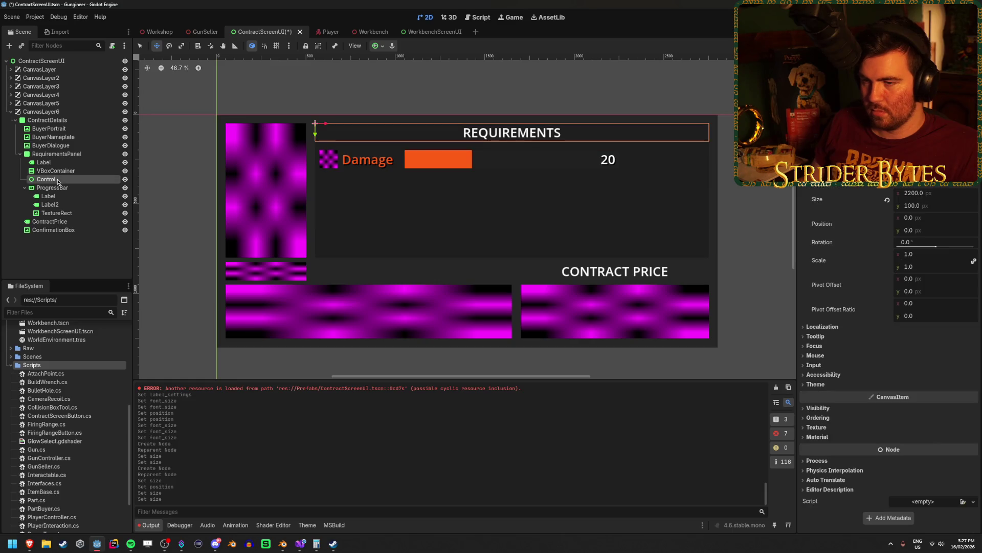
- Move the Damage row Control into the VBoxContainer and duplicate it into six rows
left_click(56, 187)
left_click(61, 180)
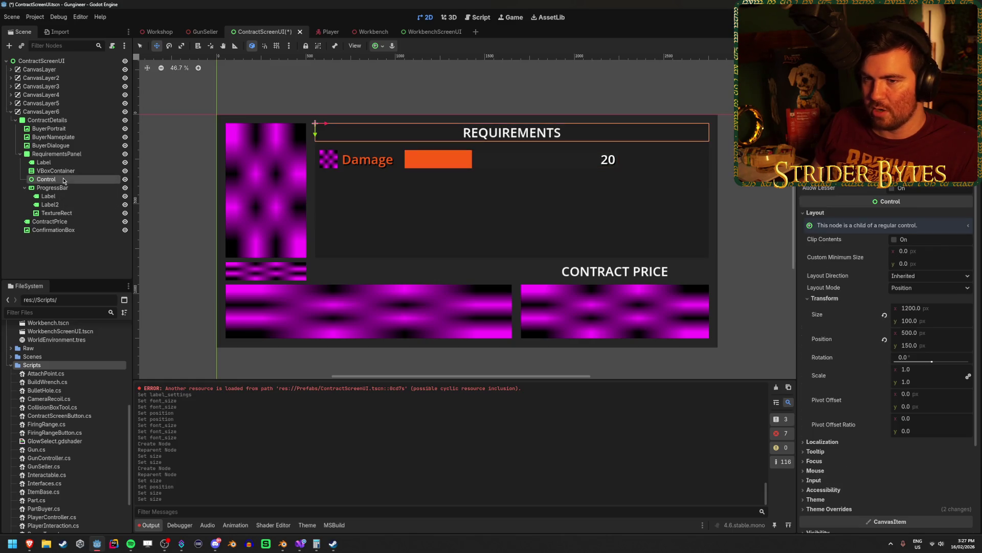
mouse_move(61, 180)
left_mouse_down()
mouse_move(55, 171)
mouse_move(57, 180)
left_mouse_up()
key("ctrl+d")
key("ctrl+d")
key("ctrl+d")
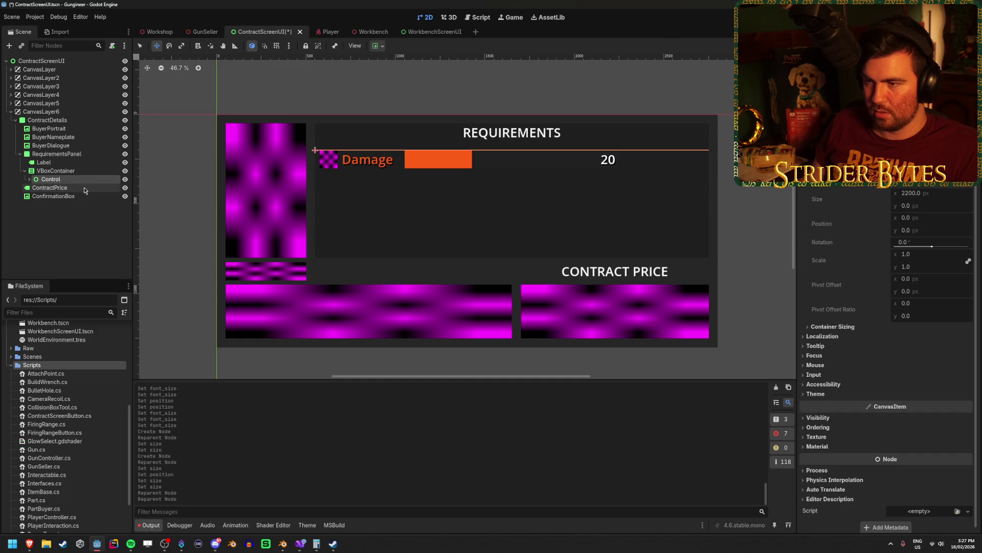
key("ctrl+d")
key("ctrl+d")
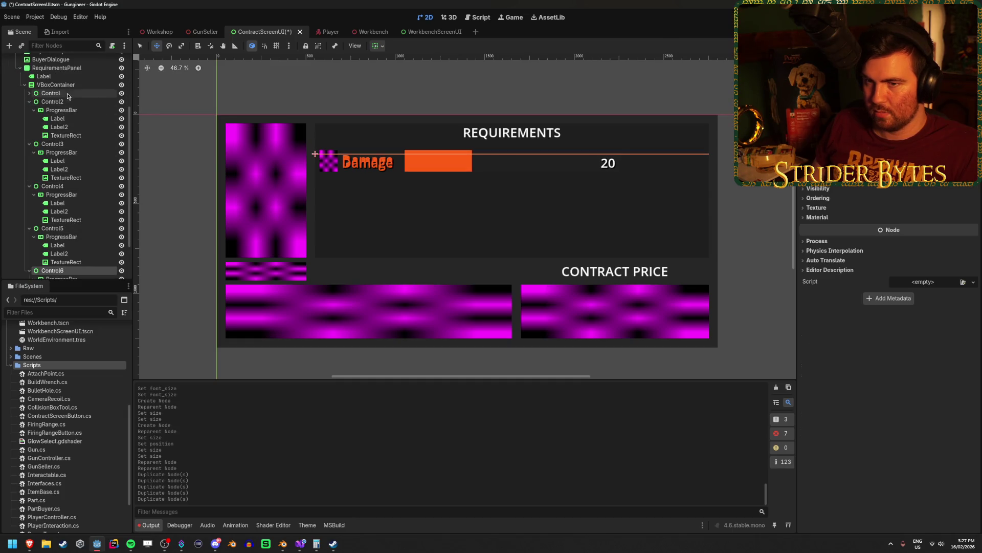
- Collapse the child nodes of rows Control2 through Control6 in the scene tree
left_click(68, 86)
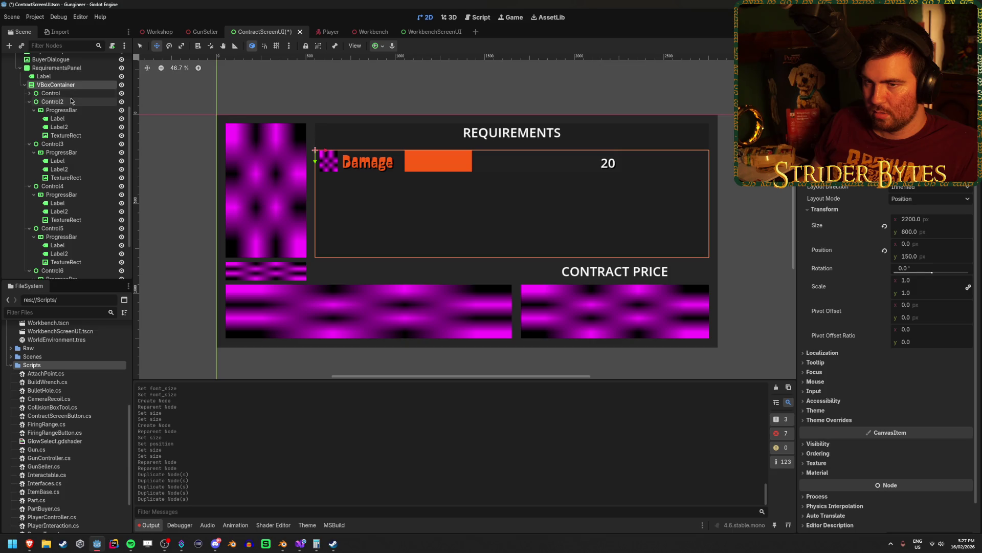
left_click(51, 102)
left_click(29, 101)
left_click(29, 110)
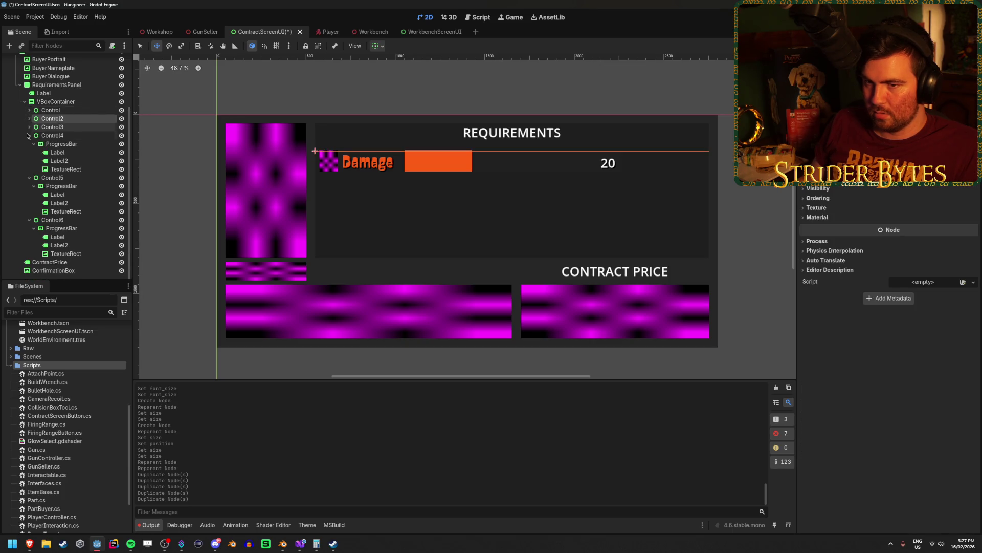
left_click(30, 152)
left_click(29, 195)
left_click(30, 220)
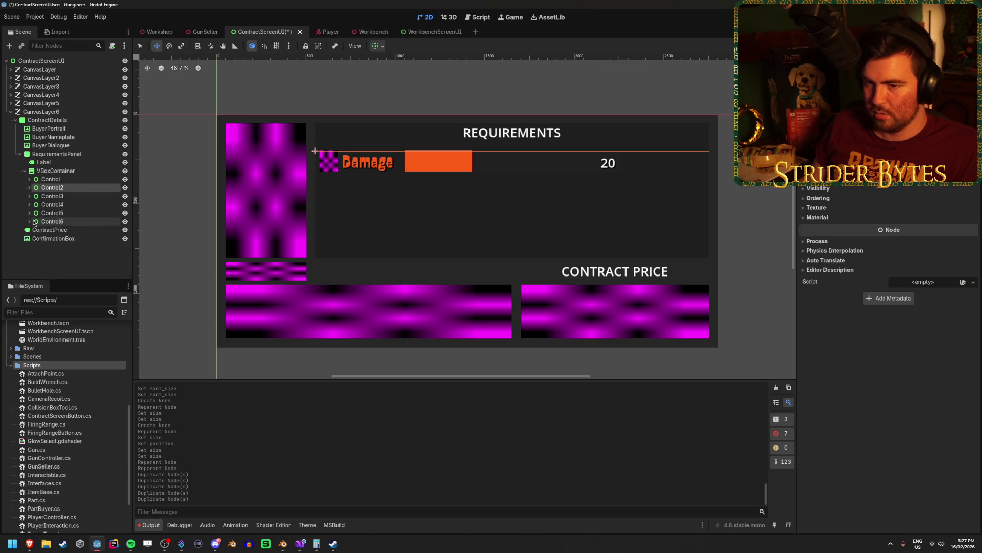
left_click(52, 221)
left_click(68, 180, "shift")
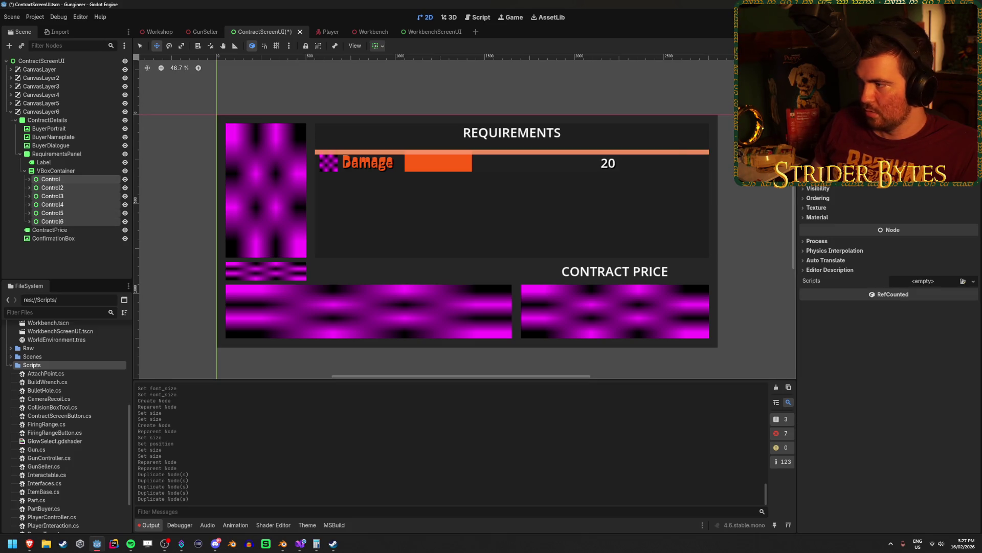
- Save the scene and try the VBoxContainer's alignment, keeping rows aligned to the top
scroll(839, 186, "up", 3)
scroll(840, 187, "up", 5)
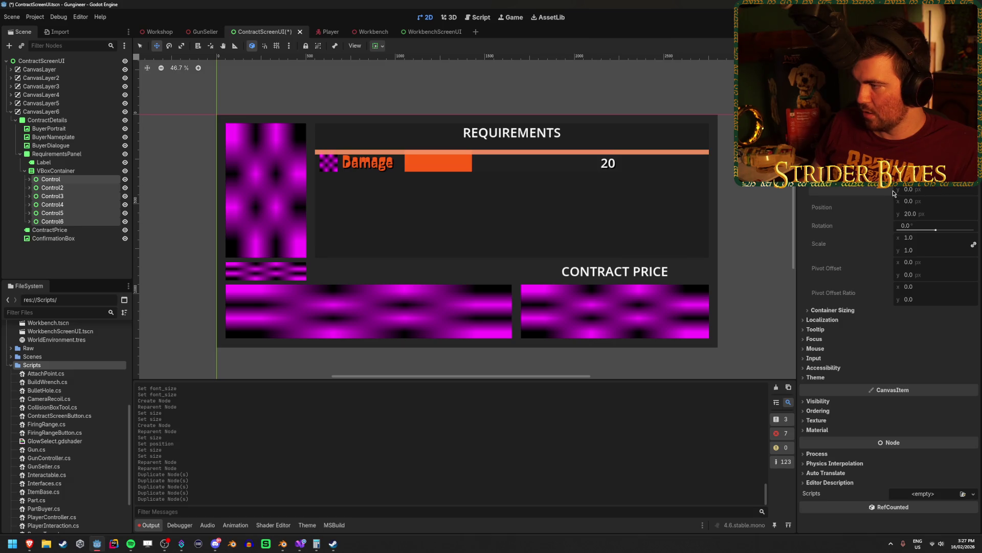
left_click(89, 171)
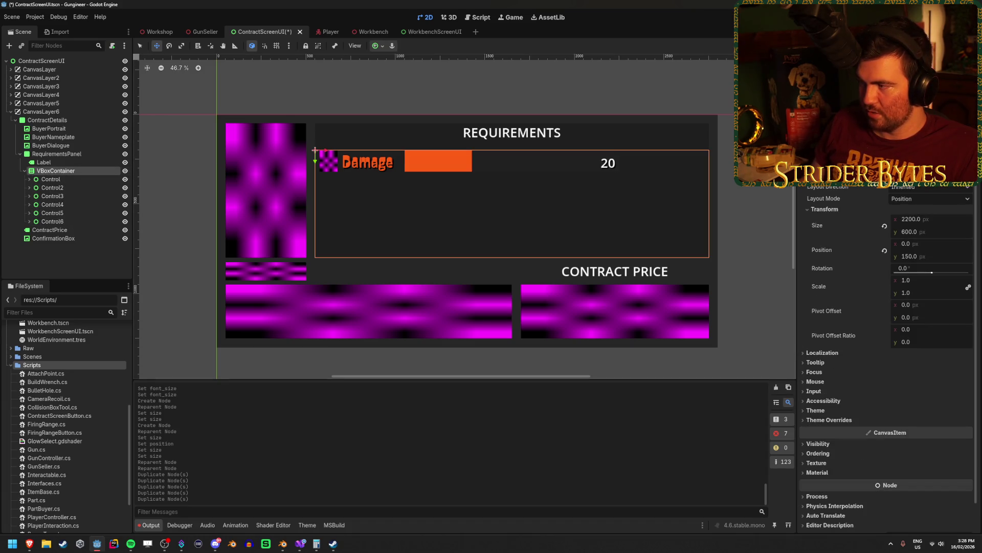
key("Return")
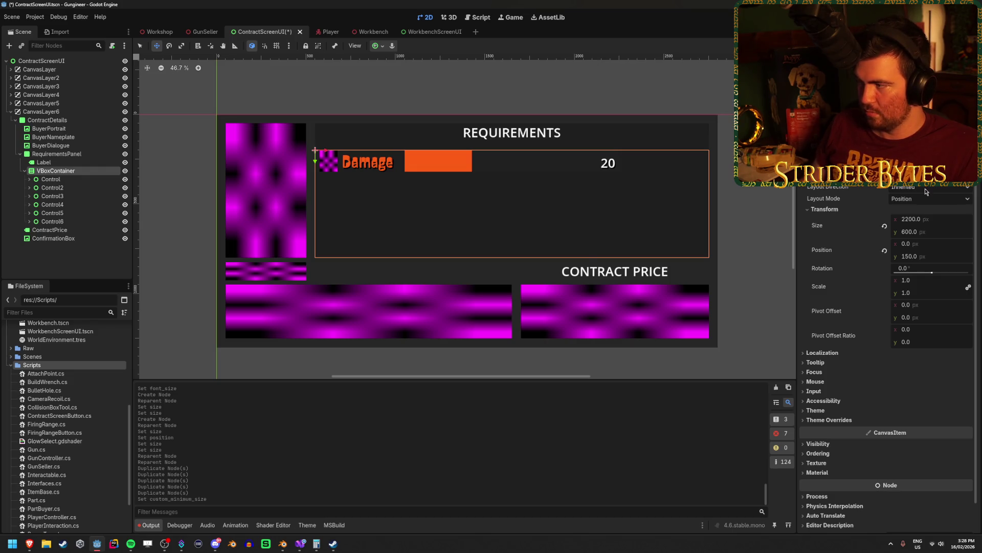
key("ctrl+s")
left_click(916, 187)
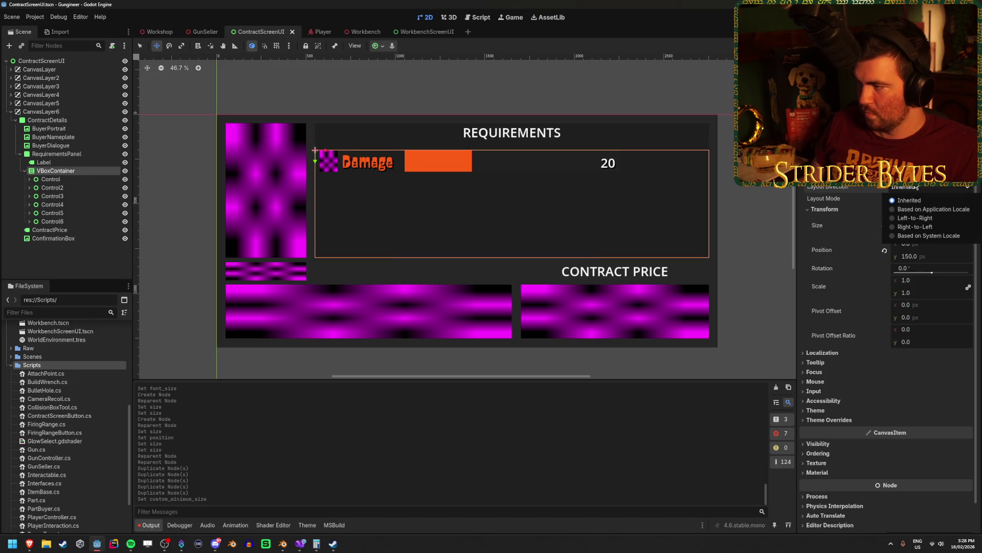
left_click(916, 187)
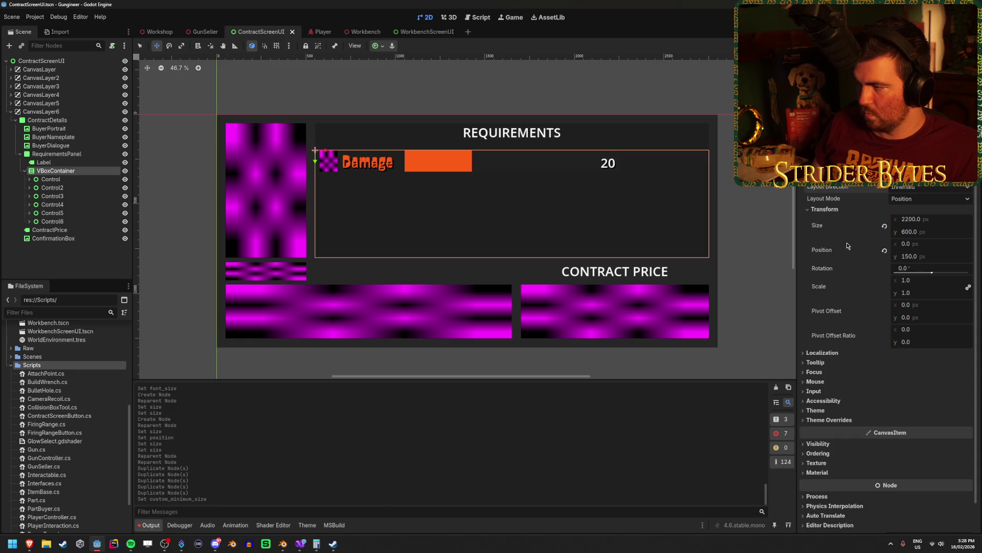
scroll(849, 242, "down", 1)
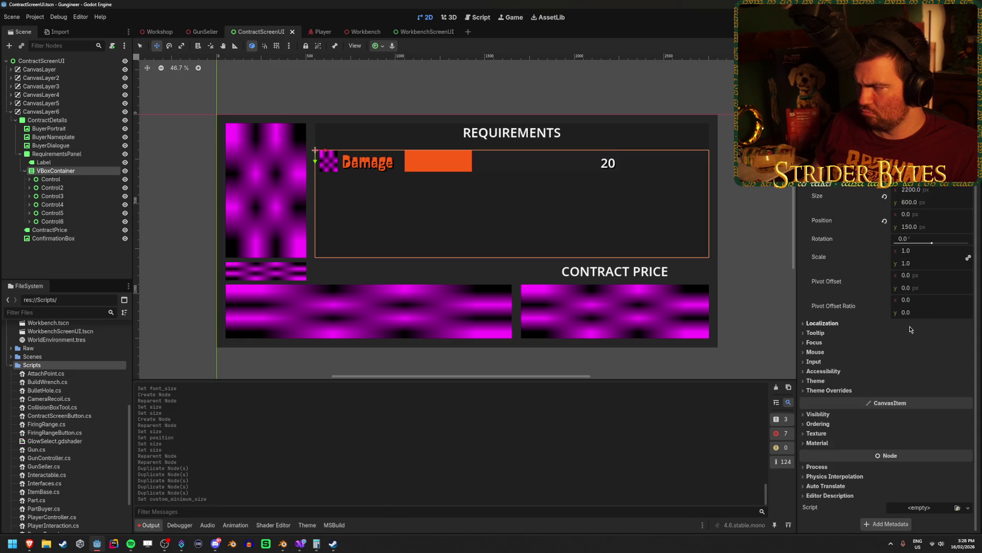
scroll(910, 348, "up", 1)
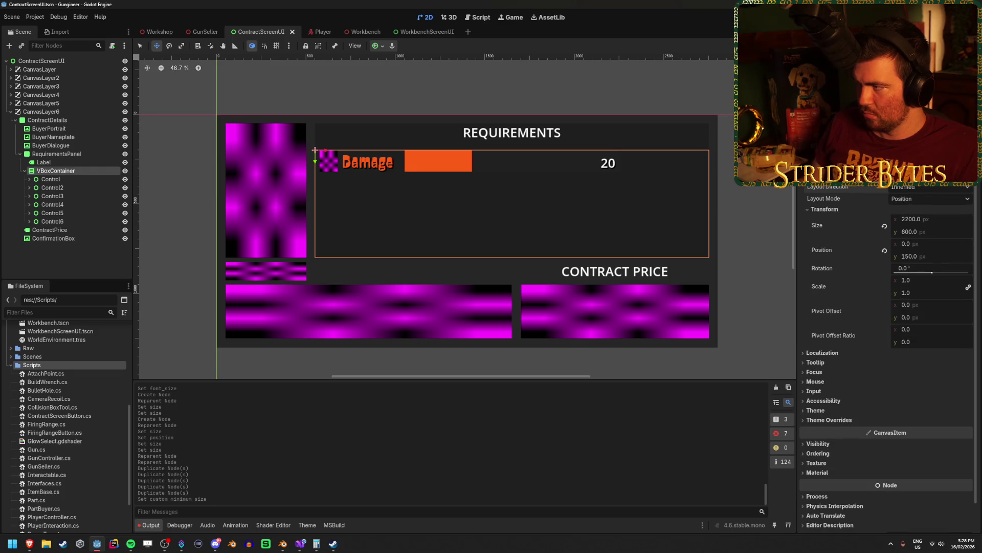
left_click(928, 102)
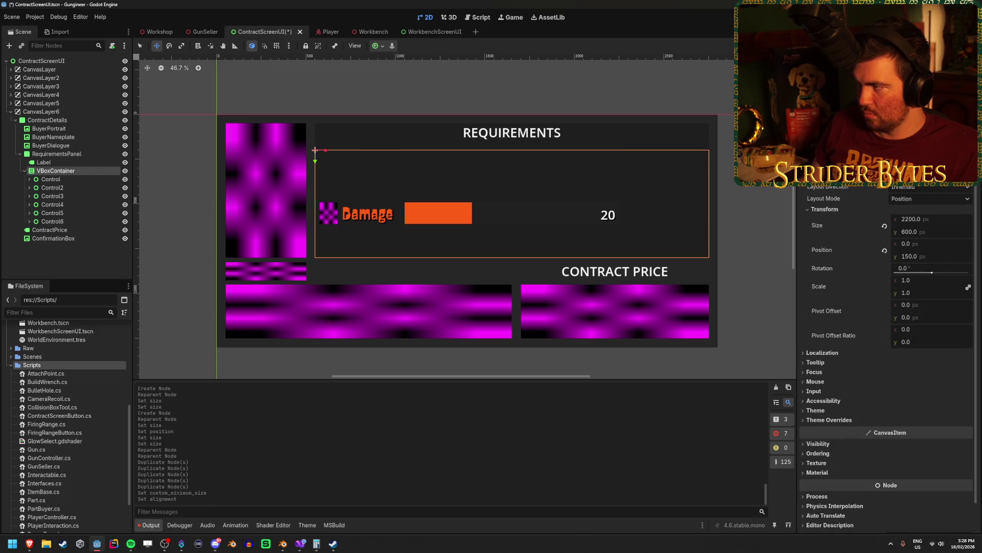
left_click(929, 94)
- Give the first row and Control2–Control6 a 100 px minimum height, then save
left_click(51, 179)
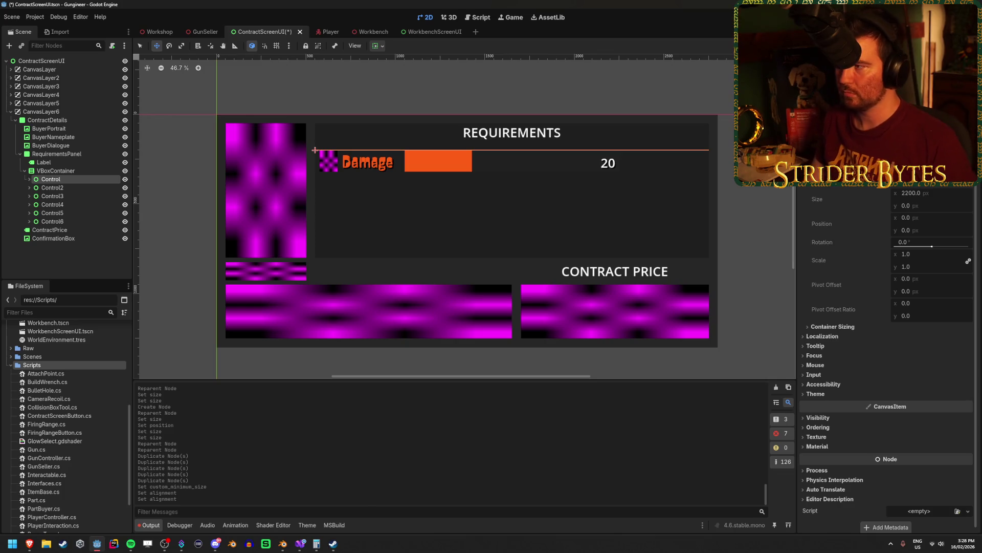
type("100")
key("Return")
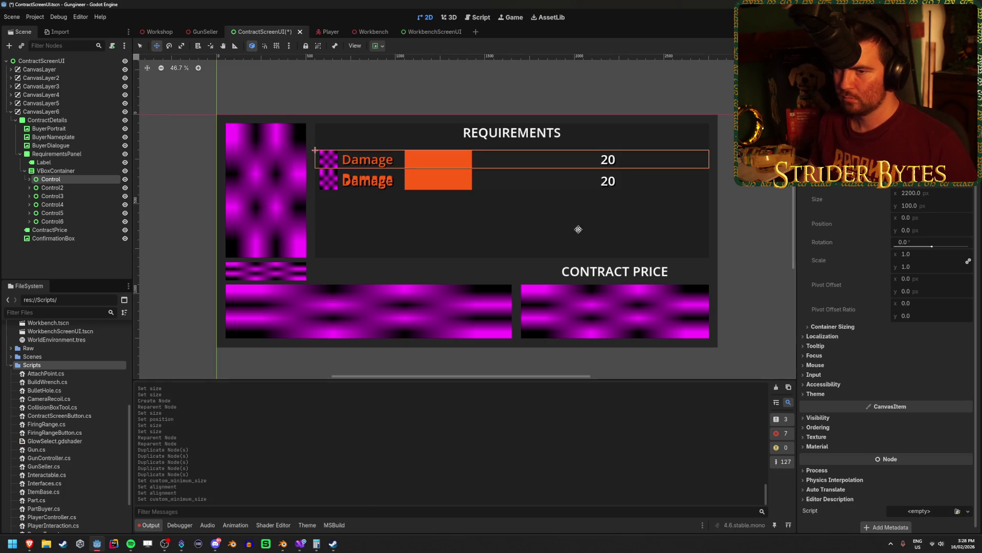
left_click(85, 222, "shift")
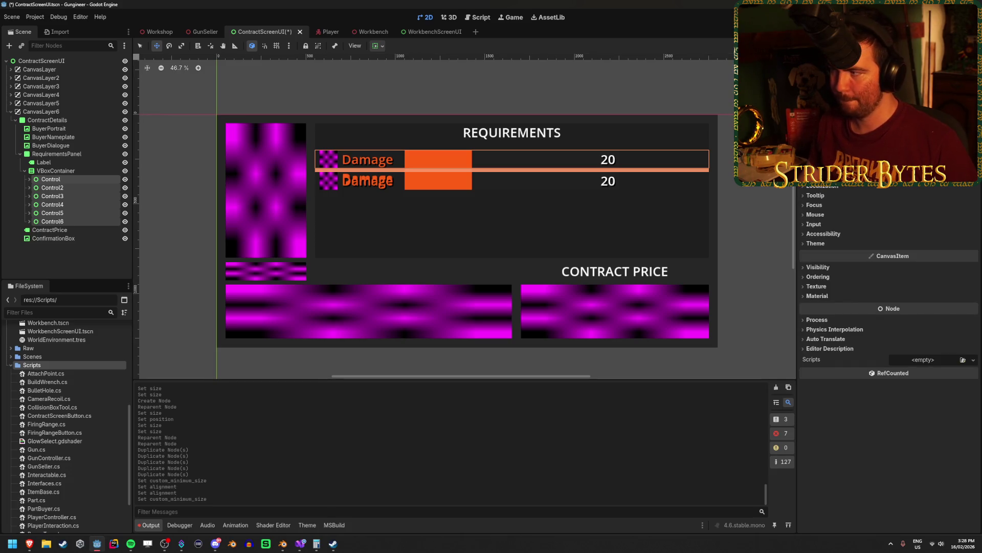
left_click(52, 187)
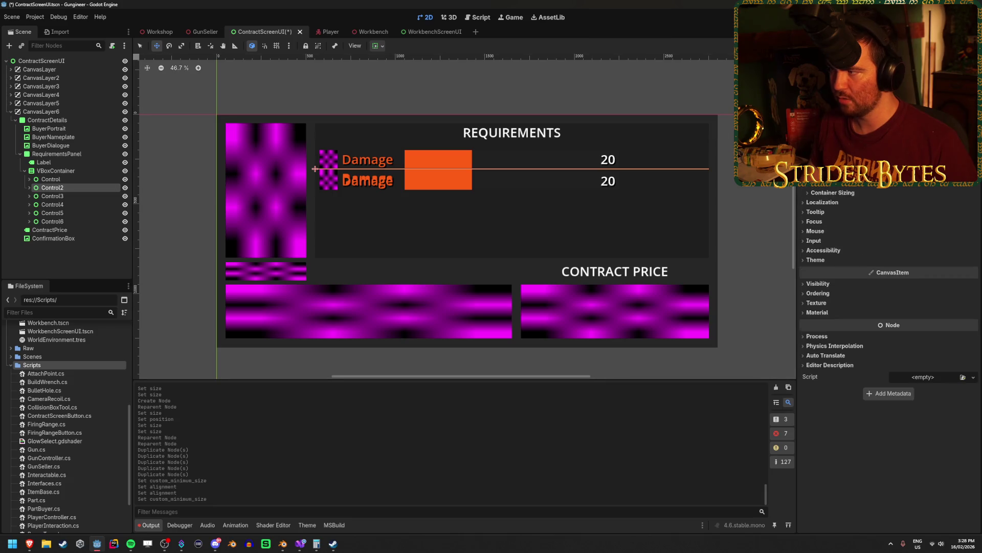
left_click(52, 221, "shift")
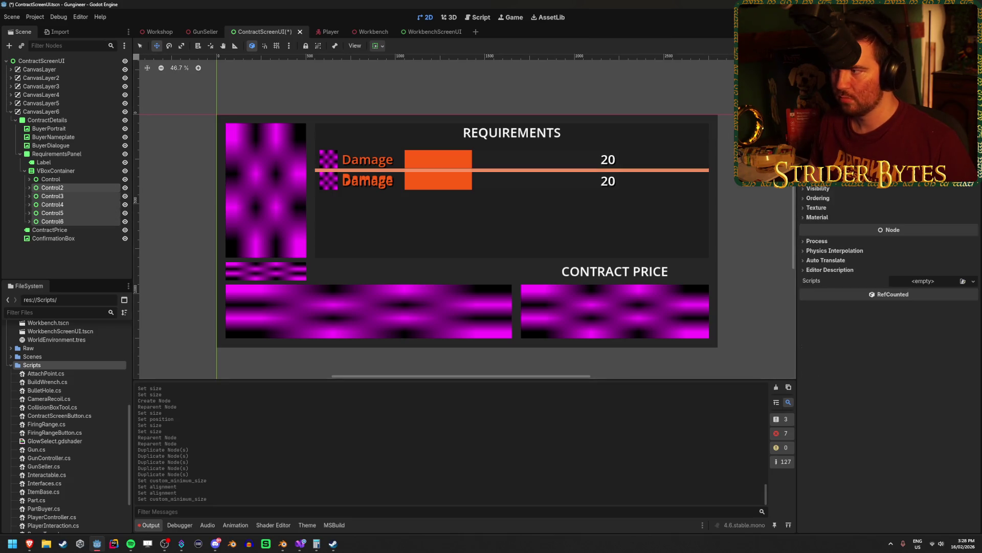
key("Return")
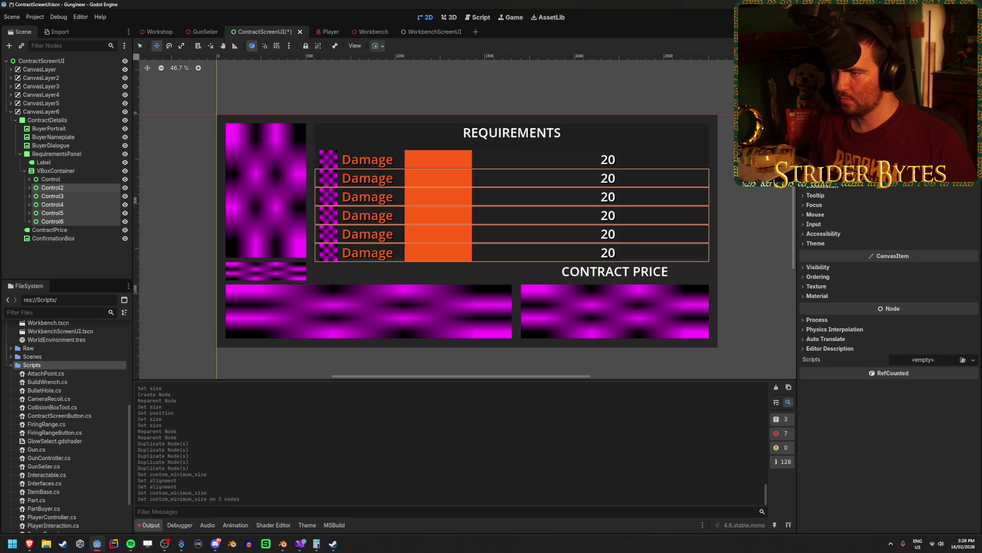
left_click(85, 264)
key("ctrl+s")
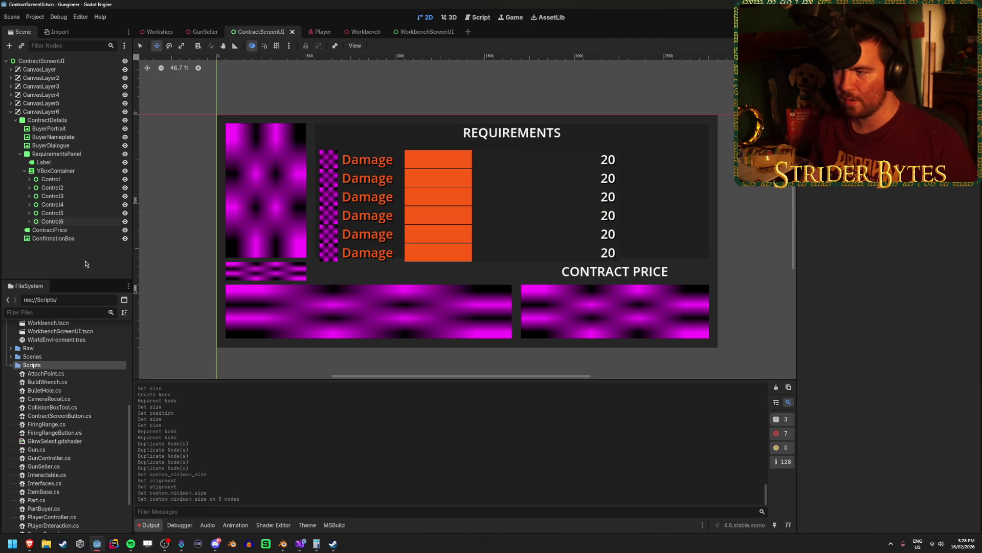
- Delete the five extra Damage rows, Control2 through Control6, and save the scene
scroll(568, 228, "up", 5)
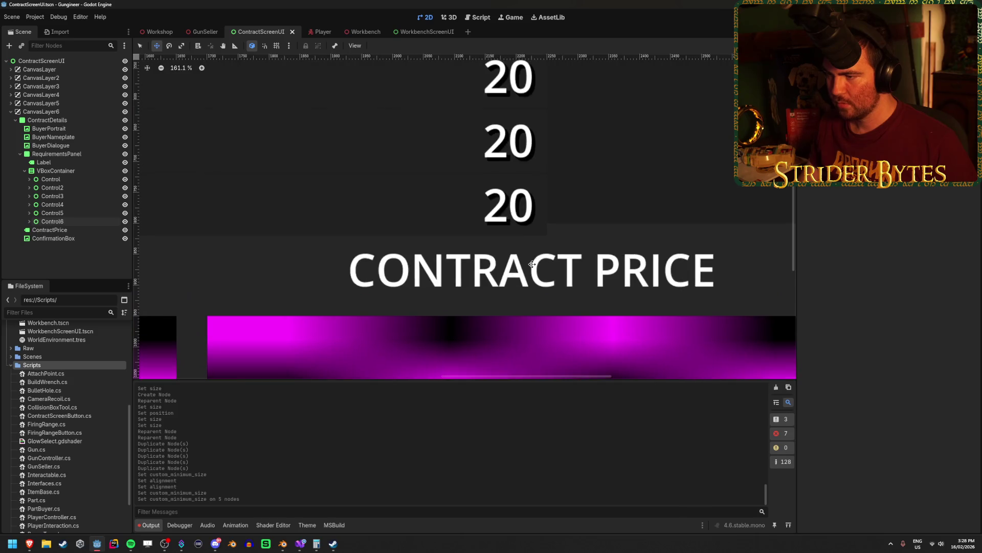
scroll(541, 253, "down", 6)
left_click_drag(417, 210, 478, 225)
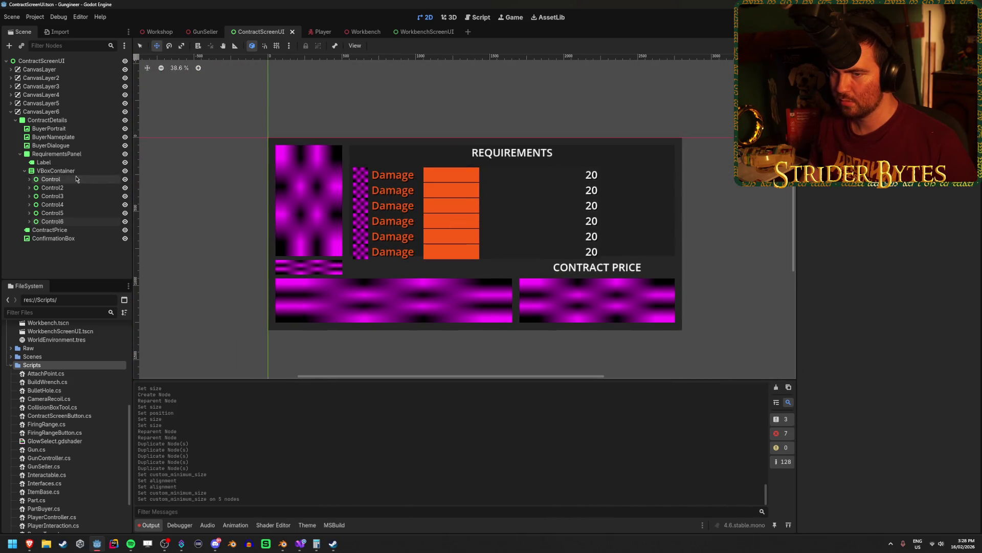
left_click(49, 180)
left_click(59, 173)
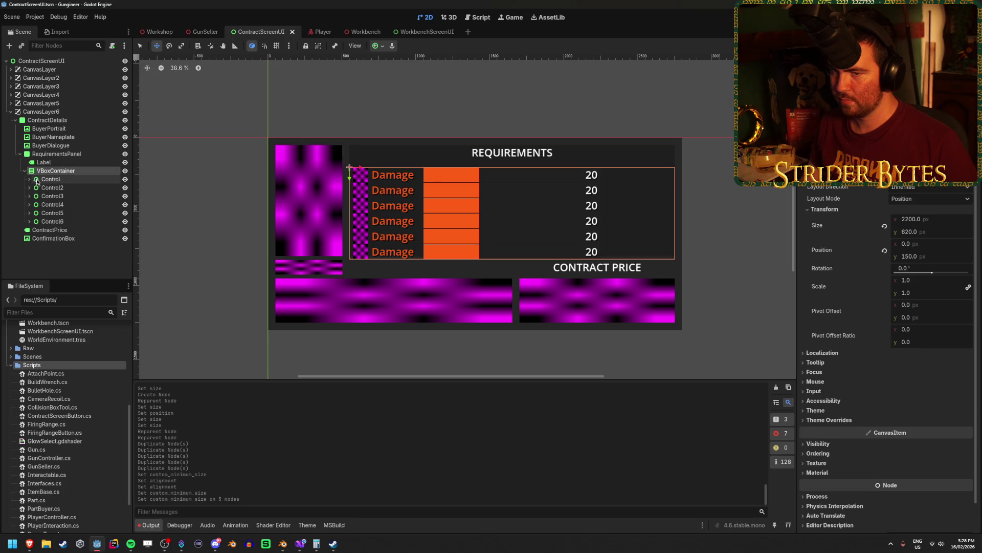
left_click(67, 188)
left_click(62, 221, "shift")
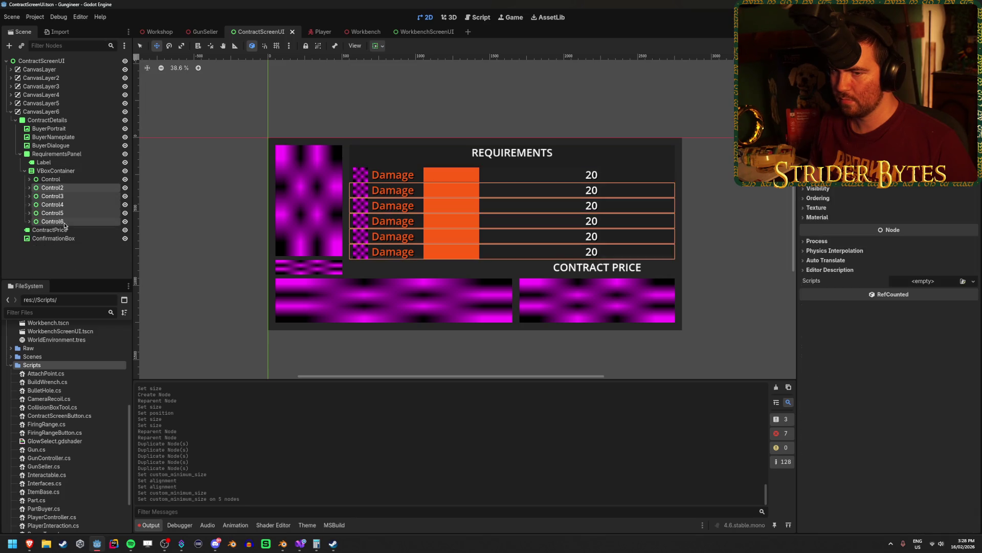
key("Delete")
key("Return")
key("ctrl+s")
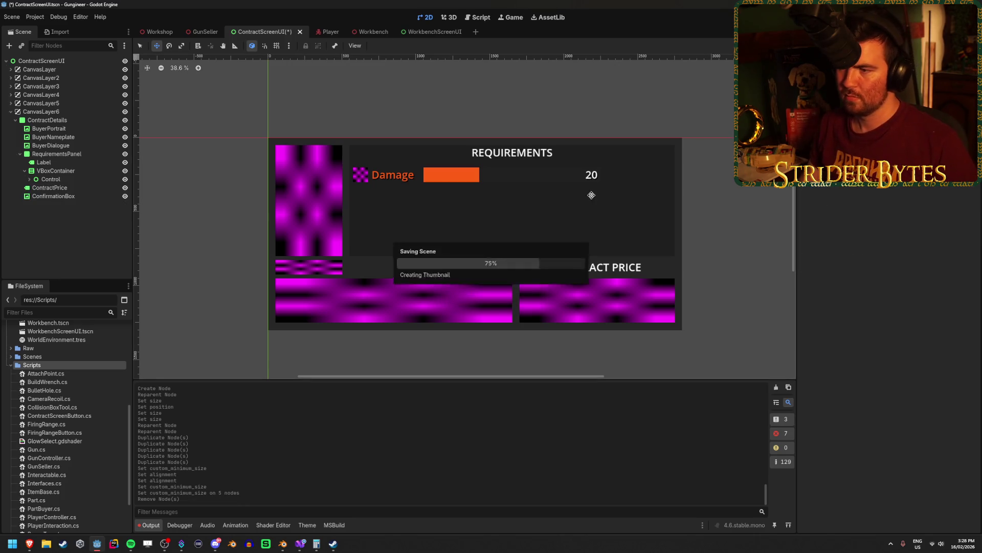
- Set the remaining row's ProgressBar Position x to 750 and save
scroll(505, 165, "up", 6)
left_click(51, 179)
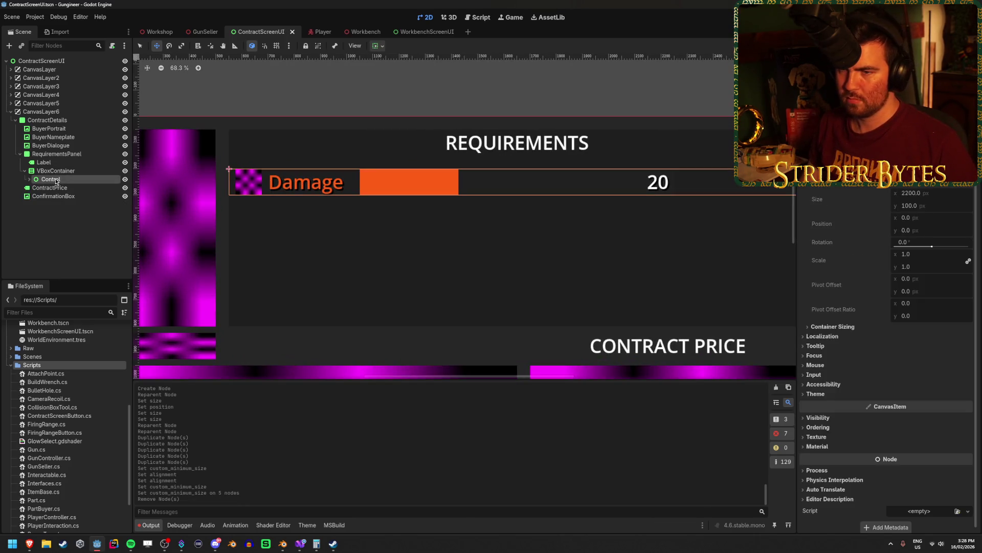
left_click(29, 179)
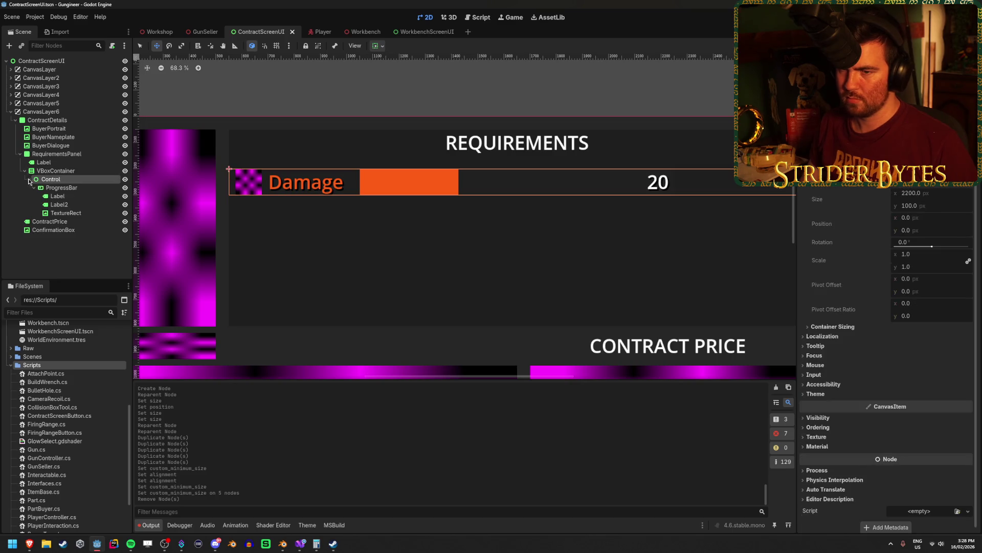
left_click(62, 187)
scroll(533, 286, "down", 3)
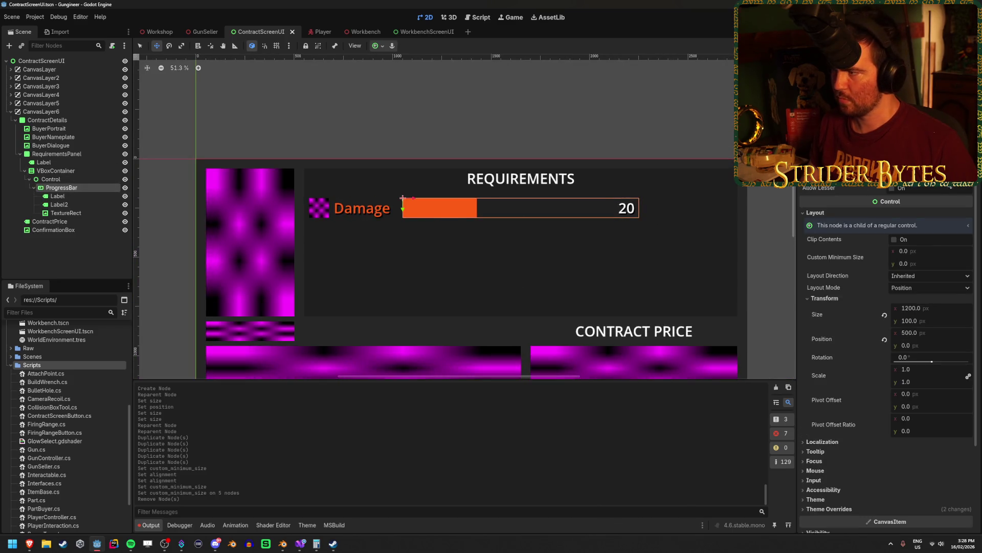
left_click(936, 334)
type("100")
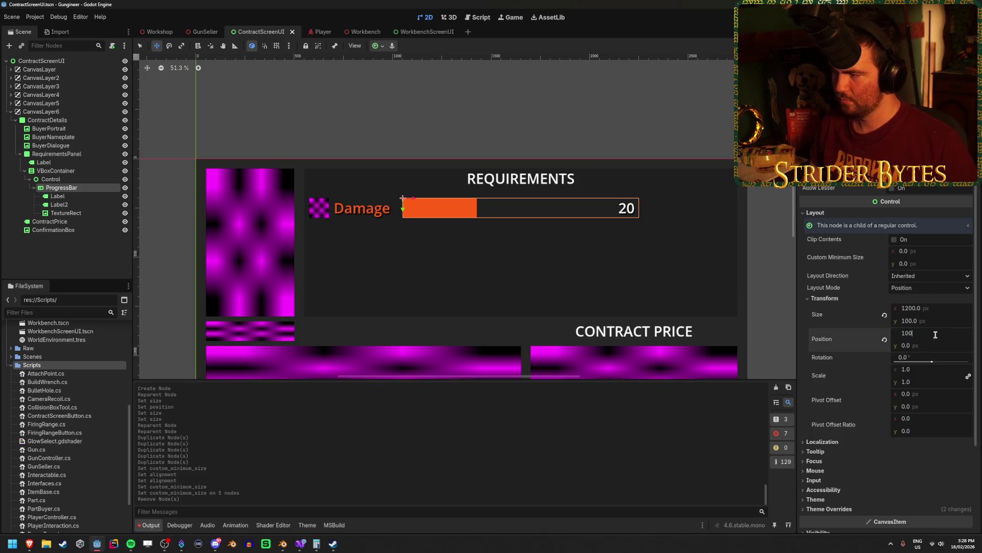
key("Return")
left_click(936, 333)
type("750")
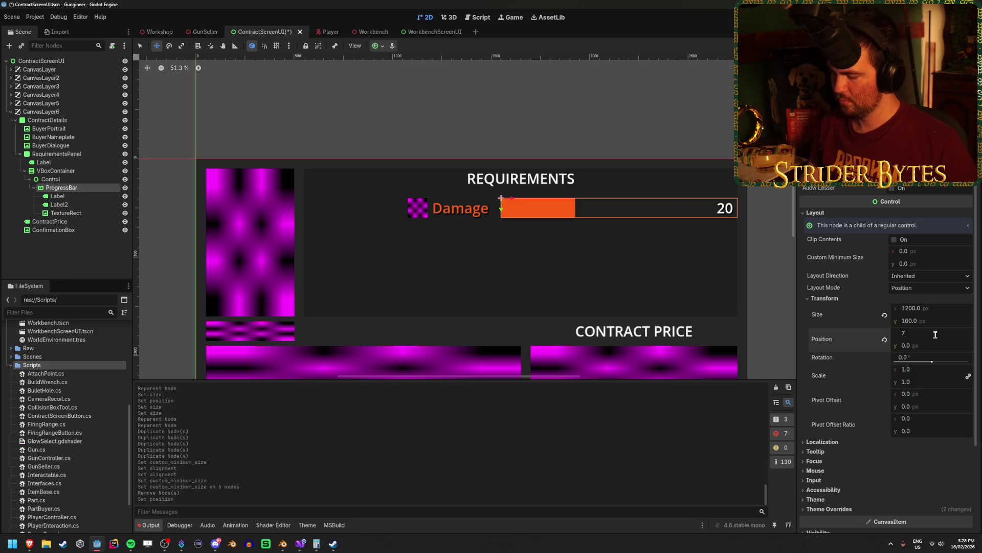
key("Return")
key("ctrl+s")
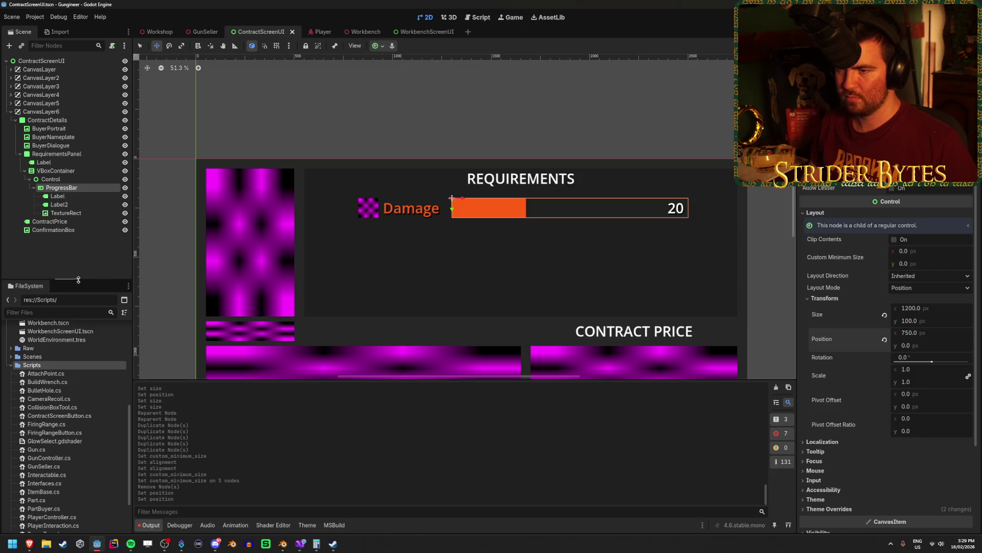
- Duplicate the Damage row five times with Ctrl+D to recreate Control2–Control6
left_click(77, 246)
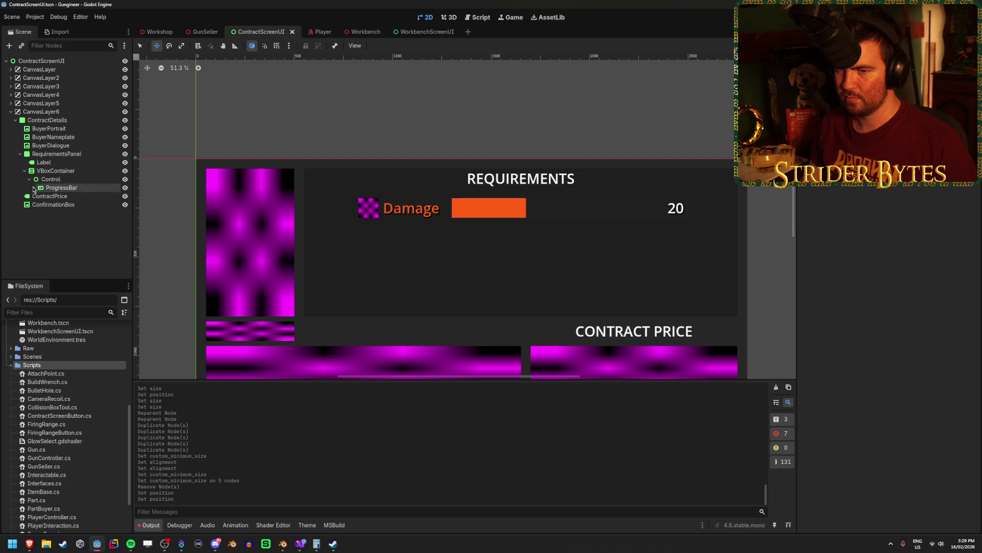
left_click(76, 188)
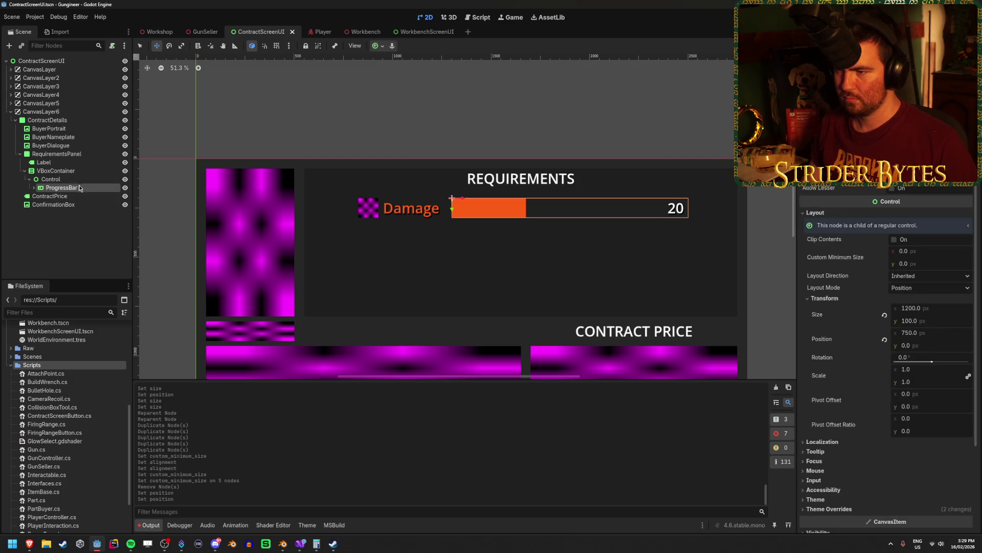
left_click(32, 181)
key("ctrl+d")
key("ctrl+d")
key("ctrl+d")
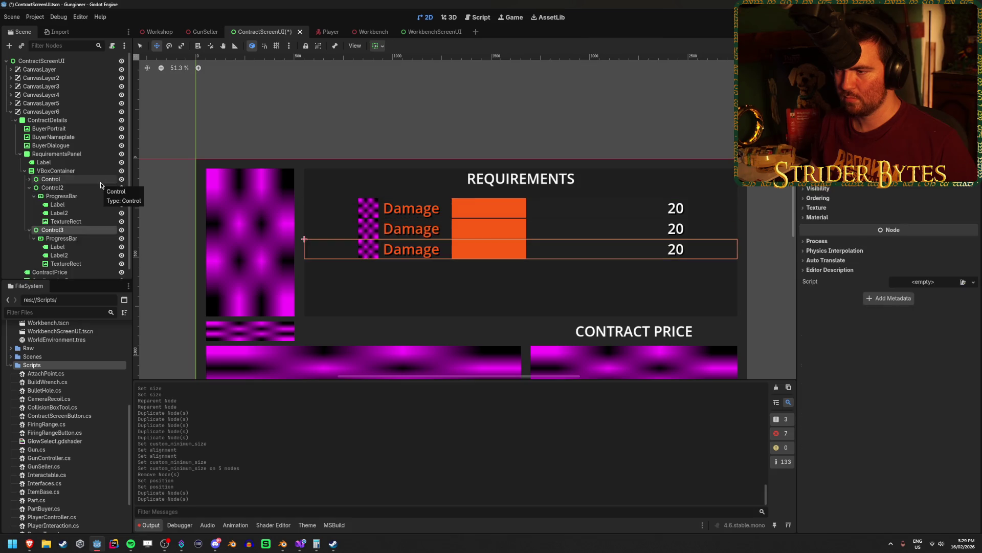
scroll(448, 341, "up", 7)
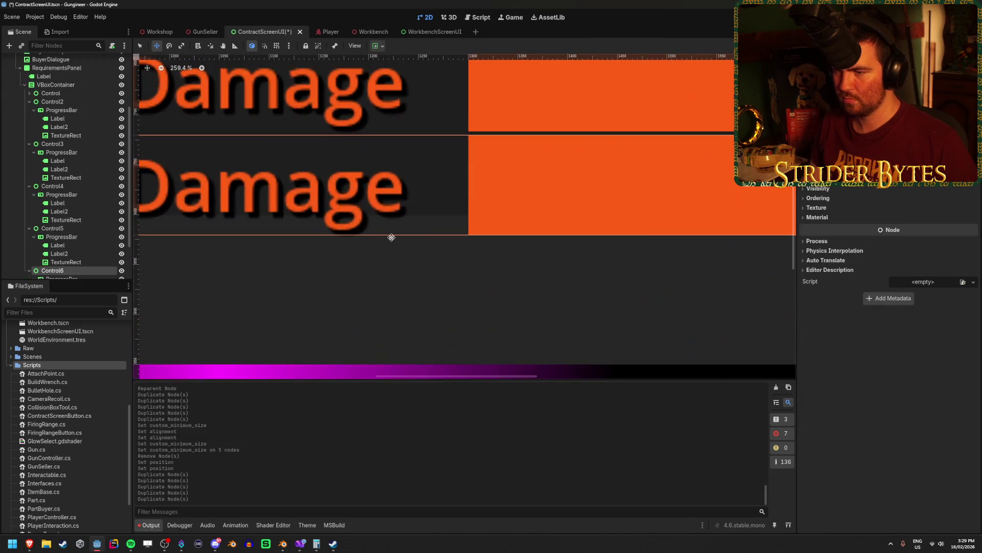
scroll(397, 280, "down", 8)
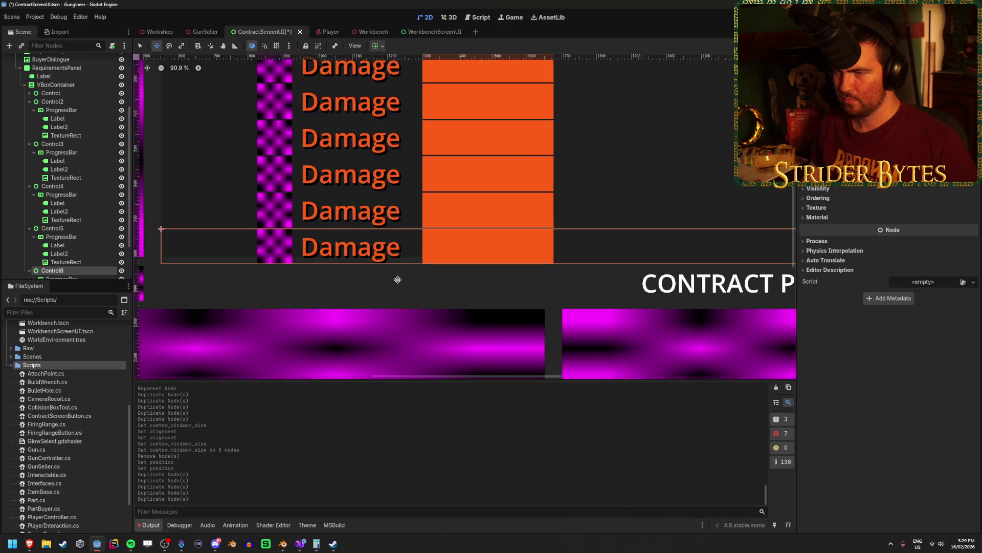
left_click(29, 102)
left_click(29, 111)
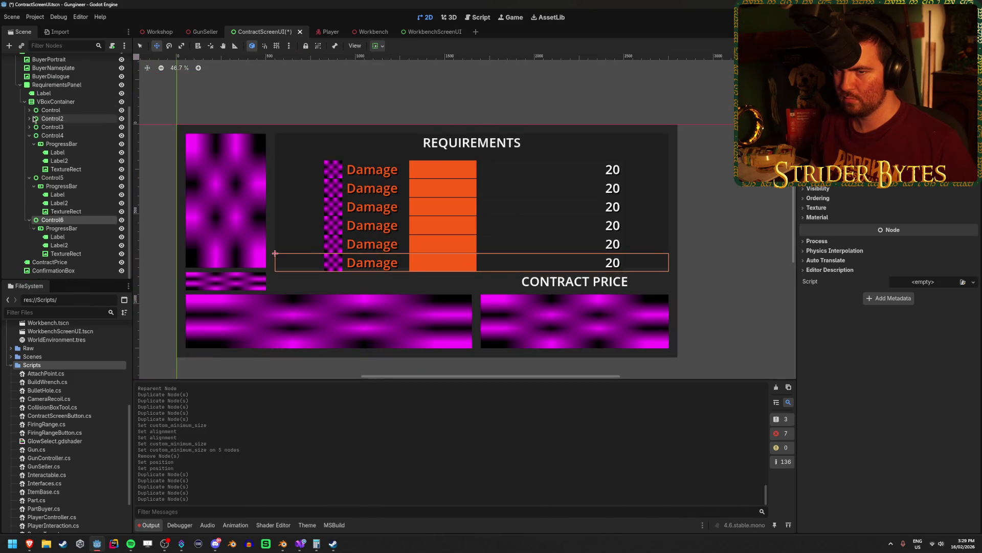
left_click(29, 136)
left_click(29, 177)
left_click(29, 186)
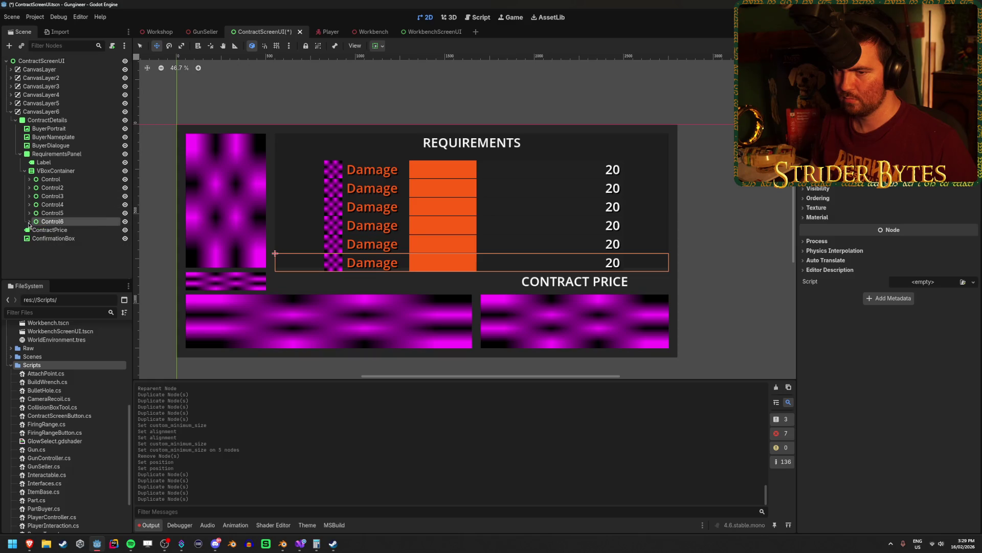
left_click(68, 188)
scroll(336, 164, "up", 10)
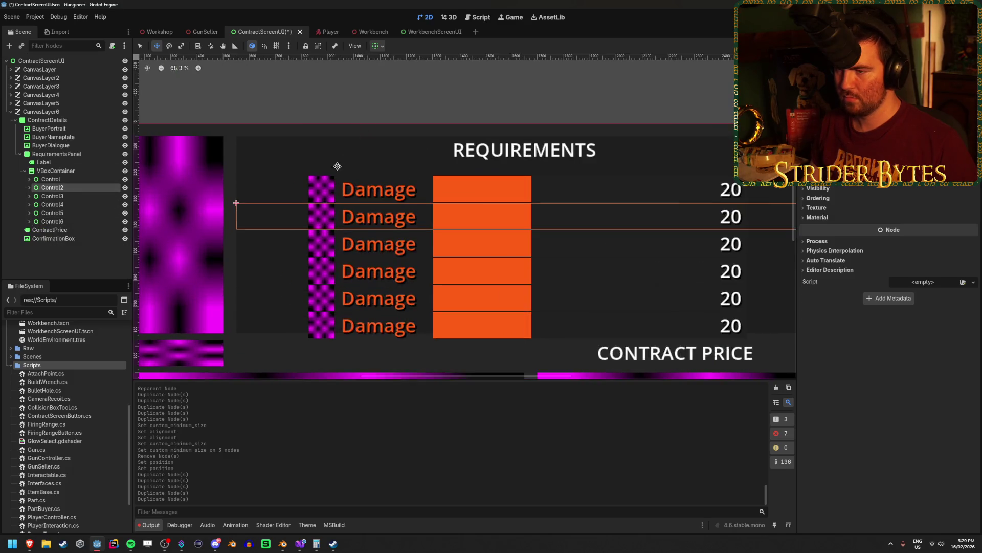
scroll(341, 195, "up", 3)
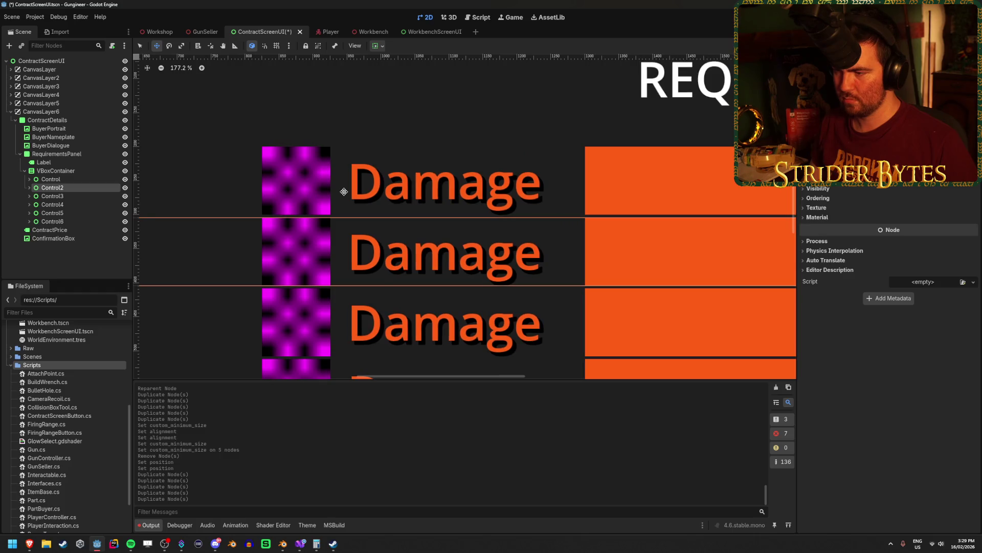
left_click(53, 180)
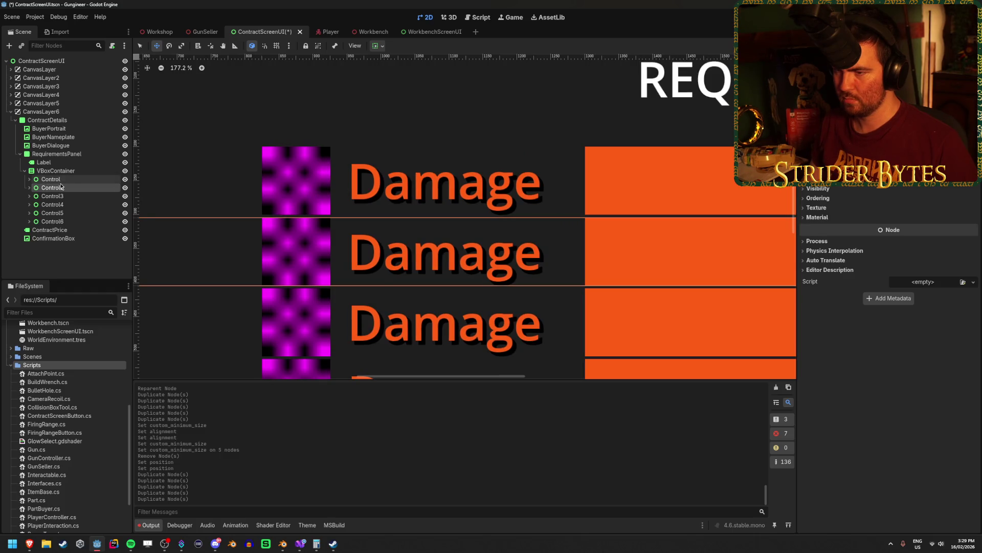
key("Down")
key("Up")
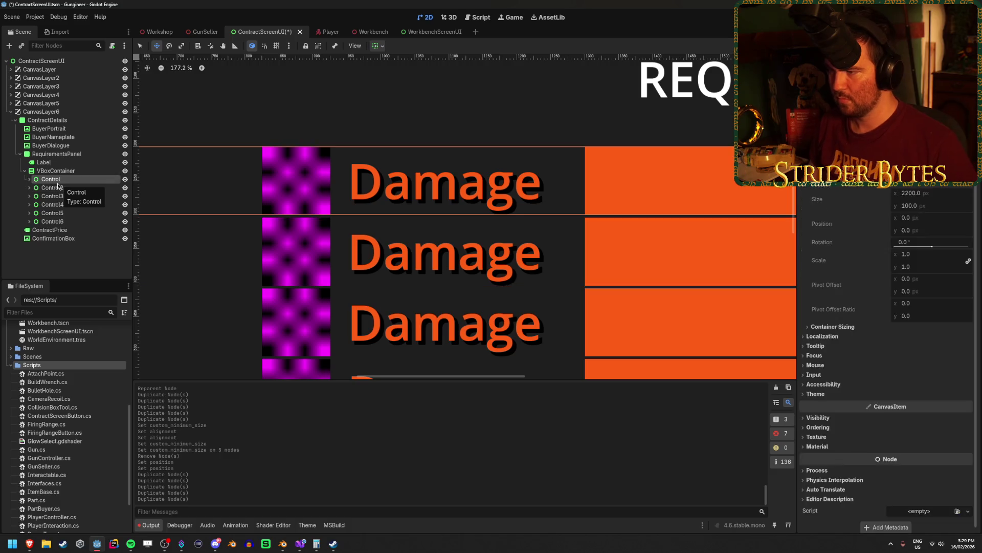
key("Down")
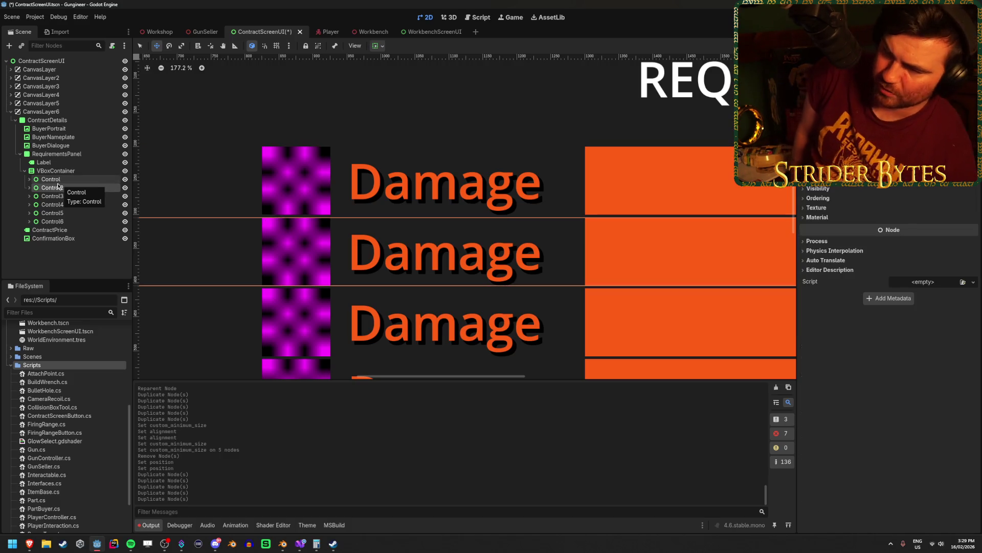
key("Up")
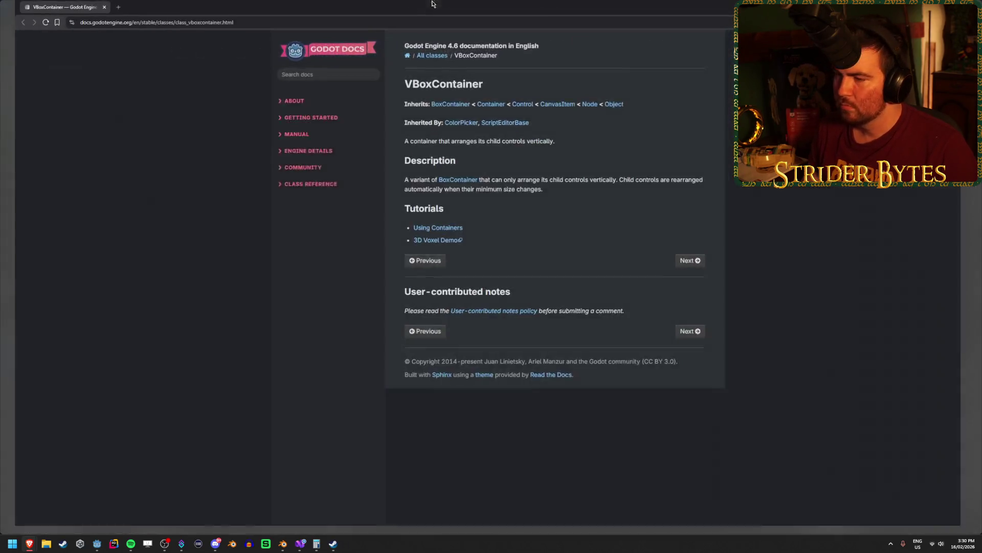
- Highlight and read the VBoxContainer class description paragraph
mouse_move(590, 190)
left_mouse_down()
mouse_move(539, 182)
mouse_move(593, 183)
left_mouse_up()
left_click(566, 200)
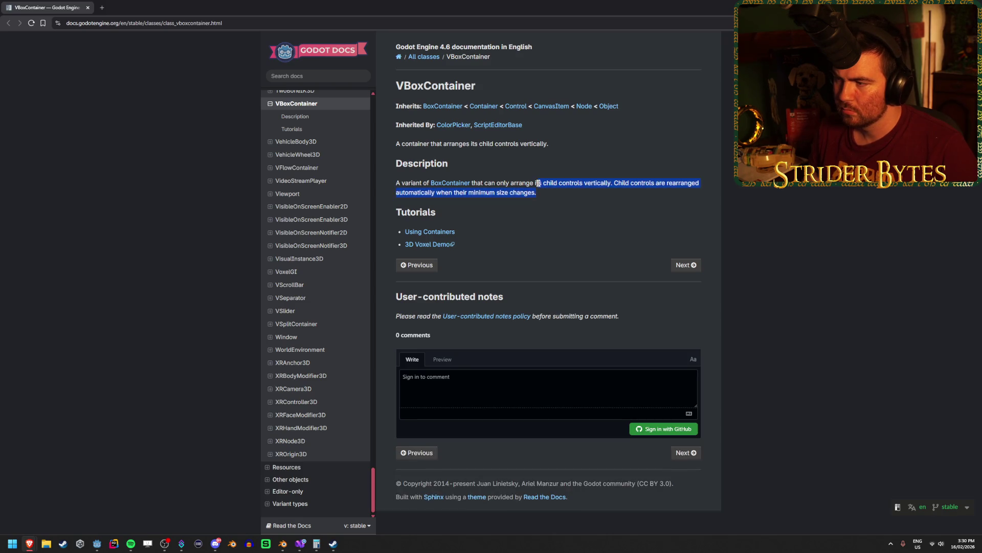
left_click(567, 194)
left_click_drag(536, 194, 596, 183)
left_click(524, 180)
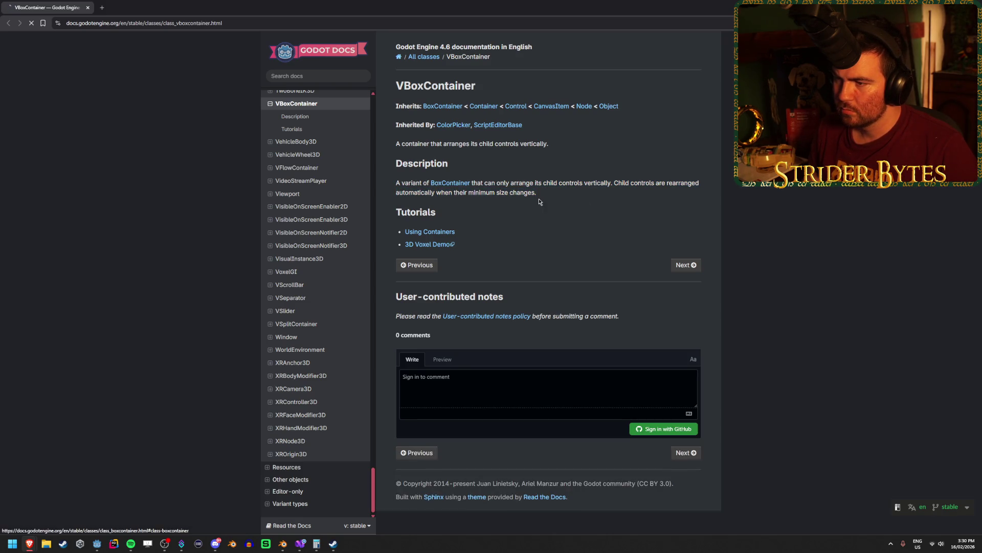
- Open the BoxContainer page and read the add_spacer and separation (default 4) descriptions
left_click(450, 183)
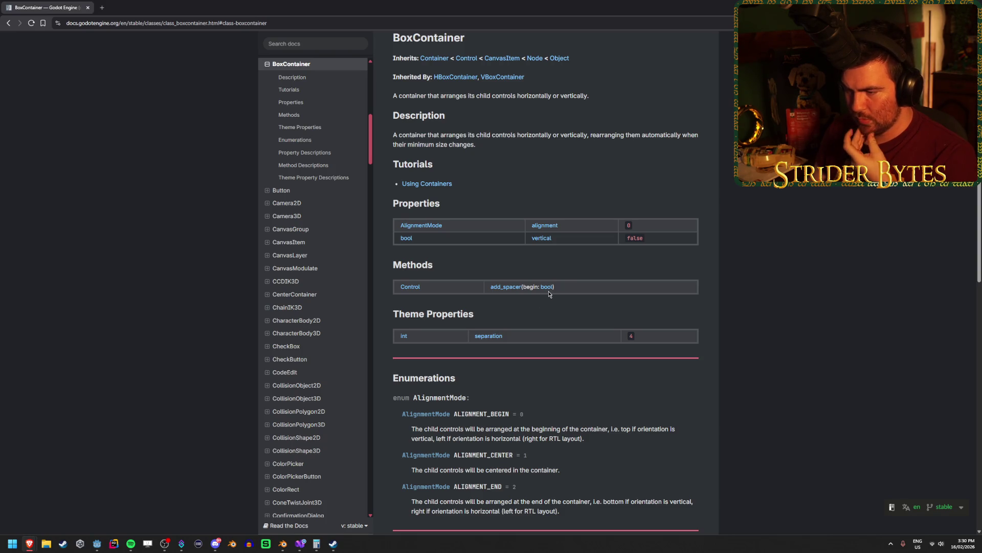
scroll(549, 294, "down", 7)
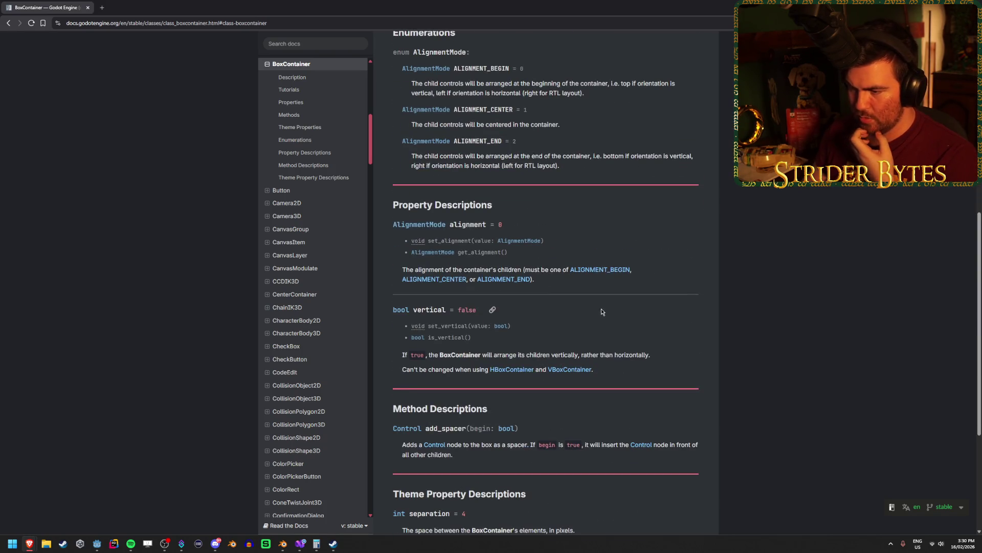
scroll(602, 312, "down", 4)
left_click_drag(482, 252, 489, 255)
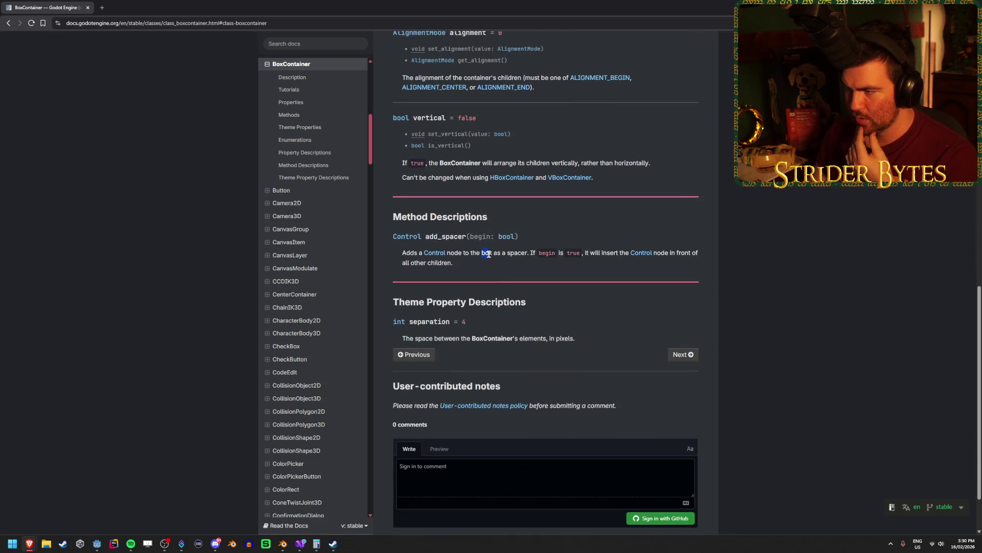
left_click_drag(699, 252, 464, 253)
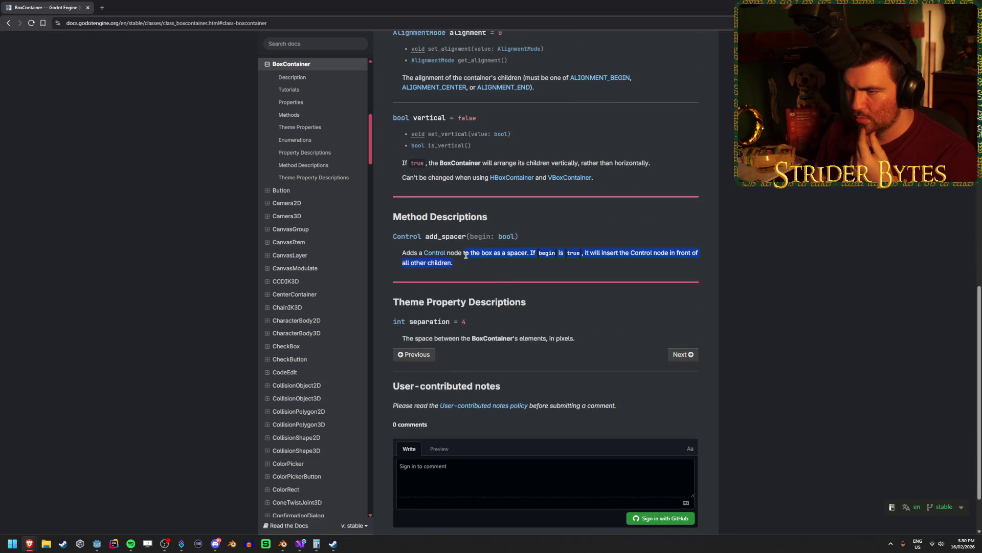
left_click(454, 255)
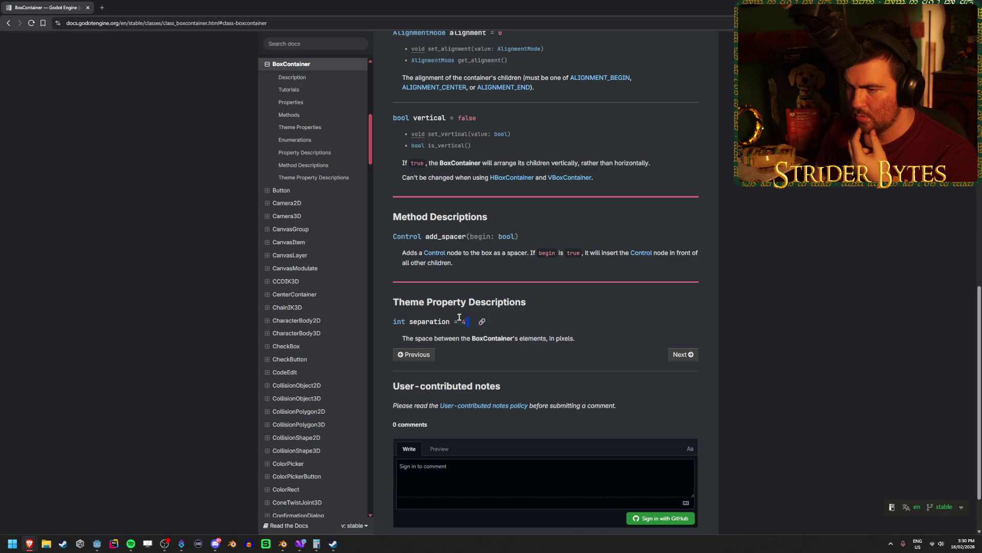
mouse_move(576, 338)
left_mouse_down()
mouse_move(454, 339)
mouse_move(577, 338)
left_mouse_up()
left_click(454, 338)
left_click(577, 338)
- Switch from the docs back to the Godot editor window
key("alt+Tab")
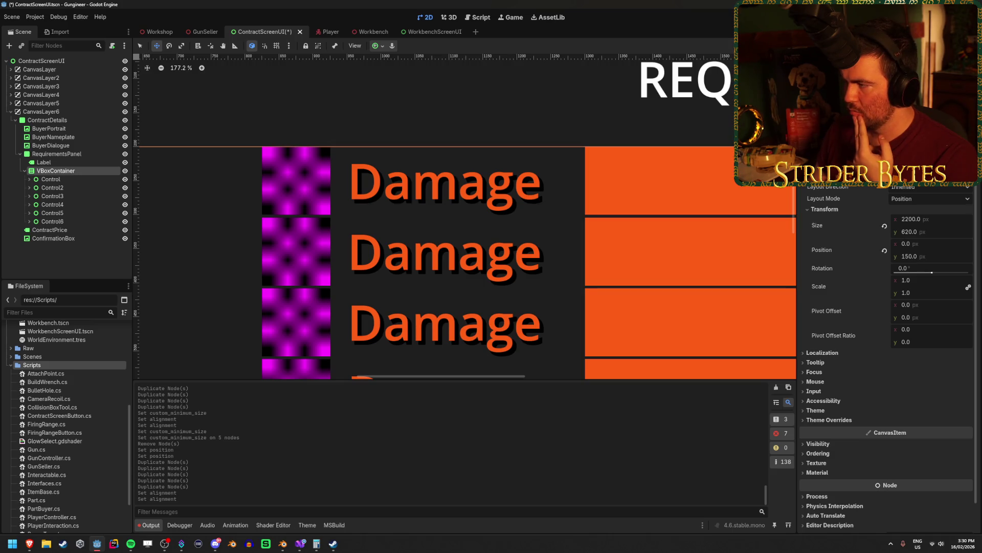
left_click(97, 543)
mouse_move(29, 543)
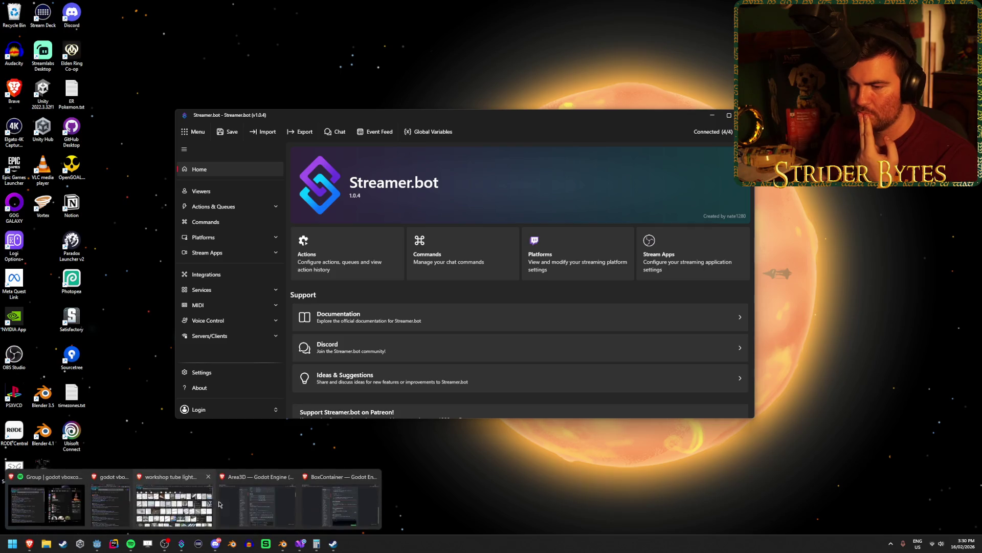
left_click(340, 504)
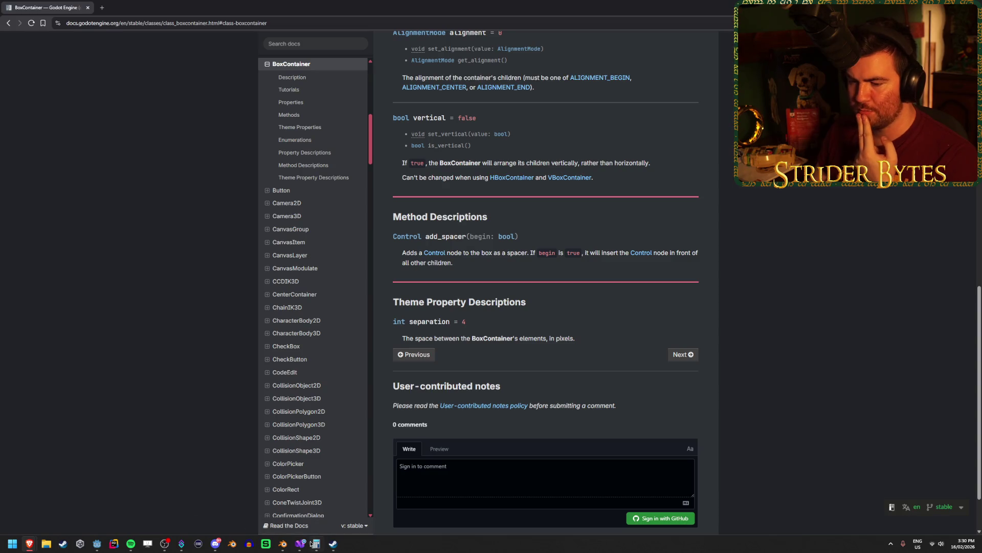
mouse_move(300, 543)
left_click(97, 545)
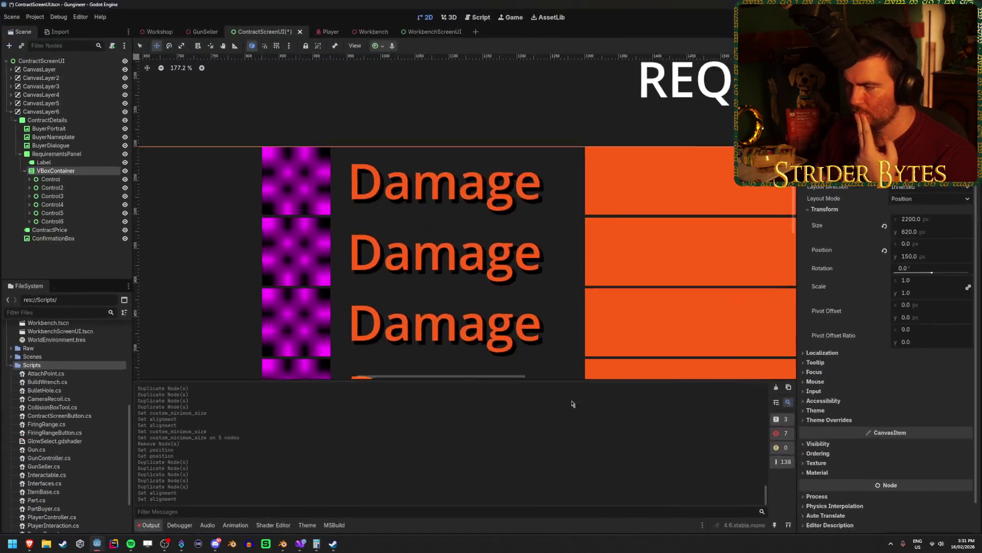
- Set the row VBoxContainer's theme constant Separation override to 0
left_click(828, 411)
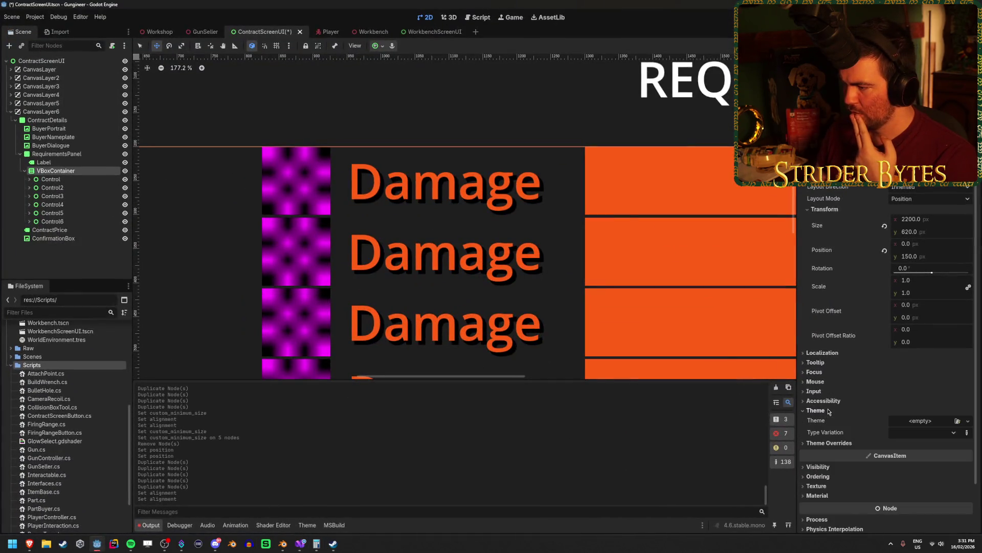
left_click(843, 443)
left_click(824, 452)
left_click(914, 462)
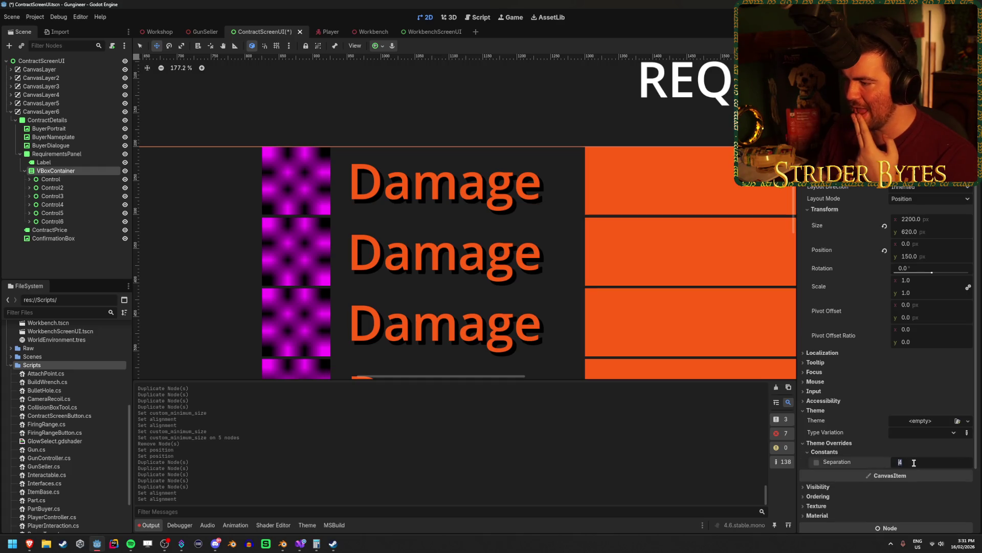
key("Return")
scroll(456, 245, "down", 5)
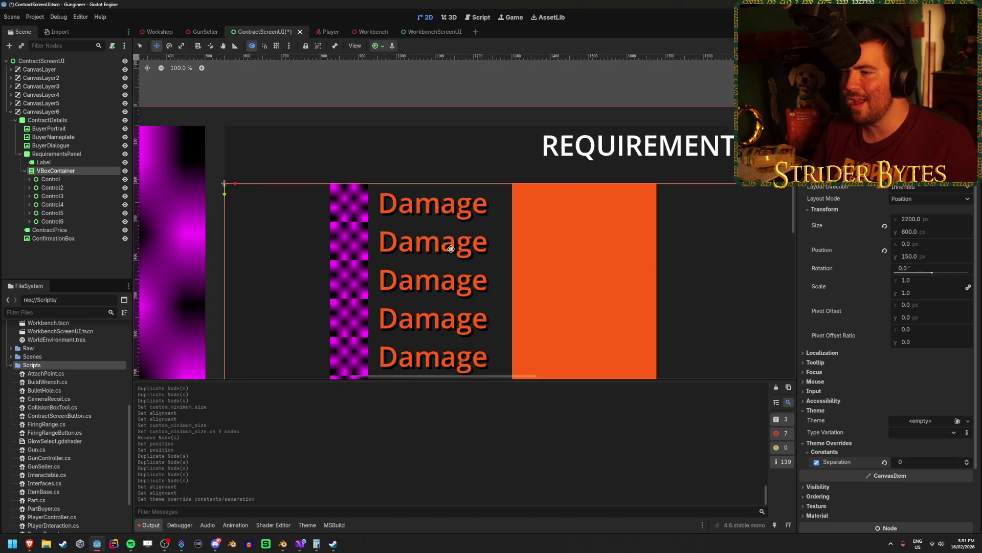
scroll(461, 246, "up", 2)
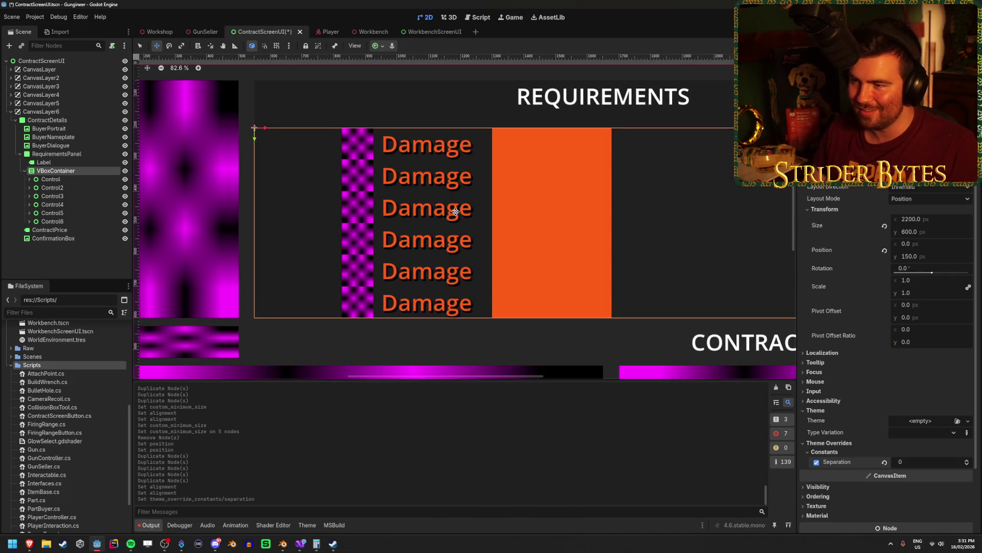
- Select all six Damage rows and remove their minimum height
left_click(48, 179)
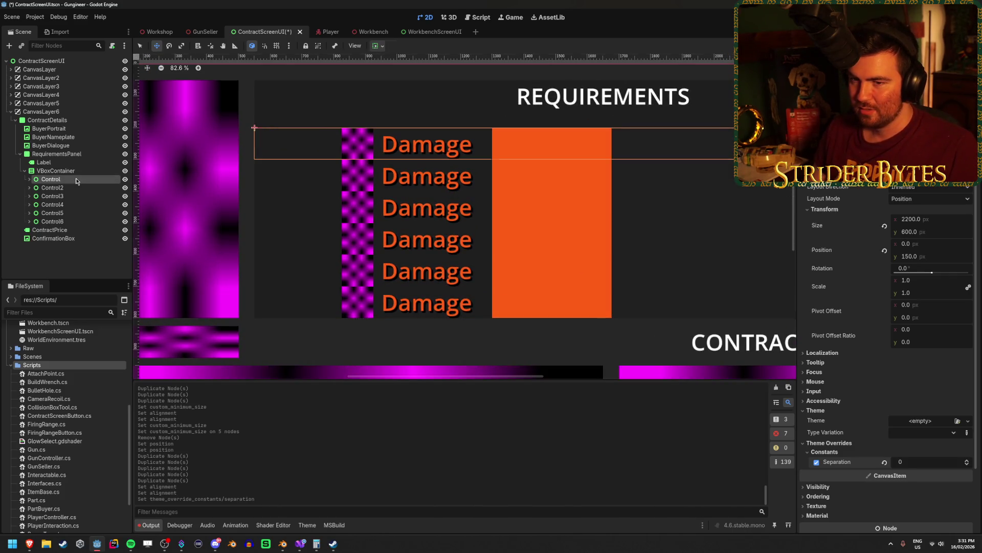
left_click(61, 223, "shift")
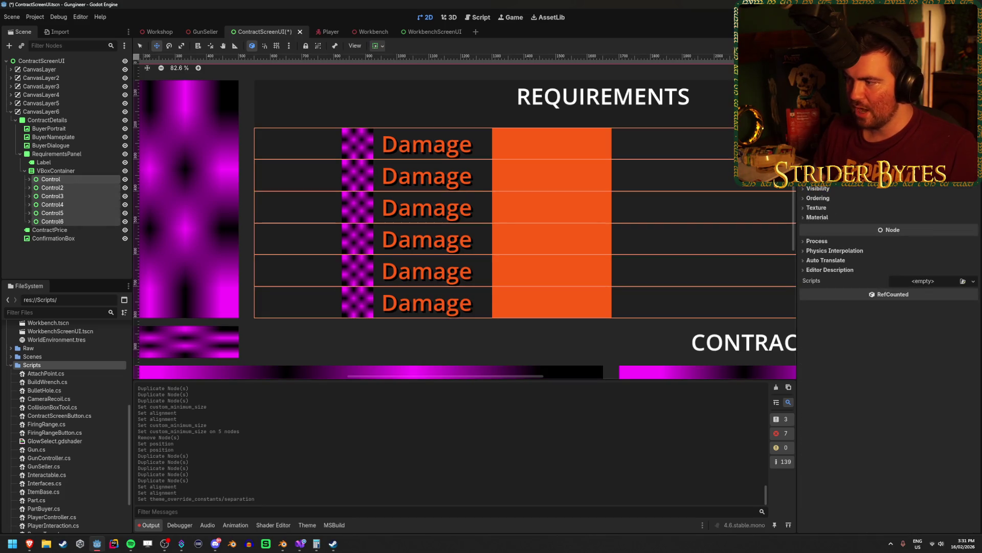
scroll(889, 277, "up", 3)
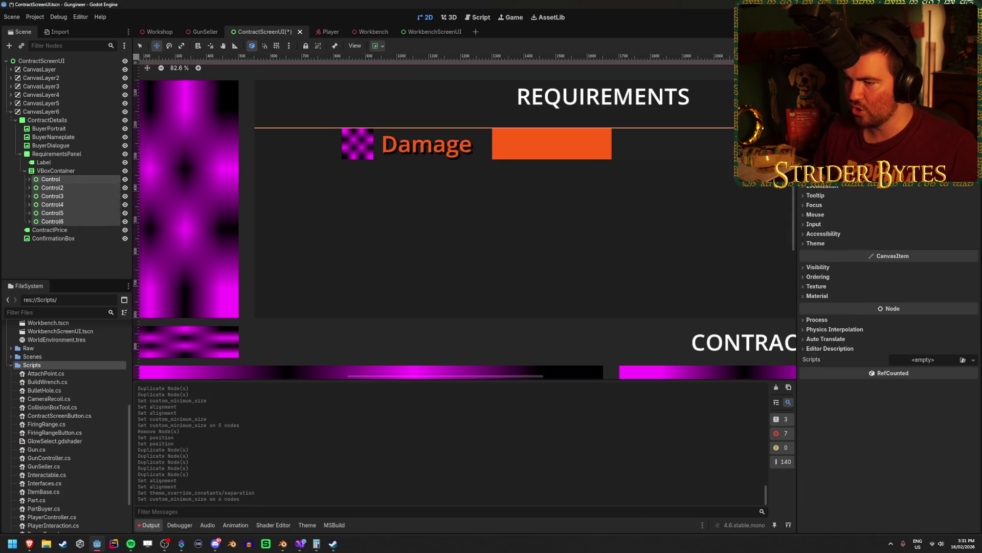
key("Return")
- Change the VBoxContainer's Separation to 100 and save the scene
left_click(715, 260)
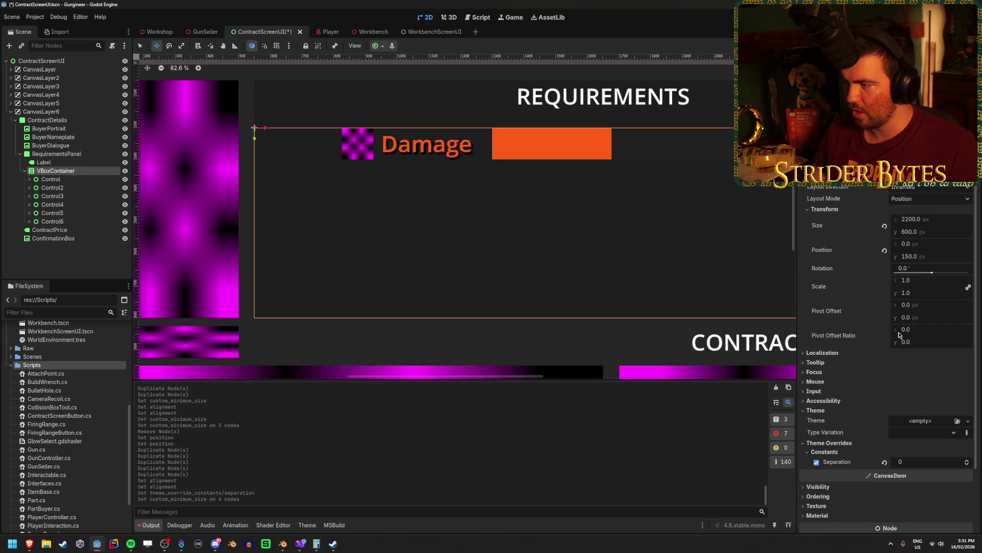
left_click(912, 458)
type("00")
key("Return")
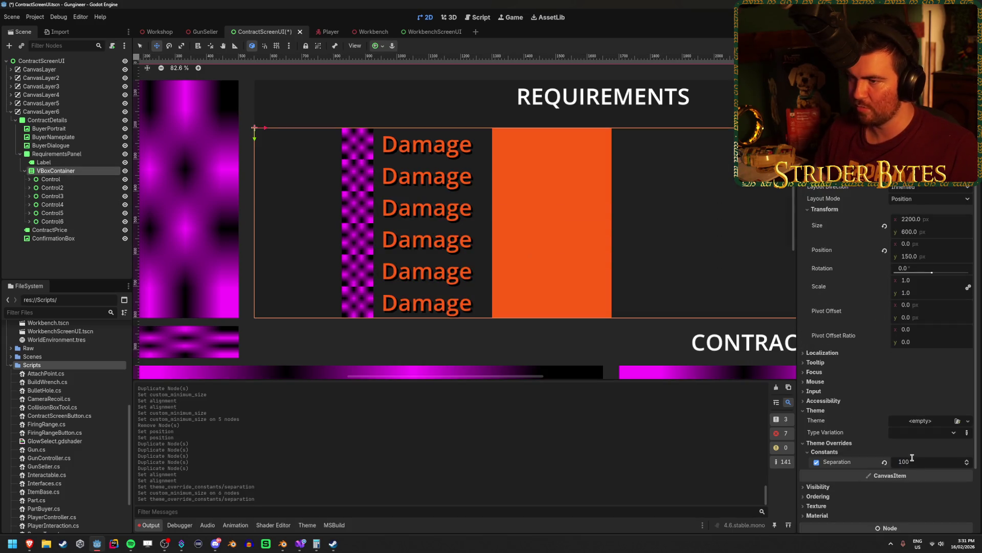
key("ctrl+s")
- Undo the separation and minimum-size changes and save the scene
left_click(76, 180)
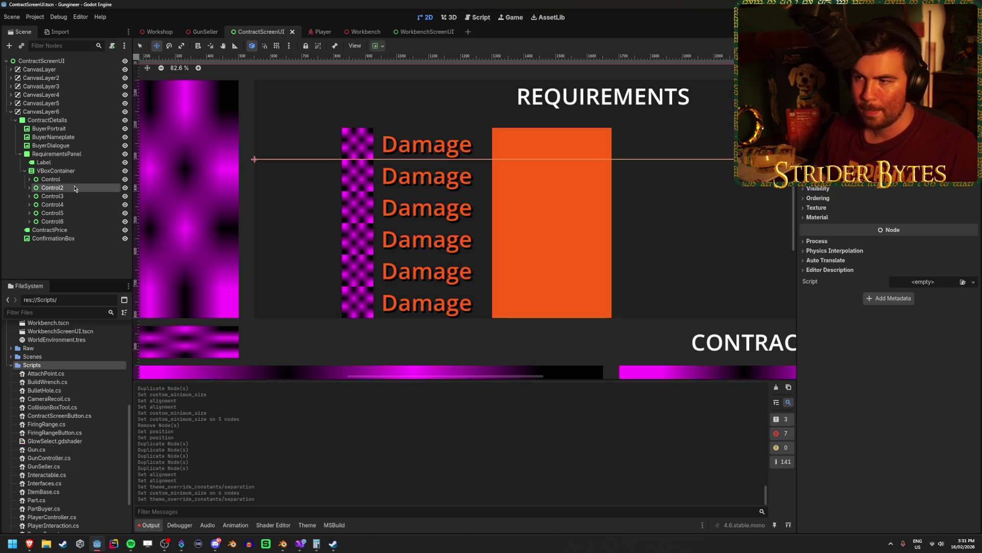
left_click(71, 188)
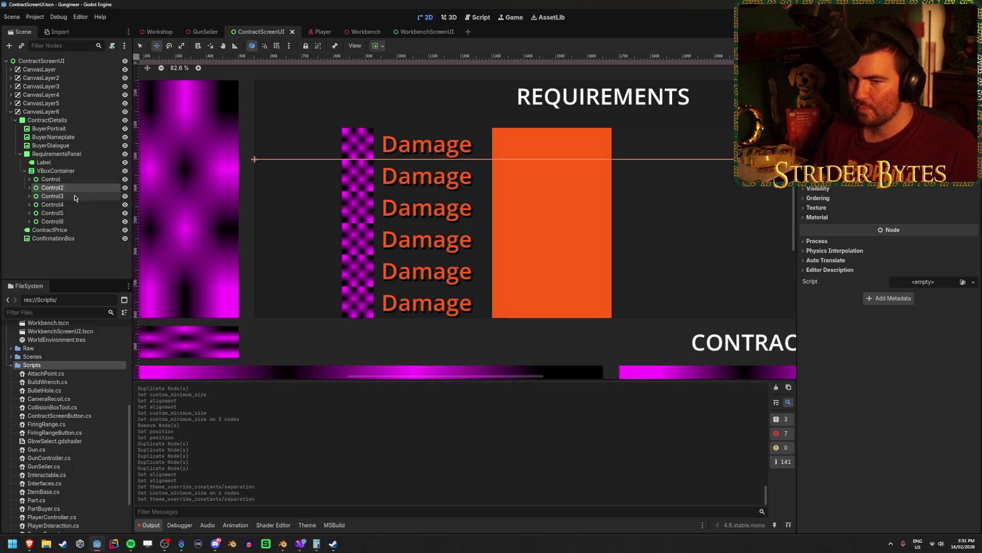
left_click(72, 196)
left_click(72, 205)
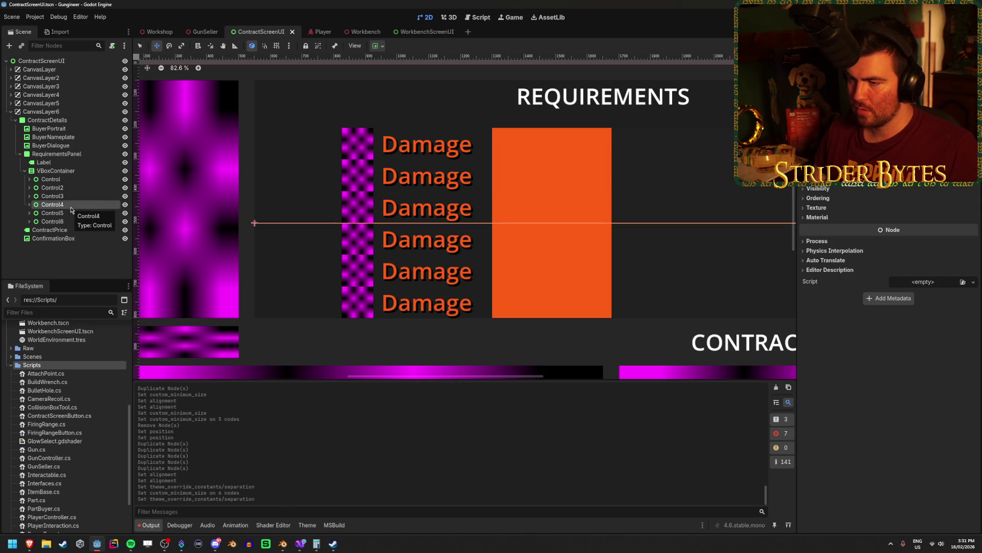
key("ctrl+z")
key("ctrl+z")
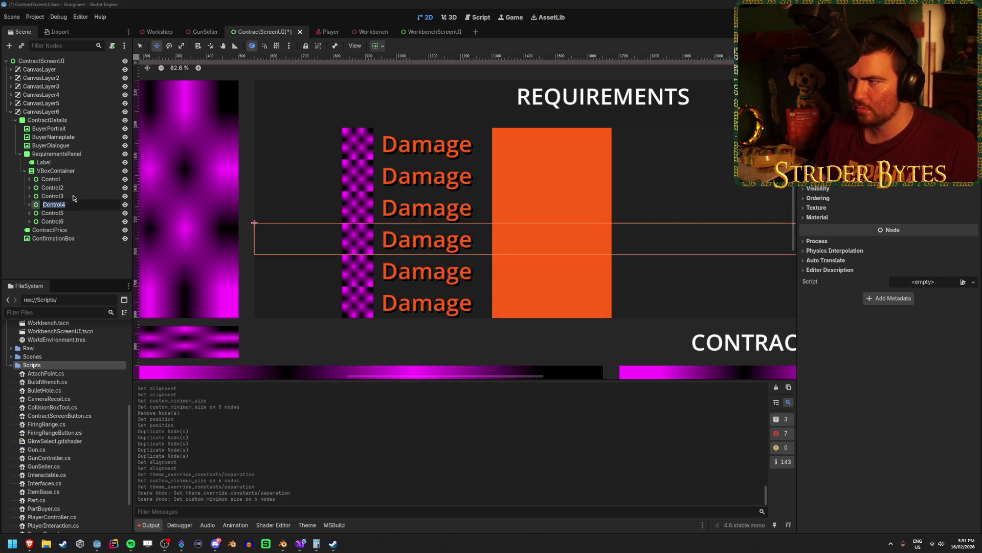
scroll(889, 231, "up", 3)
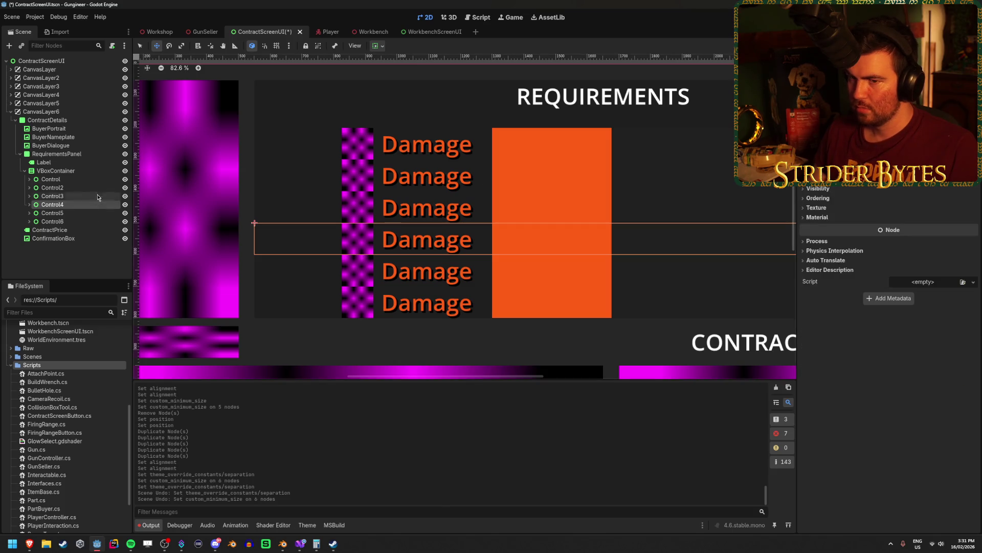
left_click(55, 170)
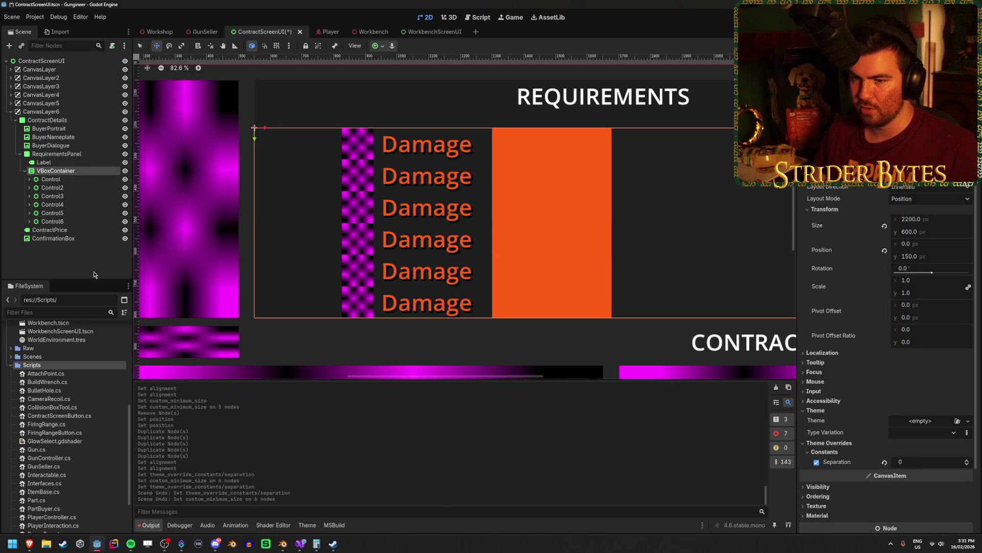
key("ctrl+s")
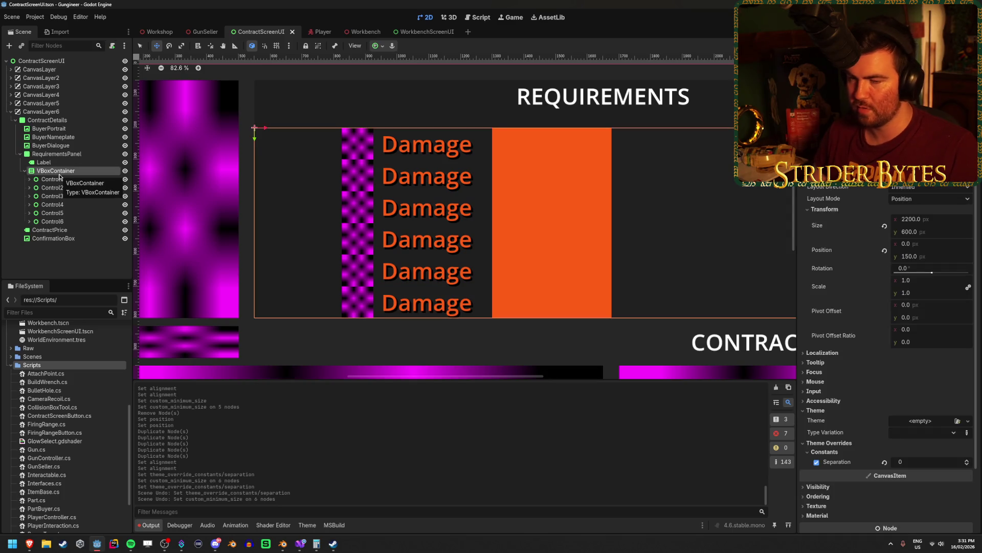
- Select RequirementsPanel and open its Theme Overrides Styles Panel StyleBoxFlat
scroll(474, 268, "down", 4)
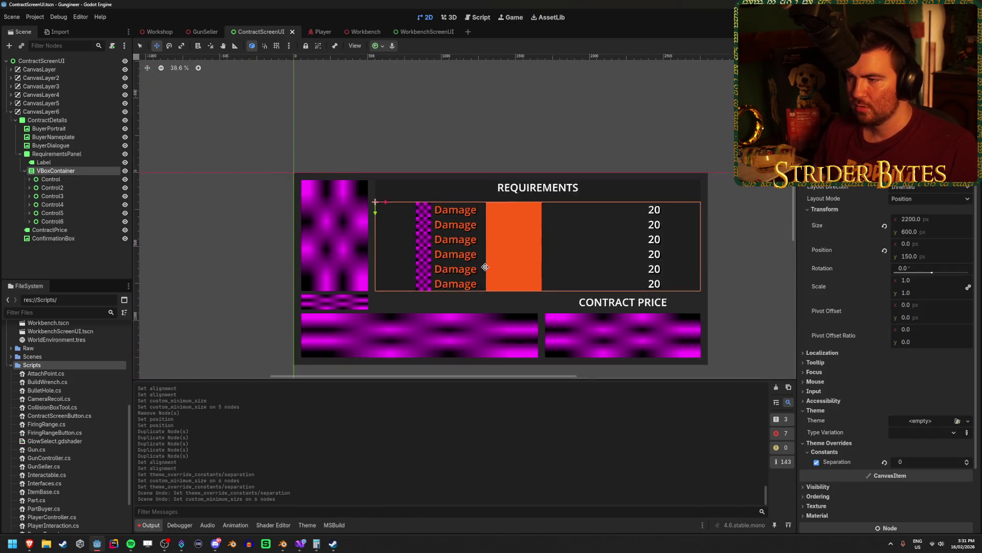
scroll(552, 268, "up", 3)
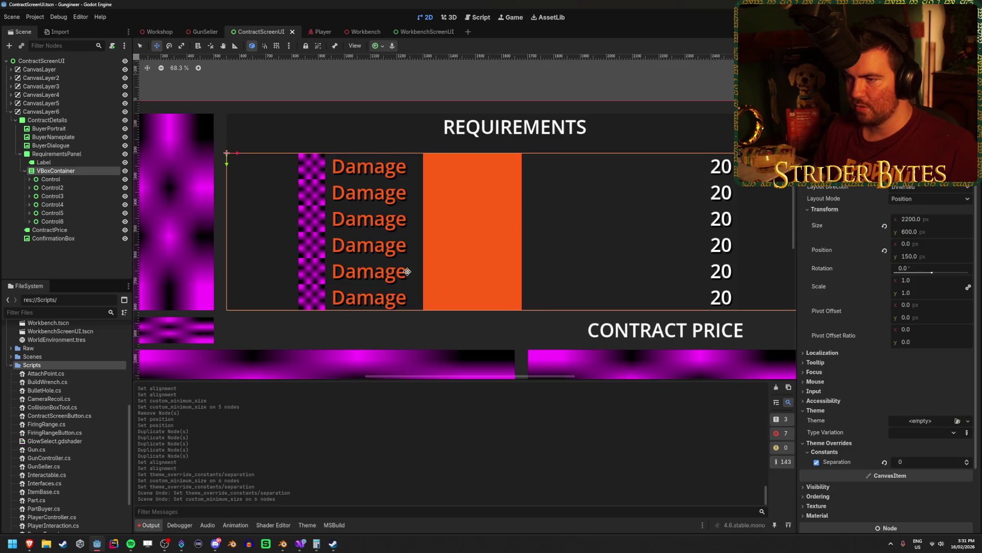
left_click(75, 222)
left_click(76, 215)
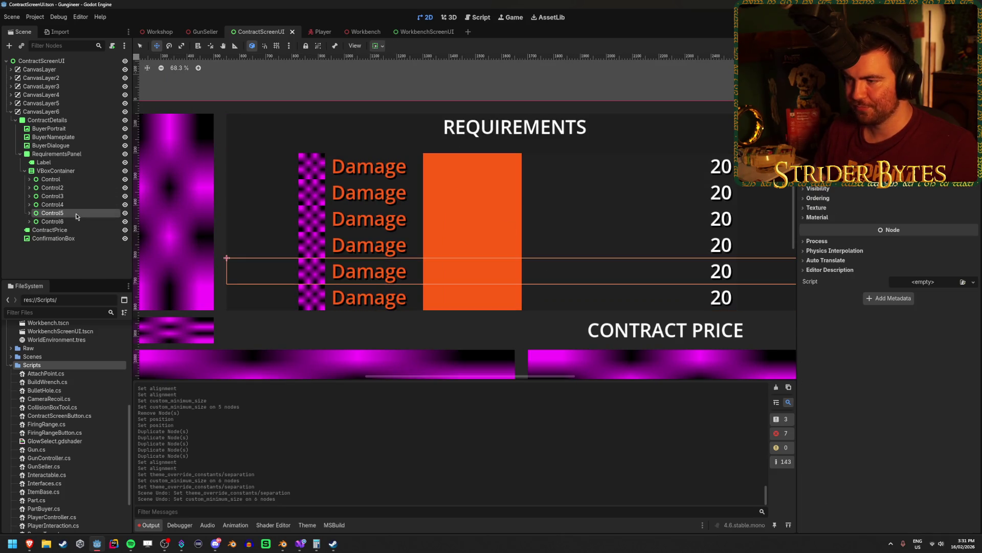
left_click(79, 221)
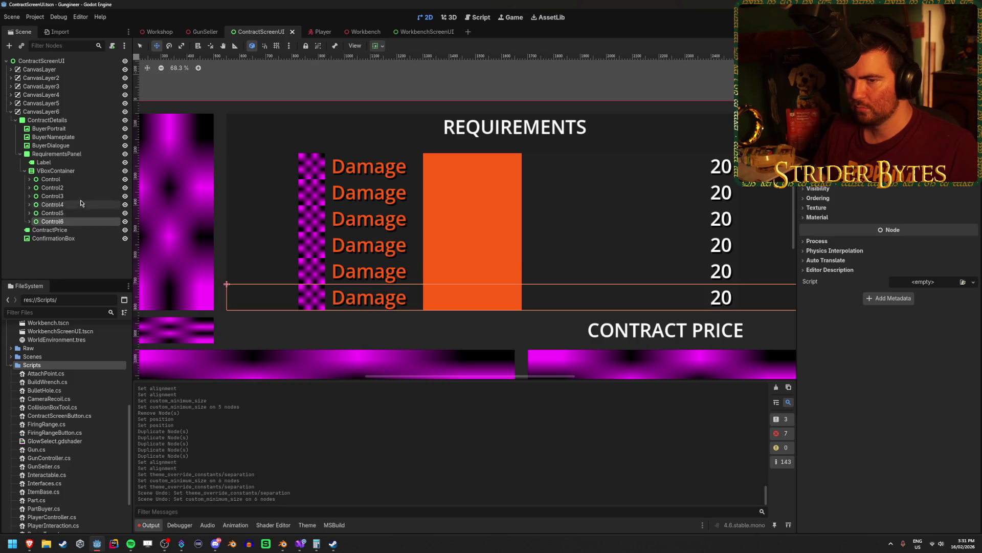
left_click(77, 154)
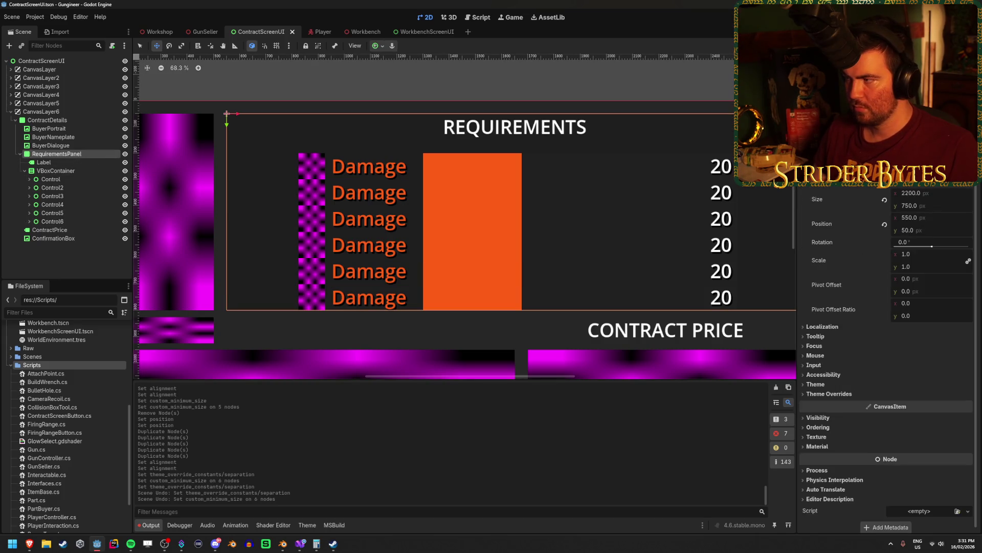
left_click(834, 384)
left_click(835, 384)
left_click(834, 393)
left_click(820, 402)
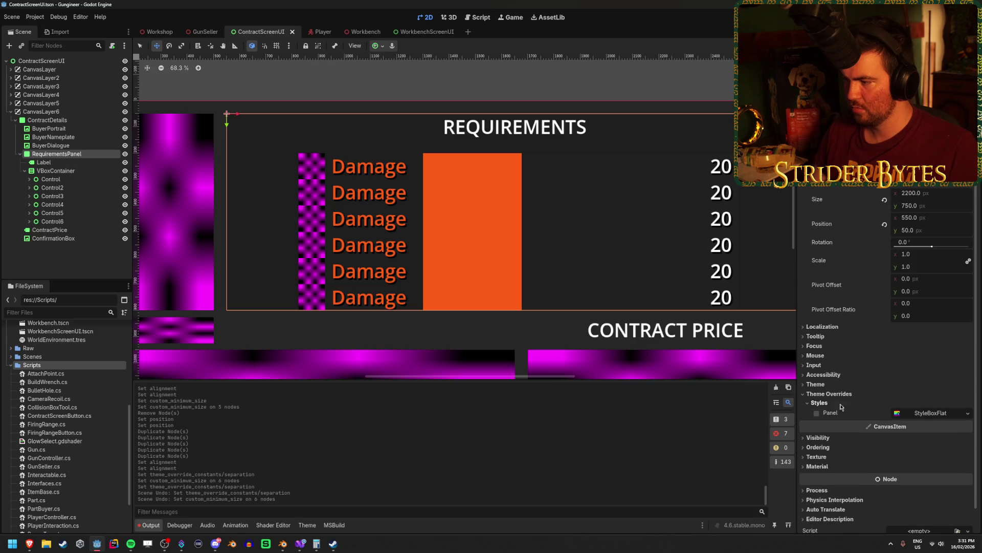
left_click(922, 413)
scroll(933, 376, "down", 5)
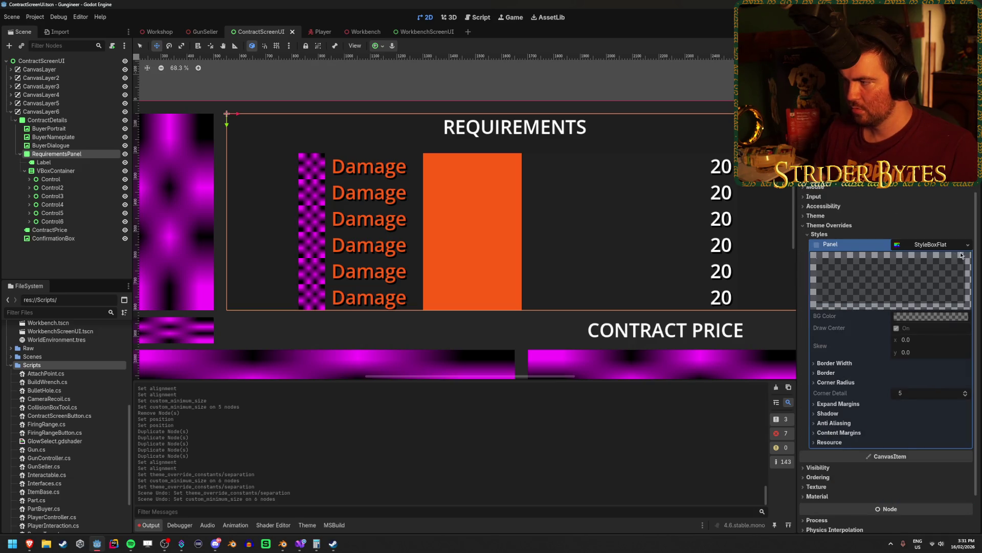
- Enable the Panel override and set BG Color to hex 282929, adjusted to 2d2d2d, then save
left_click(966, 245)
left_click(937, 286)
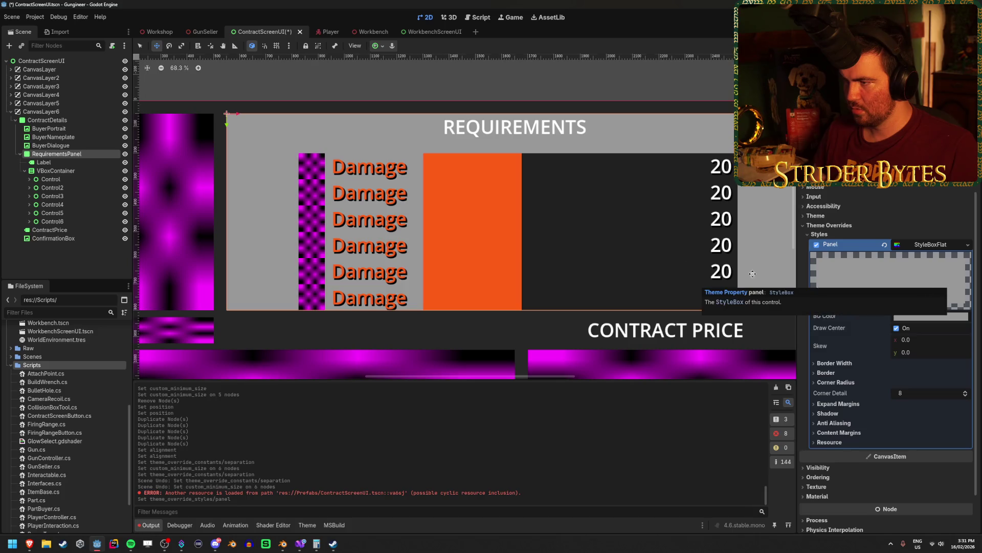
scroll(607, 287, "down", 2)
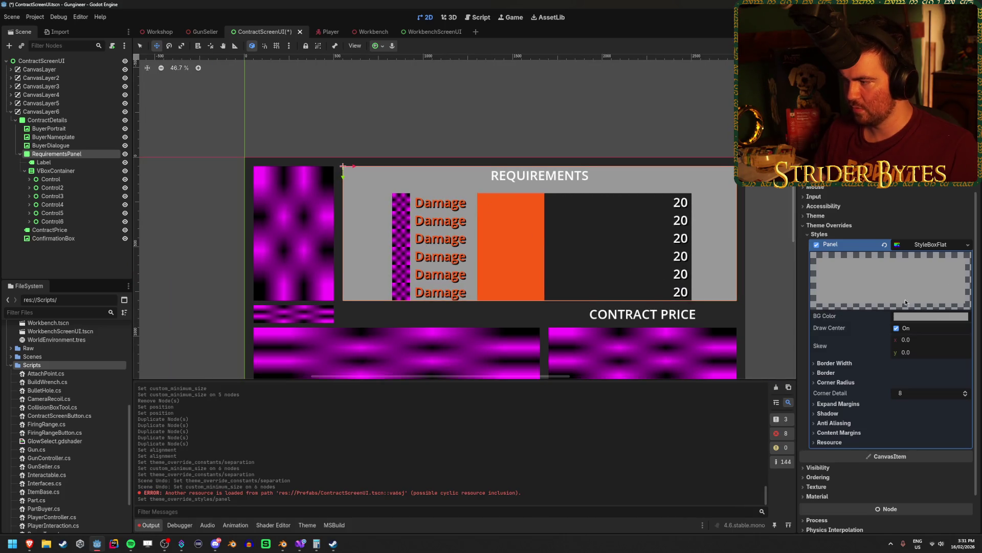
left_click(929, 316)
type("282929")
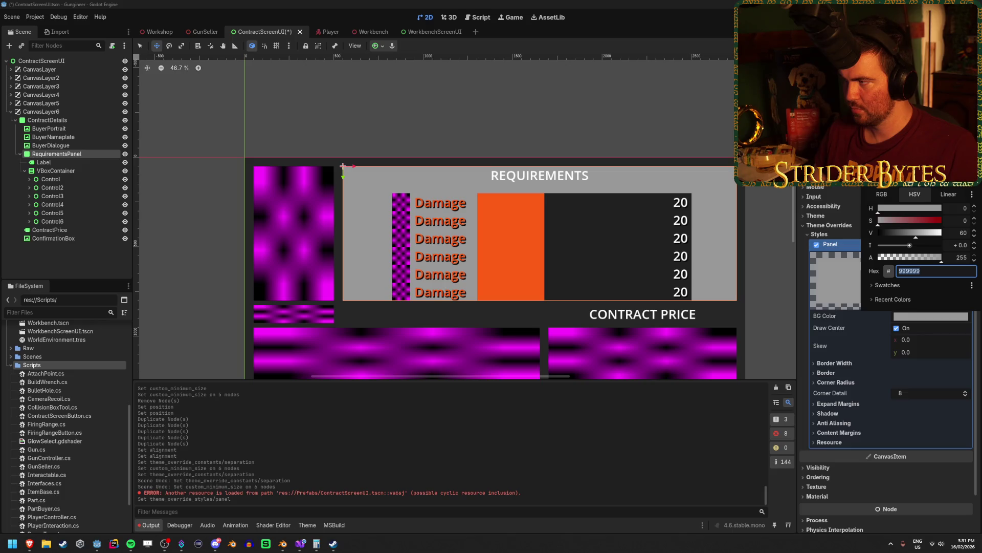
key("Return")
left_click_drag(888, 233, 889, 233)
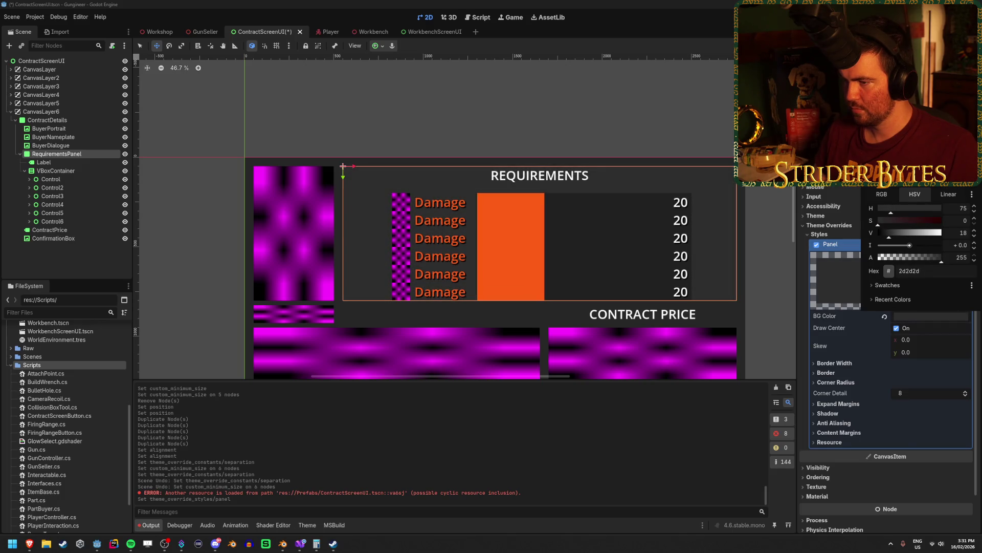
left_click(771, 229)
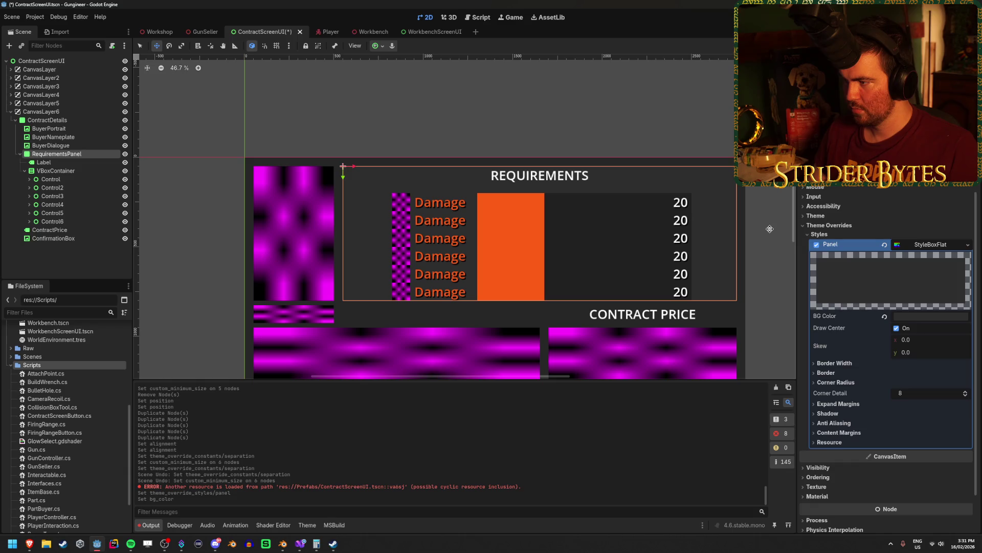
left_click(59, 261)
key("ctrl+s")
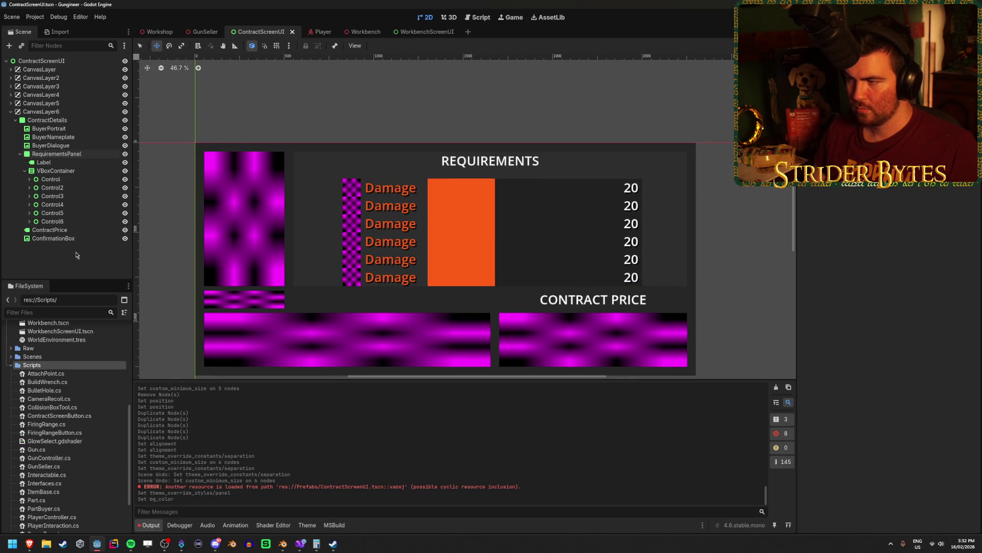
scroll(557, 245, "up", 3)
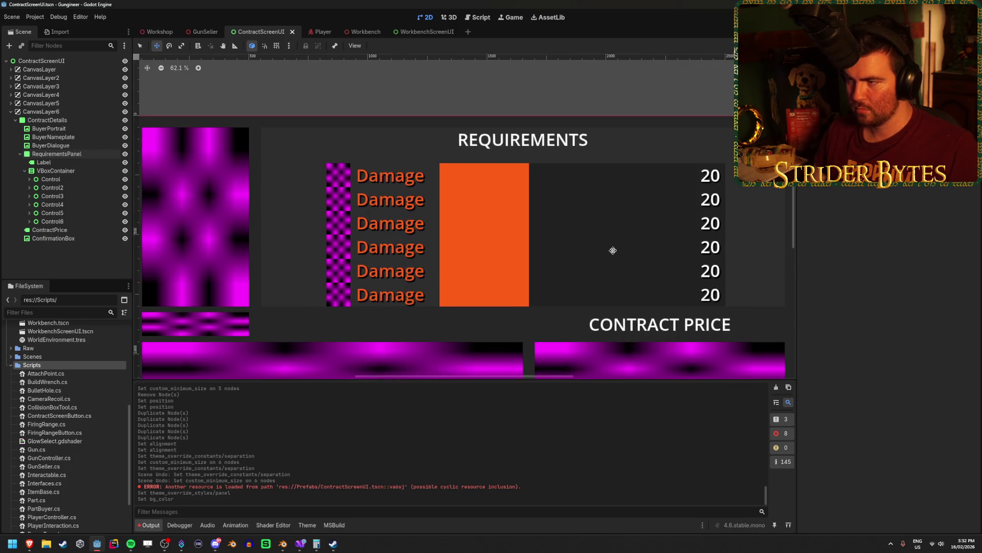
- Set the VBoxContainer's Position y to 125 and save the scene
left_click(77, 170)
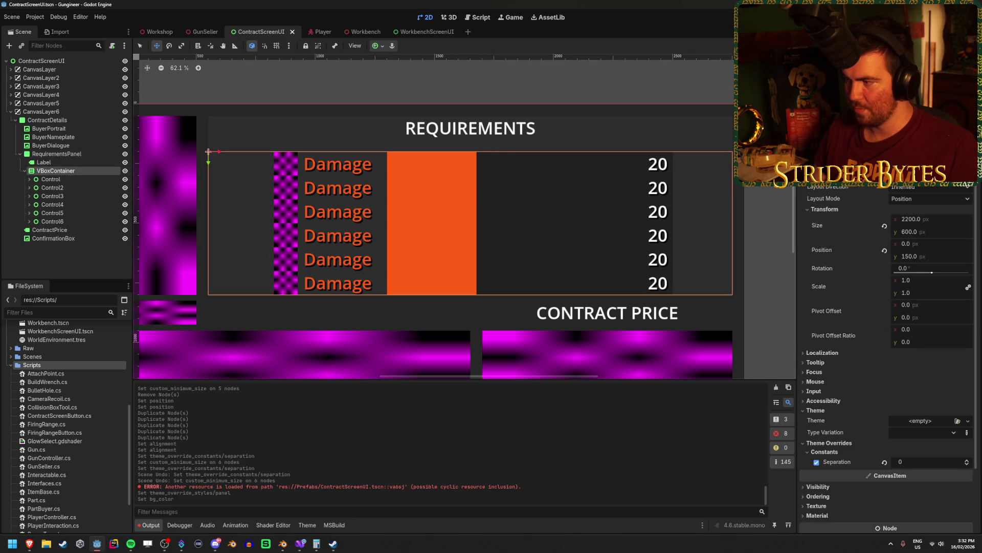
left_click(942, 254)
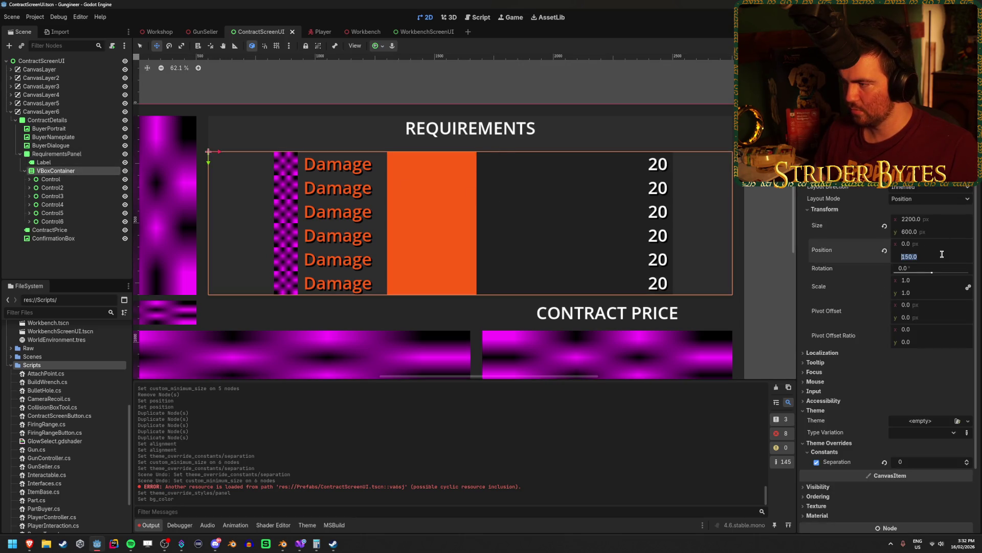
type("10")
key("Return")
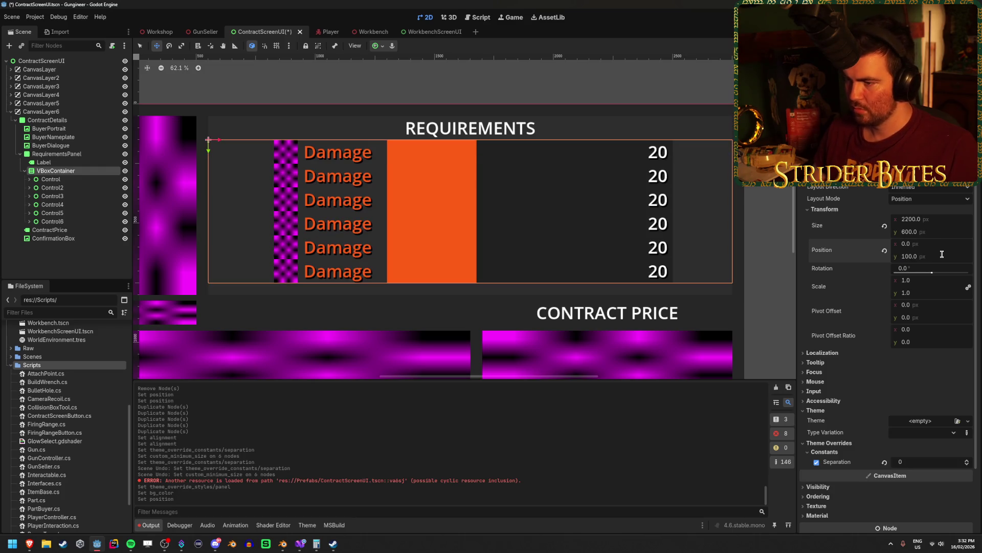
left_click(942, 254)
type("125")
key("Return")
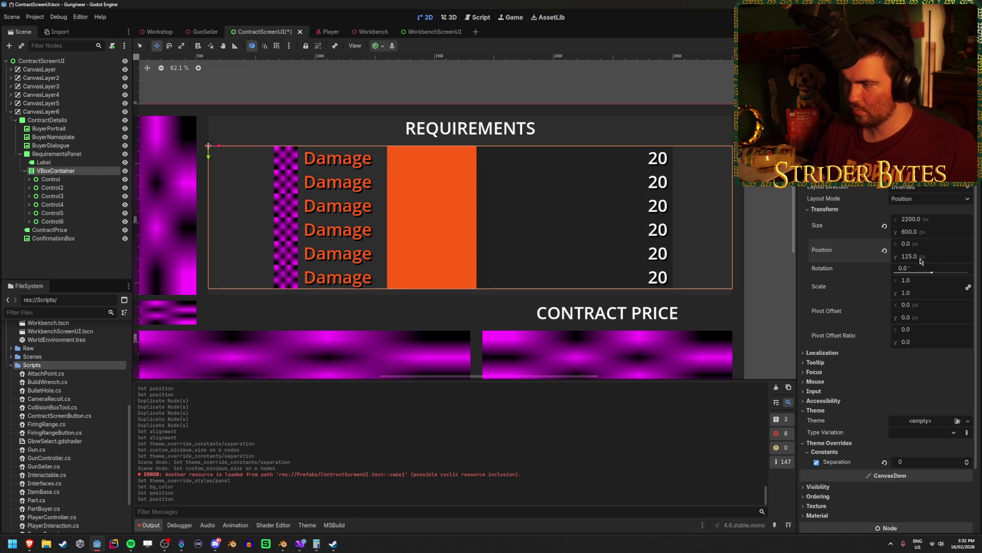
left_click(493, 310)
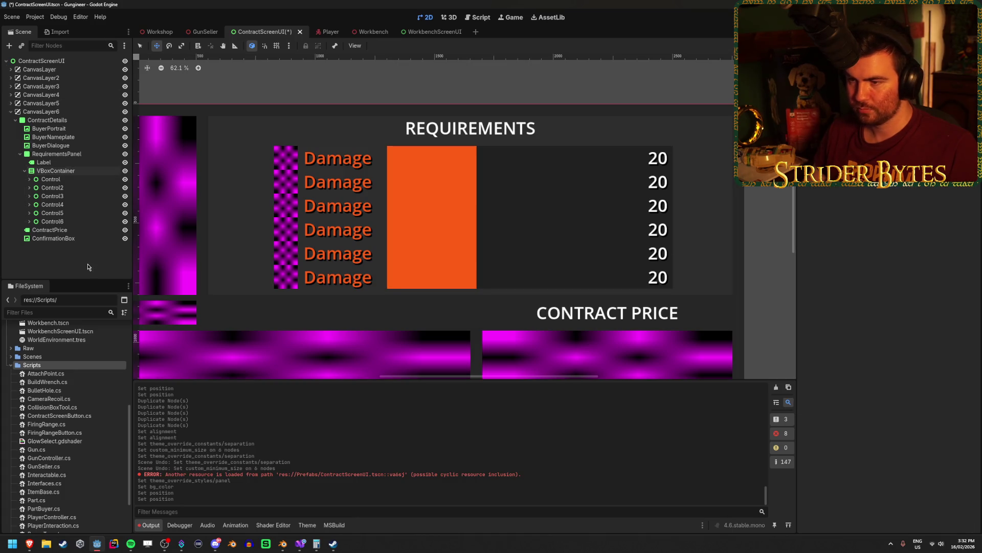
key("ctrl+s")
scroll(477, 259, "down", 3)
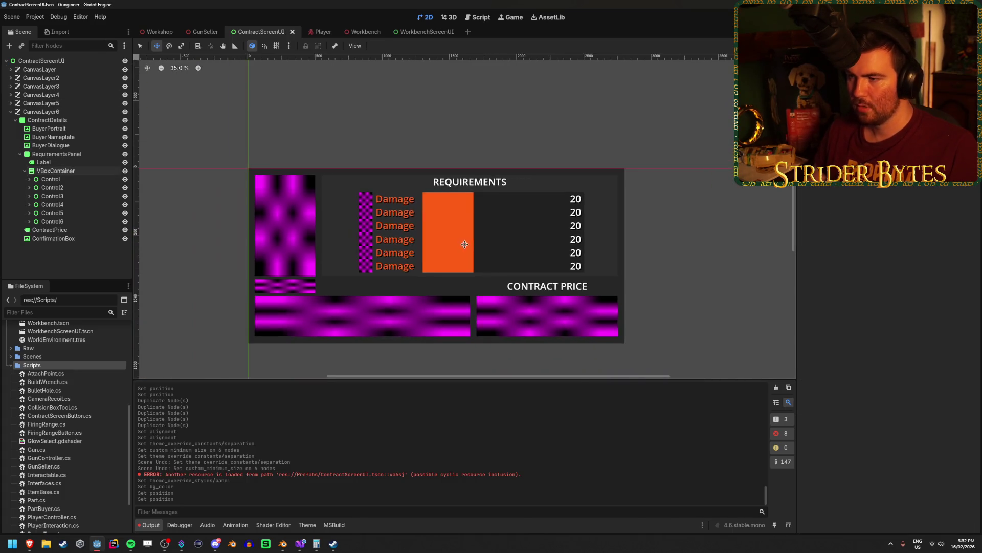
scroll(463, 244, "up", 2)
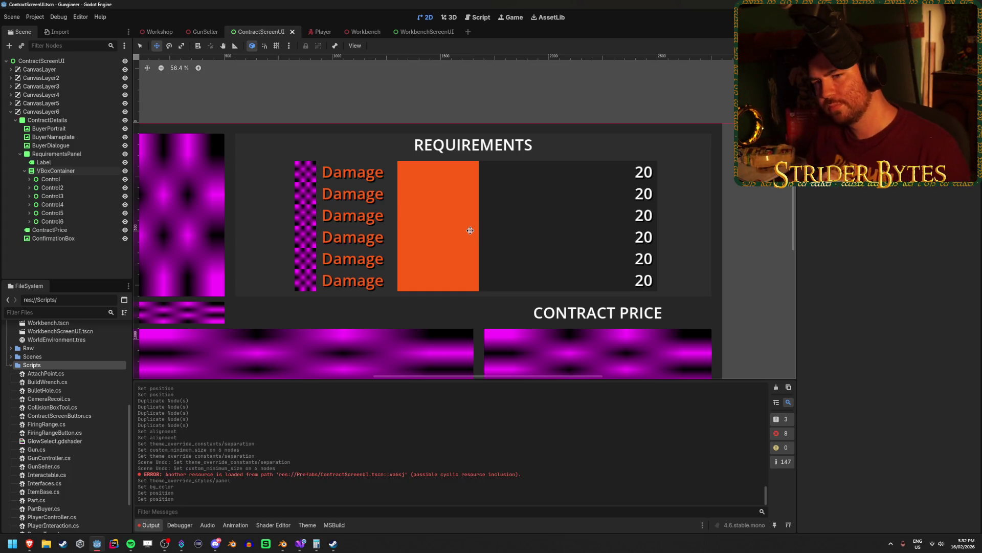
left_click(95, 178)
key("Down")
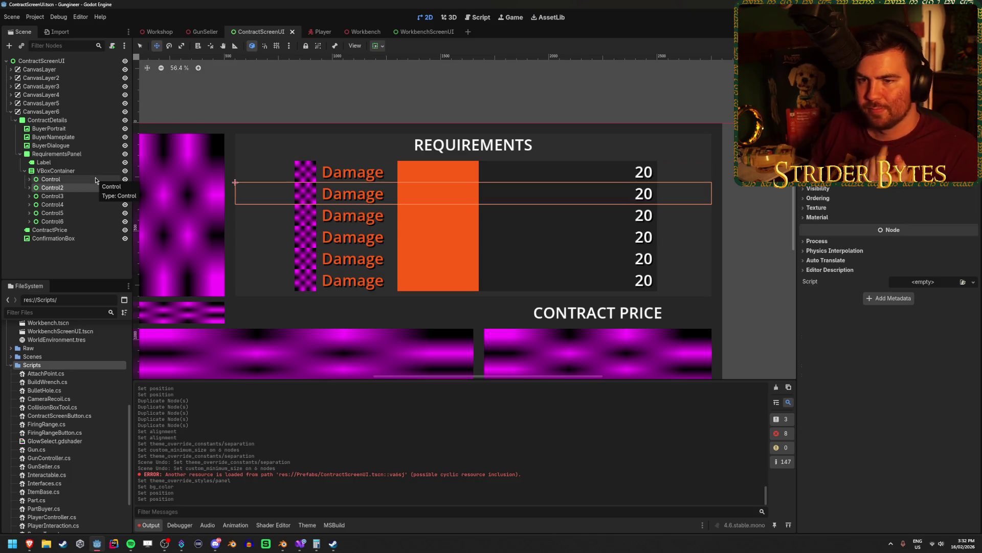
- Delete the five extra Damage rows, leaving a single Control row
left_click(59, 222, "shift")
key("Delete")
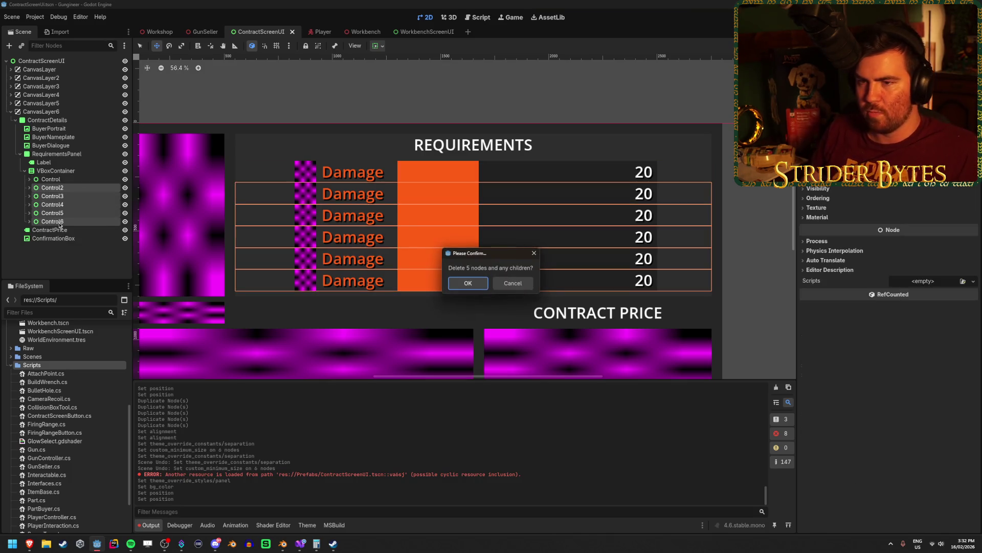
left_click(468, 283)
left_click(30, 180)
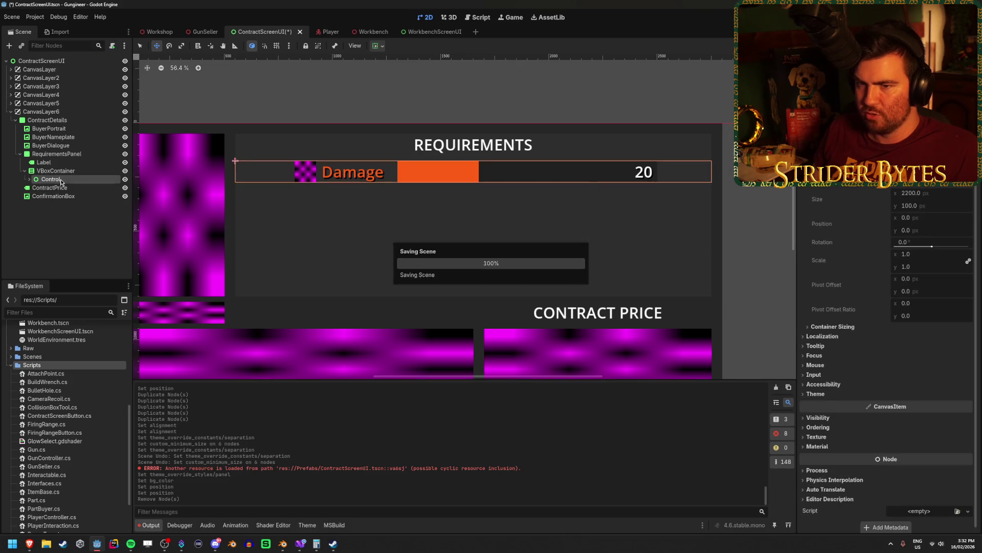
- Move the Label and TextureRect out of ProgressBar to sit under Control above it
left_click(29, 180)
left_click(65, 188)
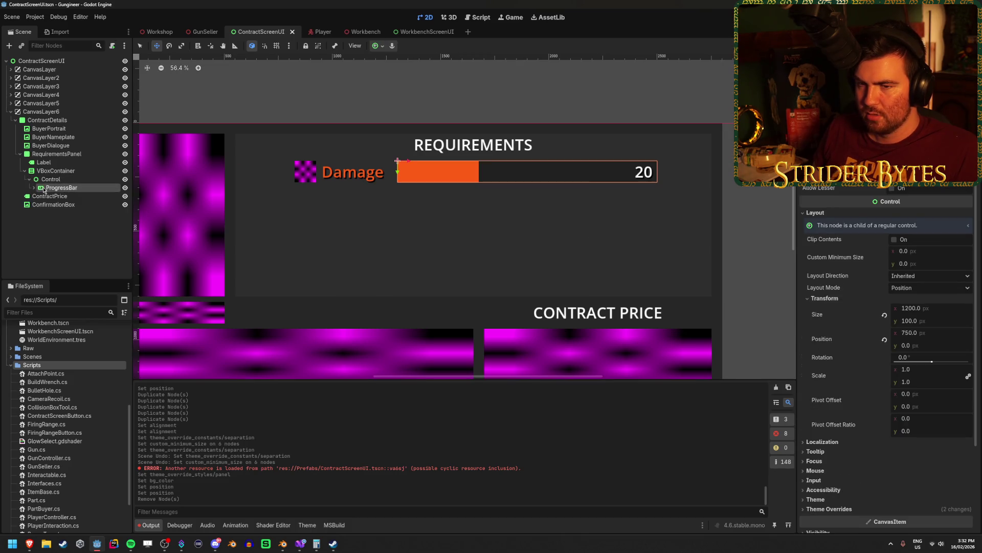
left_click(34, 188)
left_click(57, 196)
left_click(65, 213, "shift")
left_click_drag(58, 196, 58, 180)
left_click(59, 198)
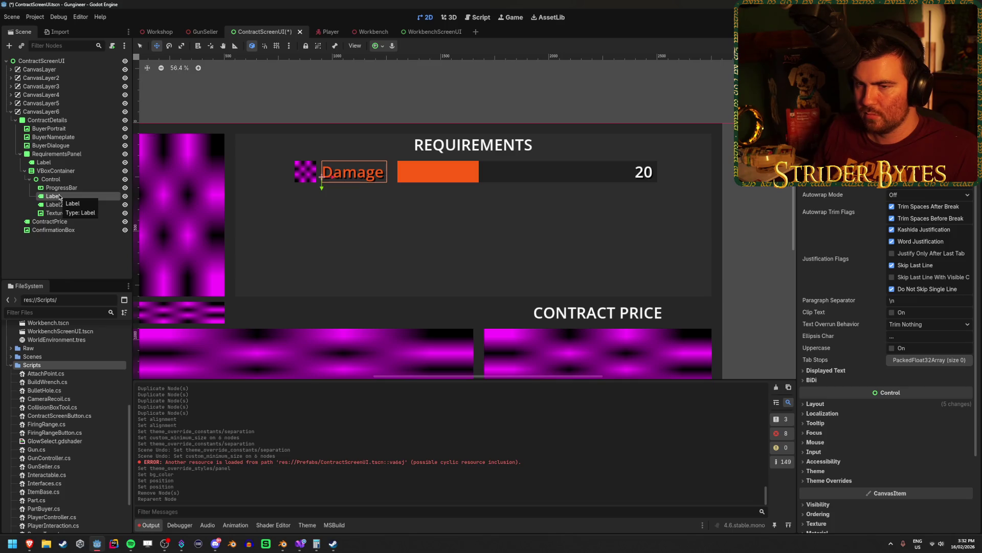
mouse_move(77, 213)
left_mouse_down()
mouse_move(77, 185)
mouse_move(61, 198)
left_mouse_up()
left_click(62, 205)
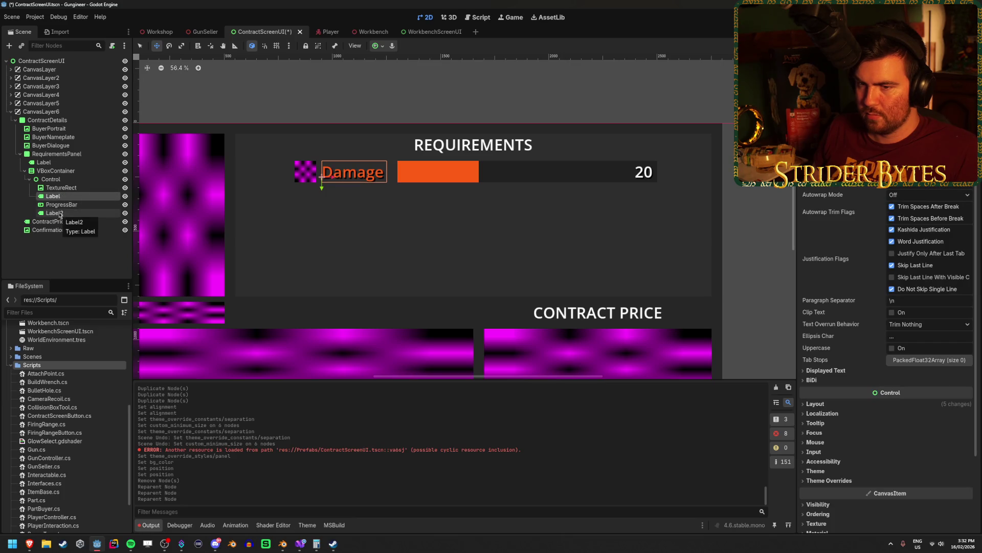
left_click(65, 187)
- Rename the Label to RequirementText and the TextureRect to Checkmark
left_click(63, 196)
left_click(62, 195)
type("Requirement")
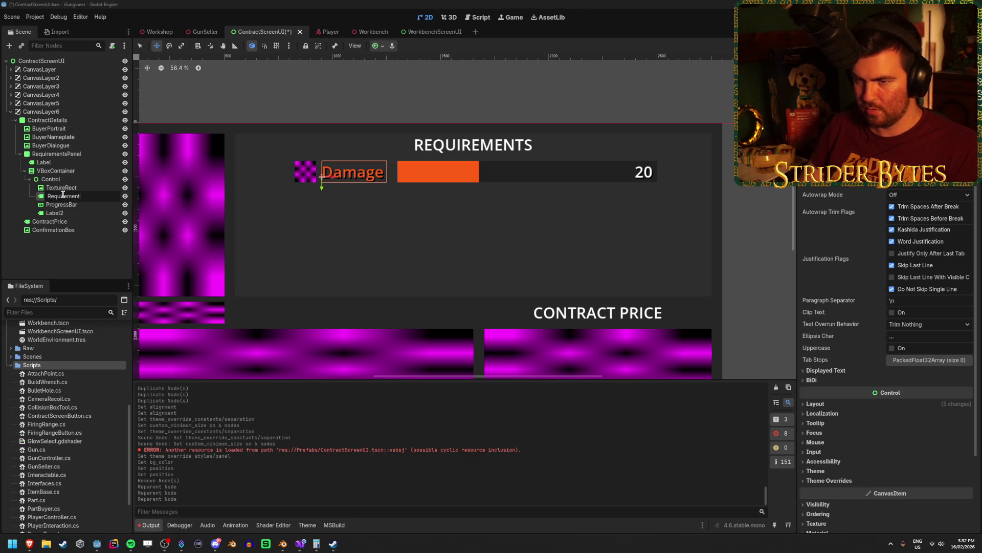
type("Text")
key("Return")
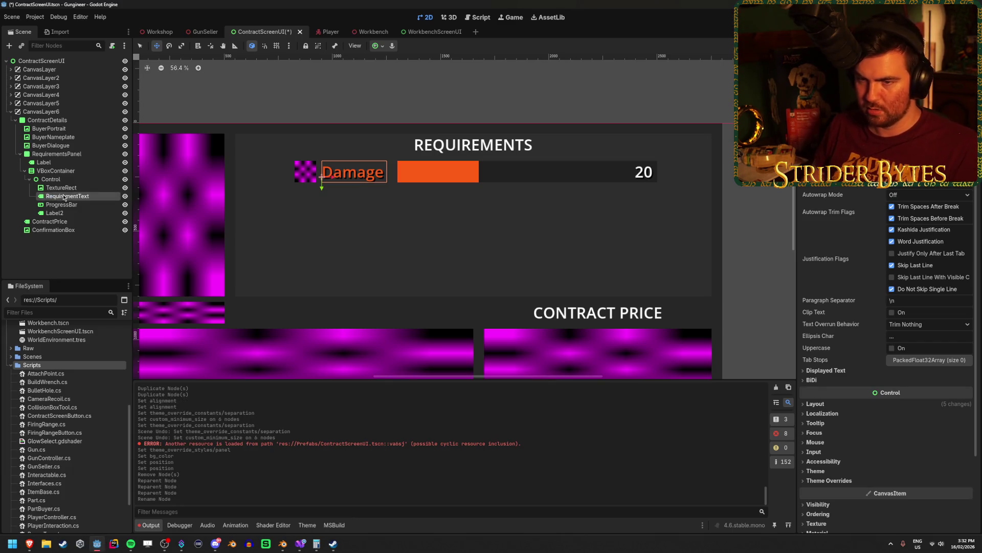
key("Up")
key("F2")
type("Checkmark")
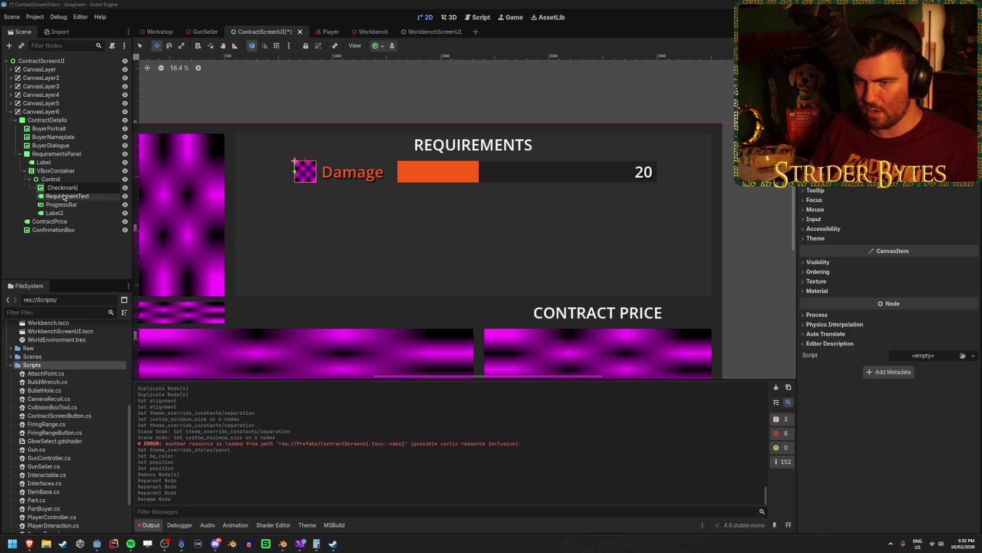
key("Return")
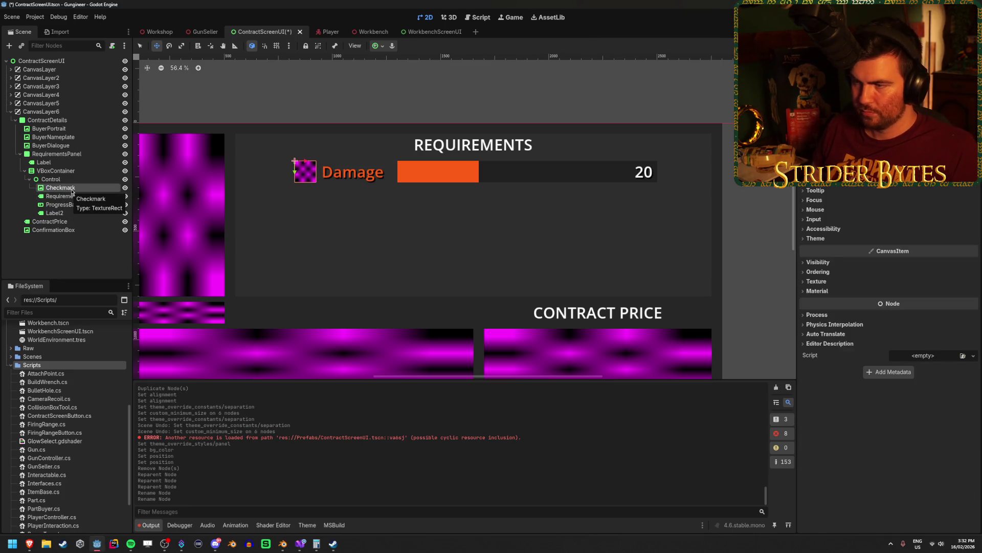
- Select the row's ProgressBar to view its Layout Transform properties
left_click(74, 196)
left_click(79, 187)
left_click(78, 196)
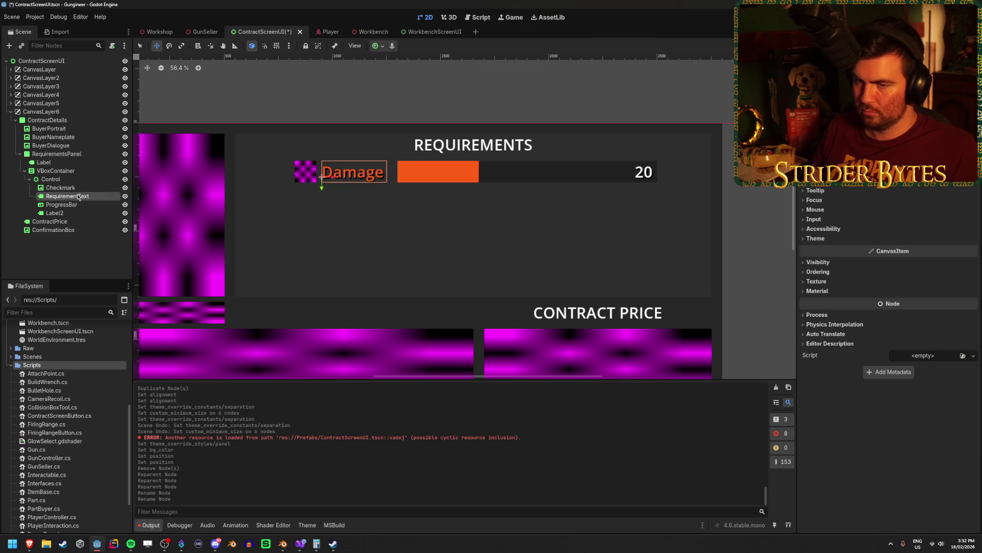
left_click(78, 205)
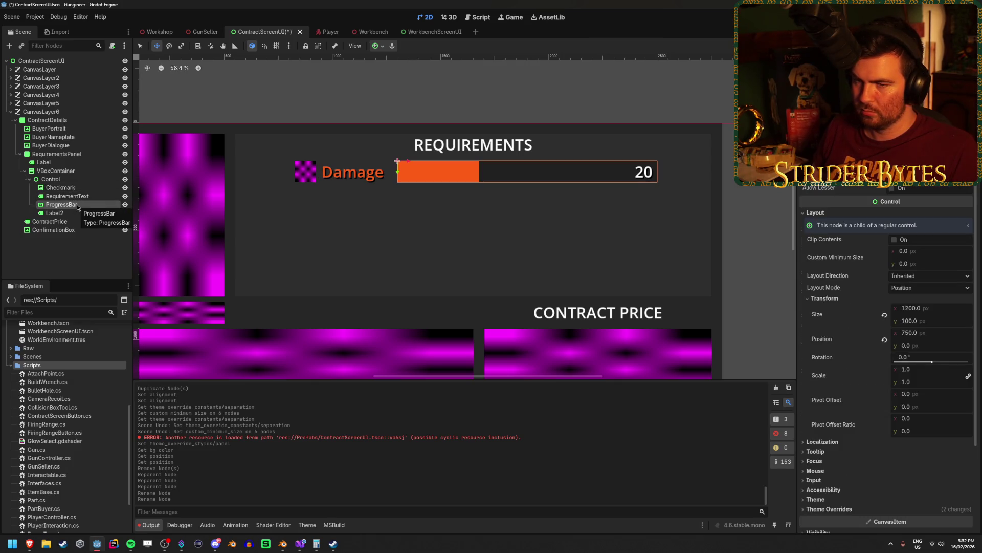
- Hide ProgressBar and Label2, and change the requirement text to 'Has suppressor'
left_click(125, 205)
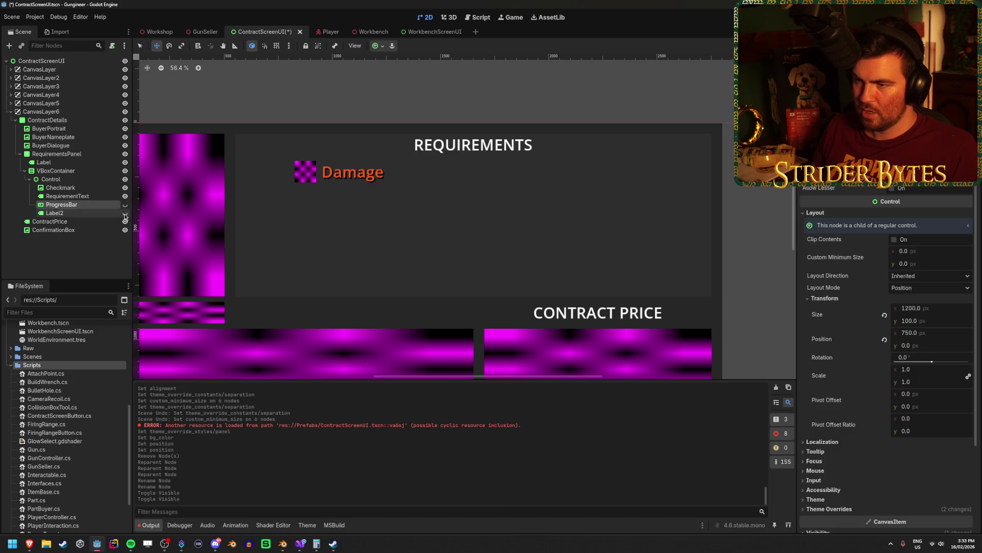
left_click(125, 213)
left_click(82, 197)
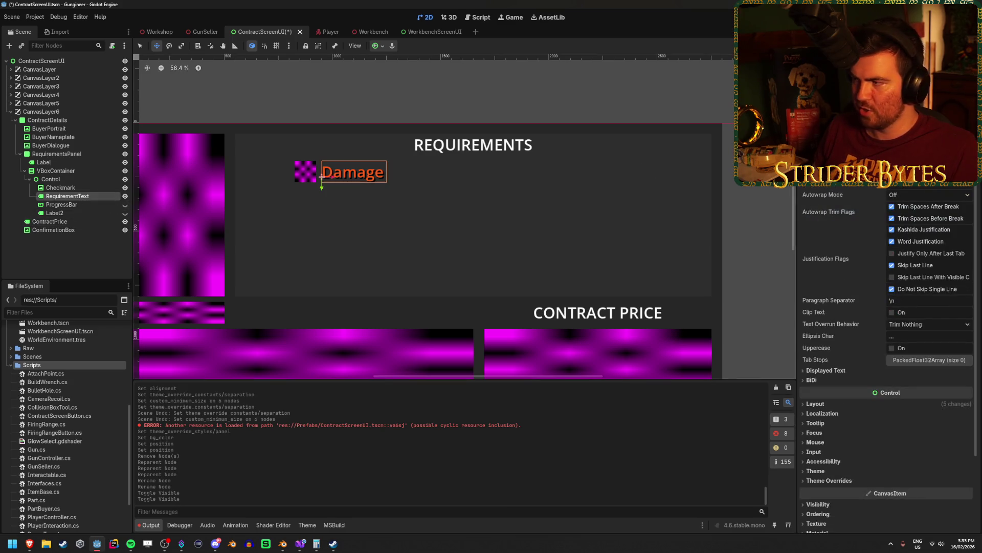
type("Has")
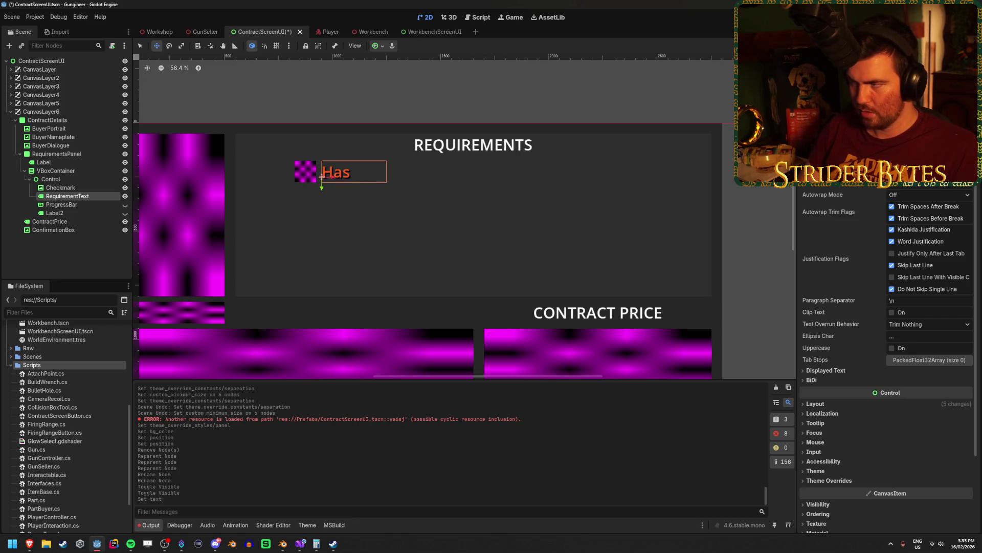
type(" suppressor")
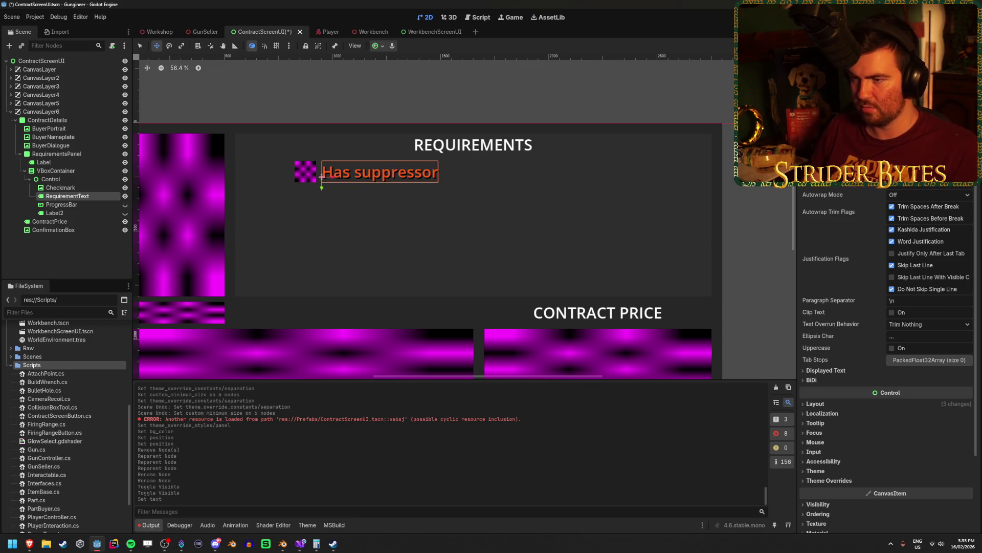
left_click(78, 248)
- Save the scene and duplicate the whole requirement row Control as Control2
key("ctrl+s")
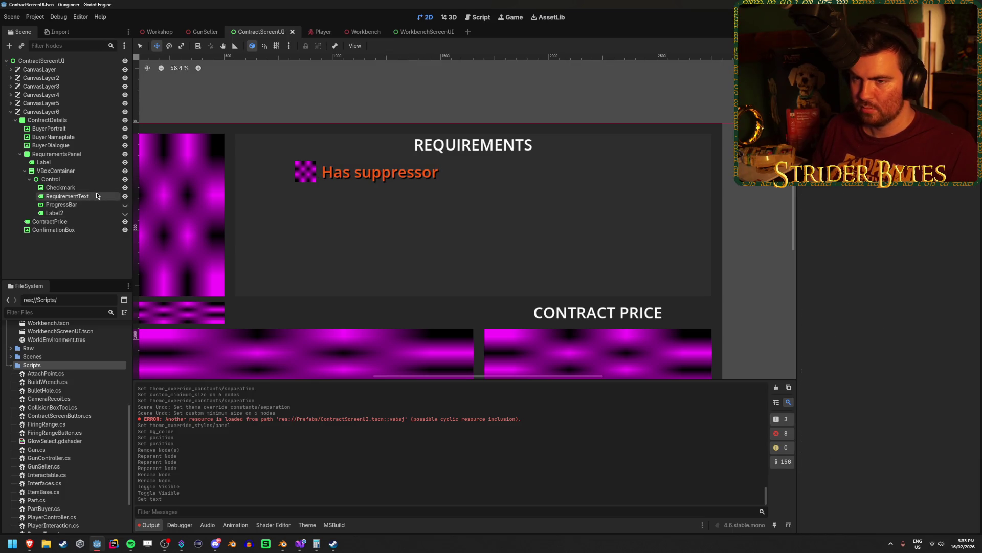
left_click(99, 189)
left_click(71, 187, "ctrl")
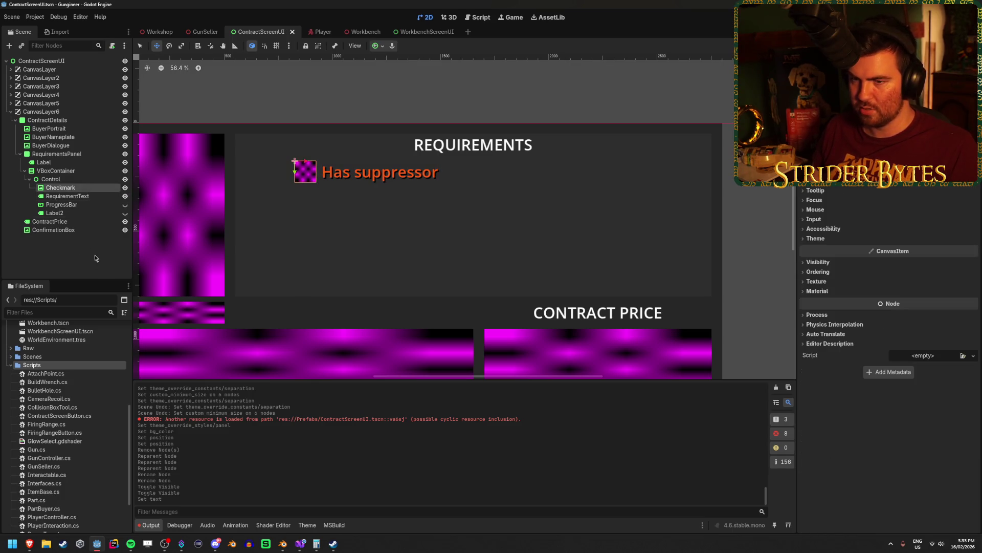
left_click(69, 183)
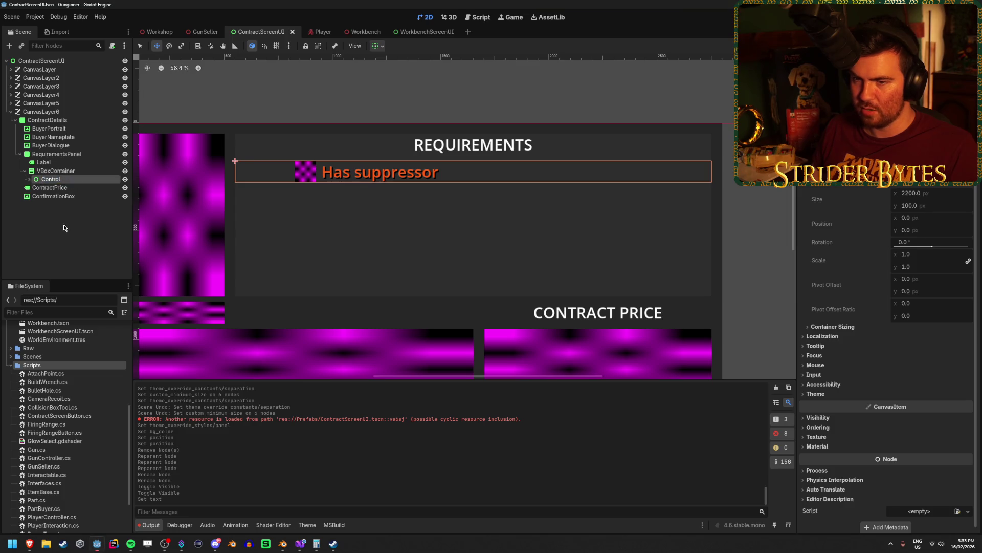
key("ctrl+d")
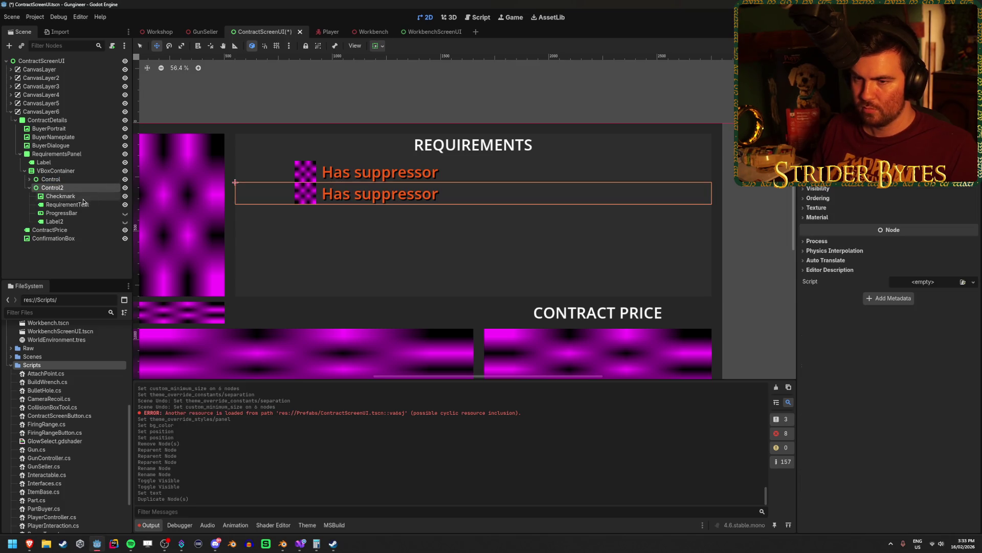
- Change the new row's requirement text to '>30 Damage' and save the scene
left_click(85, 205)
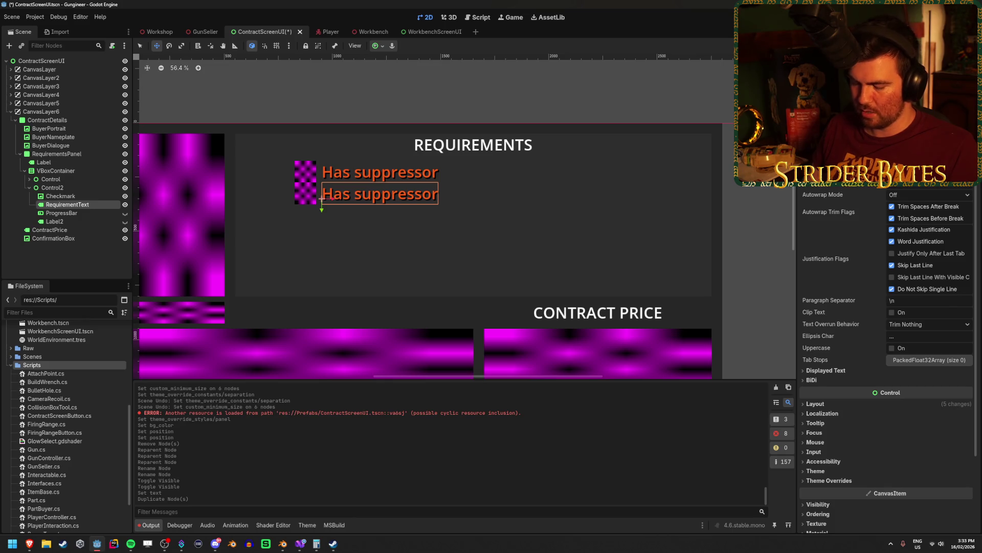
type(">")
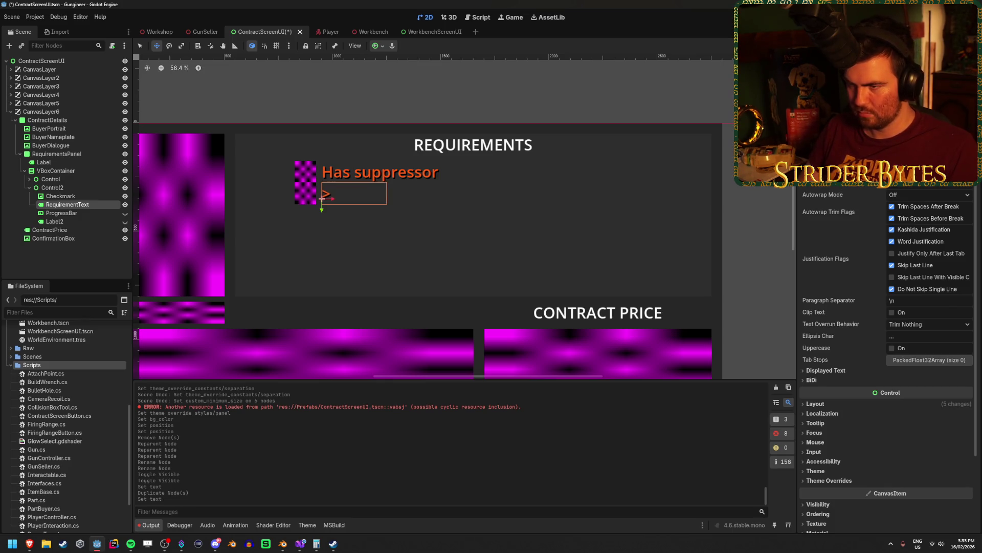
type("30 Damage")
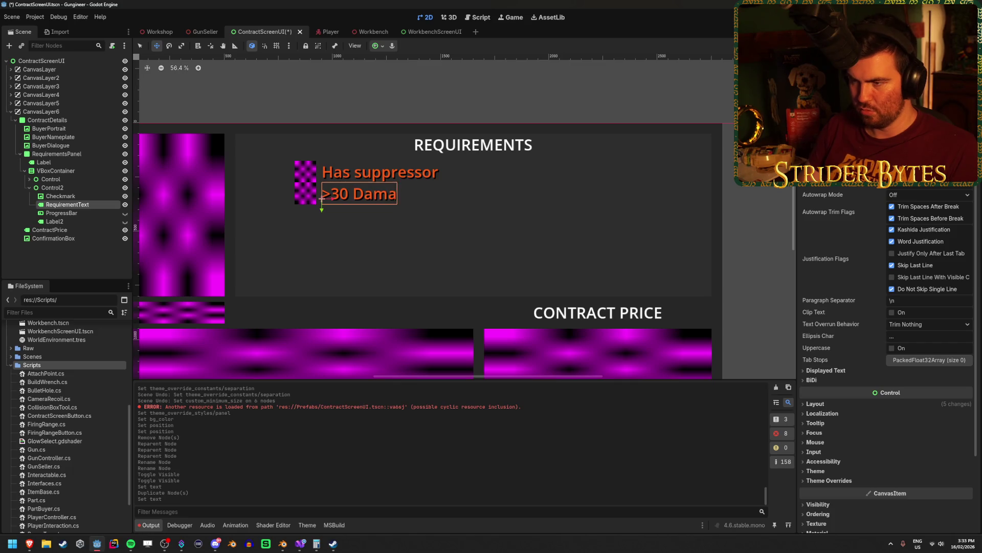
left_click(88, 270)
key("ctrl+s")
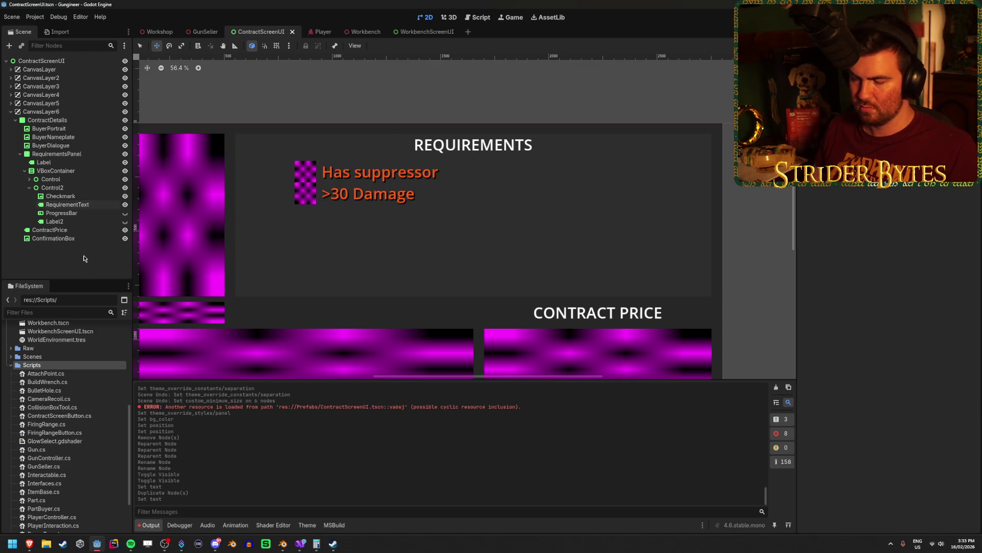
- Make the second row's progress bar and its 20 value label visible again
left_click(90, 214)
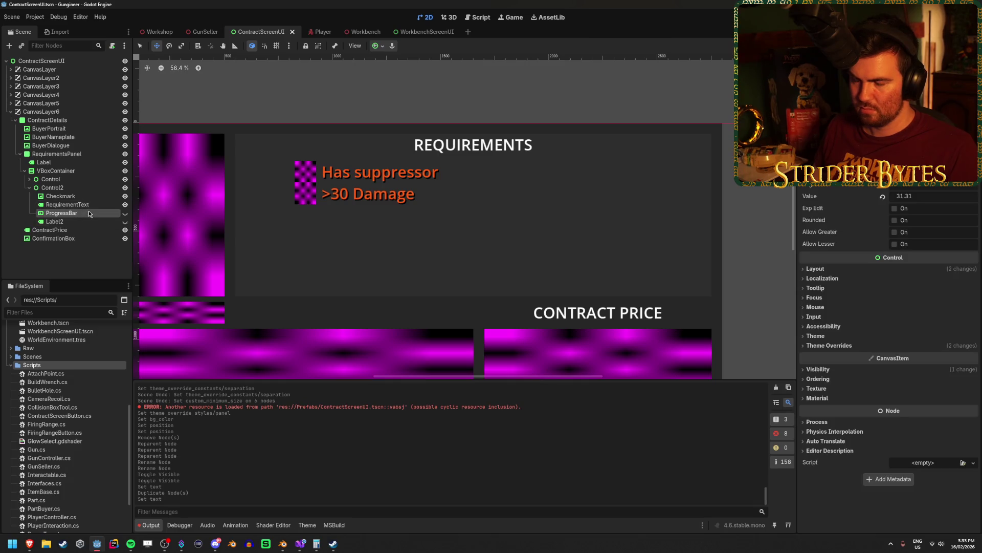
left_click(125, 213)
left_click(124, 221)
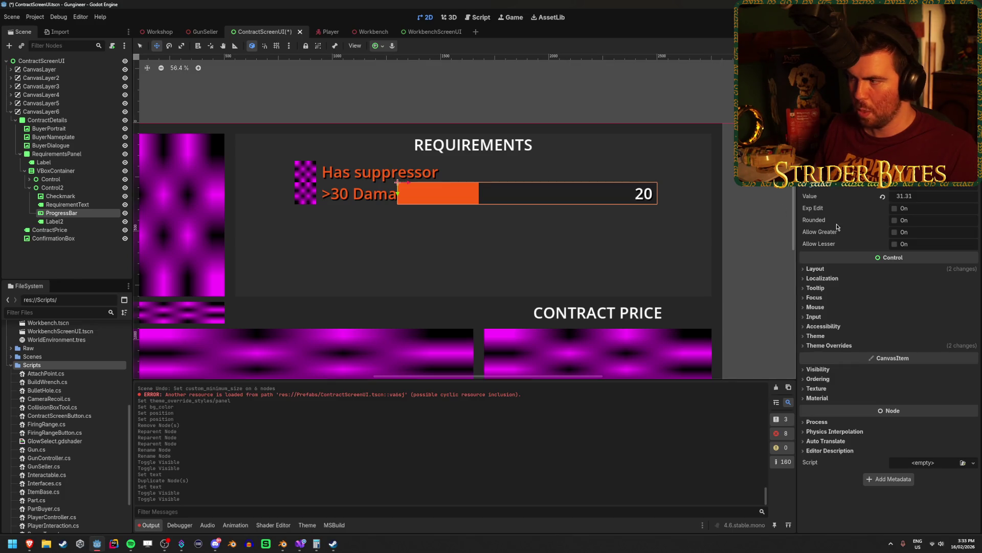
left_click(70, 253)
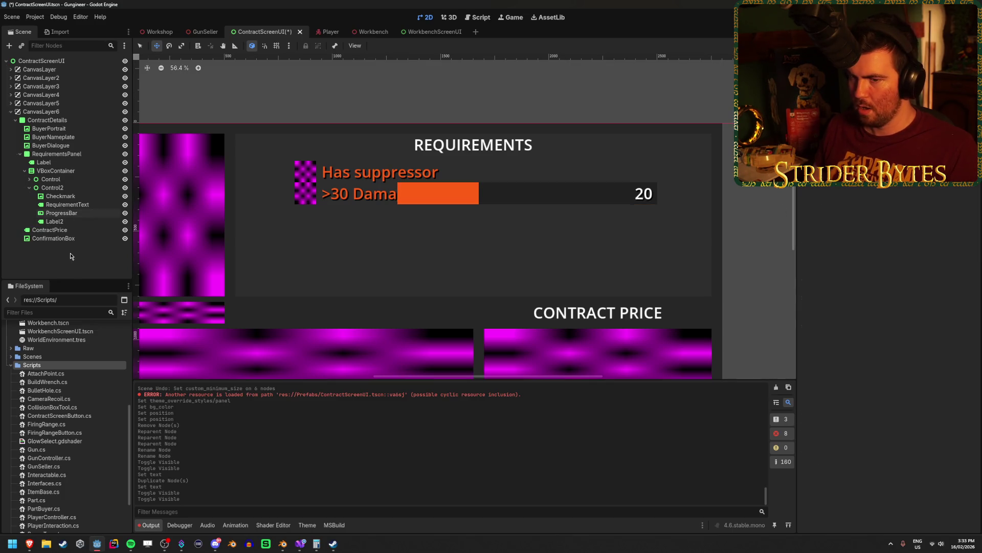
left_click(92, 213)
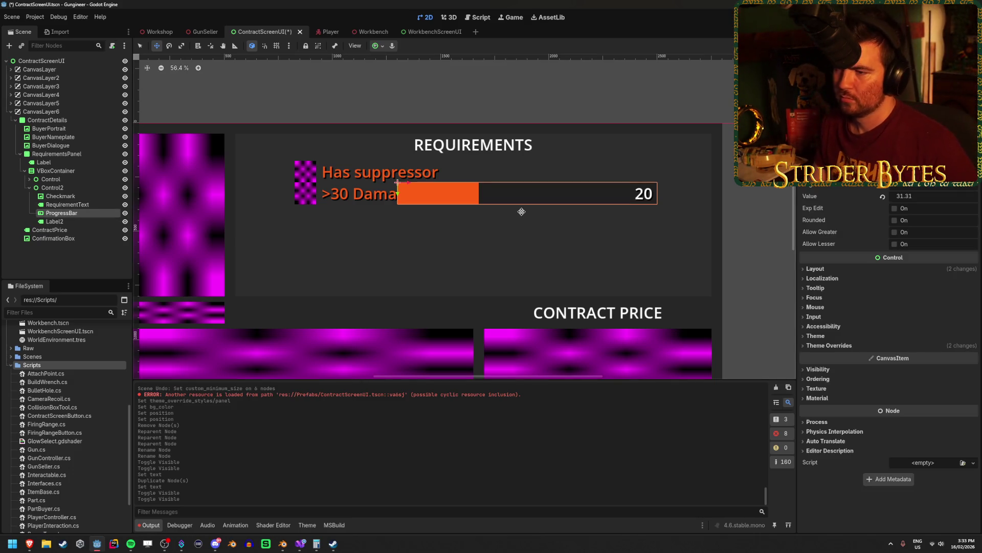
mouse_move(832, 246)
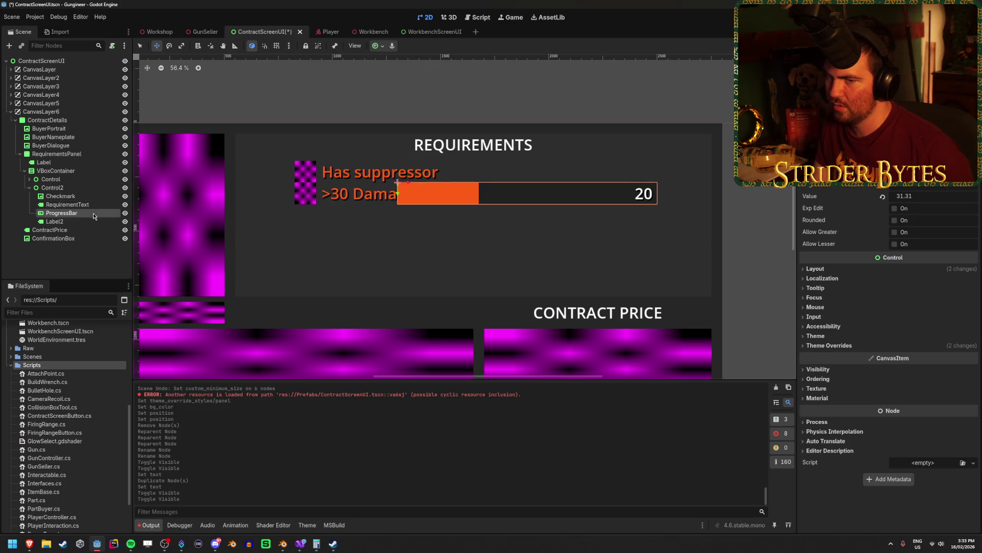
- Set the progress bar's Transform Pivot Offset Ratio x to 1
left_click(816, 269)
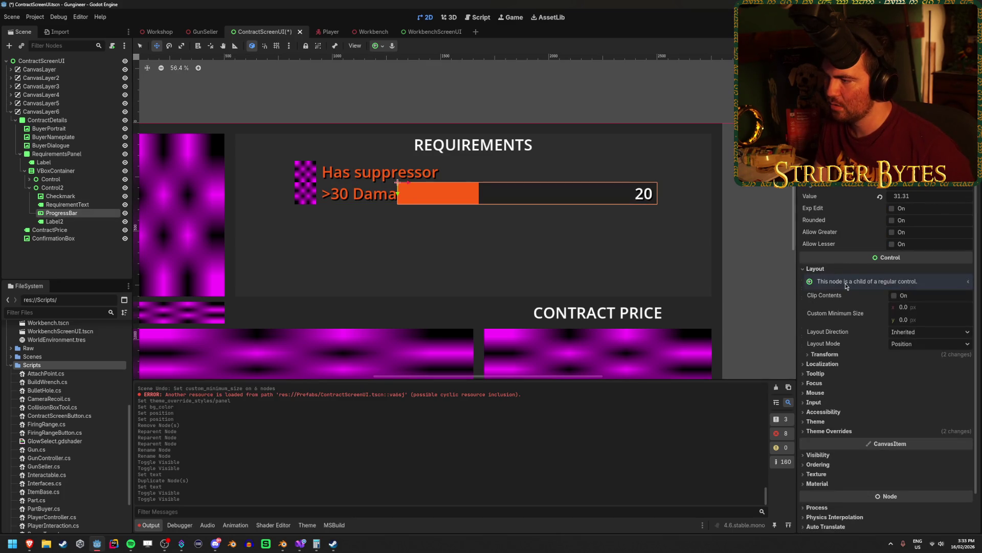
left_click(824, 354)
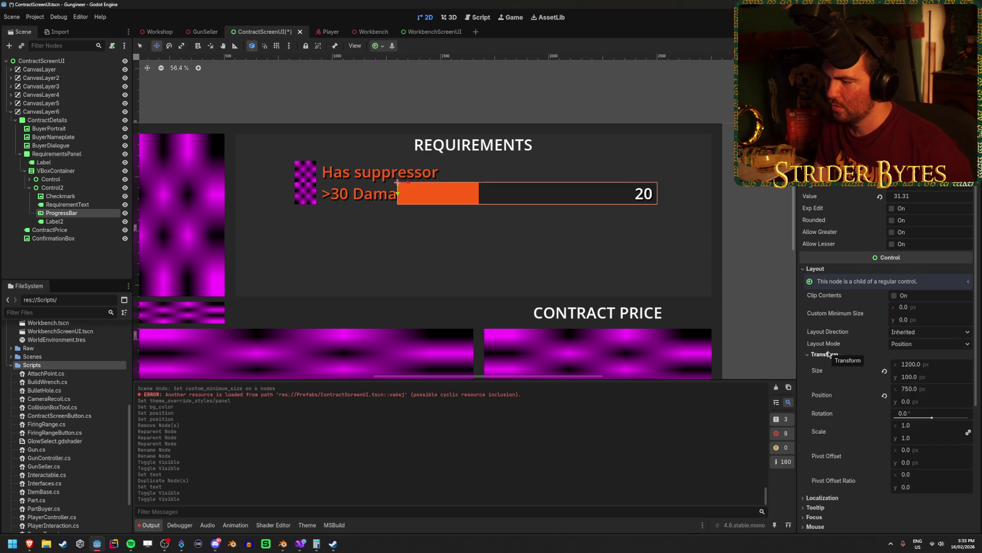
scroll(844, 343, "down", 3)
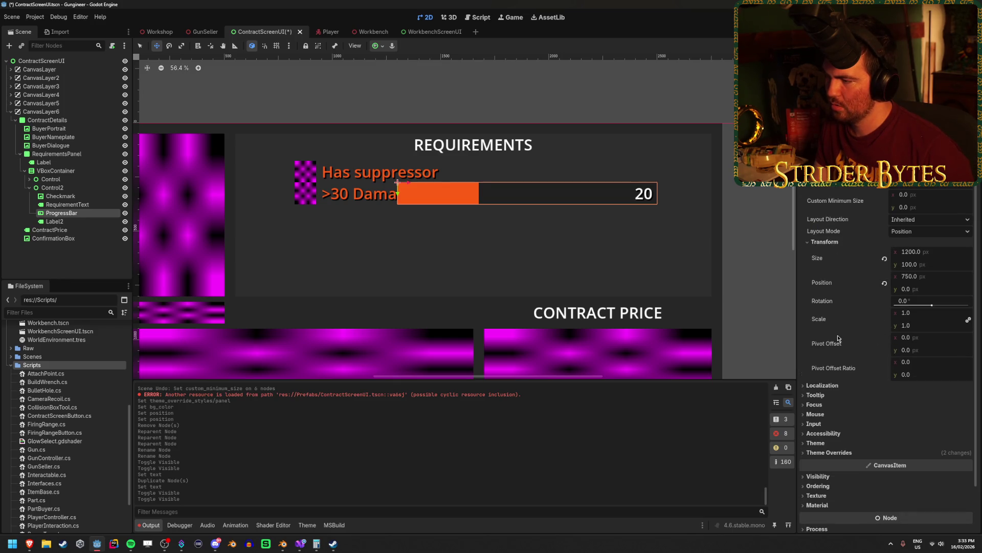
left_click(916, 362)
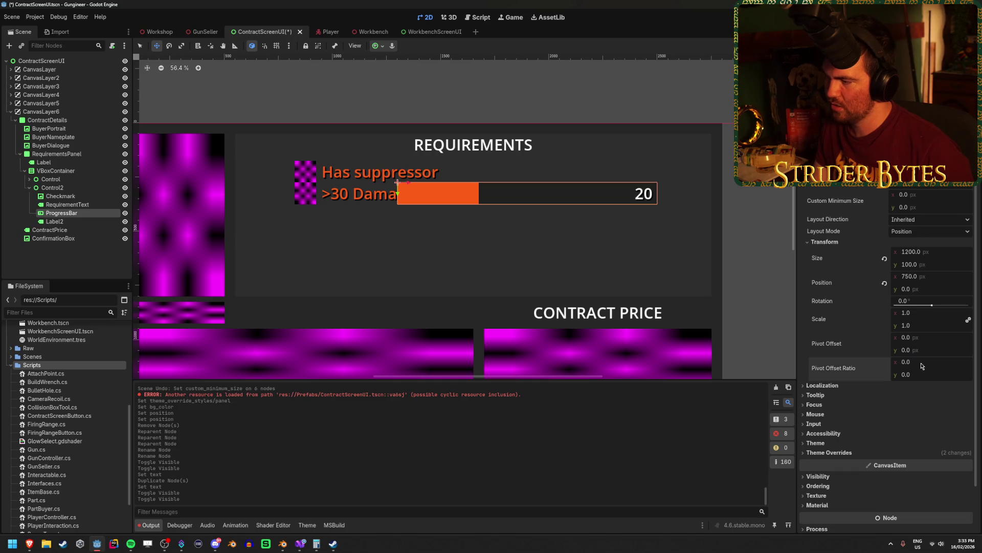
type("1")
key("Return")
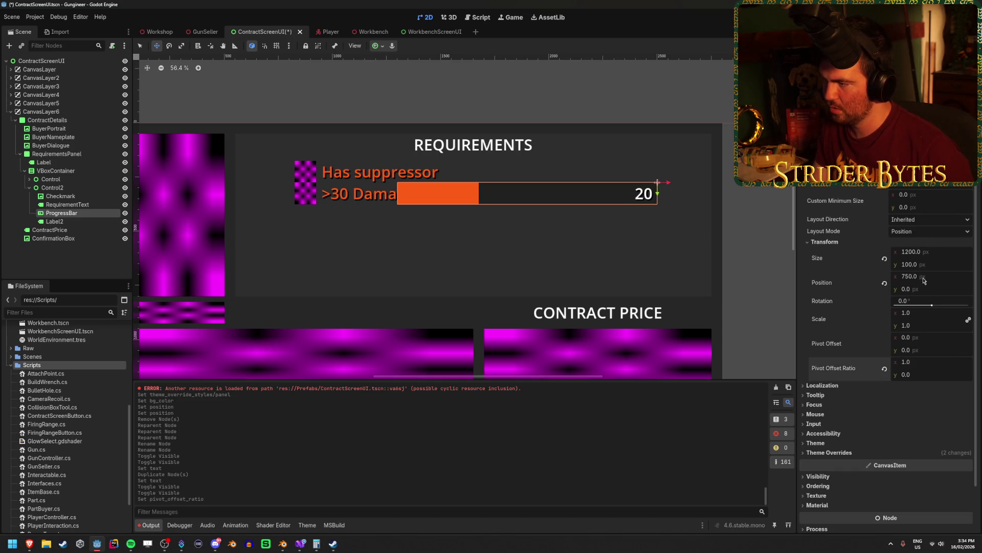
- Try Position x 0, undo it, reset the pivot ratio to default, and save
left_click(921, 277)
type("0")
key("Return")
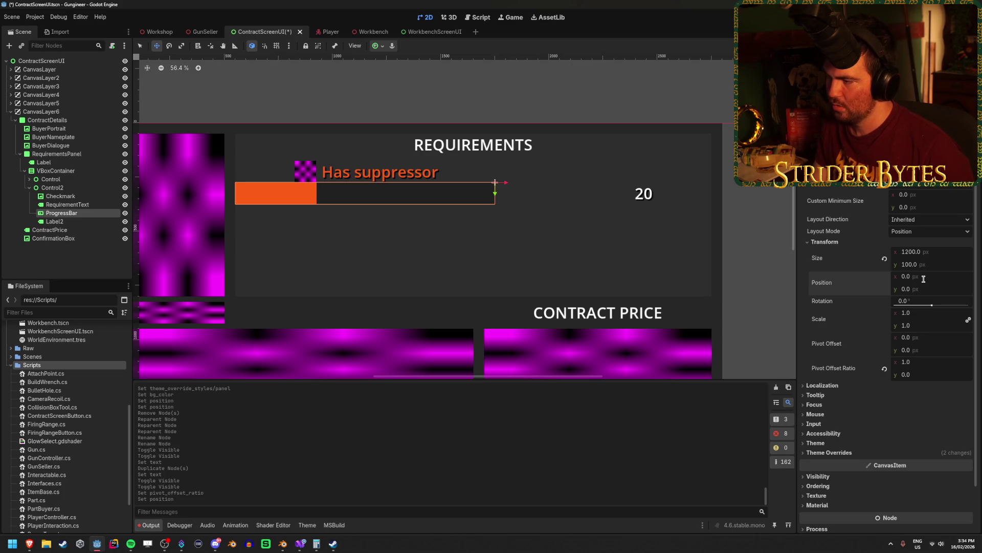
key("ctrl+z")
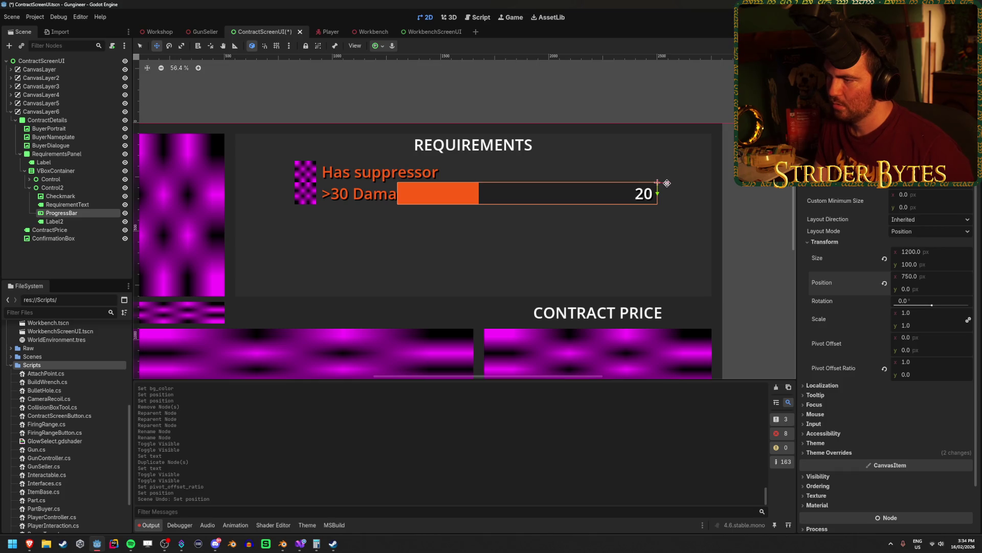
left_click(885, 368)
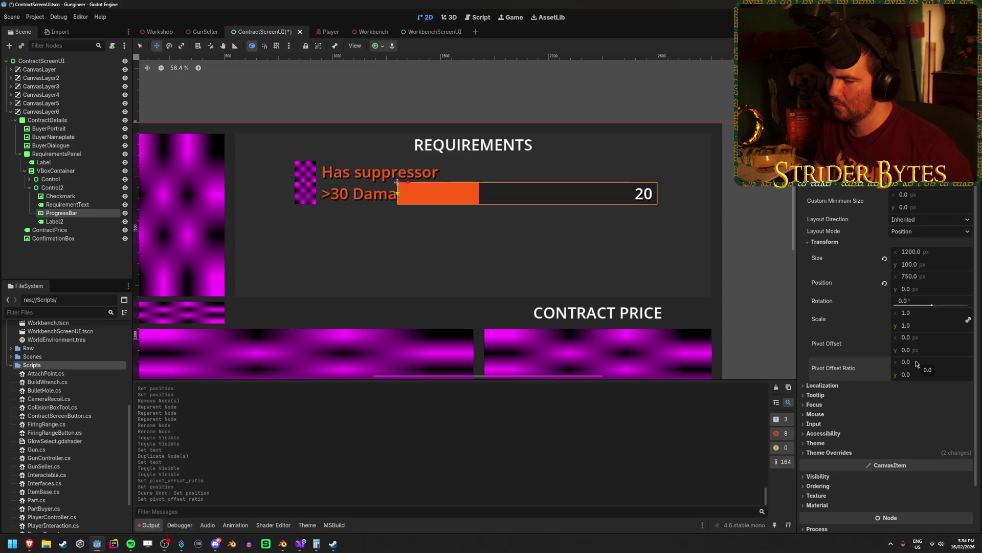
key("ctrl+s")
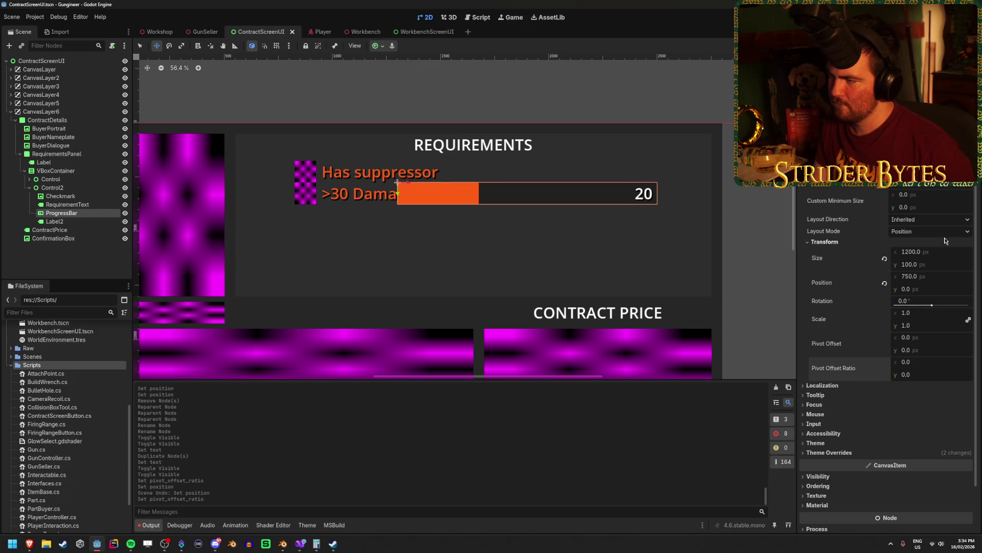
- Switch the progress bar to anchors layout with the centre-right preset, undoing a position reset
left_click(949, 220)
left_click(950, 224)
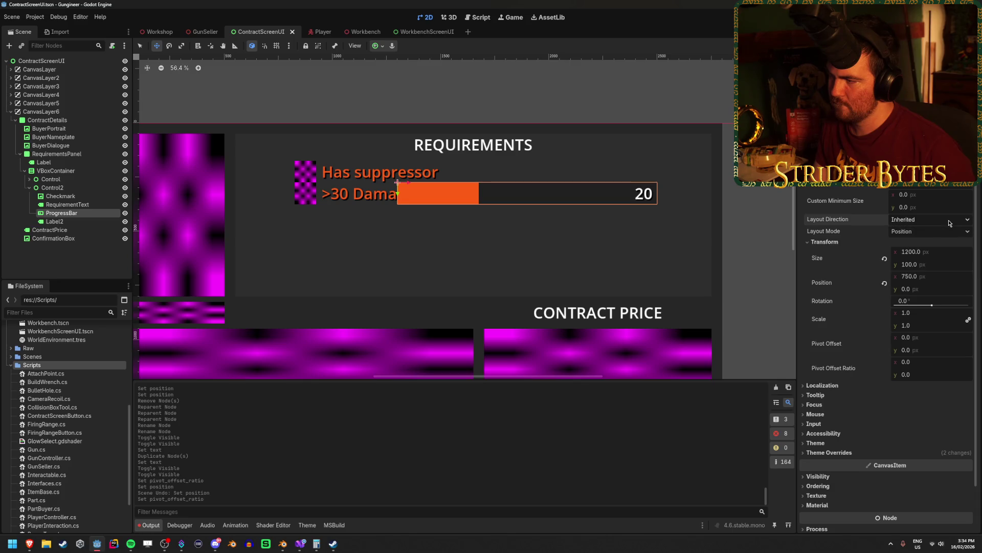
left_click(944, 231)
left_click(944, 244)
left_click(936, 231)
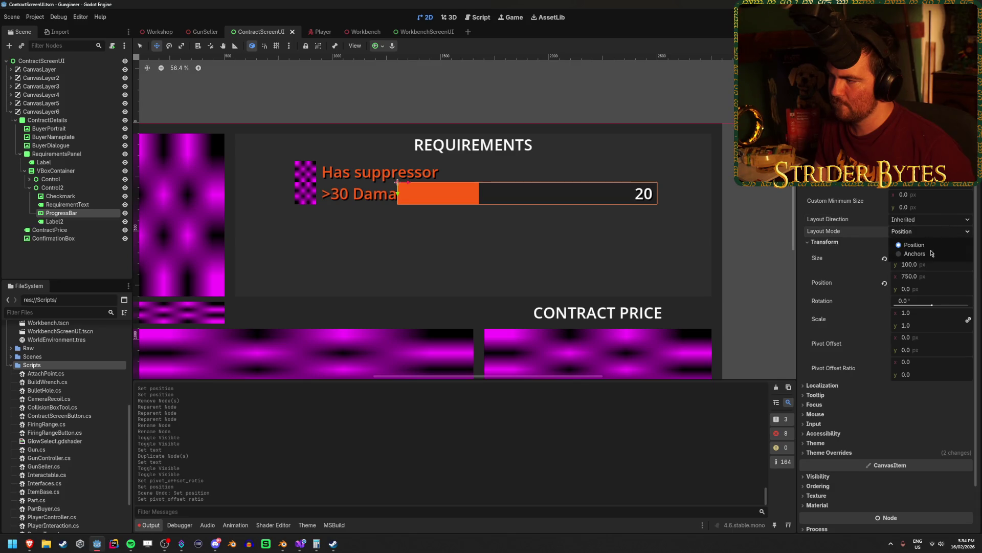
left_click(926, 255)
left_click(925, 247)
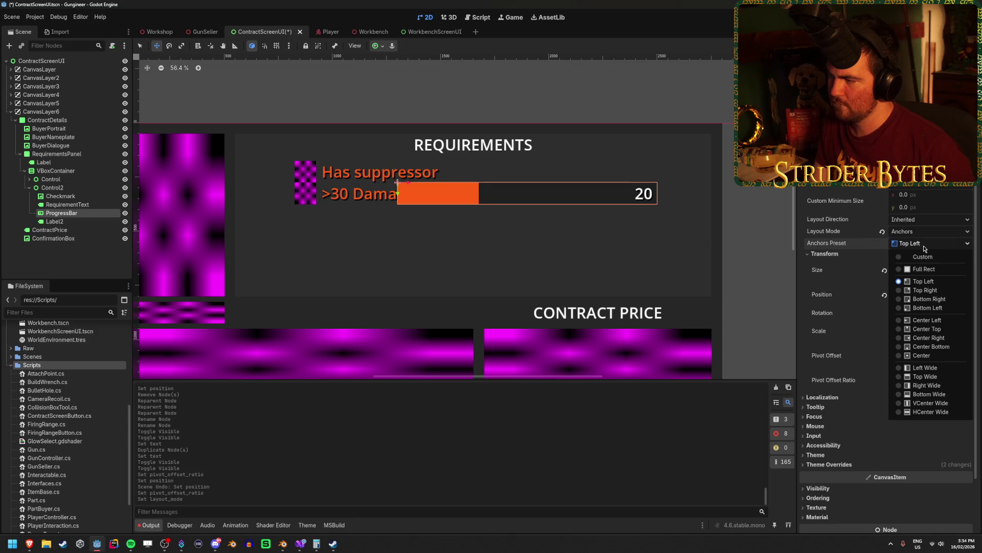
left_click(942, 341)
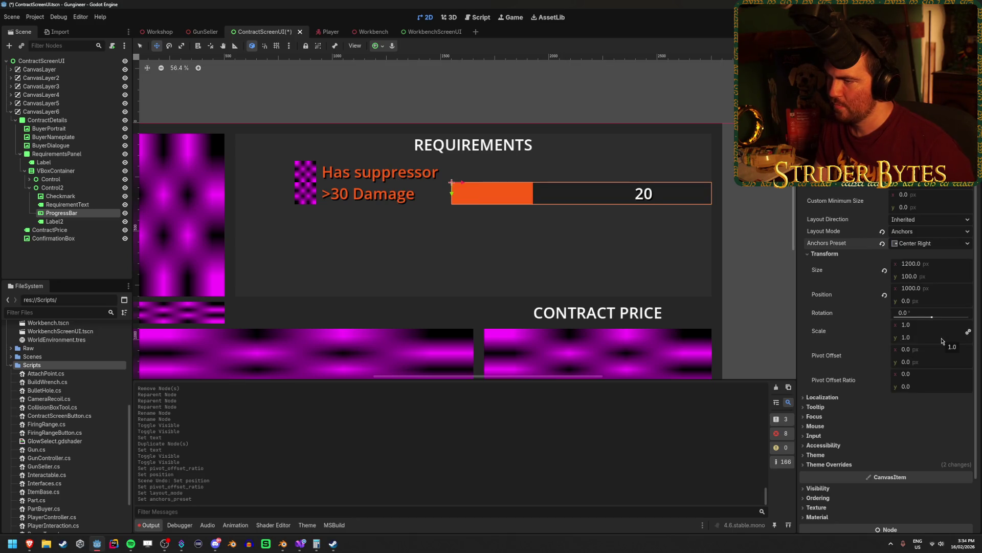
left_click(884, 295)
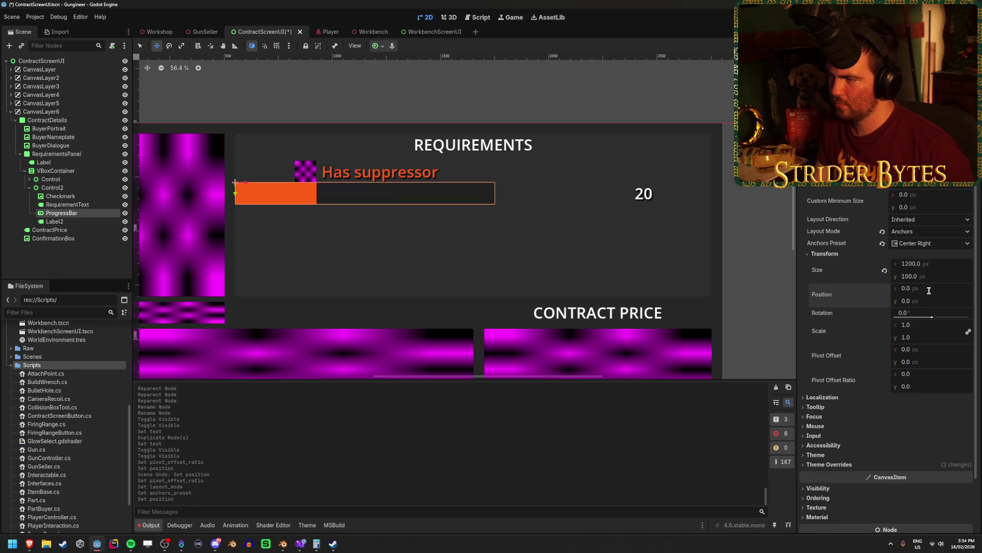
key("ctrl+z")
key("ctrl+z")
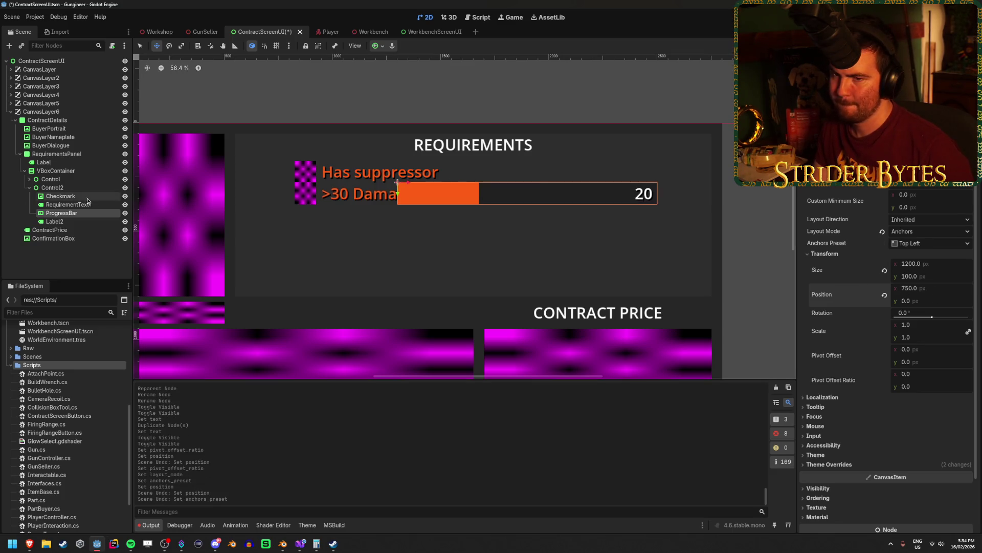
- Make Label2 a child of ProgressBar, save, and set the bar's Position x to 1000
left_click_drag(58, 221, 73, 216)
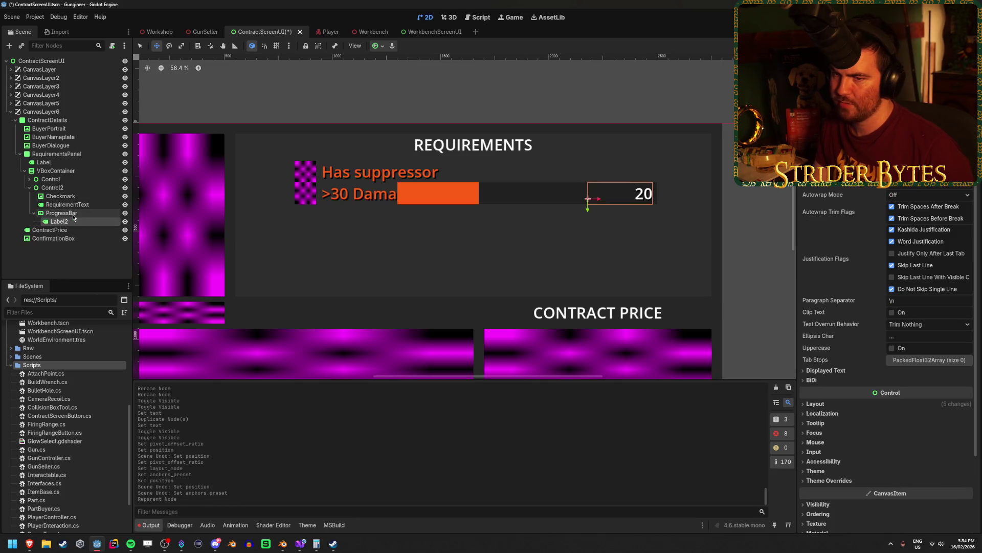
key("ctrl+s")
left_click(71, 214)
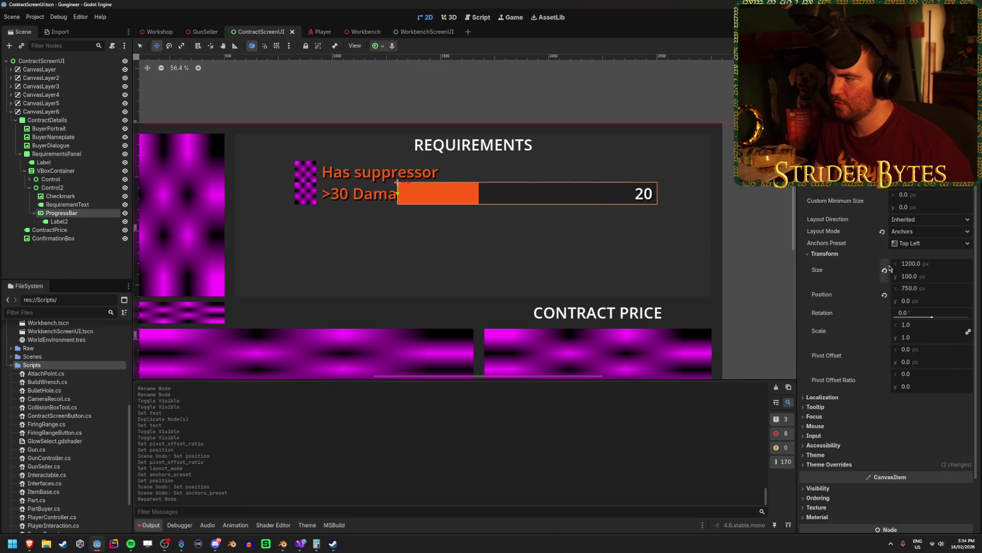
left_click(934, 291)
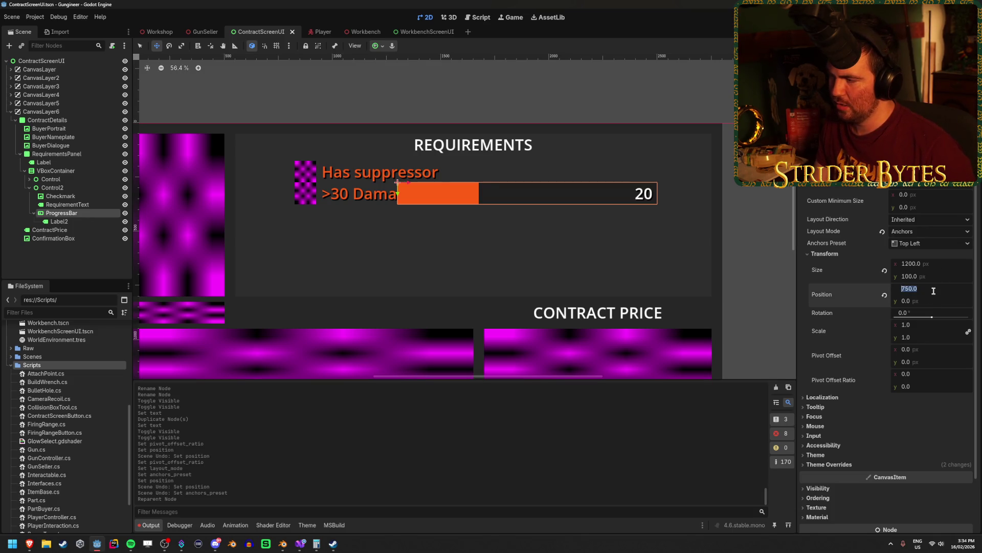
type("1000")
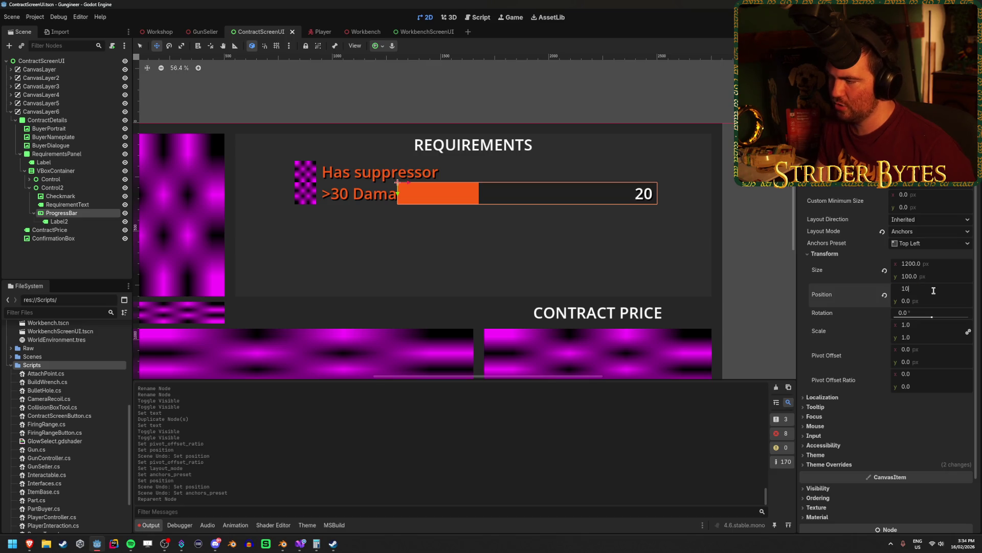
key("Return")
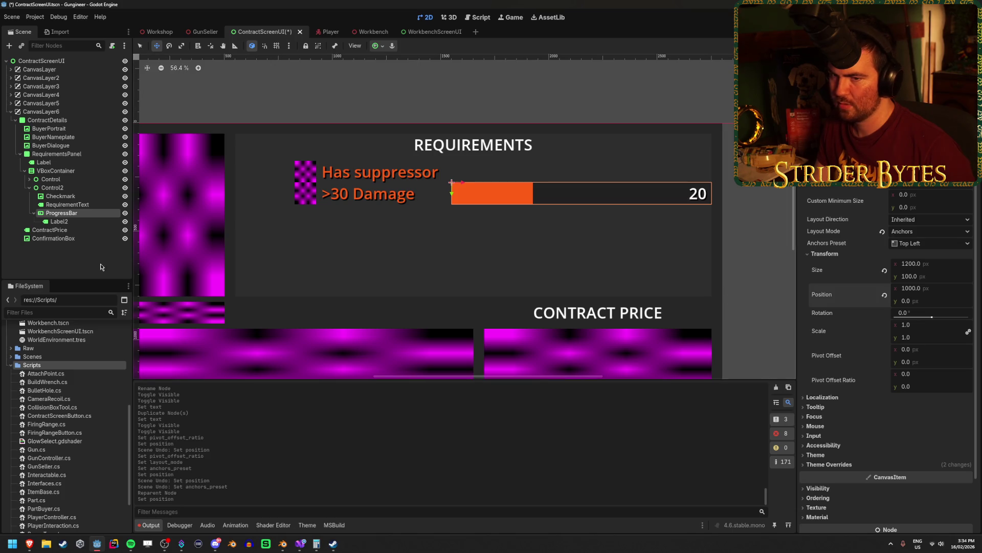
- Adjust the progress bar's Position x to 975 so '>30 Damage' shows fully
left_click(86, 222)
left_click(88, 214)
left_click(930, 289)
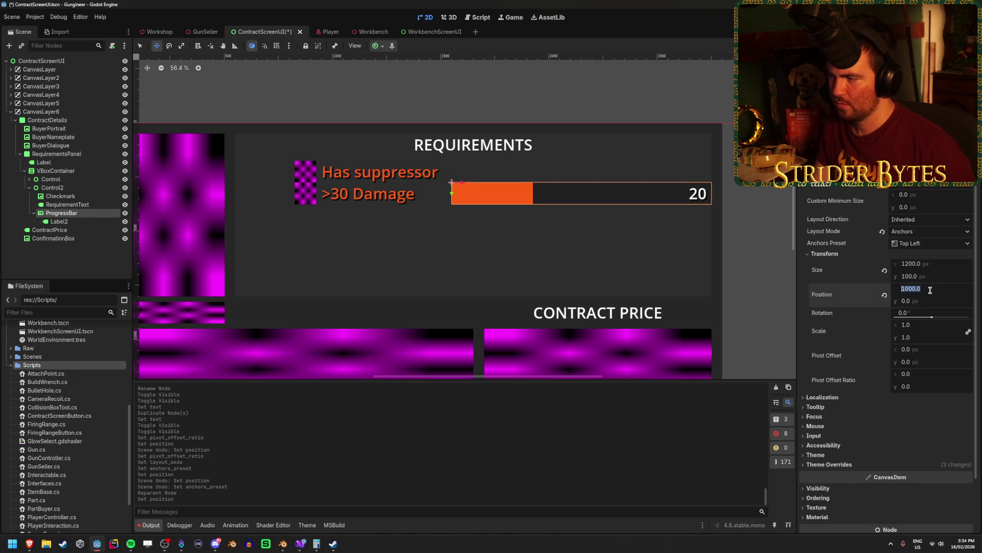
type("975")
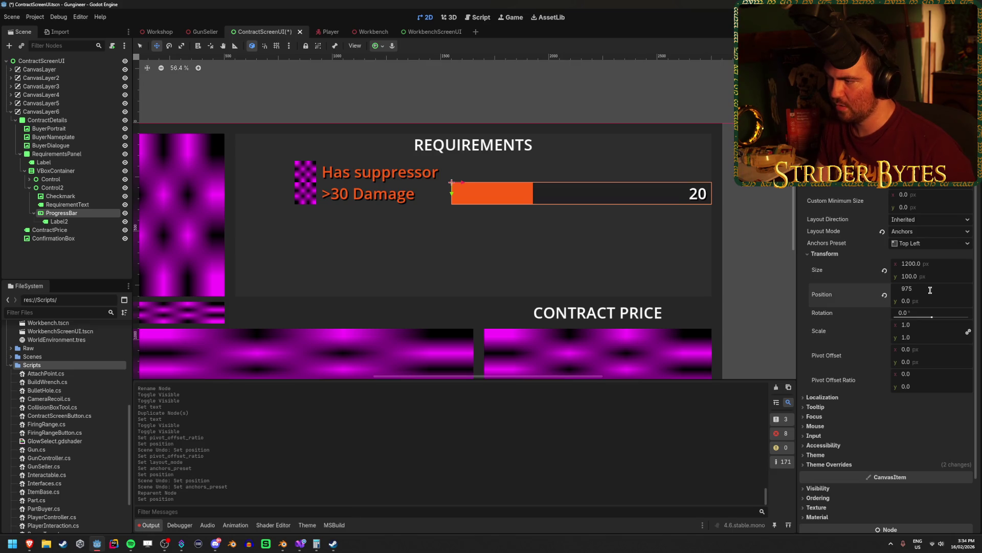
key("Return")
left_click(106, 257)
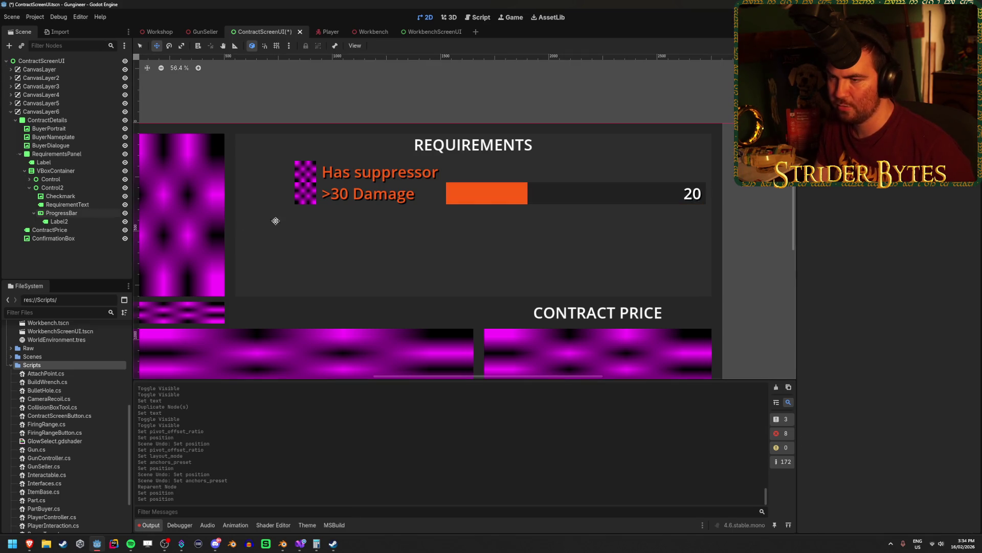
left_click(83, 213)
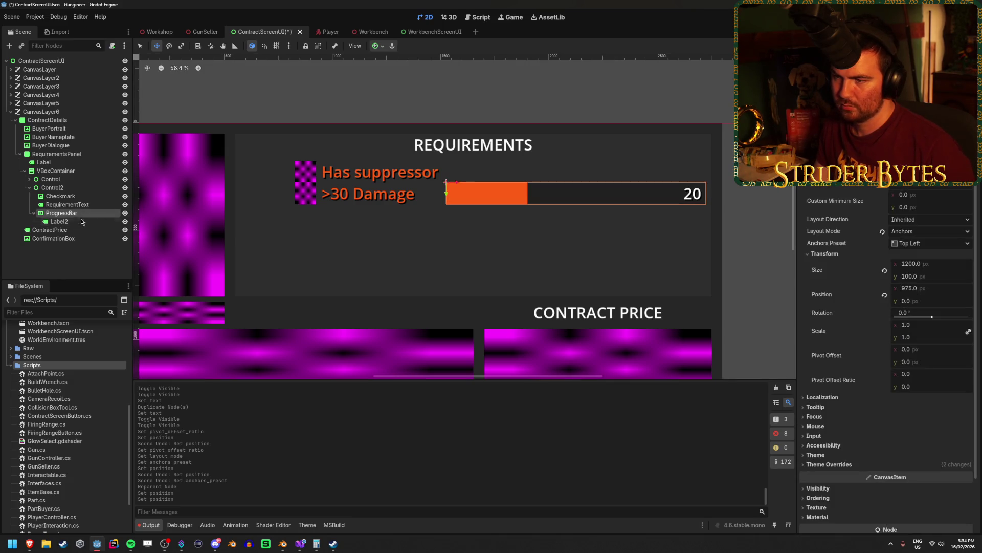
left_click(70, 258)
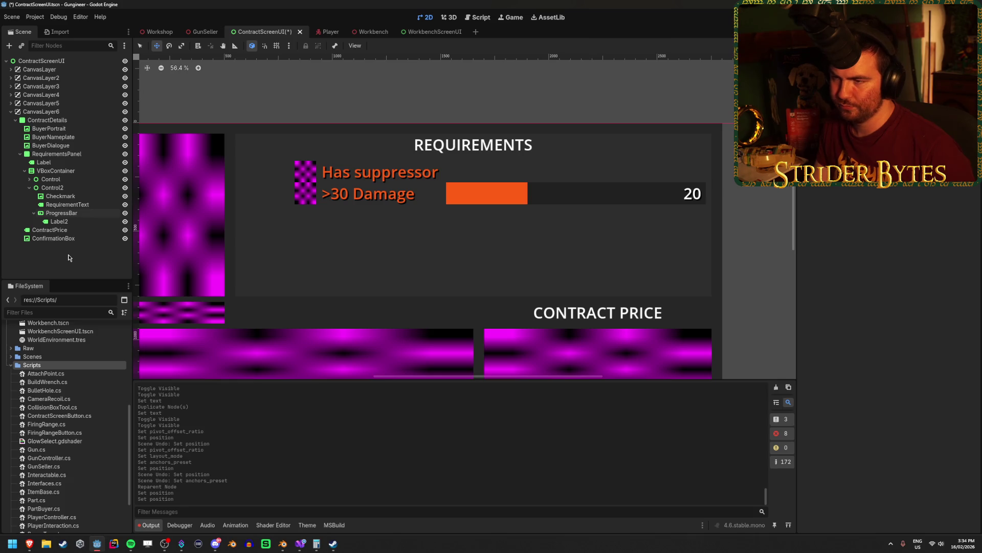
left_click(78, 216)
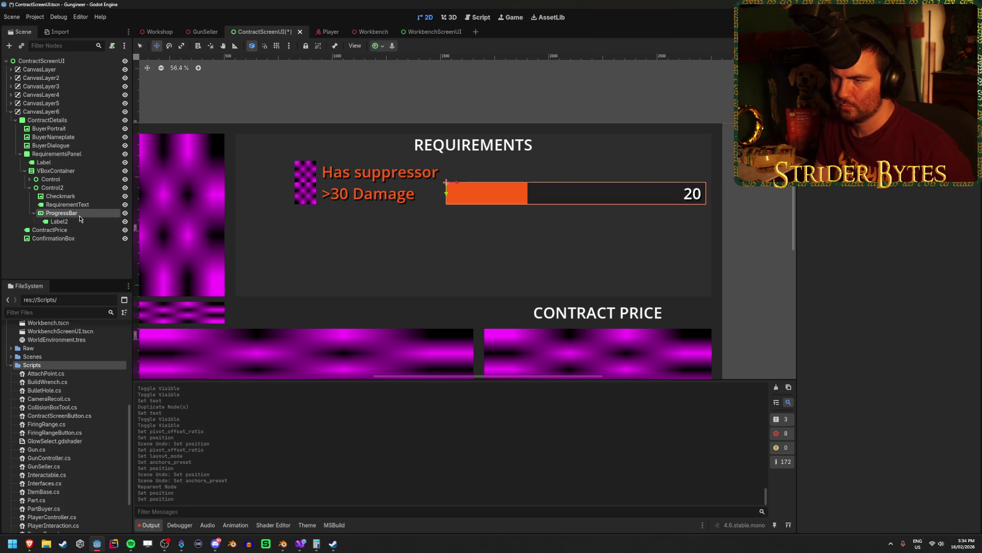
left_click(75, 270)
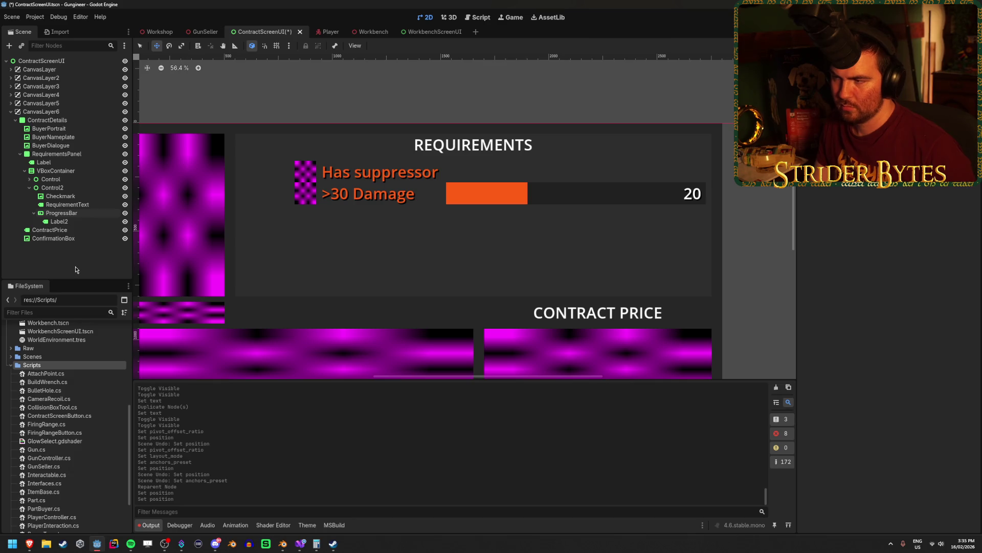
left_click(77, 214)
left_click(76, 214, "ctrl")
left_click(77, 221)
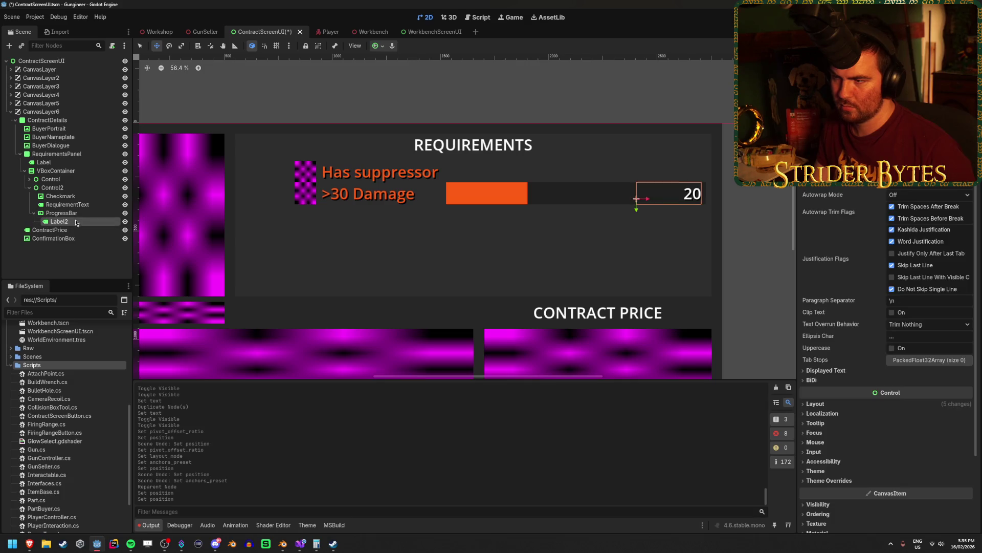
left_click(75, 272)
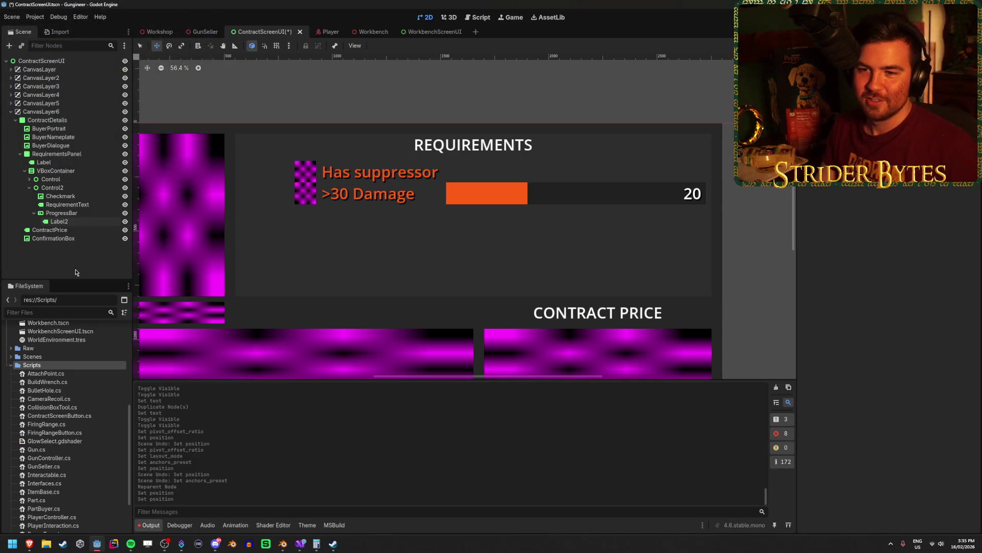
key("ctrl+s")
left_click(80, 220)
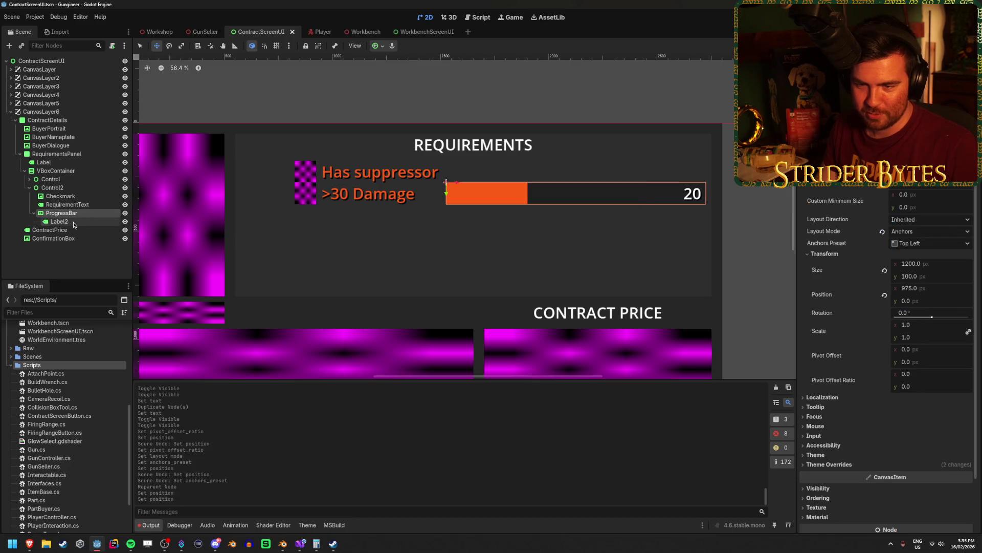
left_click(84, 215)
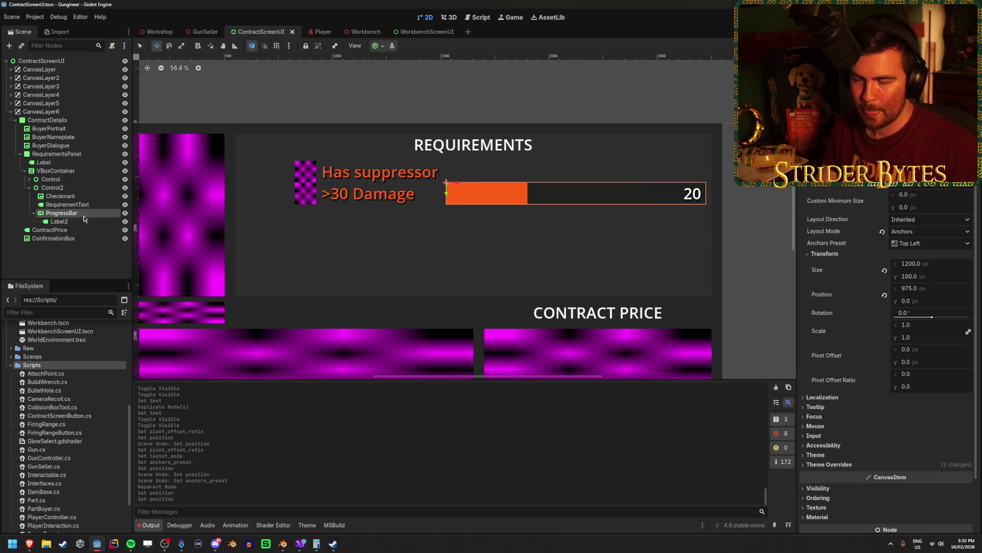
right_click(84, 219)
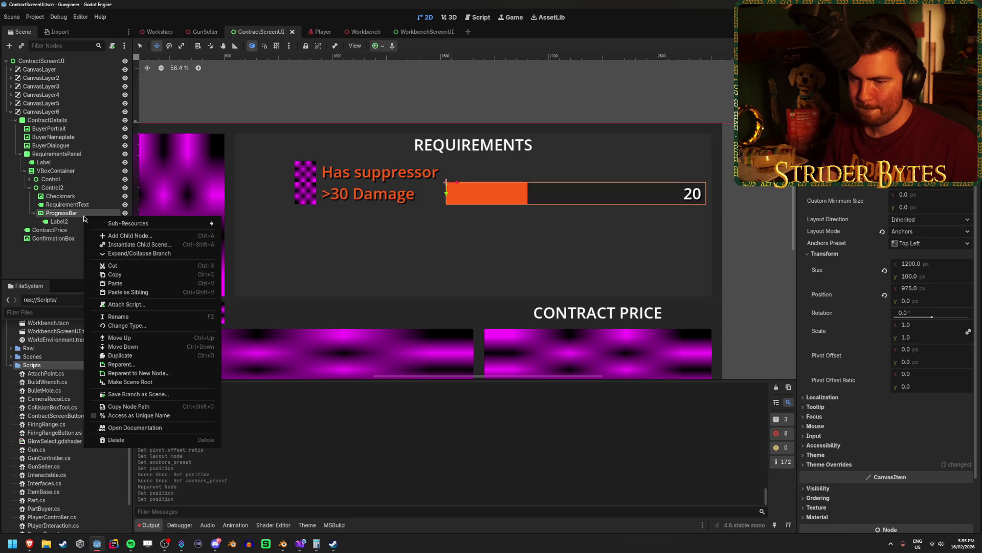
left_click(120, 237)
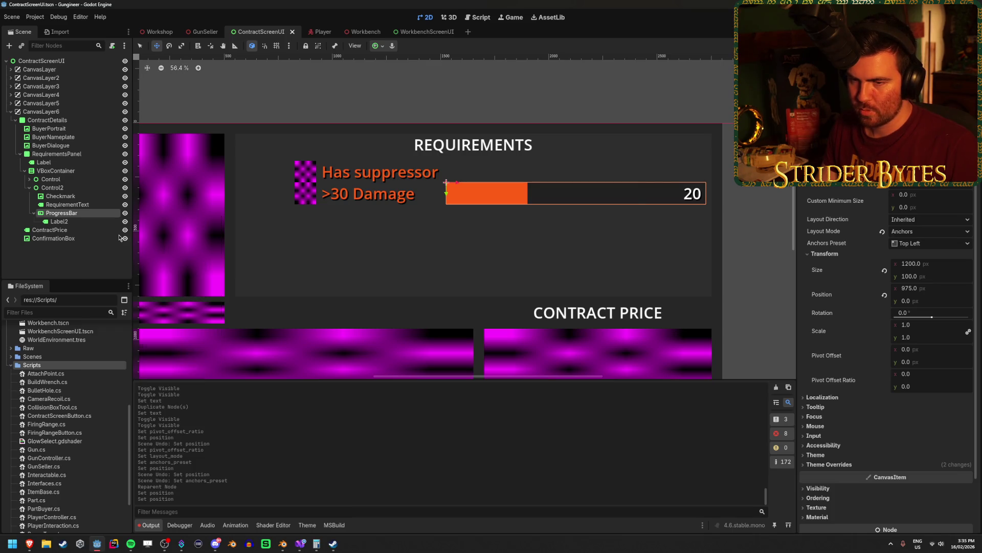
type("text")
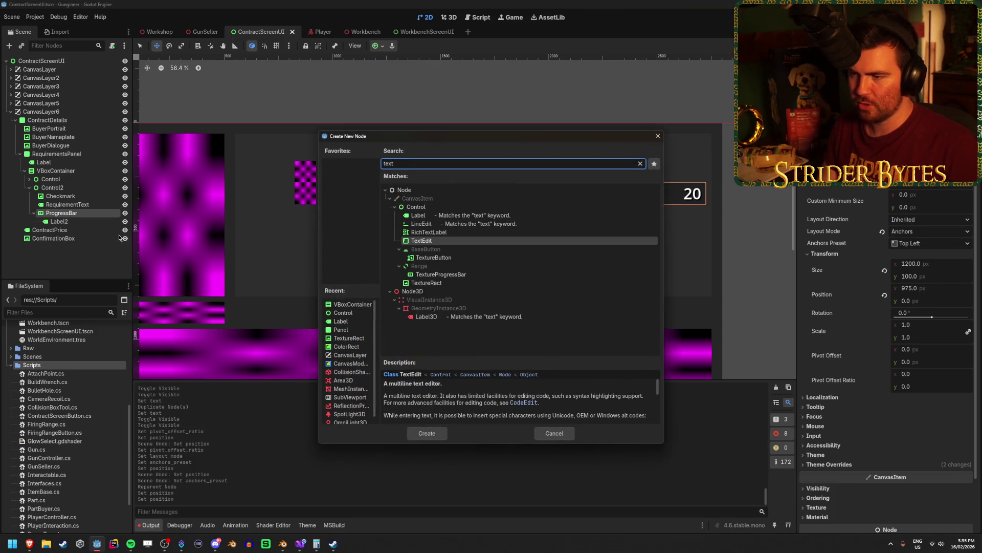
key("Down")
key("Down")
key("Down")
key("Return")
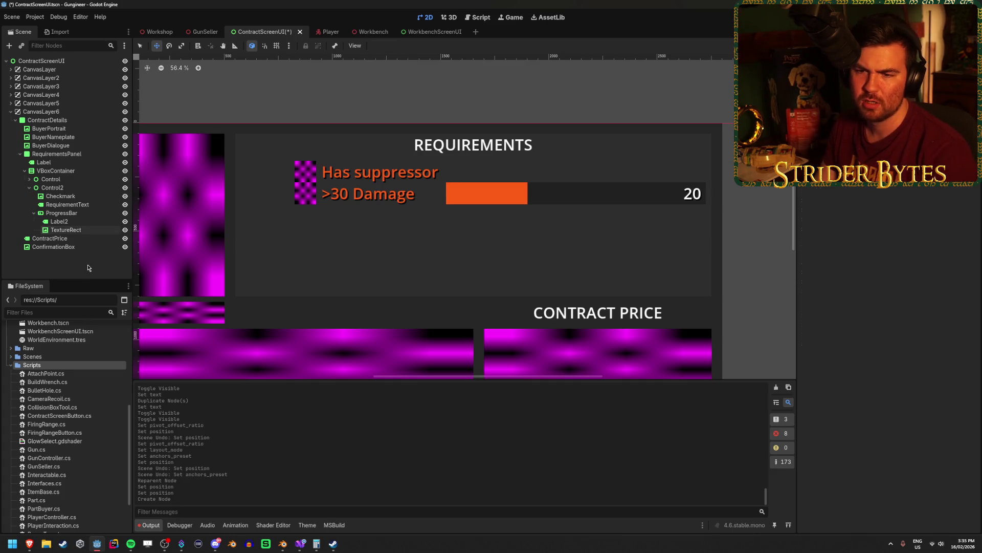
key("Delete")
key("Return")
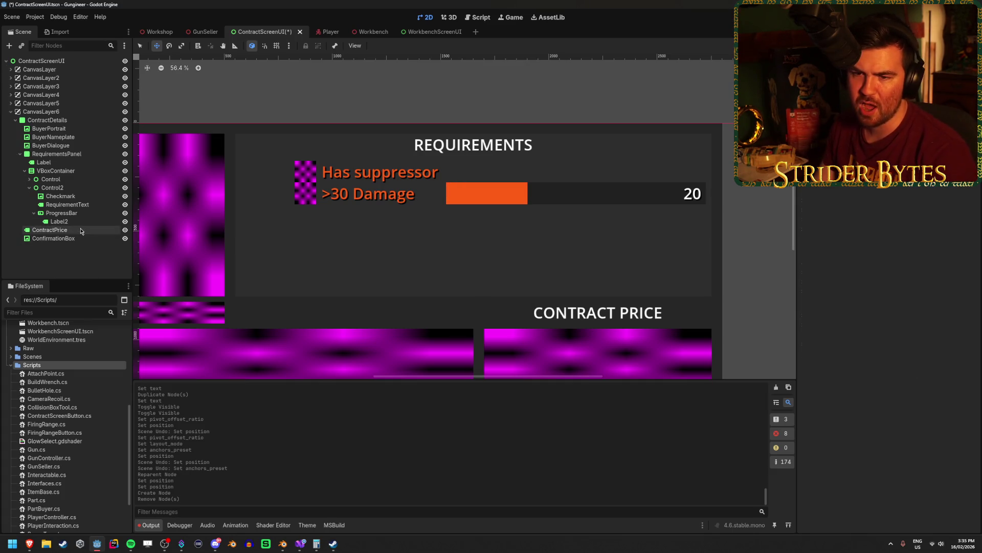
left_click(81, 213)
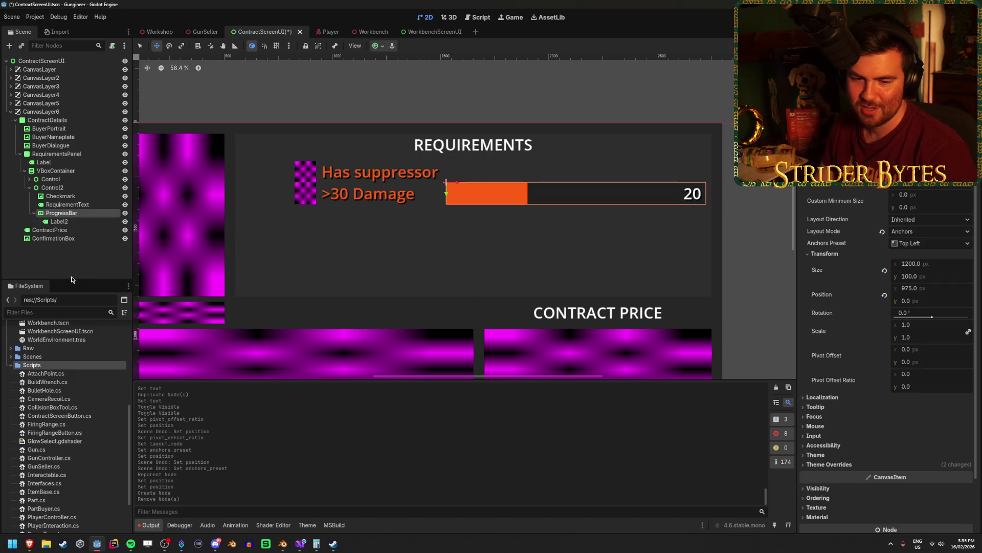
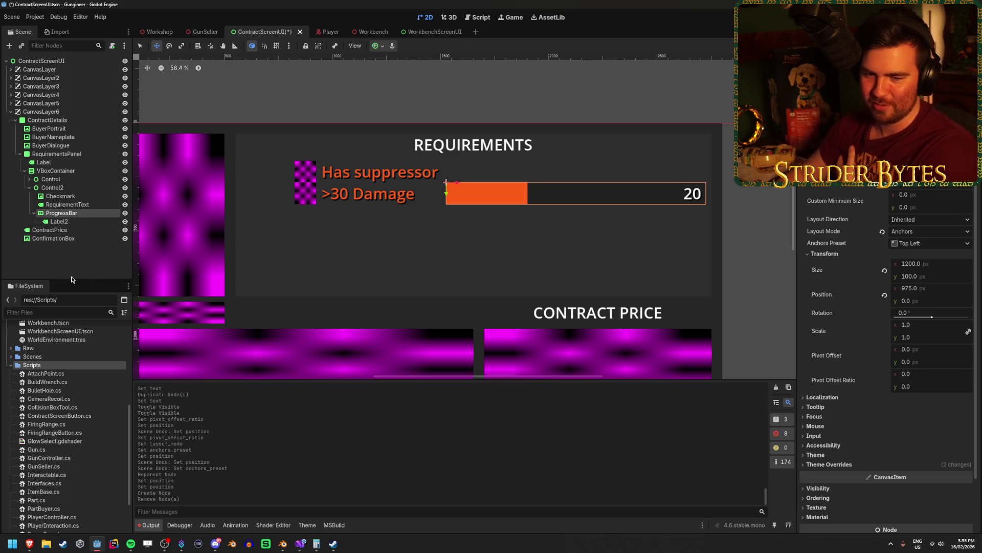
- Inspect the label showing 20, then select the ProgressBar node again
left_click(72, 221)
left_click(70, 213)
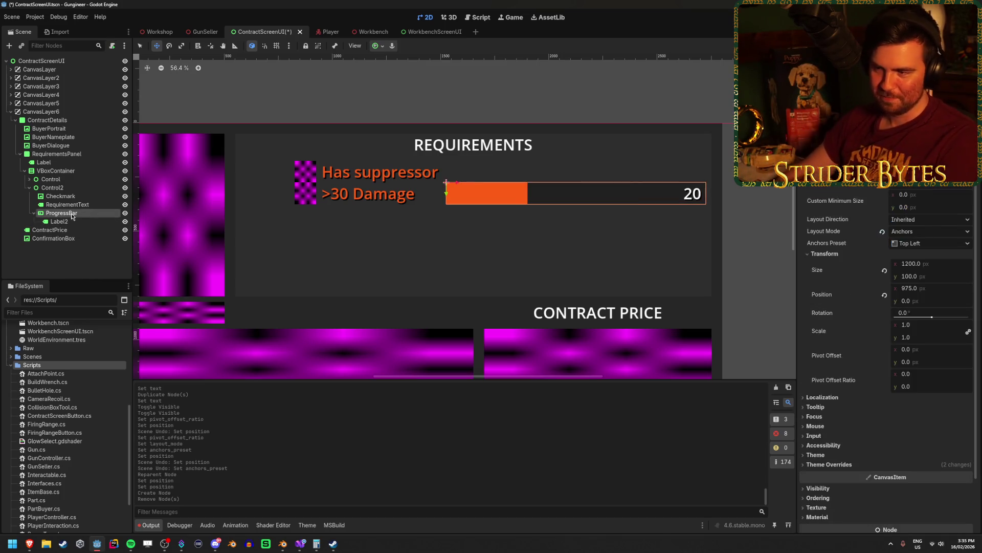
left_click(82, 221)
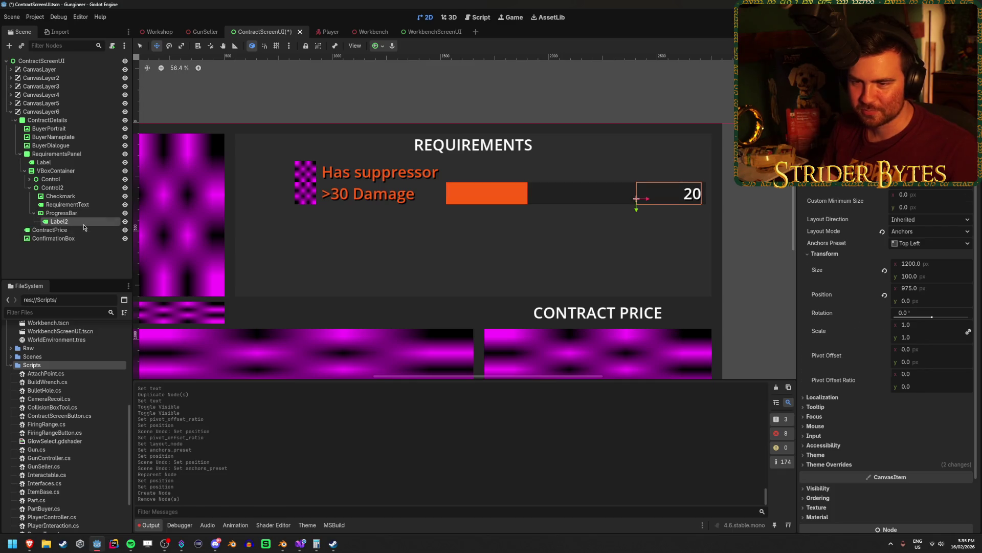
left_click(77, 214)
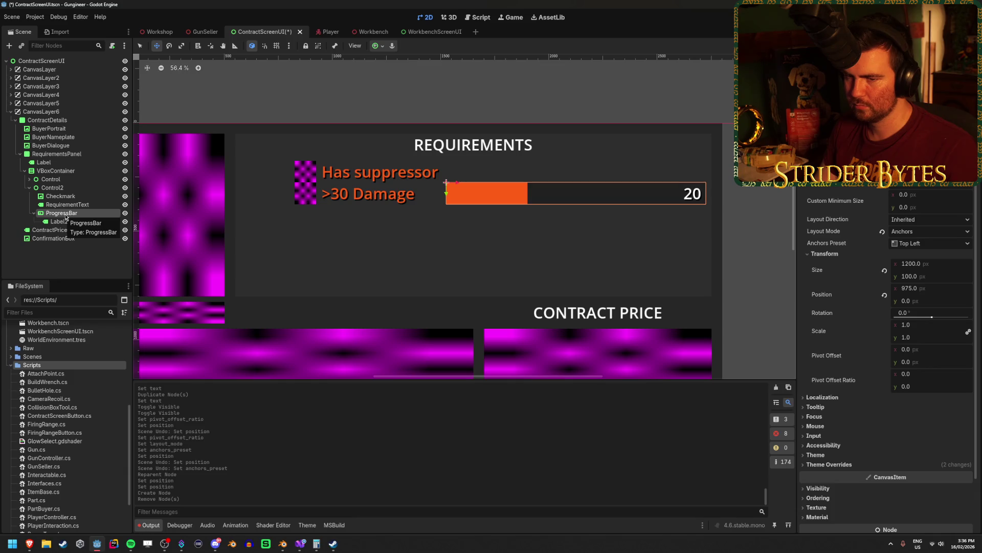
left_click(60, 221)
left_click(79, 214)
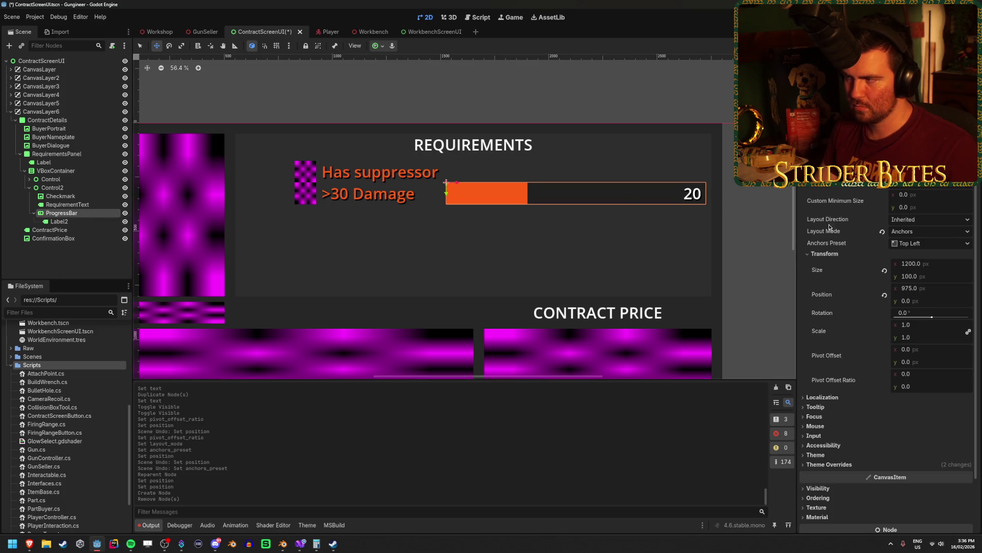
- Try Show Percentage and the Indeterminate preview on the bar, then turn Indeterminate off
scroll(885, 207, "up", 3)
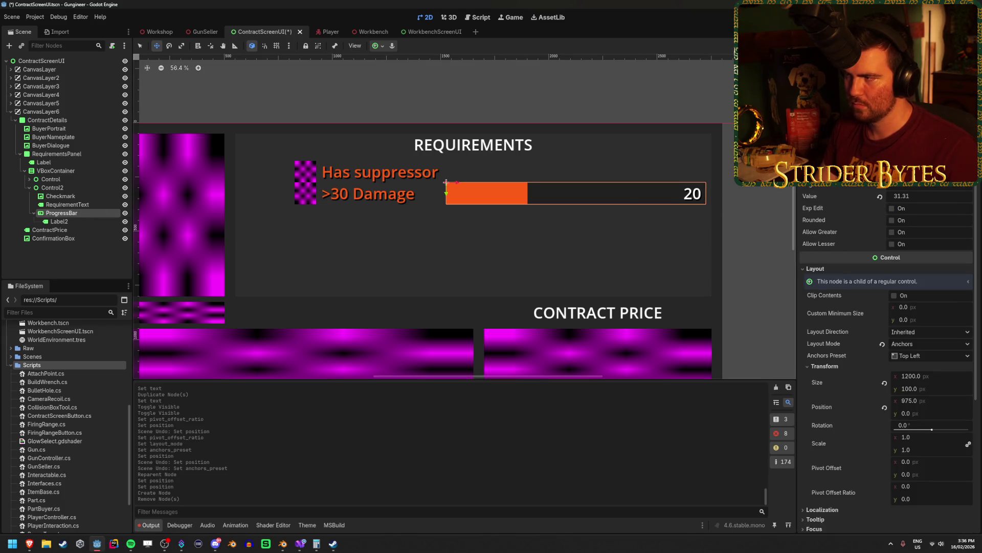
left_click(893, 125)
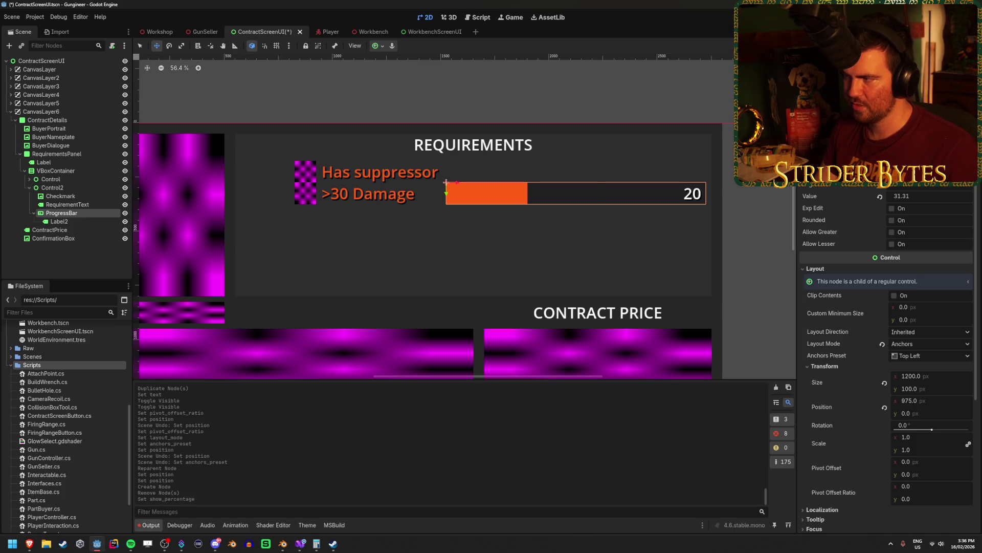
left_click(893, 137)
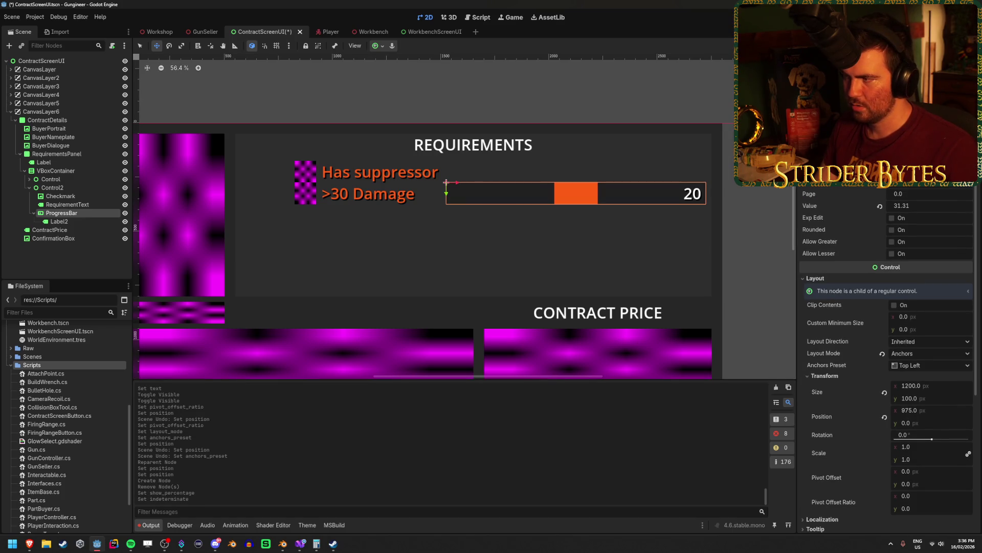
left_click(893, 149)
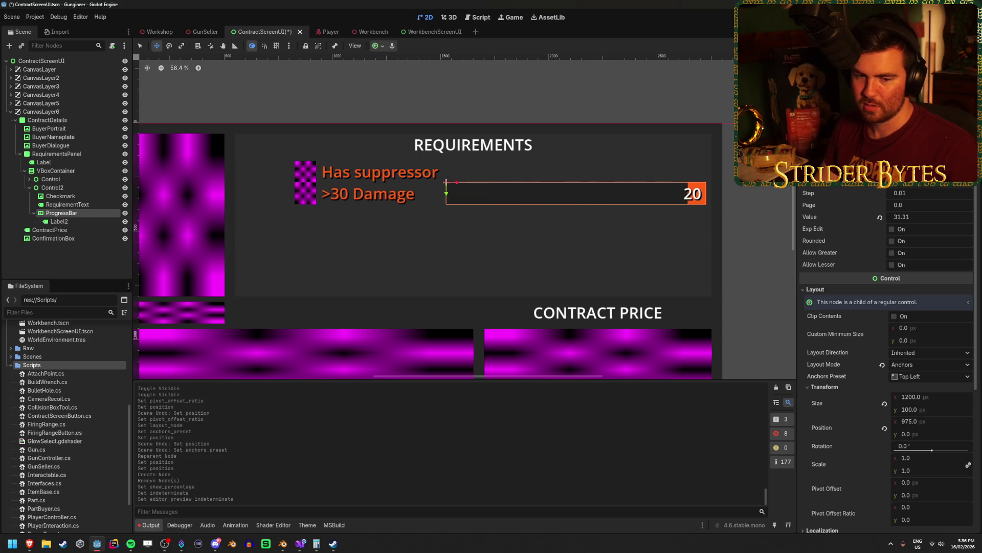
left_click(893, 149)
left_click(893, 127)
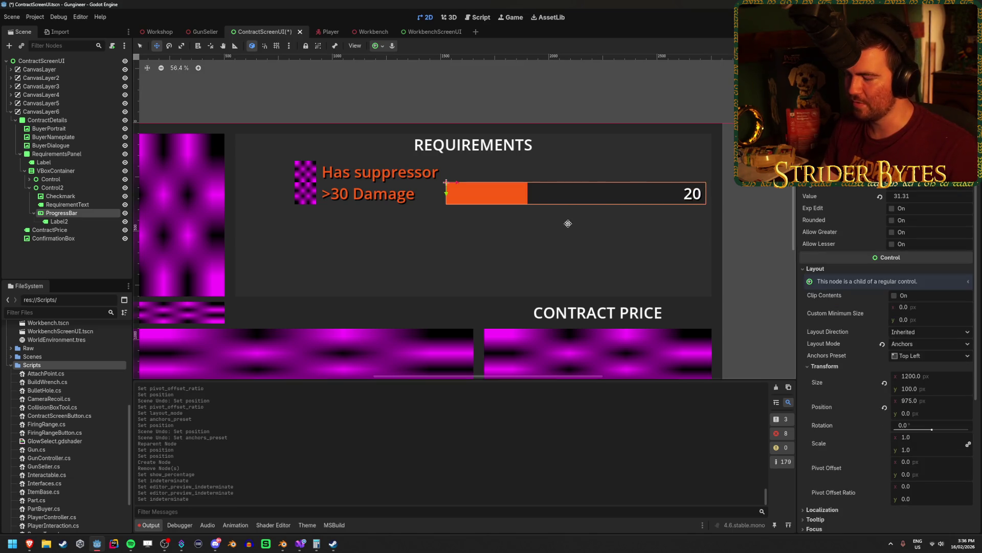
- Drag the bar's Value up to about 41.5, undoing the accidental page and step changes
mouse_move(924, 195)
left_mouse_down()
mouse_move(940, 195)
mouse_move(916, 199)
left_mouse_up()
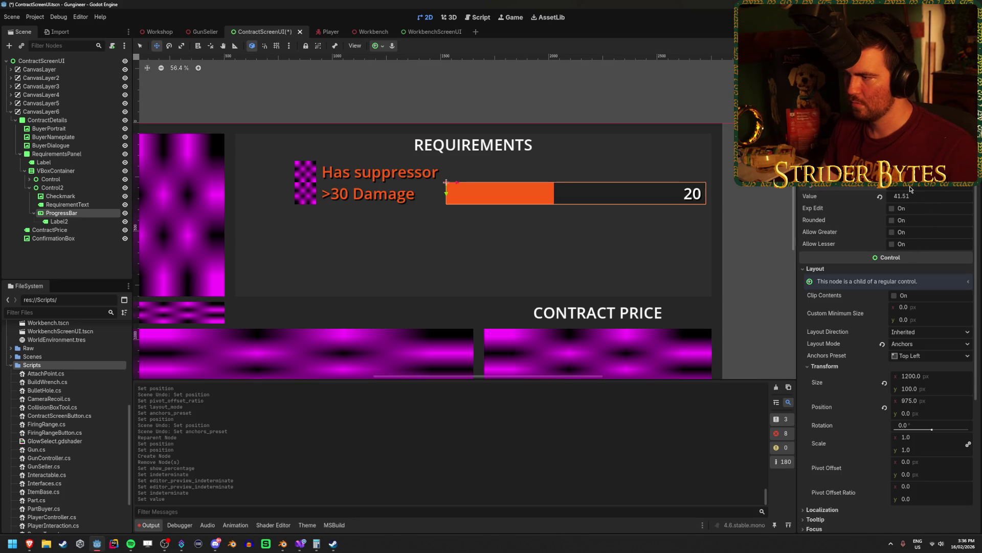
left_click(903, 184)
key("ctrl+z")
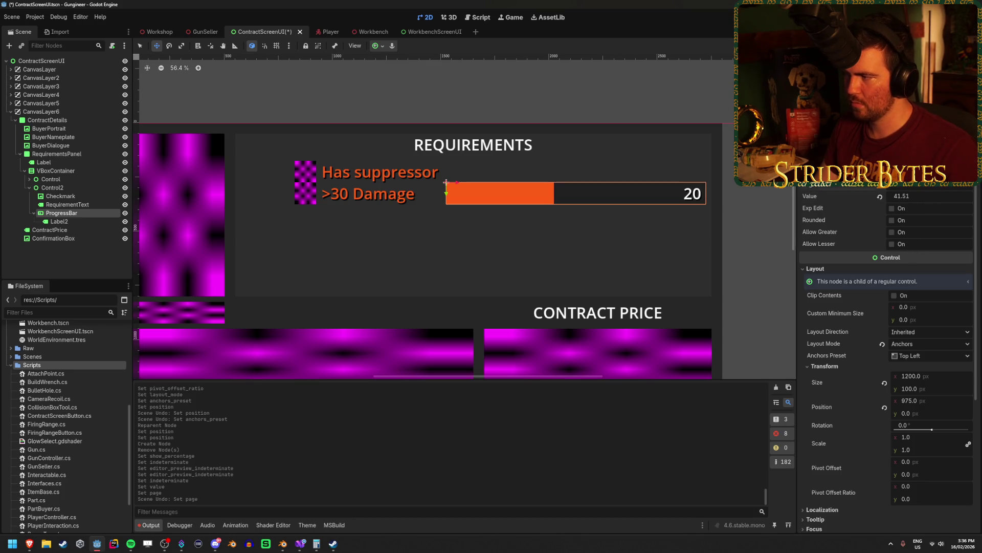
key("ctrl+z")
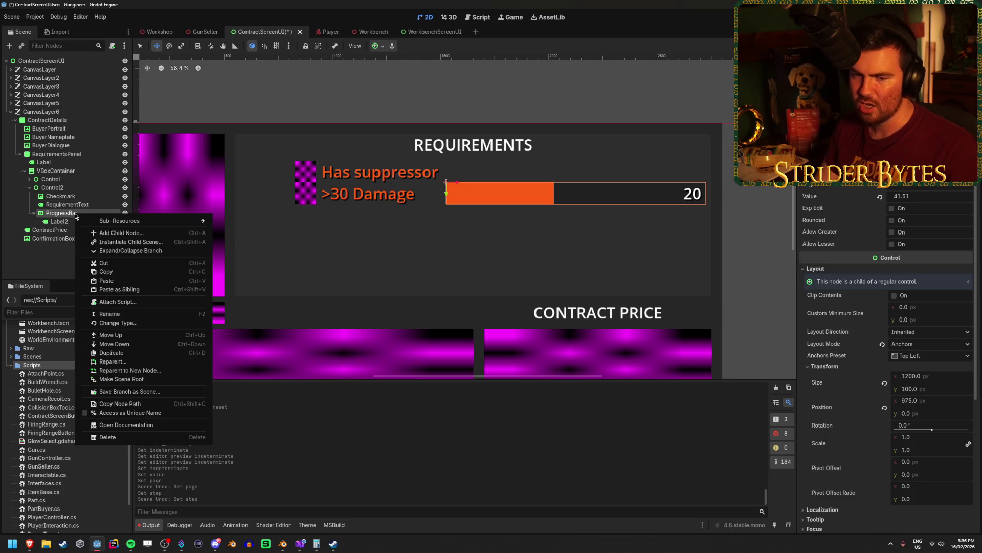
- Add a TextureRect child node under the ProgressBar
right_click(100, 215)
left_click(109, 231)
type("text")
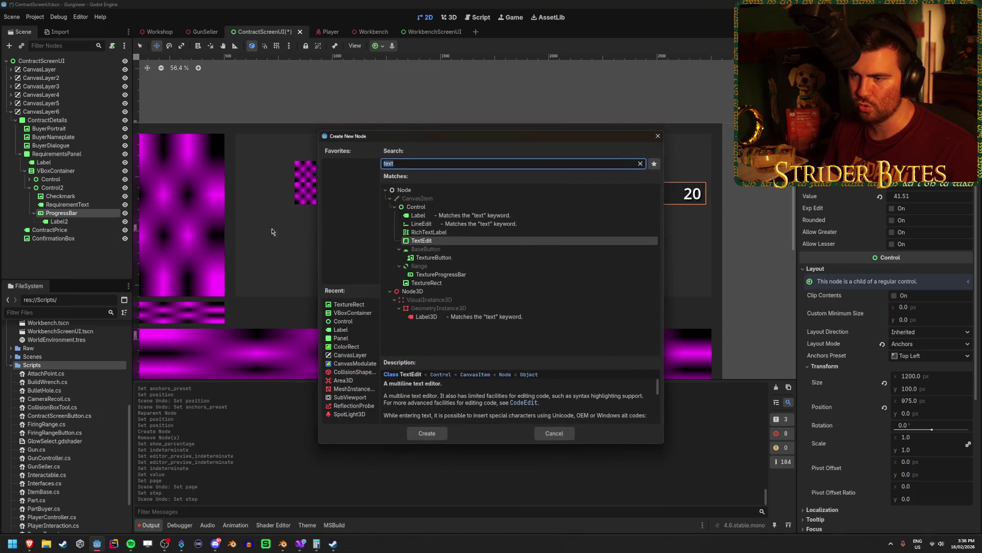
left_click(426, 433)
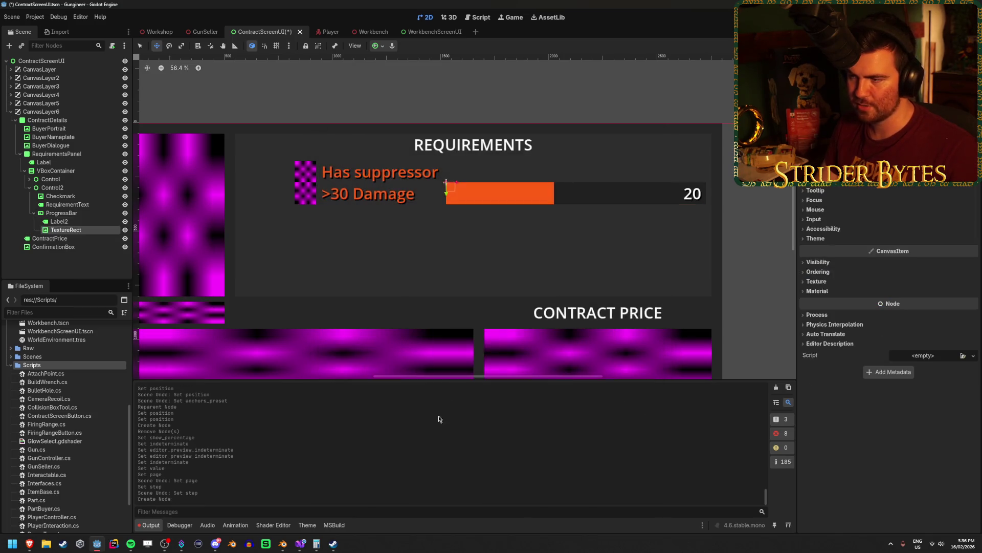
- Assign a texture to the TextureRect and set its pivot ratio to 0.5
scroll(613, 205, "up", 3)
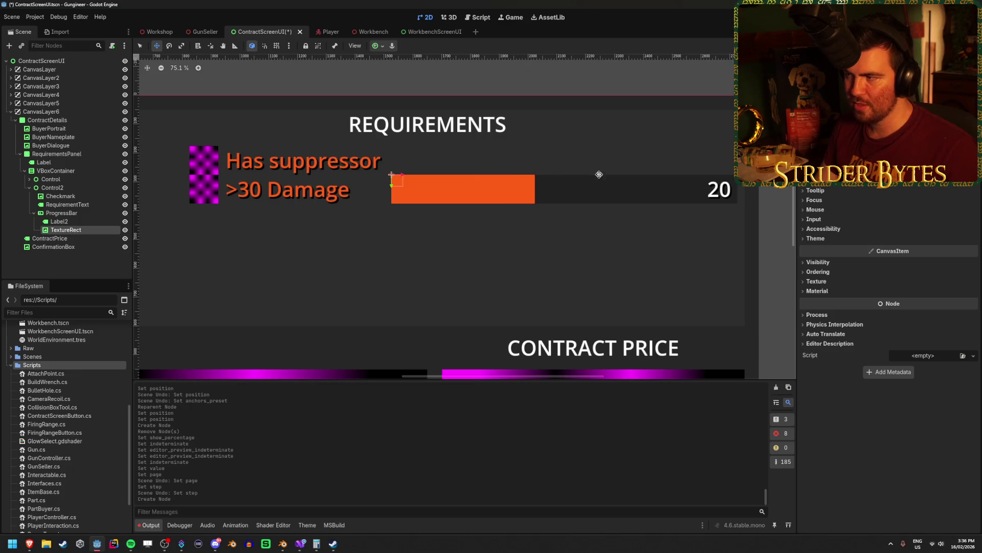
left_click(962, 180)
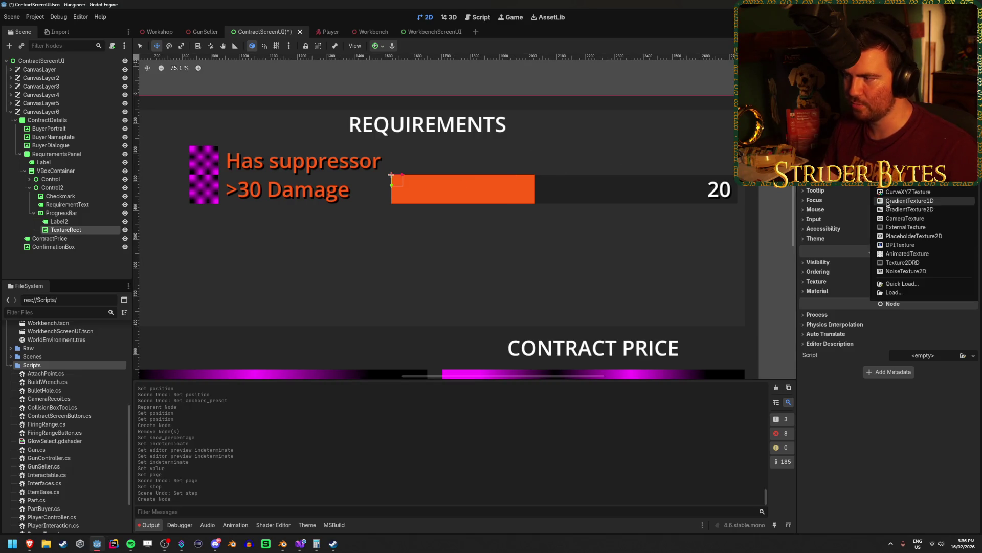
left_click(923, 238)
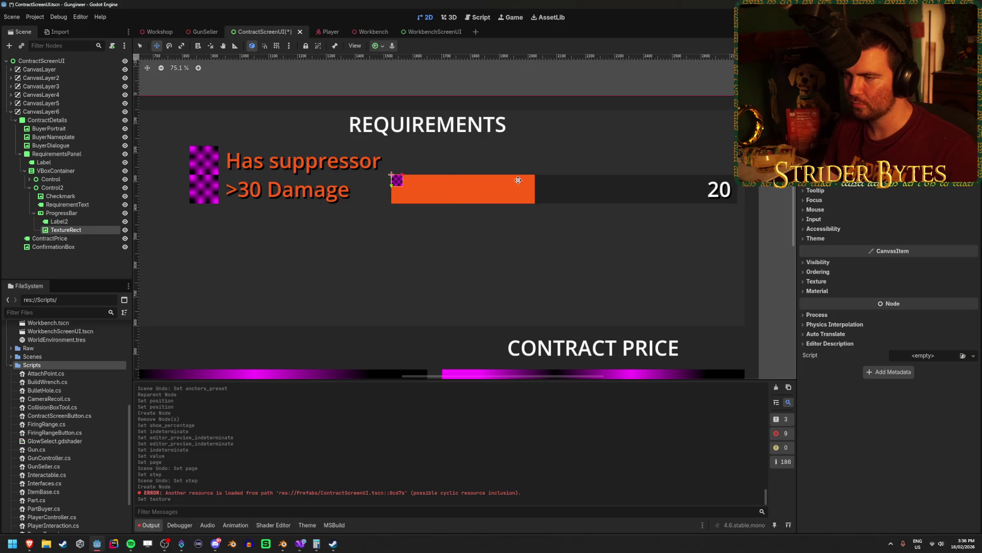
scroll(889, 256, "up", 3)
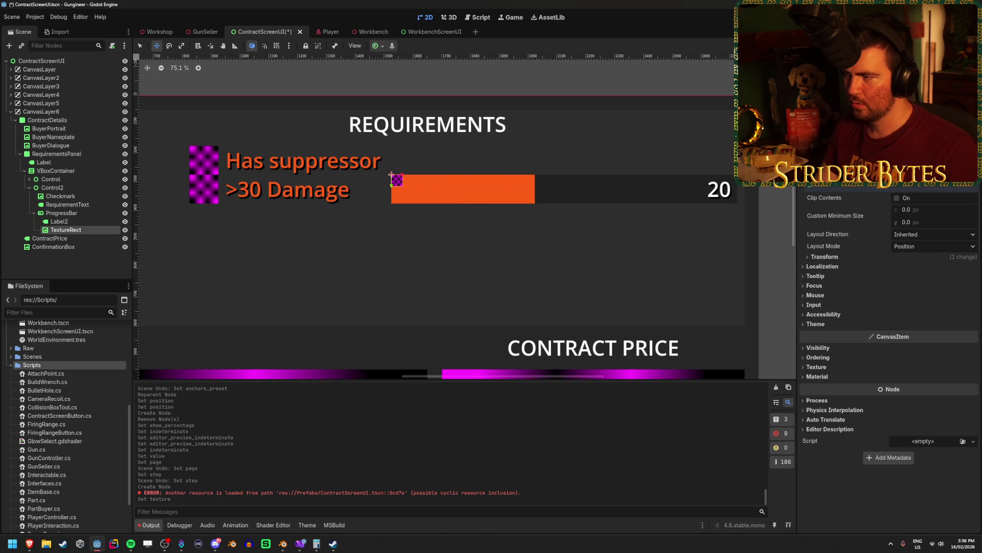
left_click(828, 256)
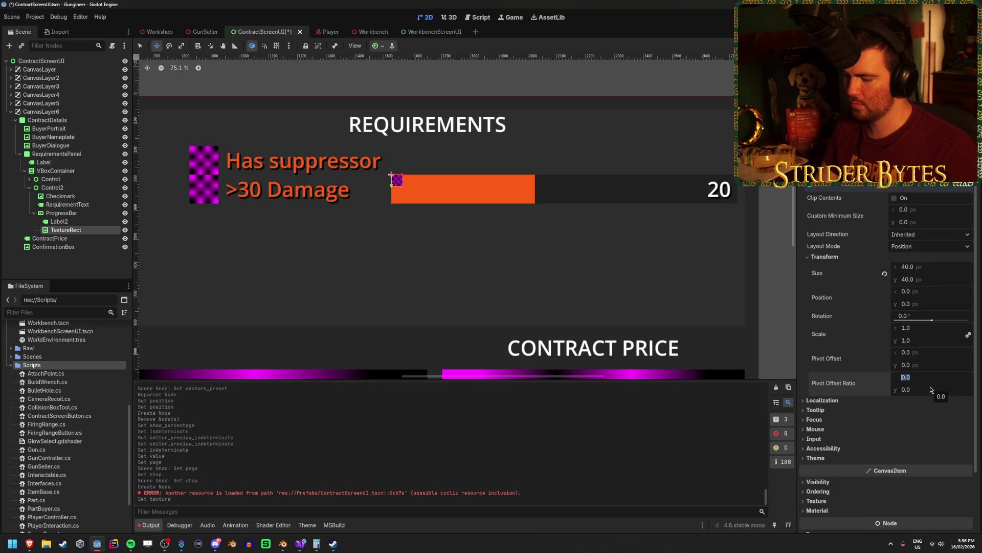
key("Tab")
type(".5")
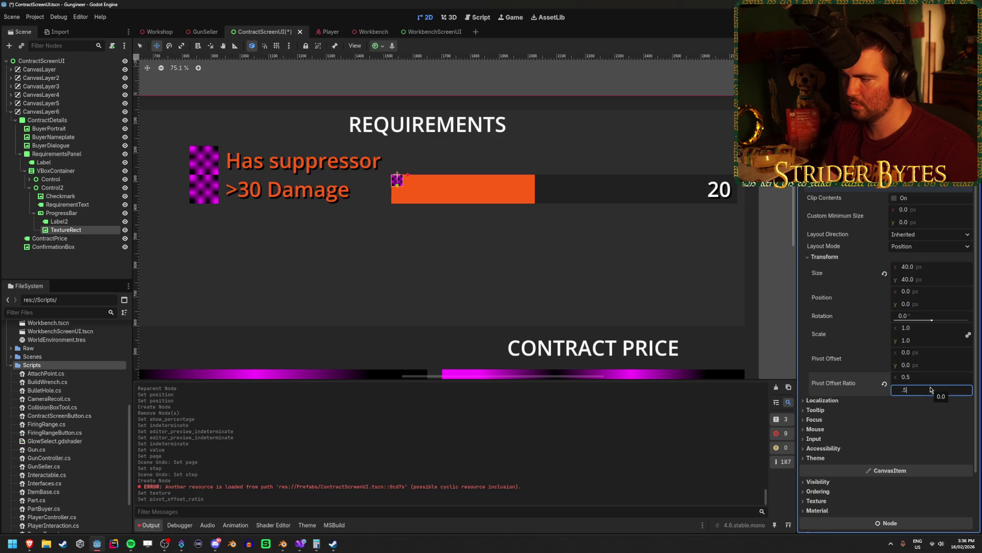
- Switch the TextureRect to anchor-based layout and apply the Center anchor preset
left_click(929, 246)
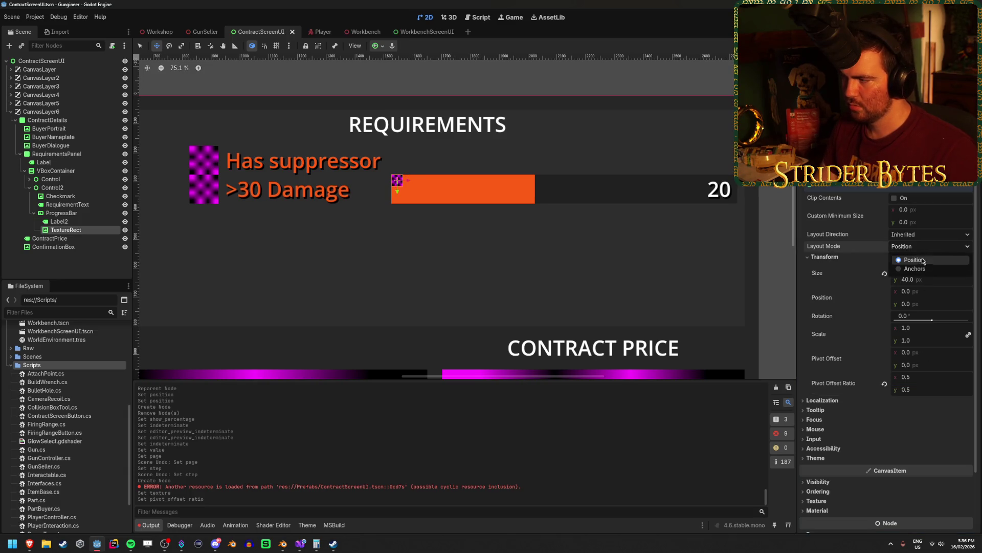
left_click(919, 267)
left_click(922, 260)
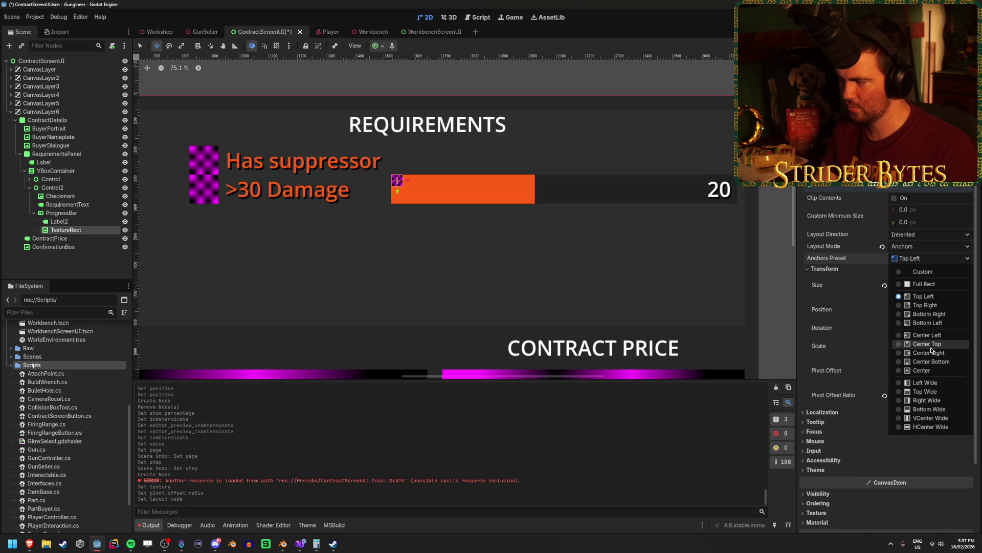
left_click(932, 371)
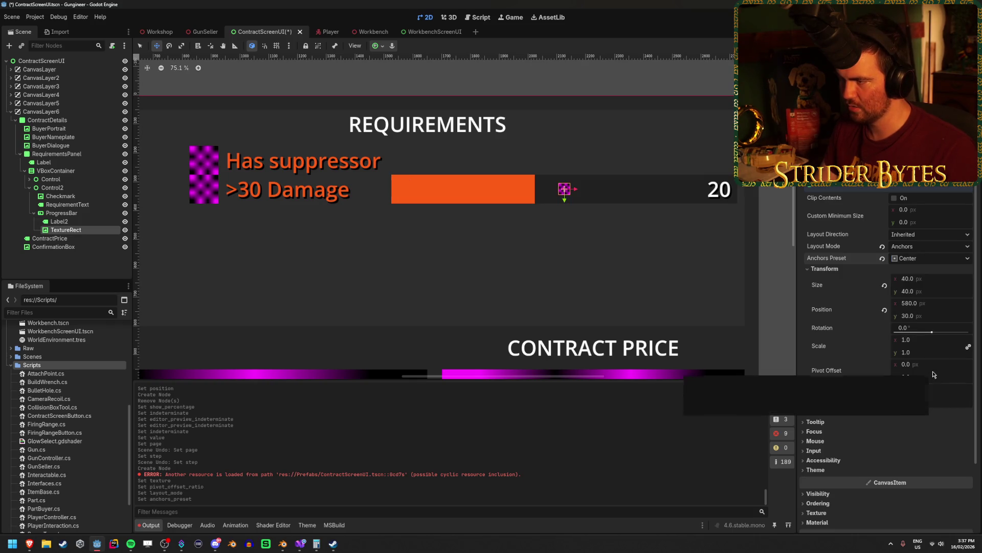
left_click(931, 305)
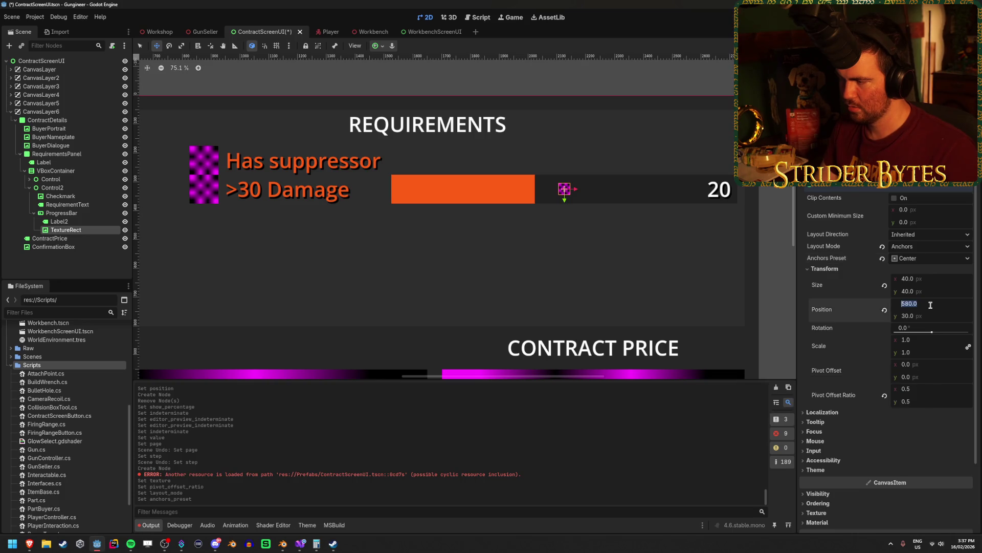
- Try custom anchors and inspect the anchor points, offsets and grow direction settings
left_click(930, 261)
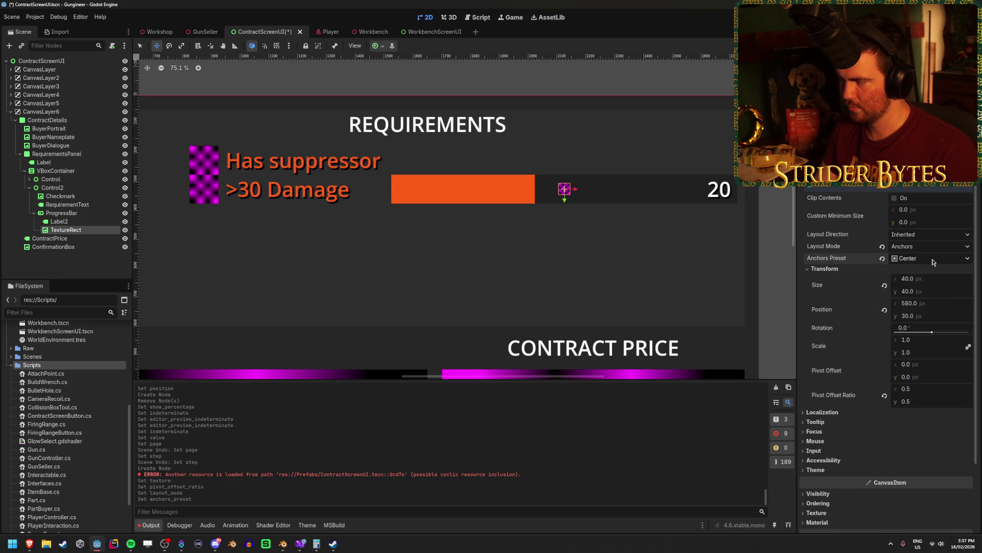
left_click(930, 272)
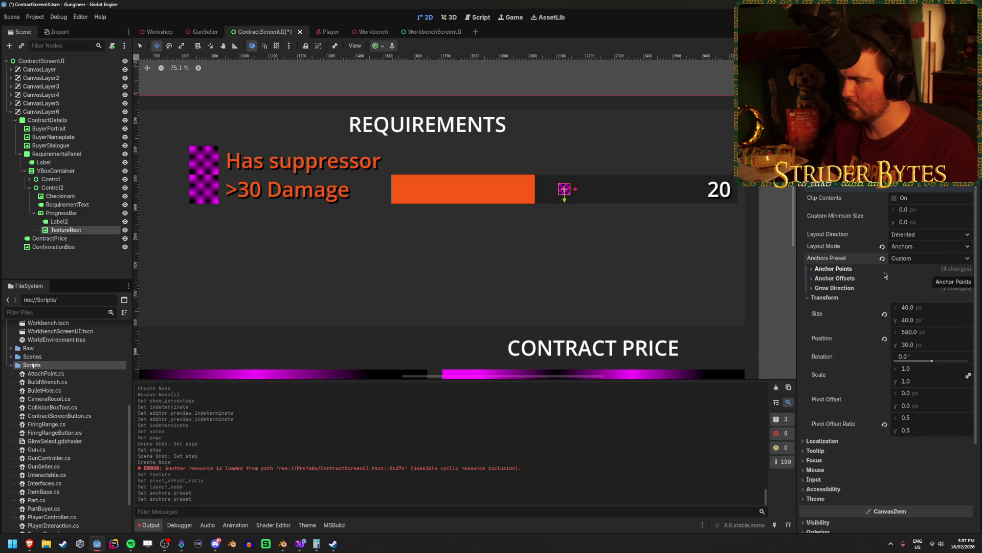
left_click(868, 271)
left_click(858, 270)
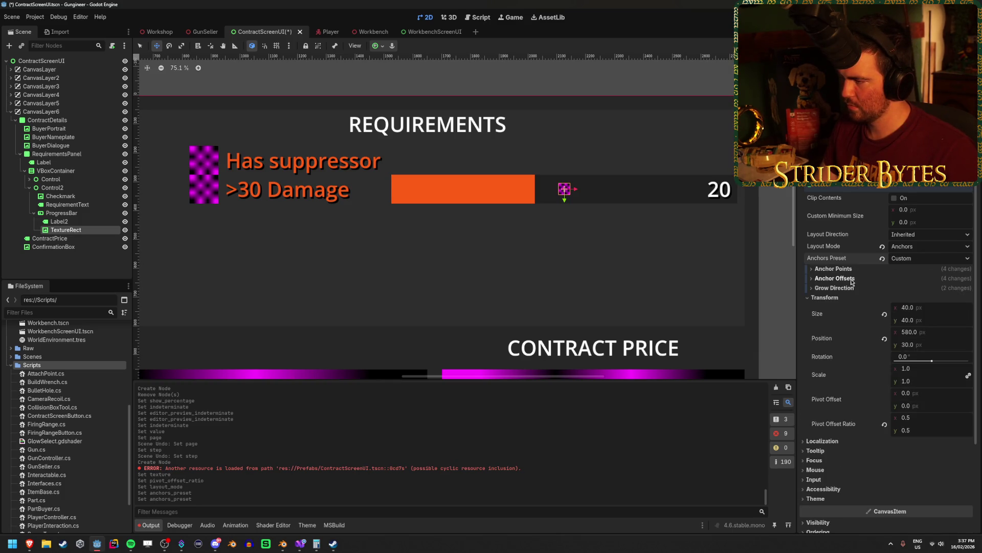
left_click(851, 279)
left_click(851, 279)
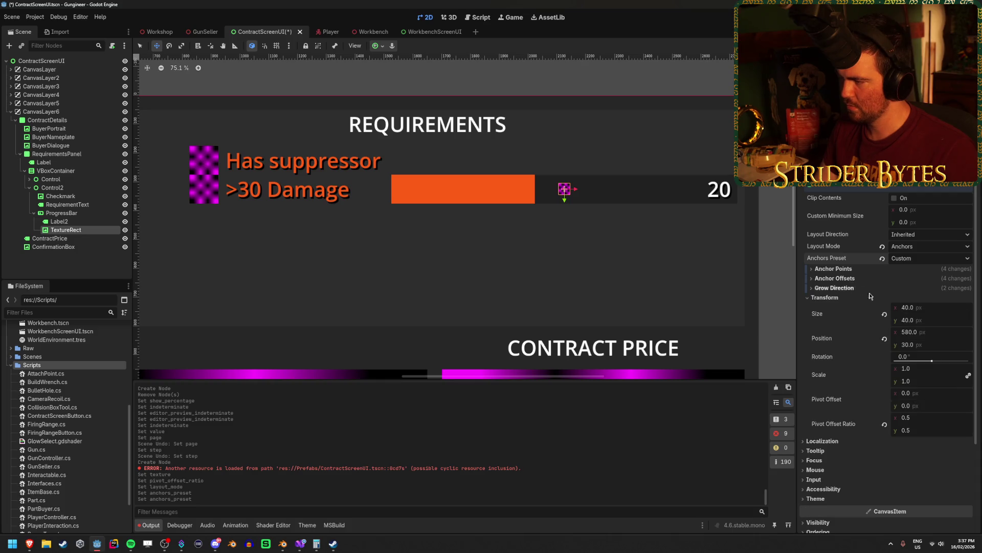
left_click(849, 288)
left_click(851, 289)
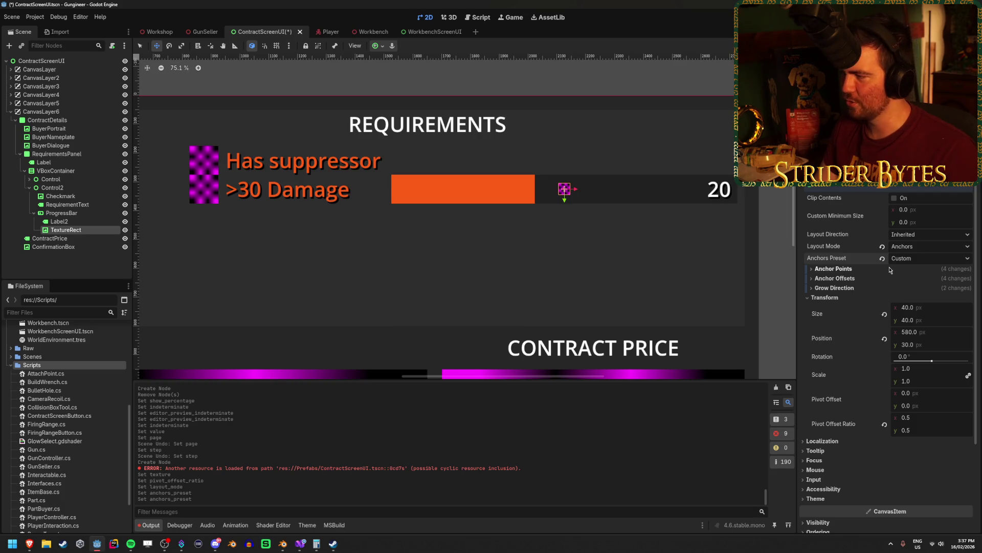
- Browse the anchor presets, try Top Left, then settle on the Center preset
left_click(918, 258)
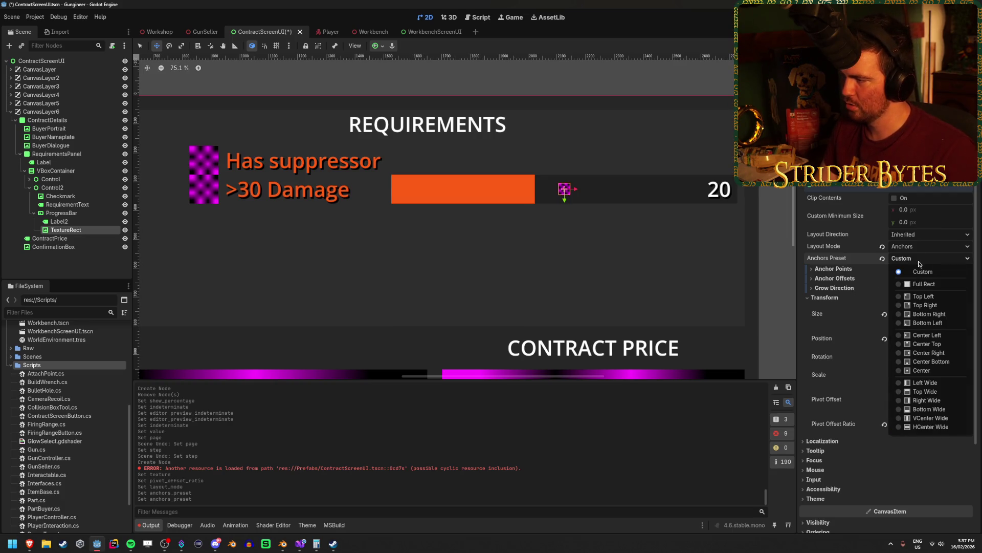
left_click(918, 257)
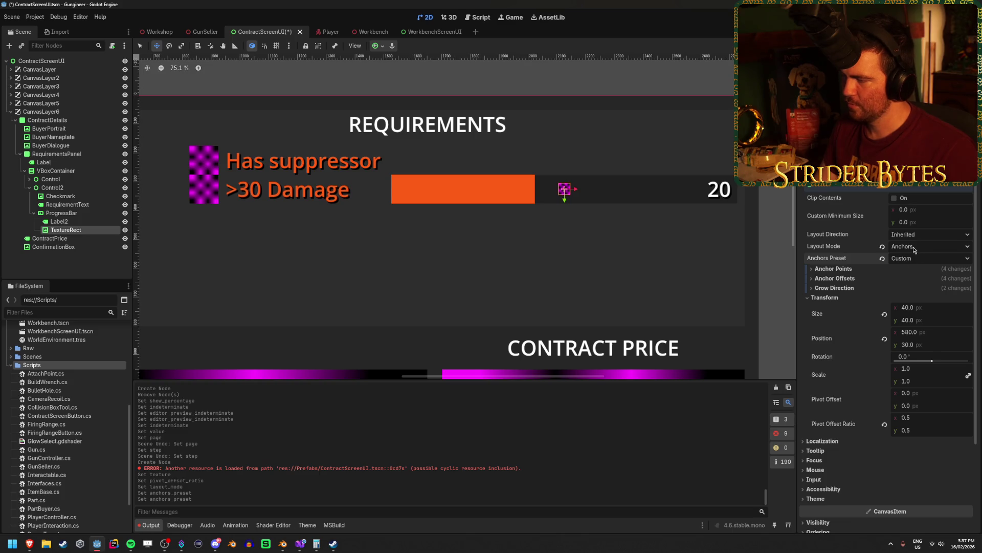
left_click(913, 260)
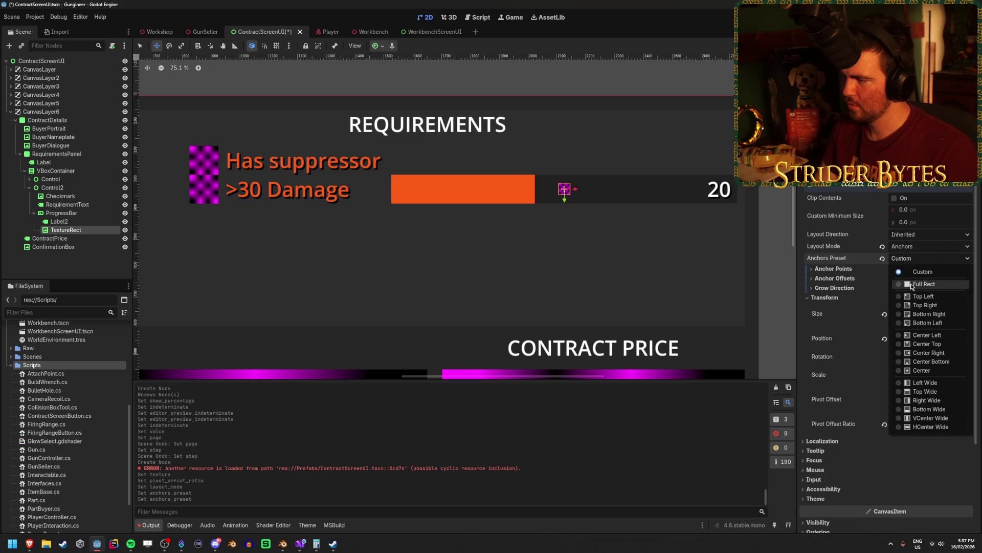
left_click(915, 261)
left_click(916, 262)
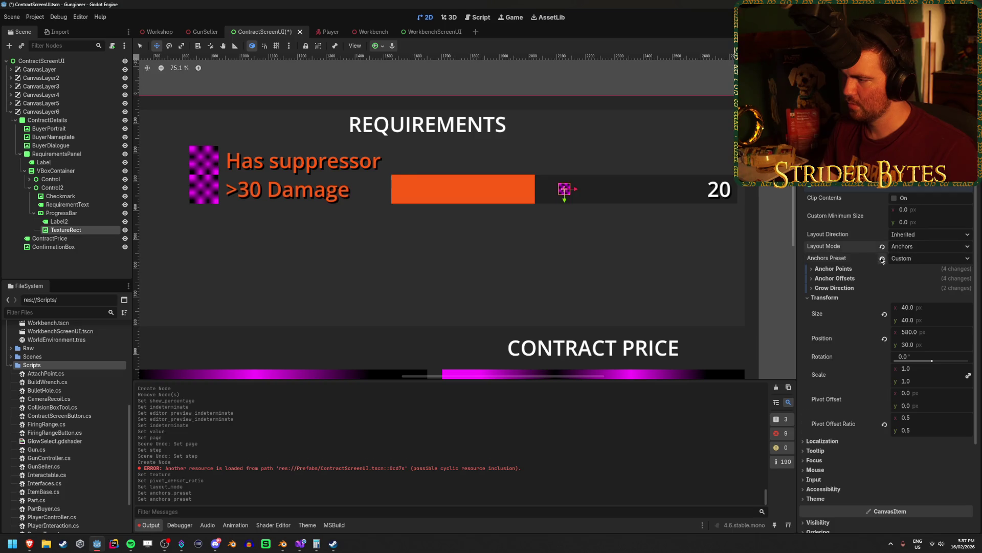
left_click(893, 258)
left_click(893, 258)
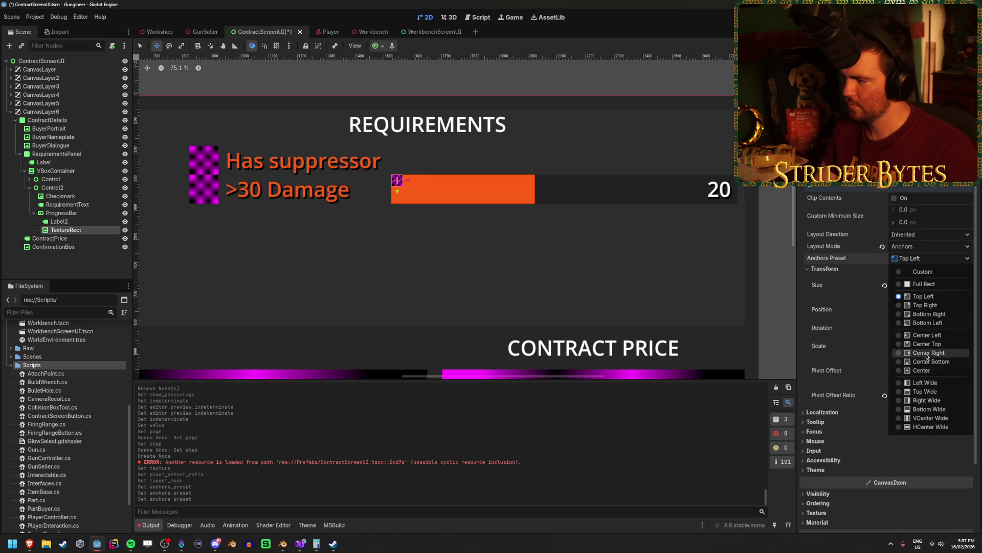
left_click(921, 372)
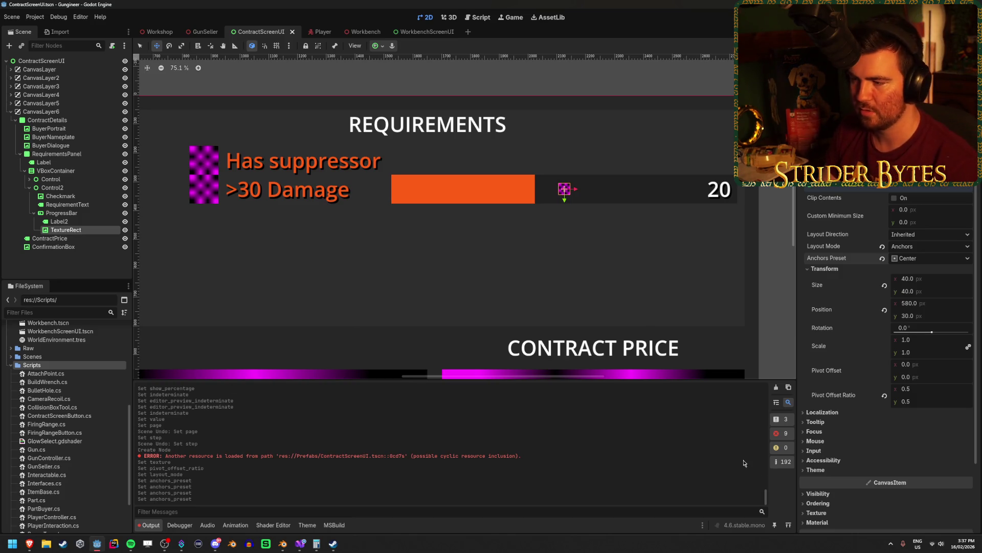
- Clear the Output log and select the icon's Position x field
left_click(776, 387)
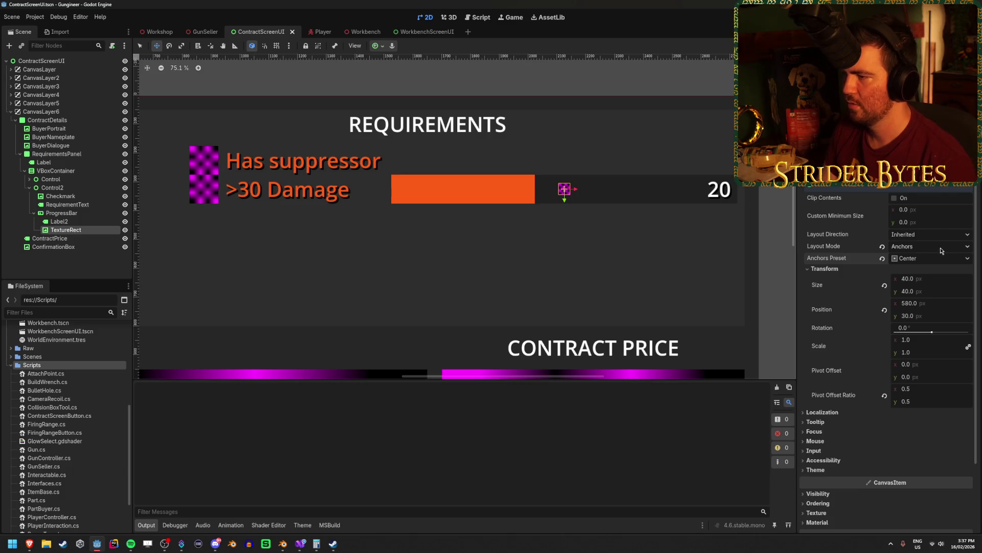
left_click(934, 302)
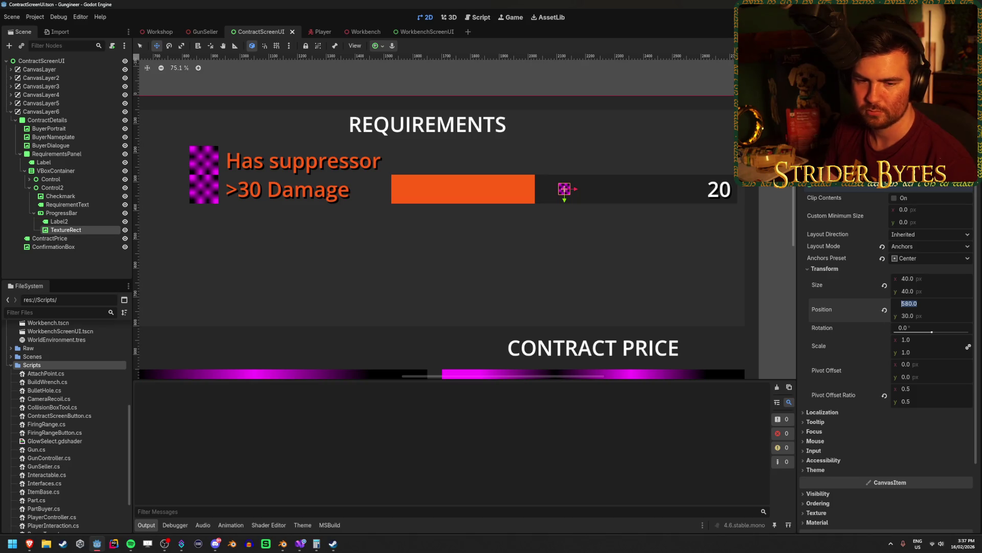
key("alt+Tab")
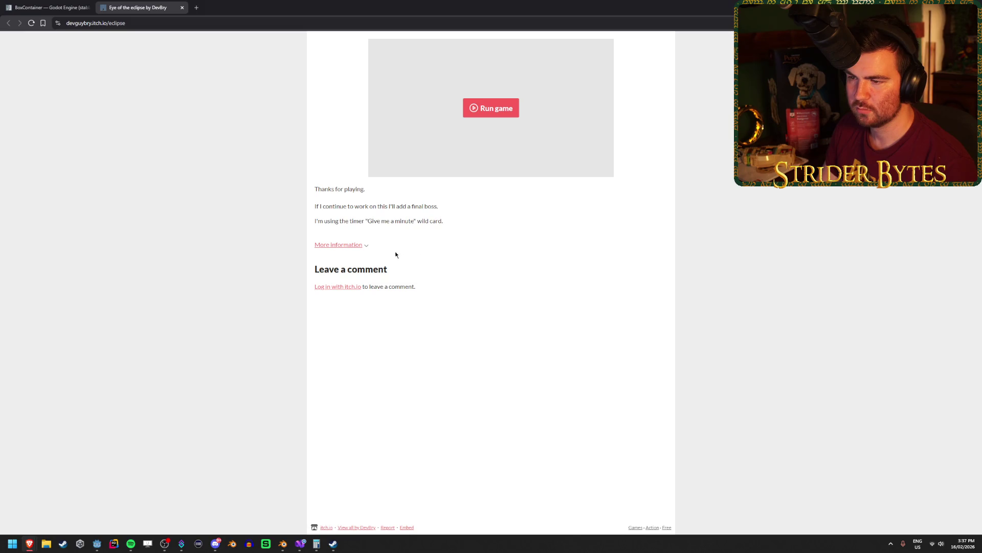
- Expand the game's details, launch Eye of the eclipse in the page and focus it
left_click(365, 248)
left_click(485, 103)
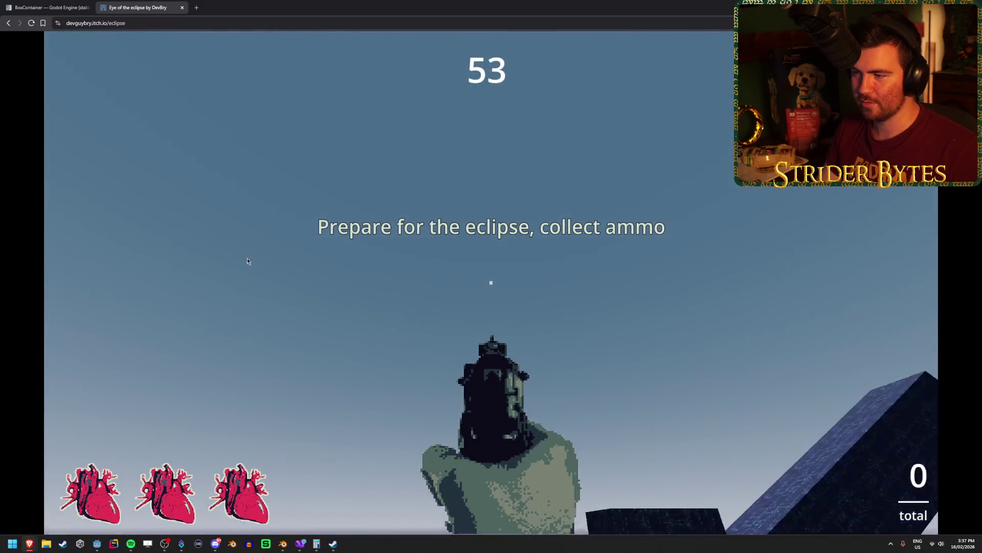
left_click(247, 261)
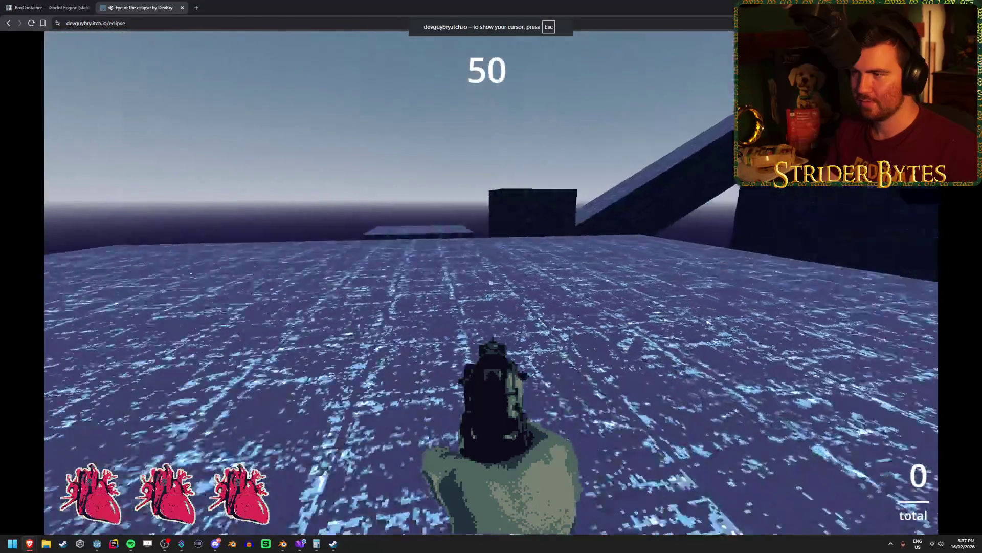
- Walk along the walkways, fire at a slanted block and jump onto the tiled platform
key("w")
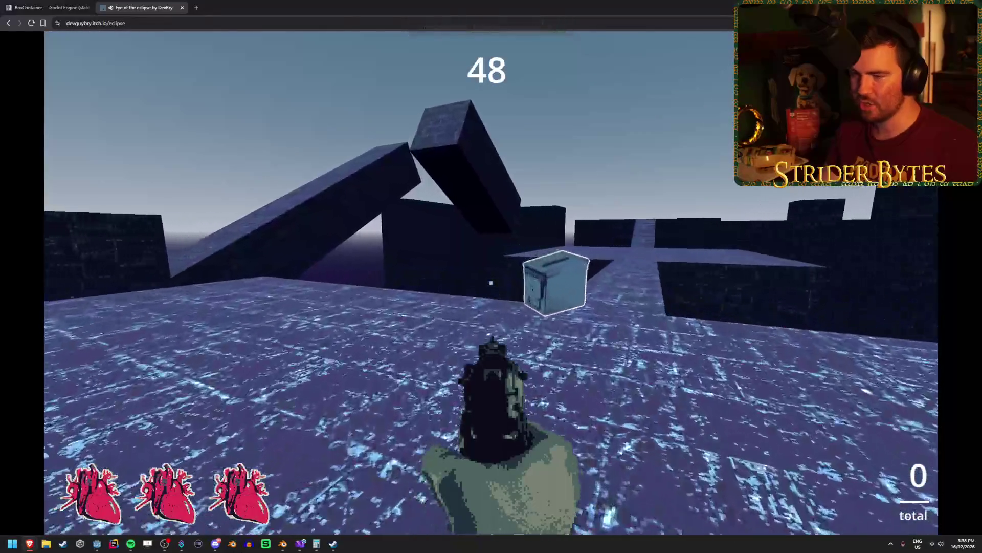
key("r")
key("w")
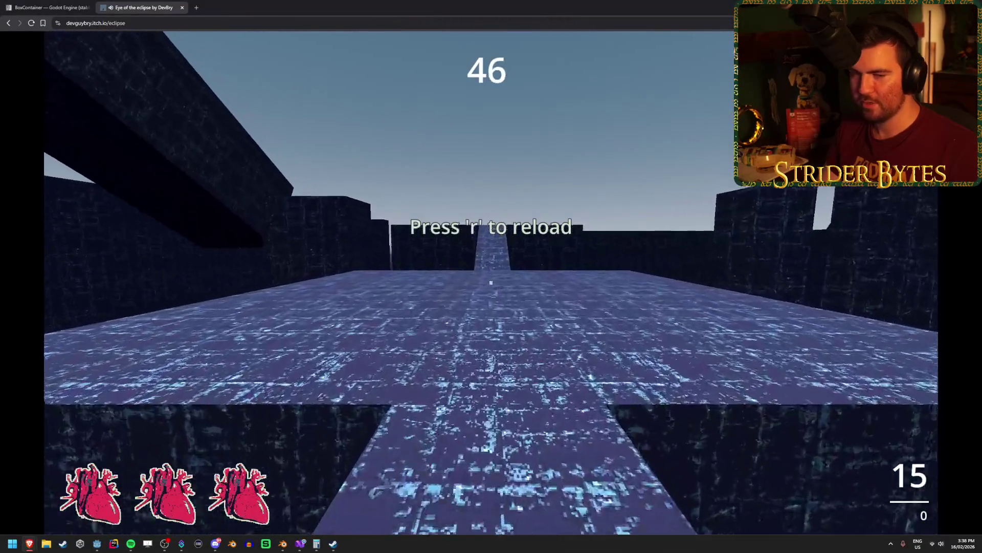
key("w")
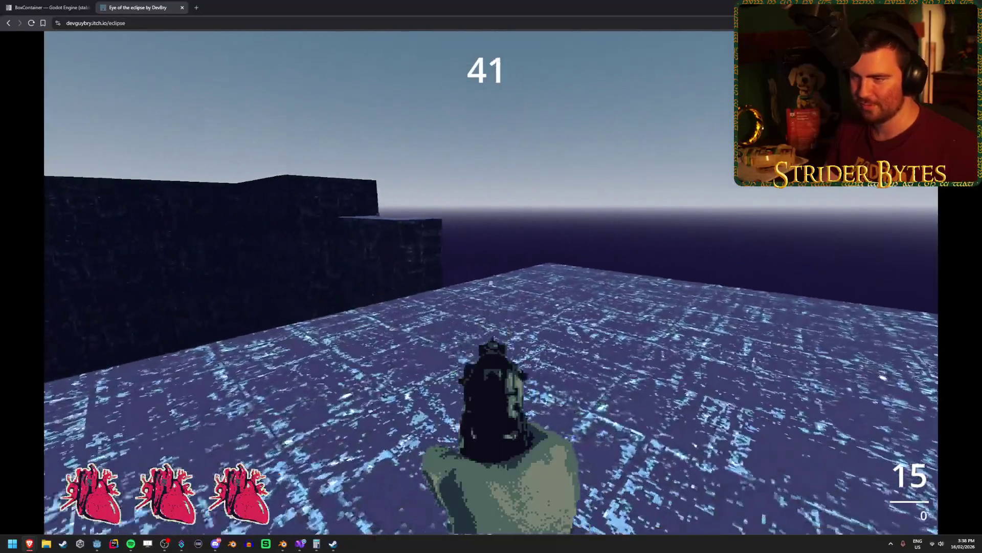
left_click(490, 282)
key("w")
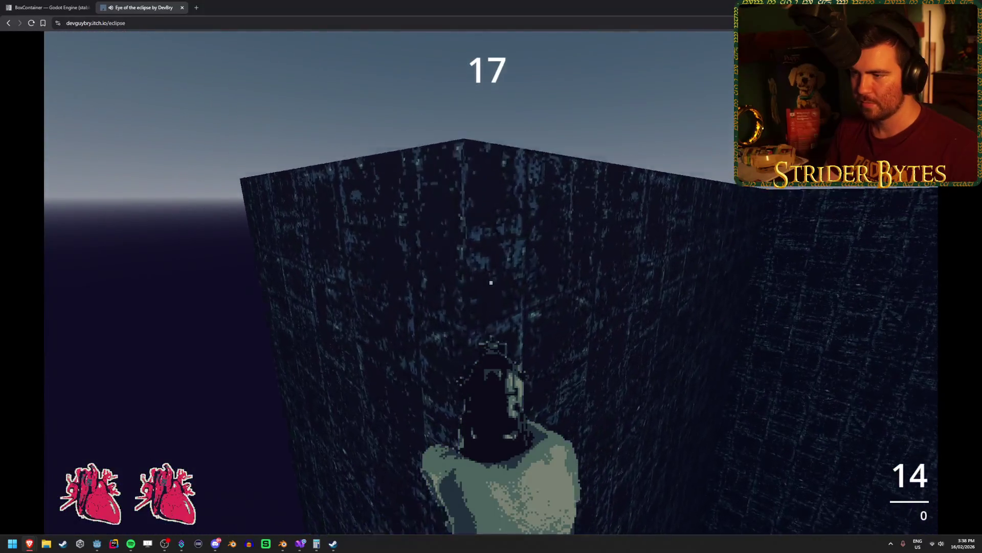
key("space")
key("w")
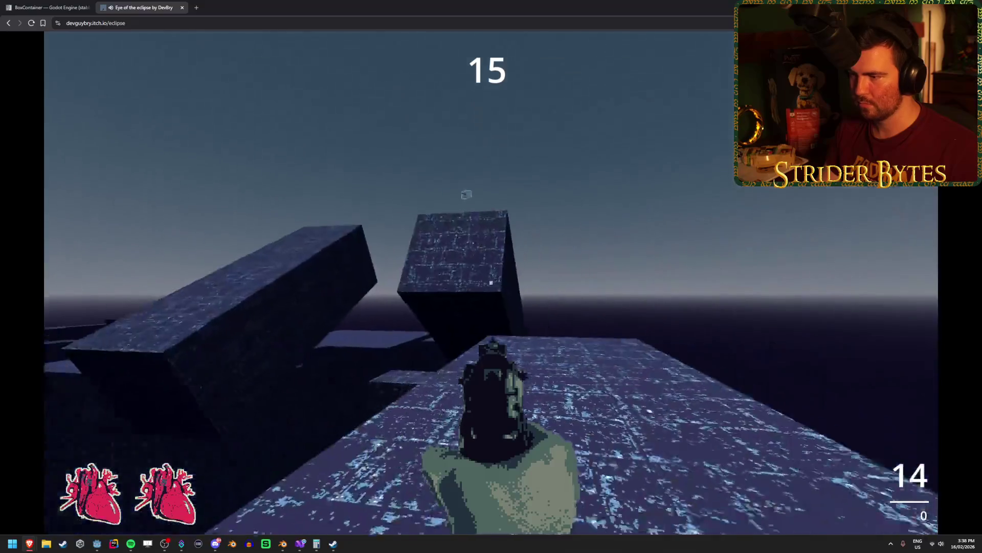
key("w")
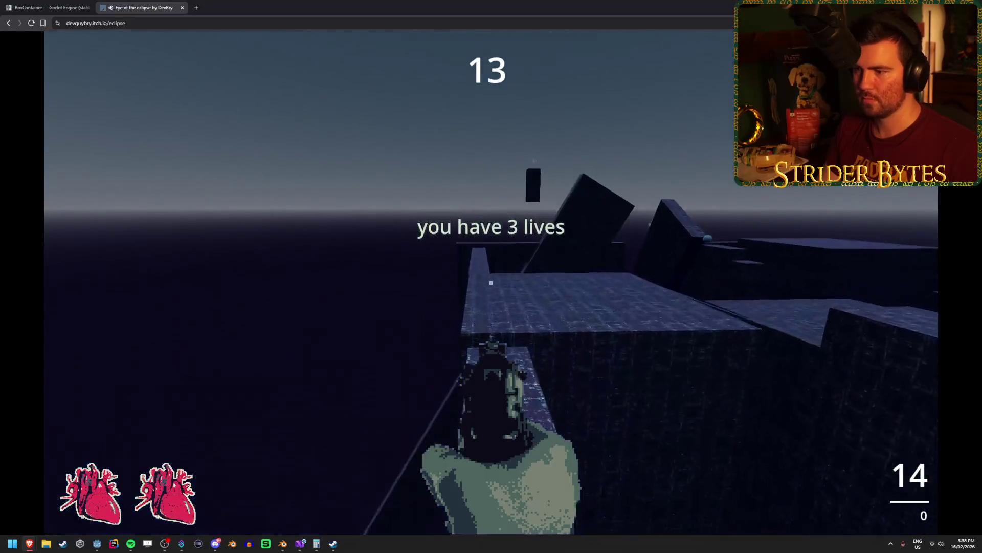
- Follow the tiled walkway, collect the floating ammo and drop off the cube among the eyes
key("space")
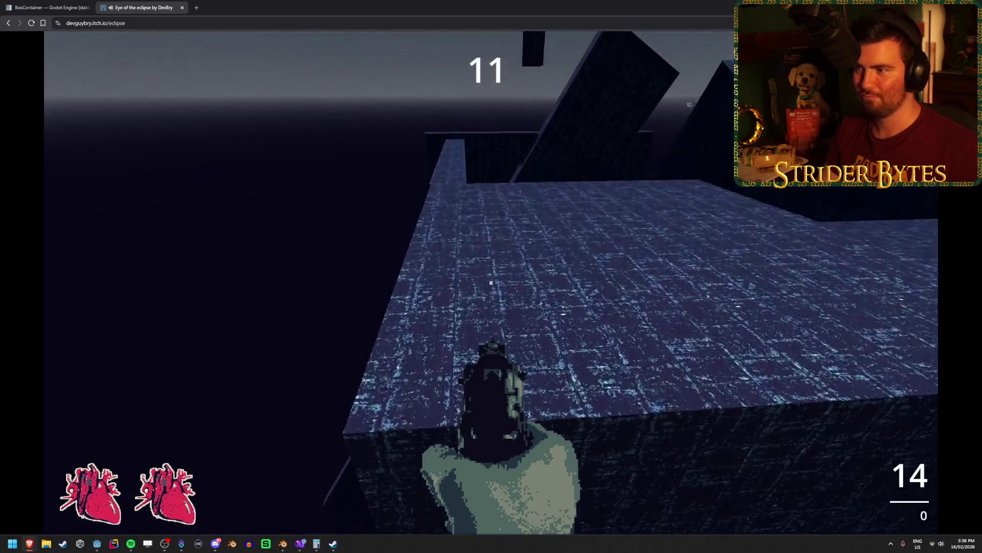
key("w")
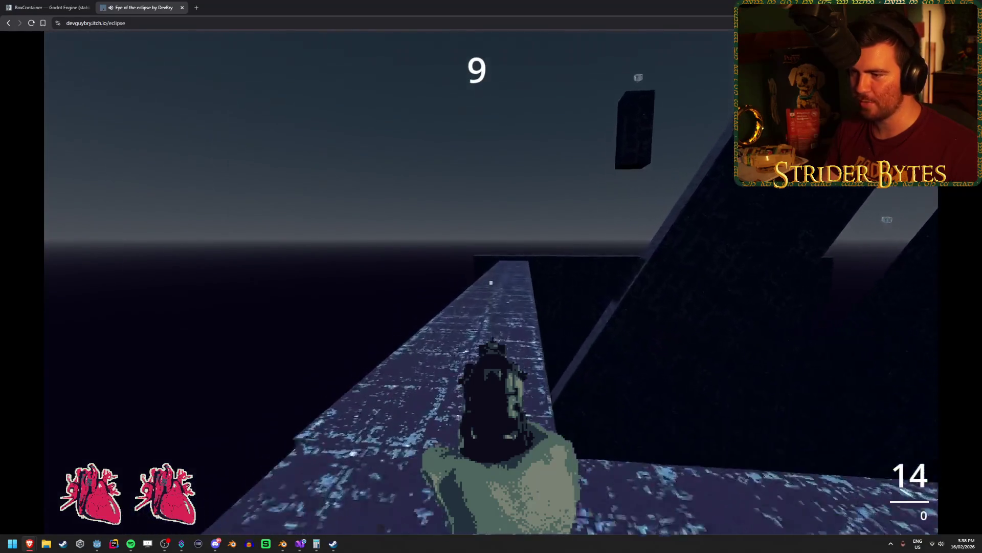
key("w")
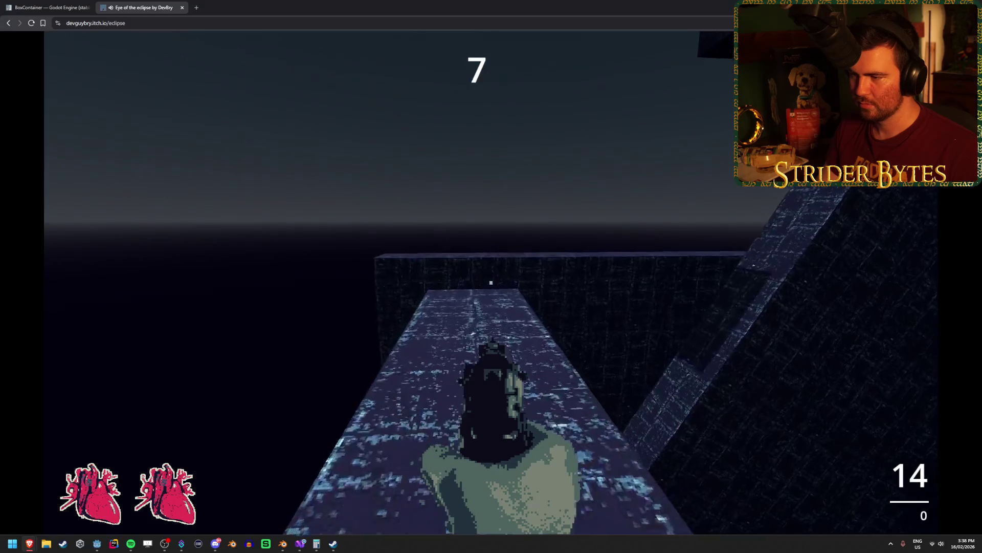
key("w")
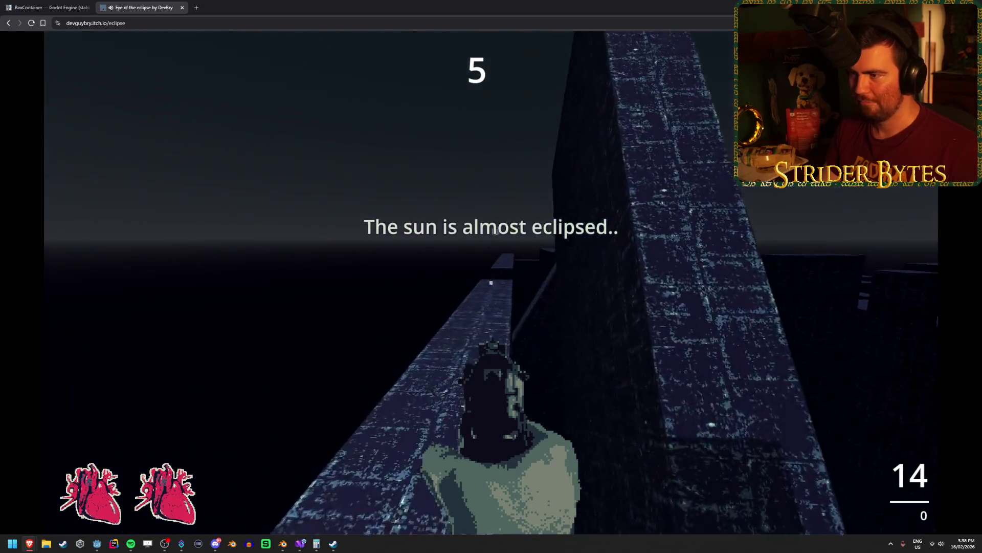
key("w")
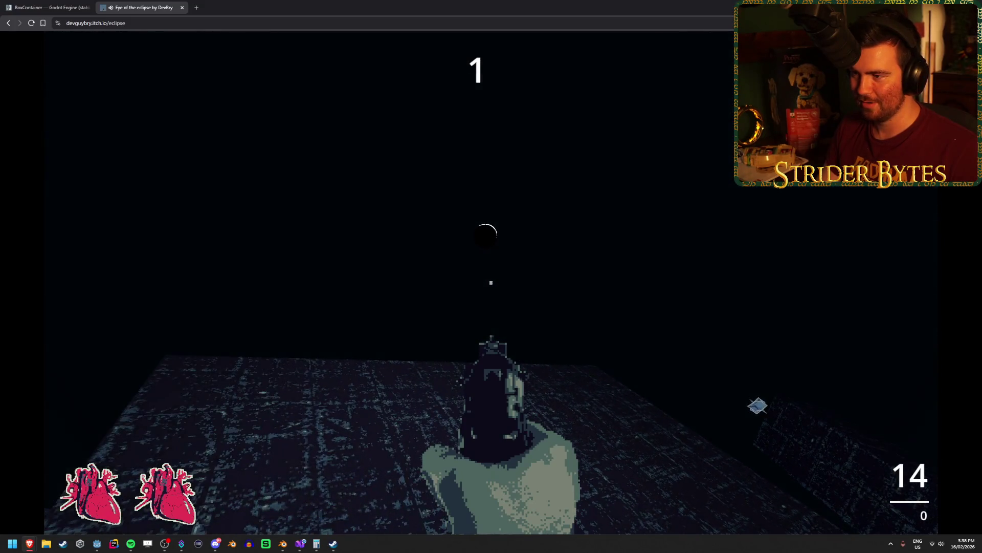
key("w")
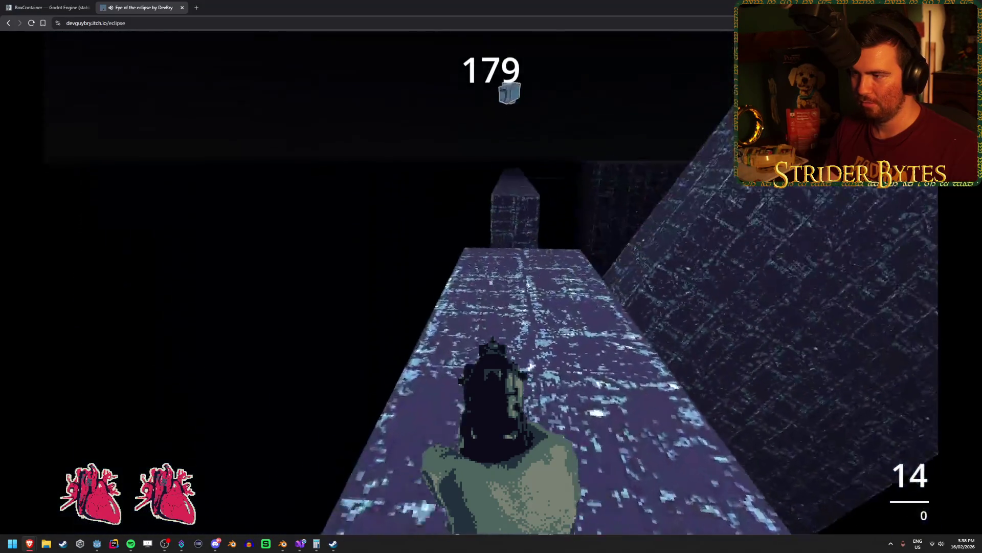
key("w")
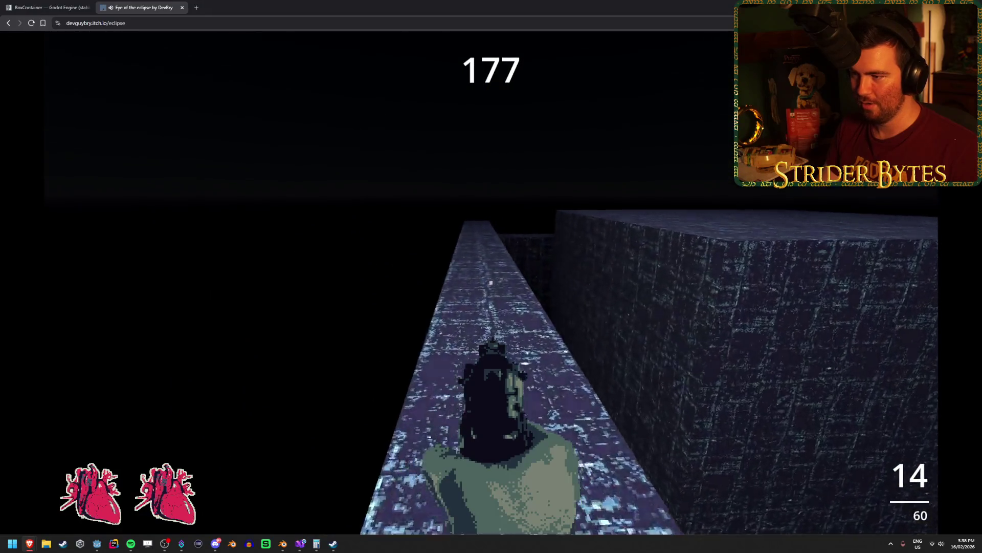
key("w")
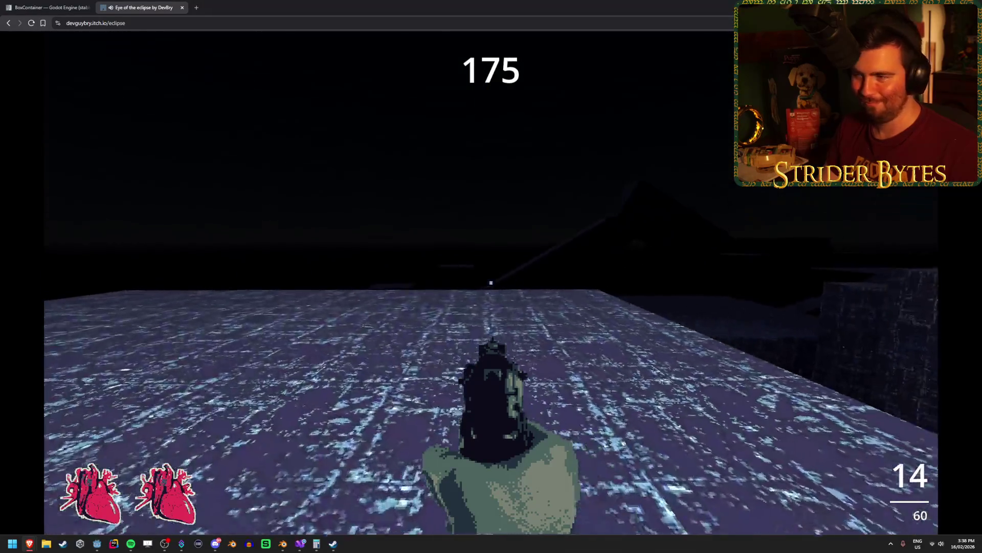
key("w")
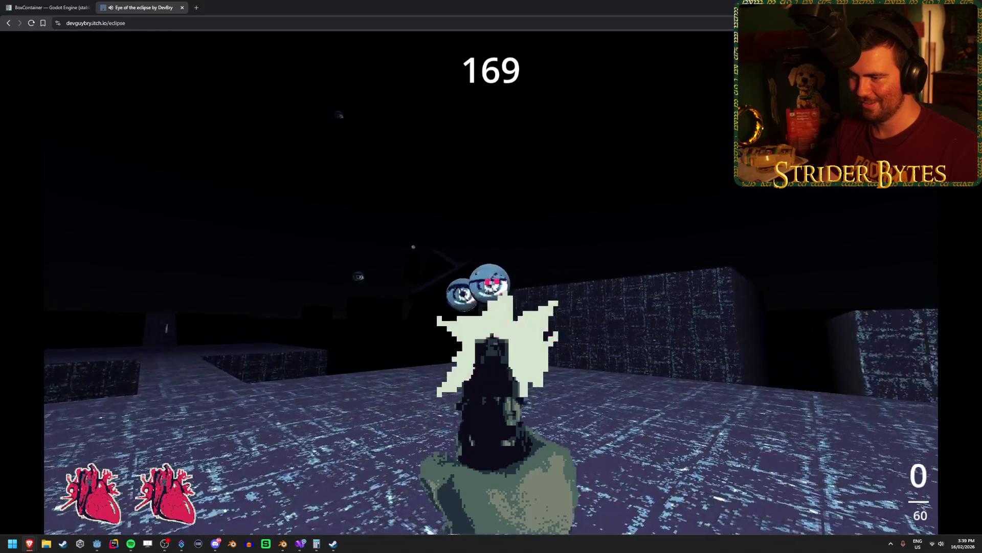
- Reload the pistol and shoot the floating eye enemy
key("r")
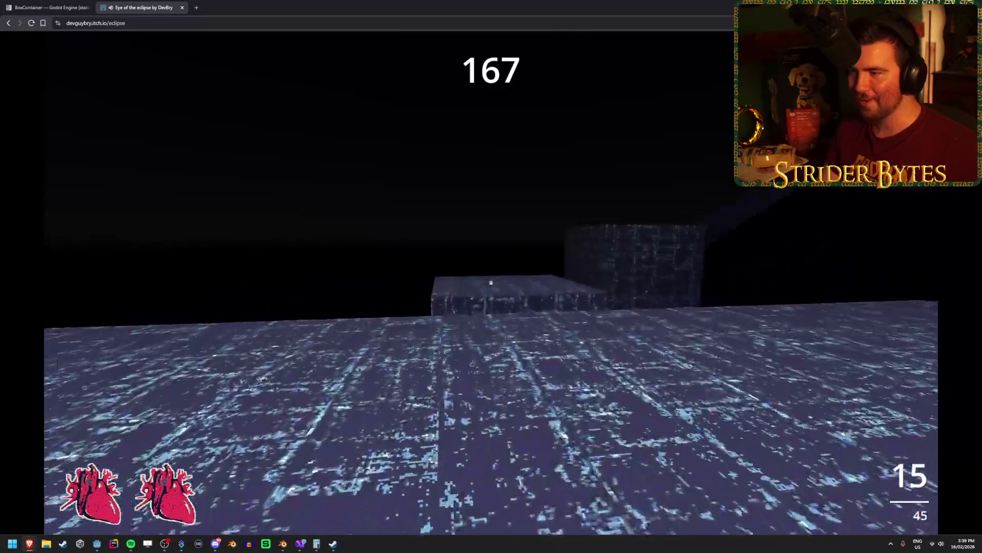
left_click(491, 283)
left_click(491, 283)
left_click(491, 282)
left_click(492, 283)
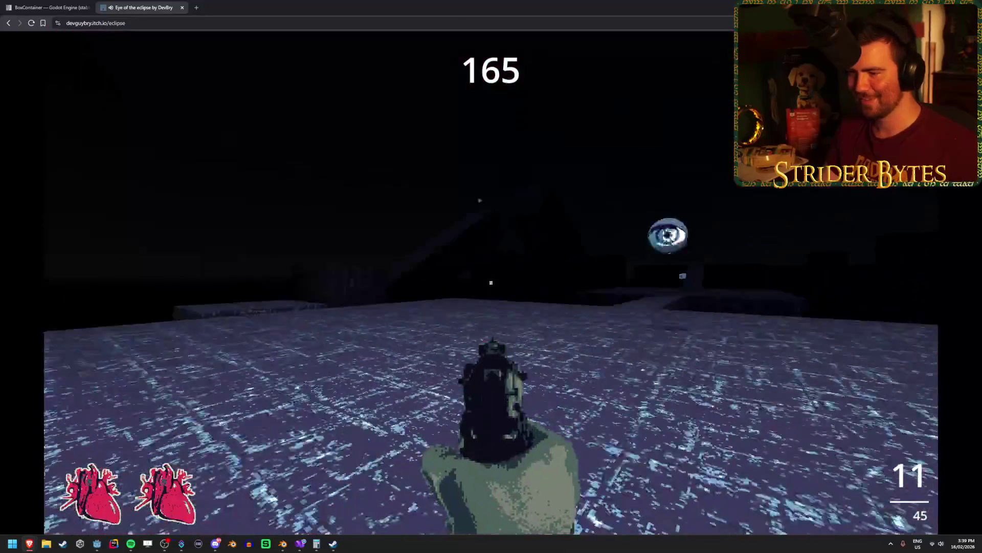
left_click(491, 283)
left_click(491, 282)
left_click(491, 283)
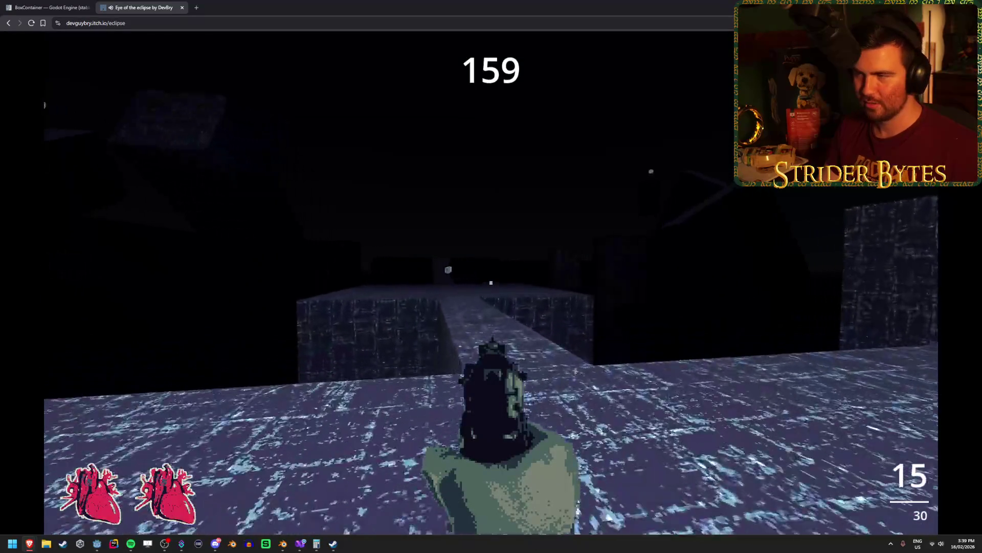
- Pick up the ammo box, advance along the bridge and shoot down an eye enemy
key("XF86AudioLowerVolume")
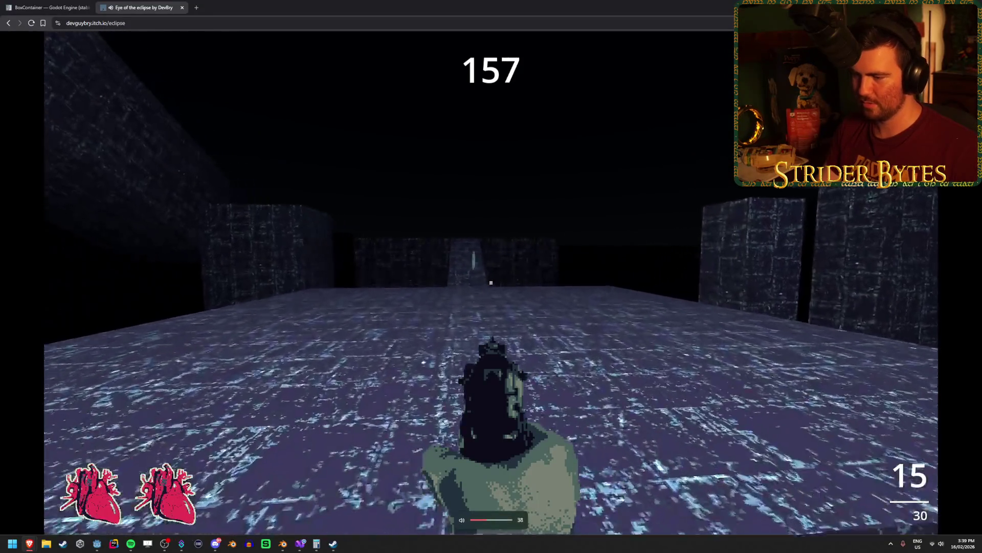
key("XF86AudioLowerVolume")
key("XF86AudioLowerVolume")
key("XF86AudioLowerVolume")
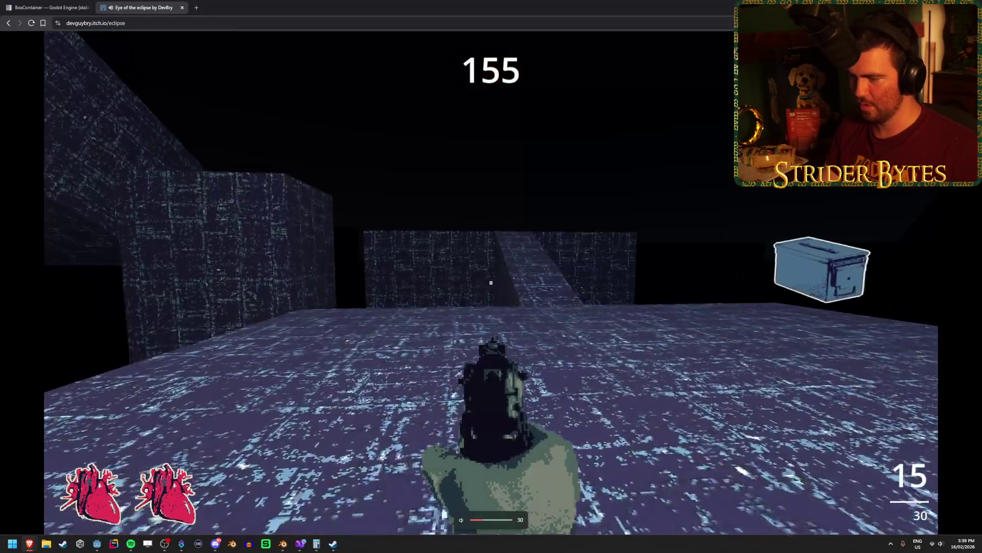
key("XF86AudioRaiseVolume")
key("XF86AudioRaiseVolume")
key("XF86AudioRaiseVolume")
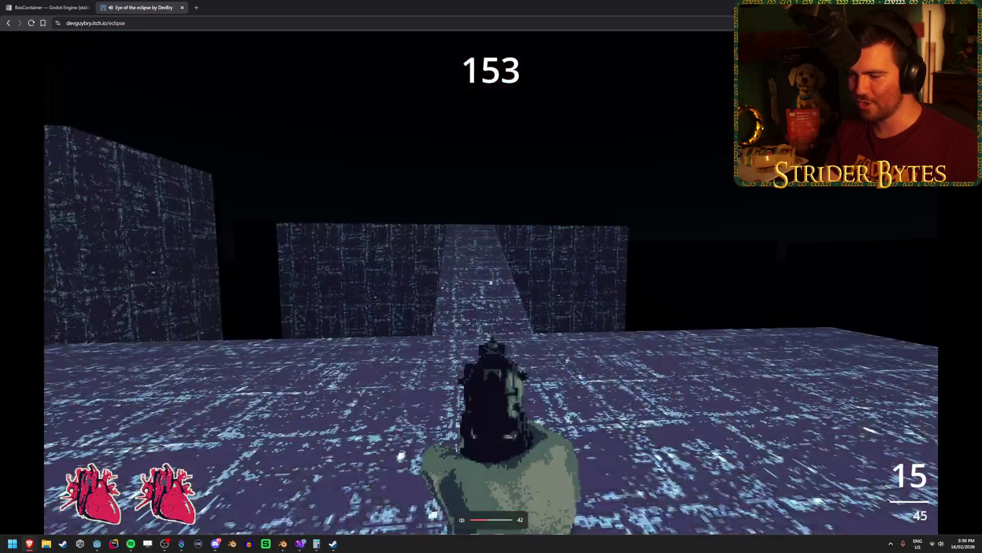
key("XF86AudioLowerVolume")
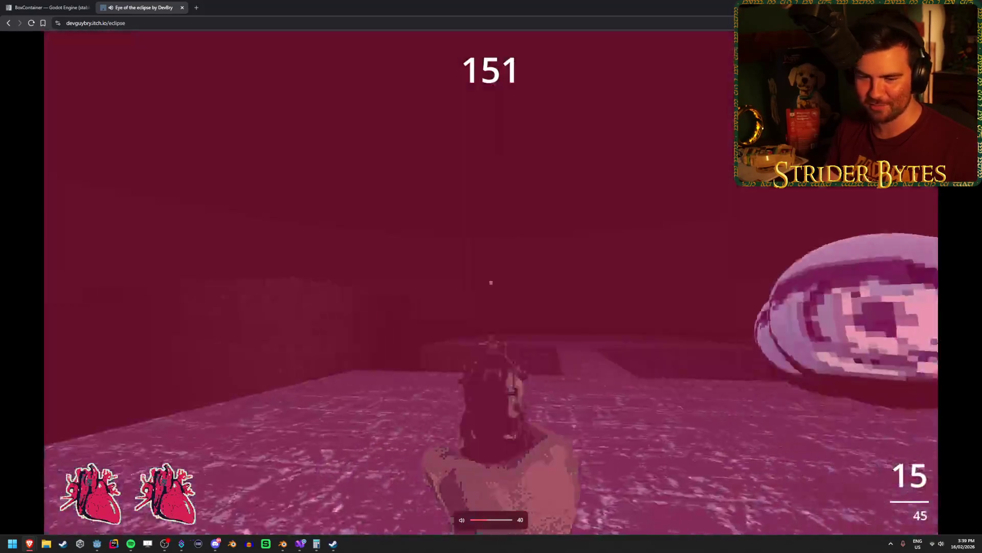
left_click(492, 282)
left_click(491, 282)
left_click(492, 282)
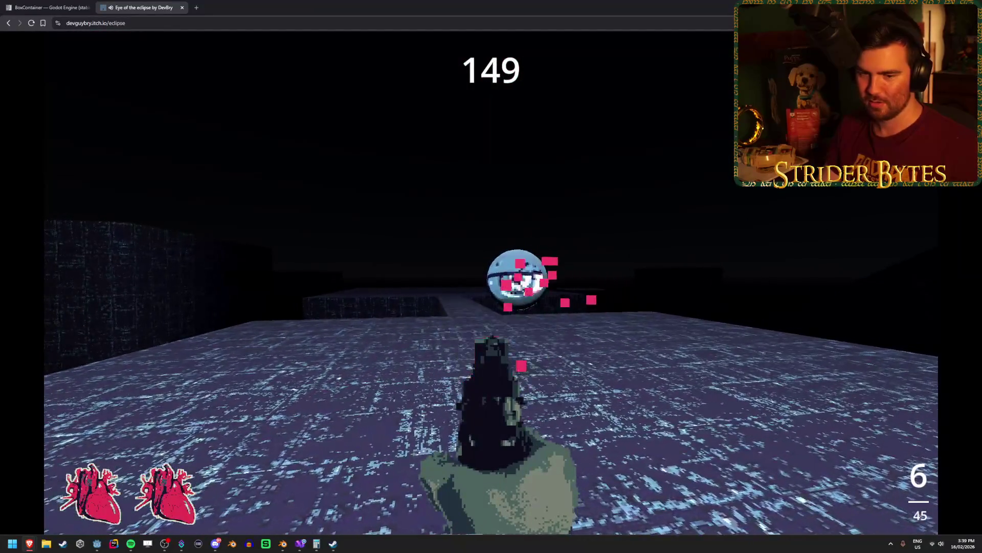
left_click(492, 283)
- Return to the open platform and fire repeatedly at the two eye enemies
key("w")
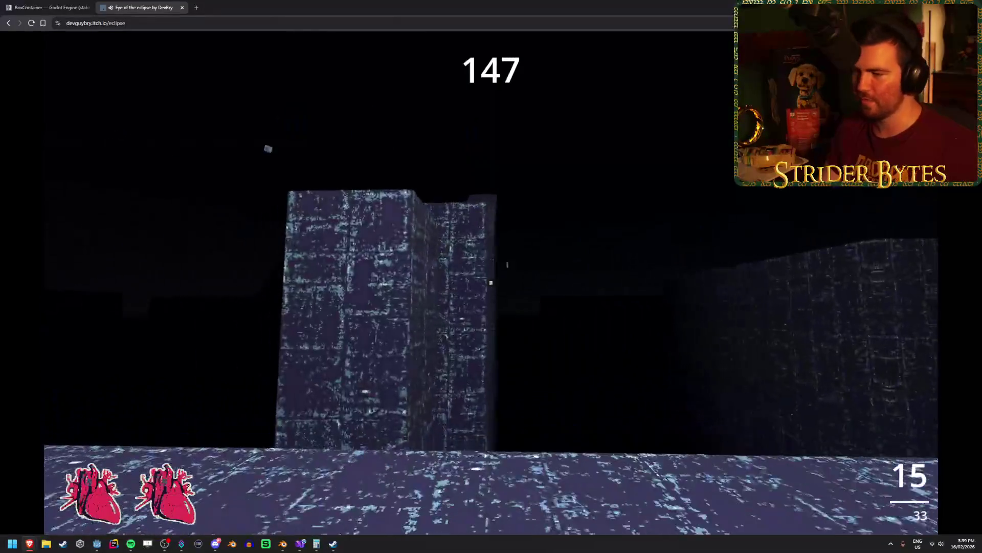
key("w")
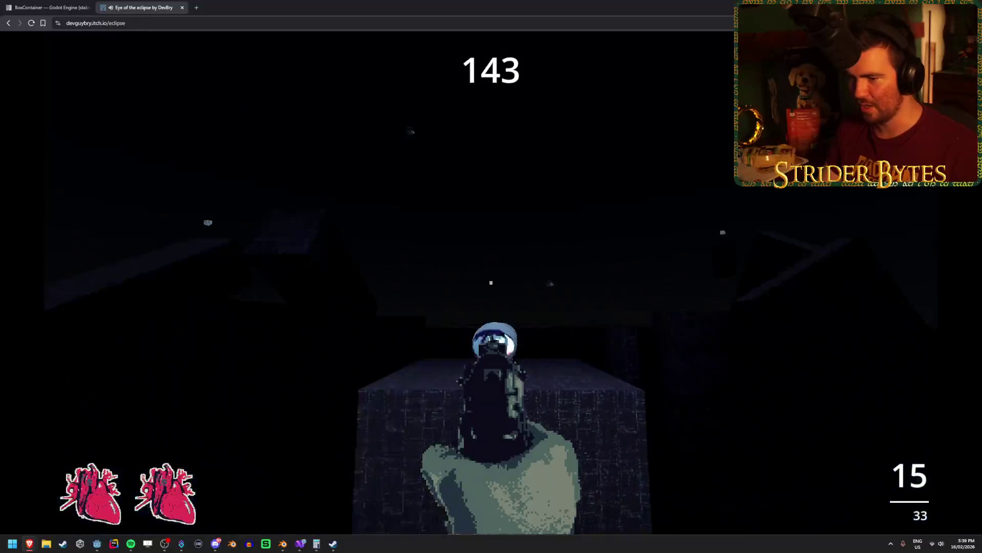
left_click(491, 282)
left_click(492, 283)
left_click(491, 282)
left_click(491, 282)
left_click(491, 283)
left_click(491, 282)
left_click(491, 282)
left_click(491, 282)
left_click(492, 282)
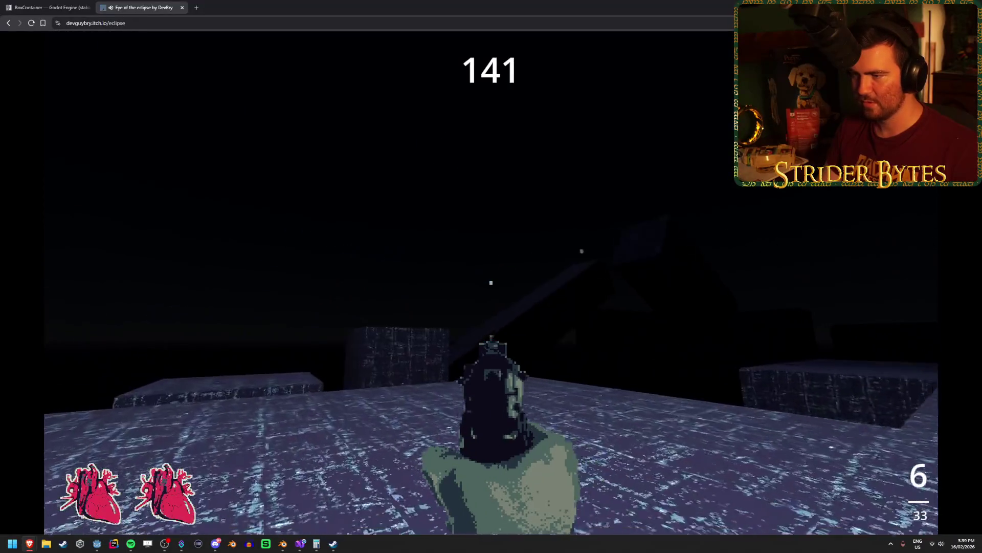
left_click(491, 282)
left_click(491, 283)
left_click(491, 283)
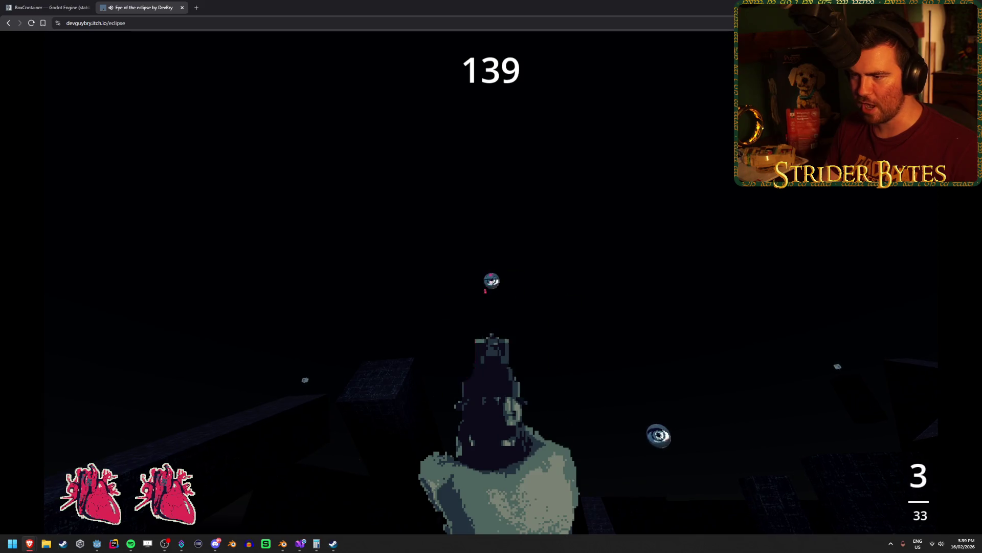
left_click(491, 282)
left_click(491, 282)
left_click(491, 283)
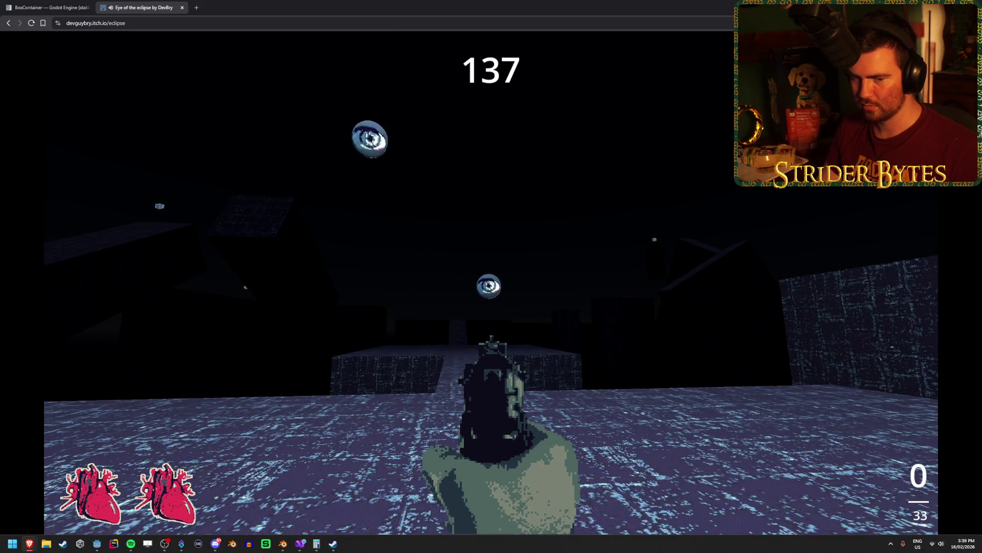
- Reload, keep shooting the eyeball enemies, then close the game tab
key("r")
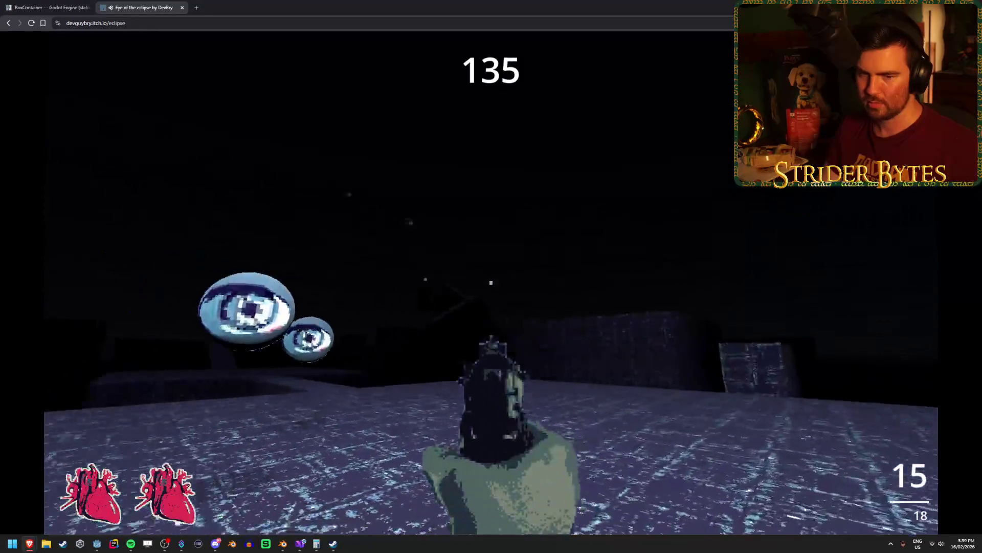
left_click(491, 282)
left_click(492, 282)
left_click(491, 283)
left_click(492, 282)
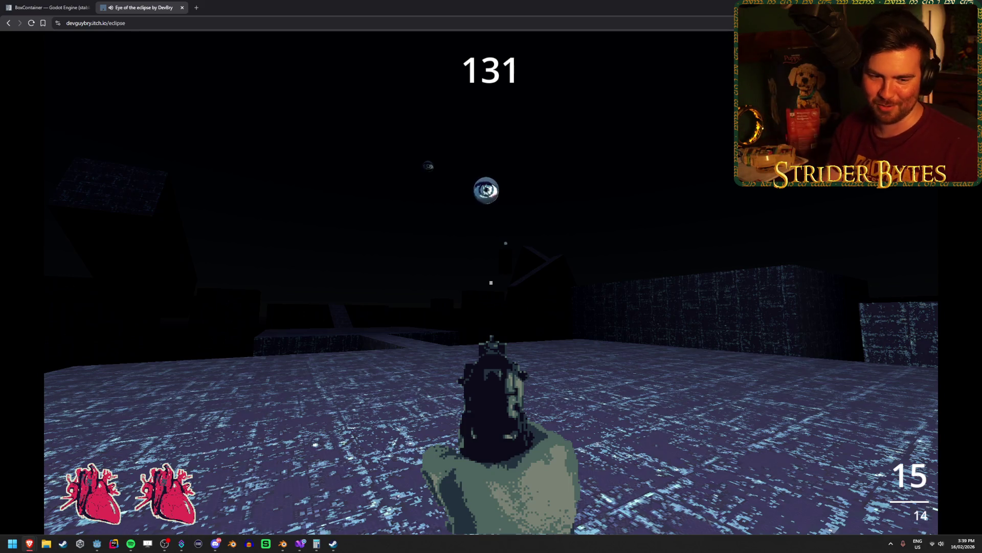
left_click(491, 282)
left_click(492, 282)
left_click(491, 283)
left_click(491, 282)
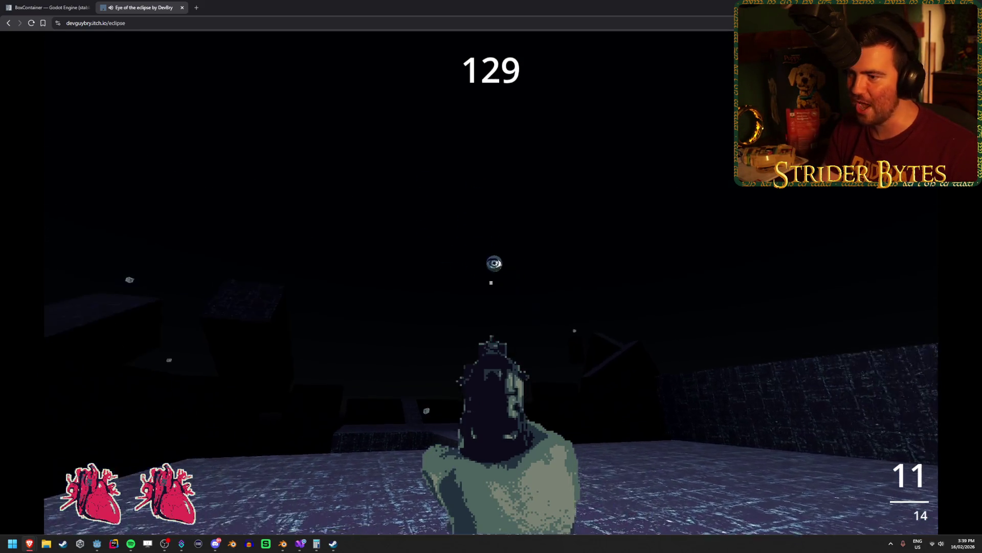
left_click(491, 282)
left_click(492, 282)
left_click(491, 282)
left_click(492, 283)
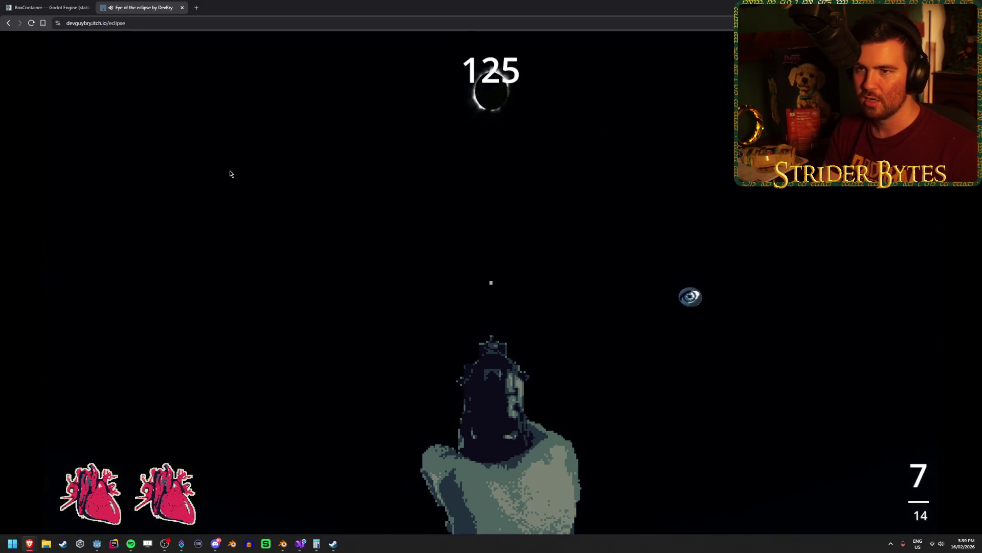
middle_click(154, 11)
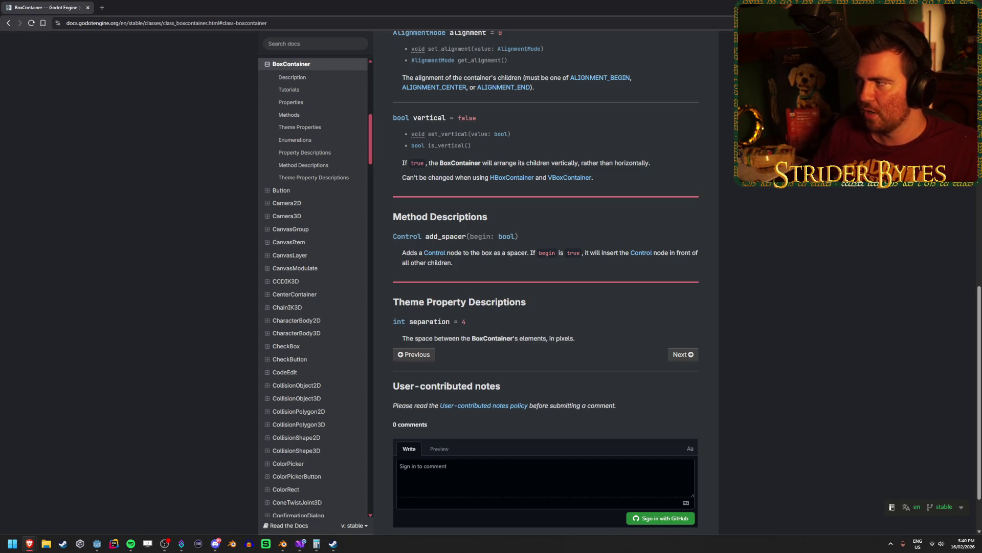
- Leave the BoxContainer docs and return to the Godot editor
key("alt+Tab")
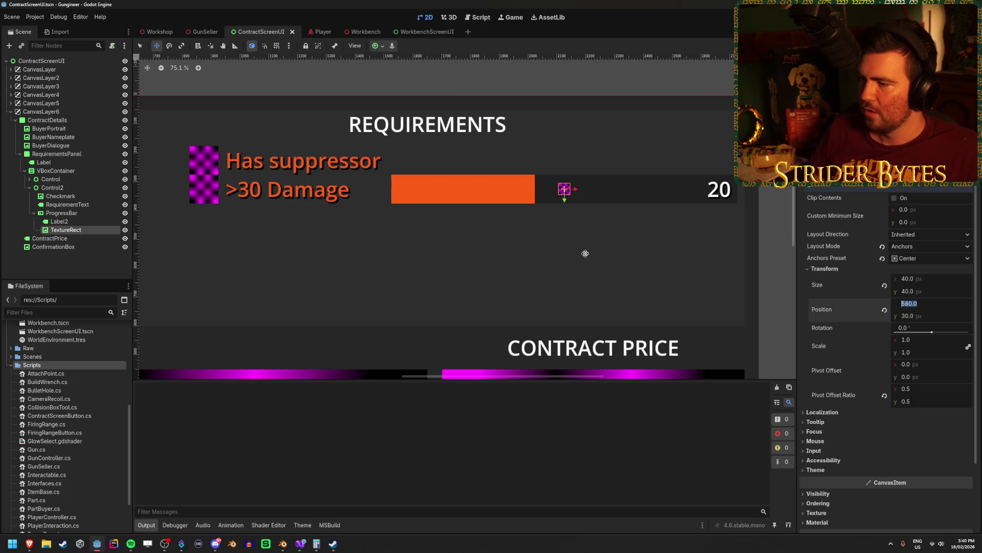
- Commit the x position edit, frame the ProgressBar in the viewport and select the TextureRect icon
key("Return")
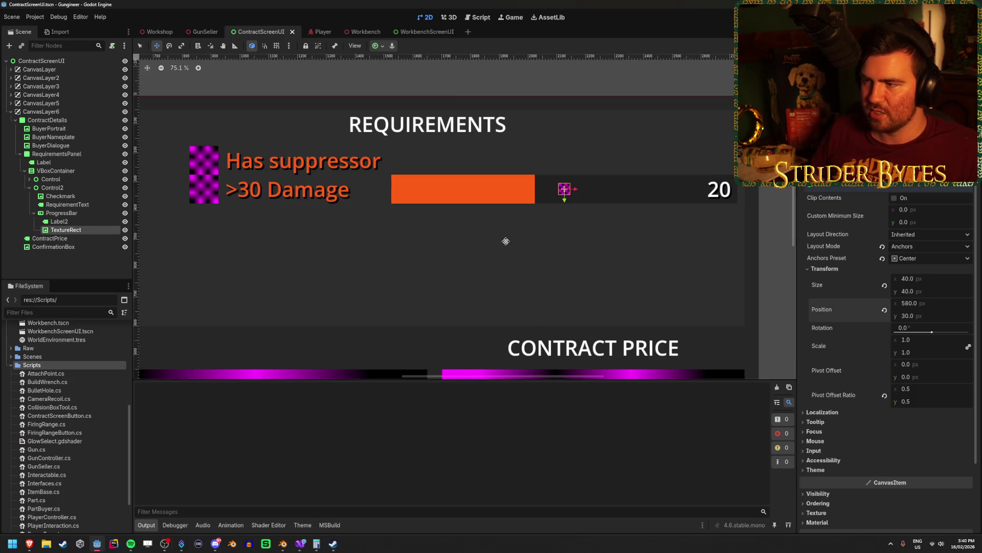
double_click(87, 230)
left_click(62, 213)
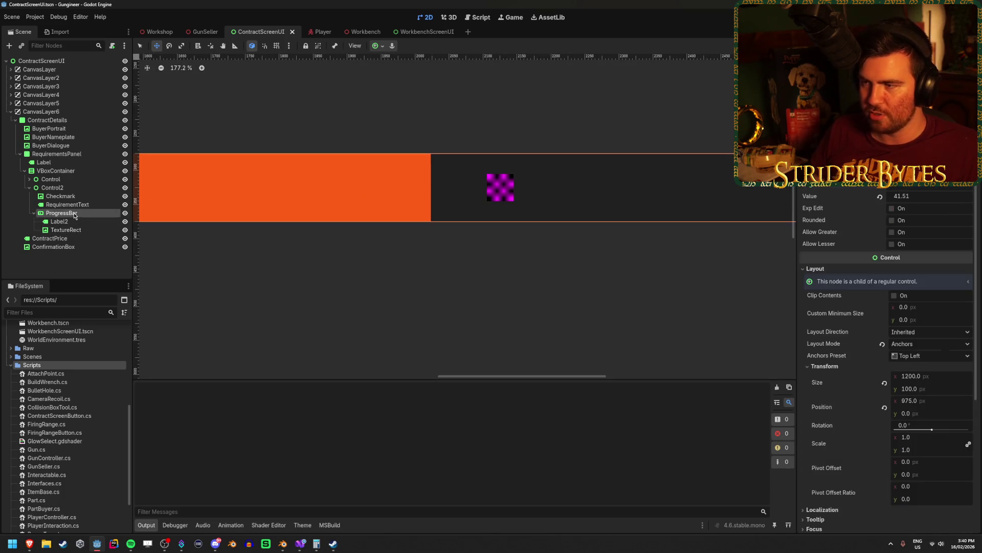
key("f")
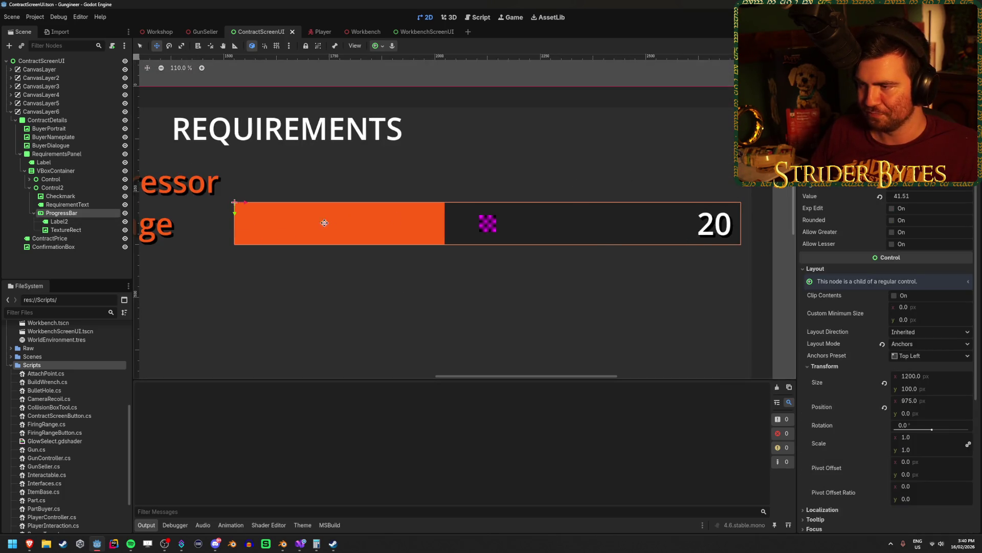
left_click(488, 223)
- Set the TextureRect's Position x and y to 0
scroll(476, 268, "up", 2)
scroll(476, 267, "up", 1)
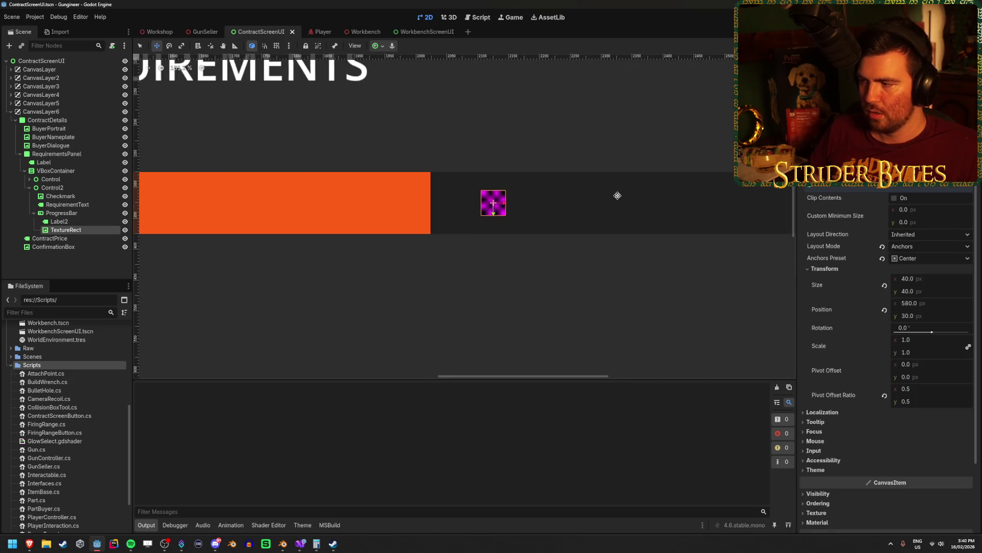
scroll(594, 204, "up", 1)
scroll(617, 274, "down", 2)
scroll(618, 274, "down", 1)
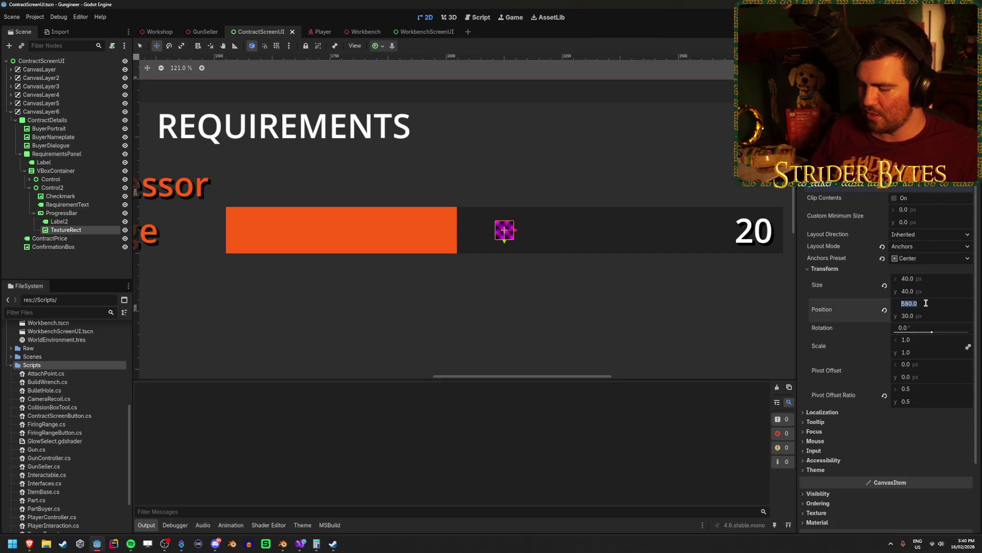
type("0")
key("Tab")
type("0")
key("Return")
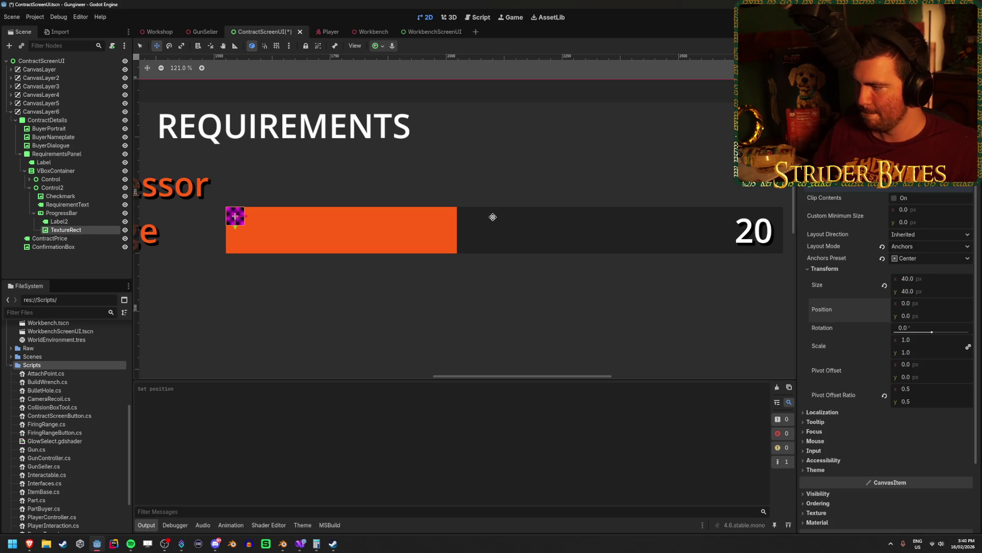
- Try the Top Left anchor preset on the icon, then set it back to Center
left_click(882, 258)
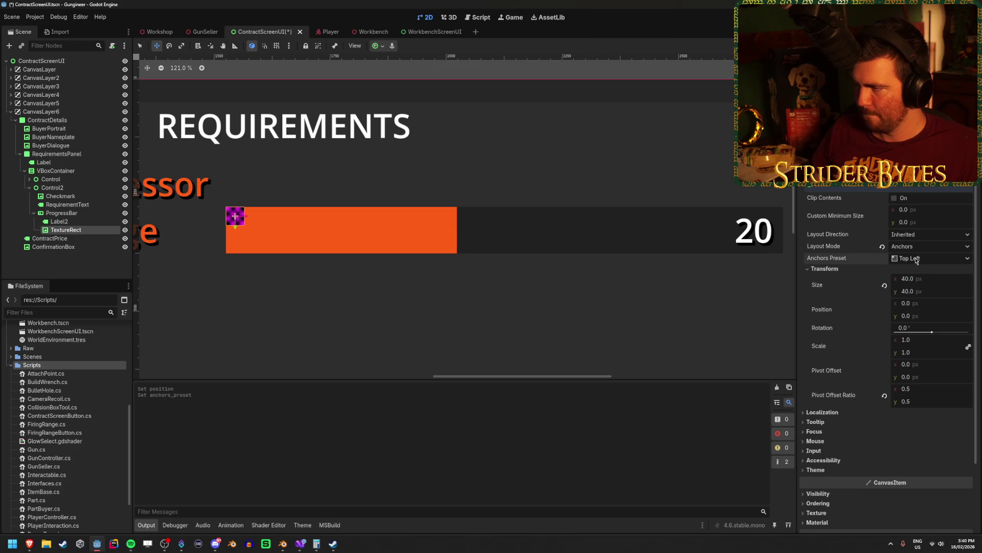
left_click(924, 259)
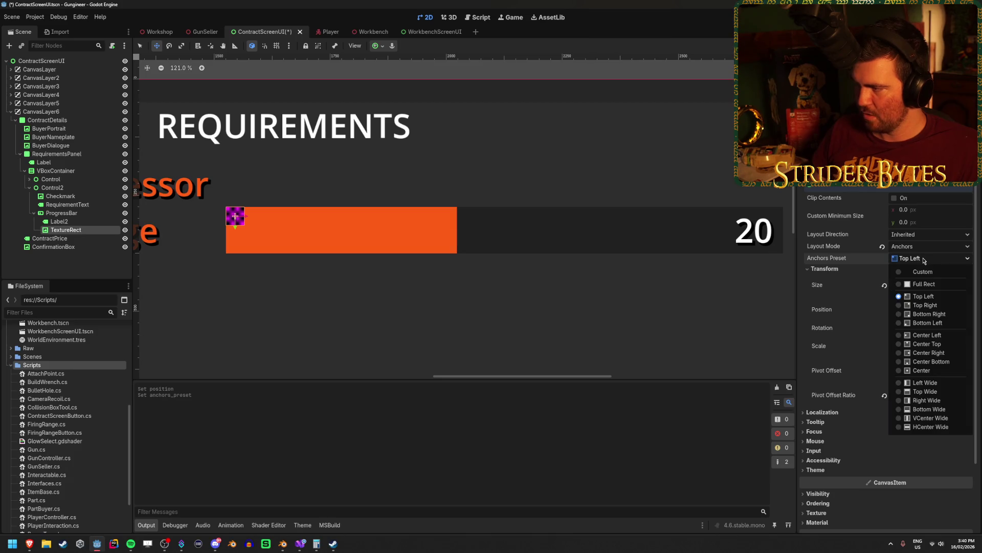
left_click(923, 370)
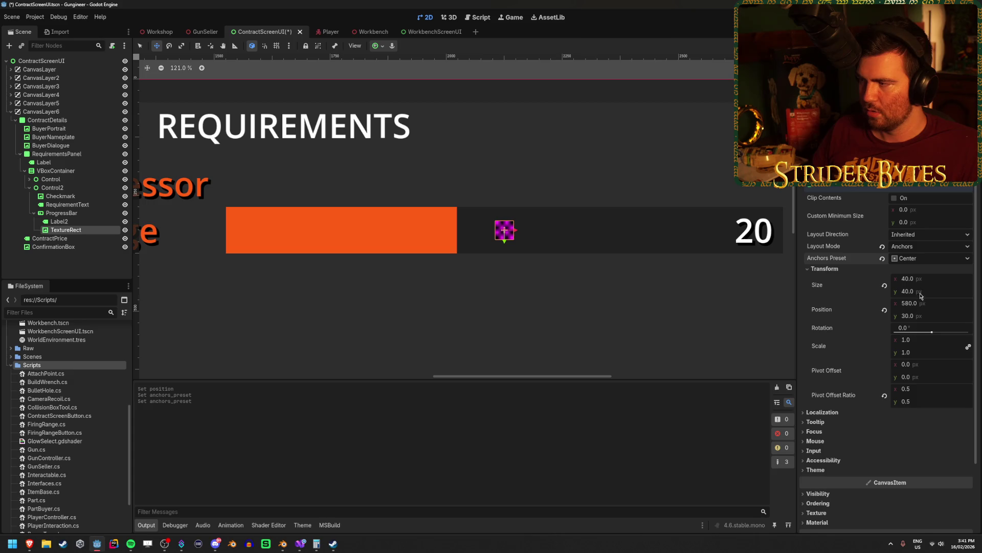
- Try a 600 px ProgressBar width, undo it back to 1200, and reselect the TextureRect icon
left_click(62, 213)
scroll(609, 264, "down", 2)
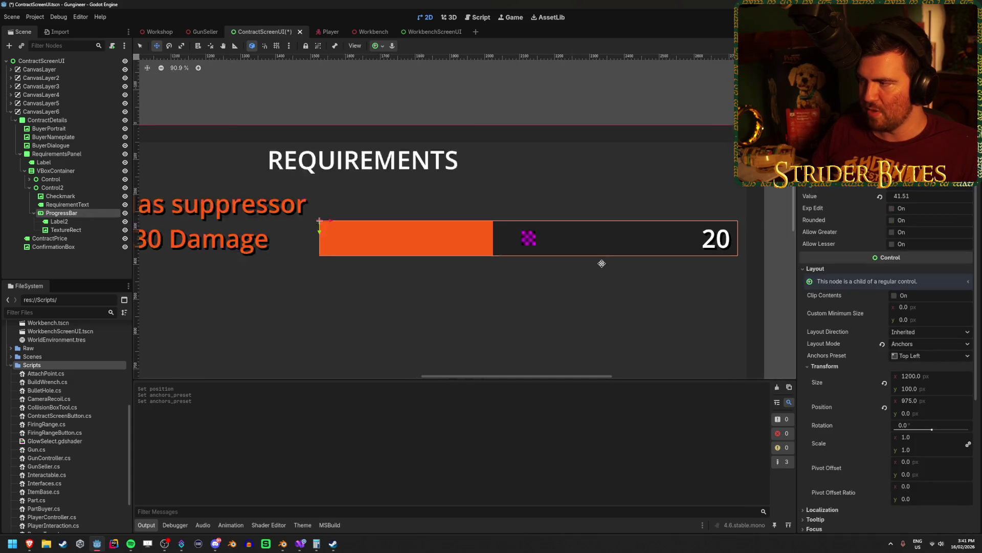
scroll(907, 333, "down", 3)
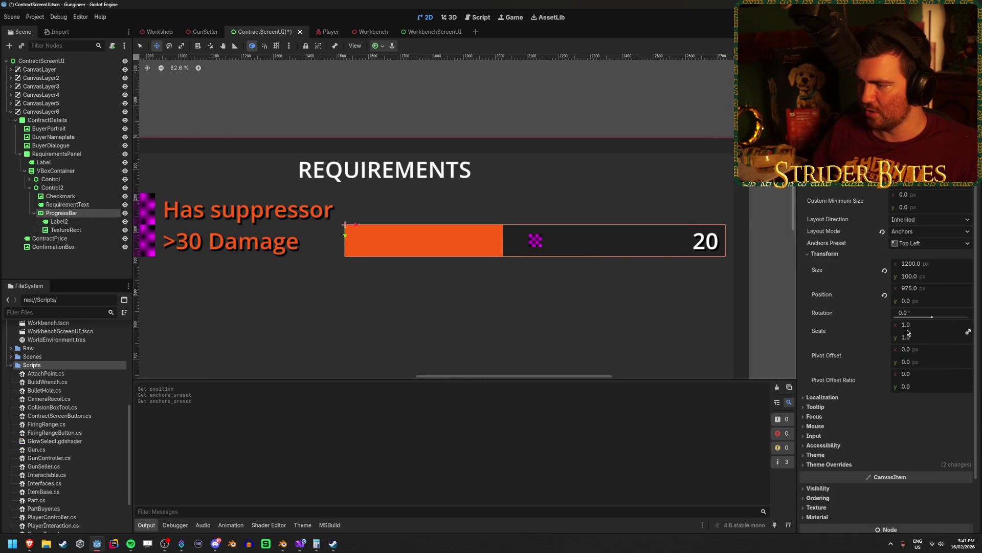
left_click(936, 262)
type("600")
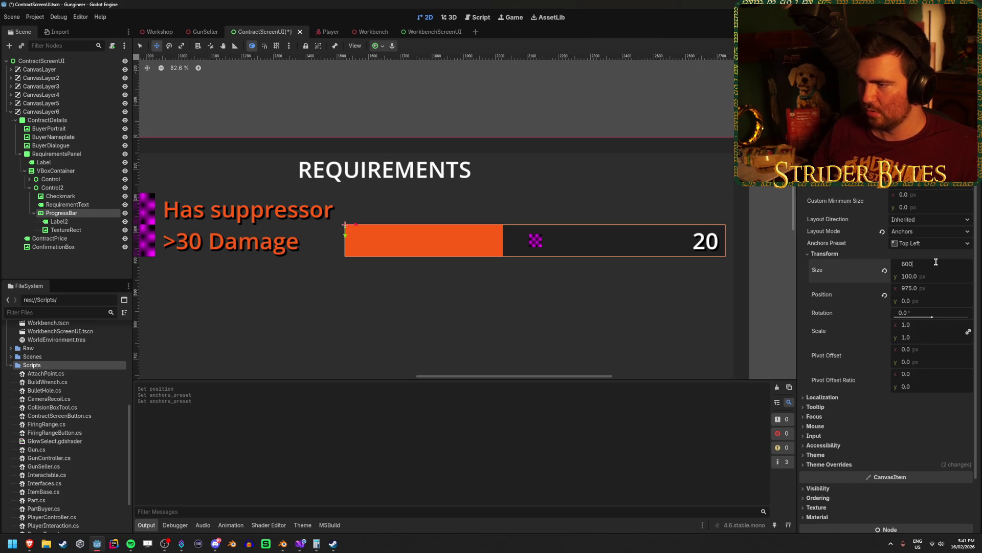
key("Return")
key("ctrl+z")
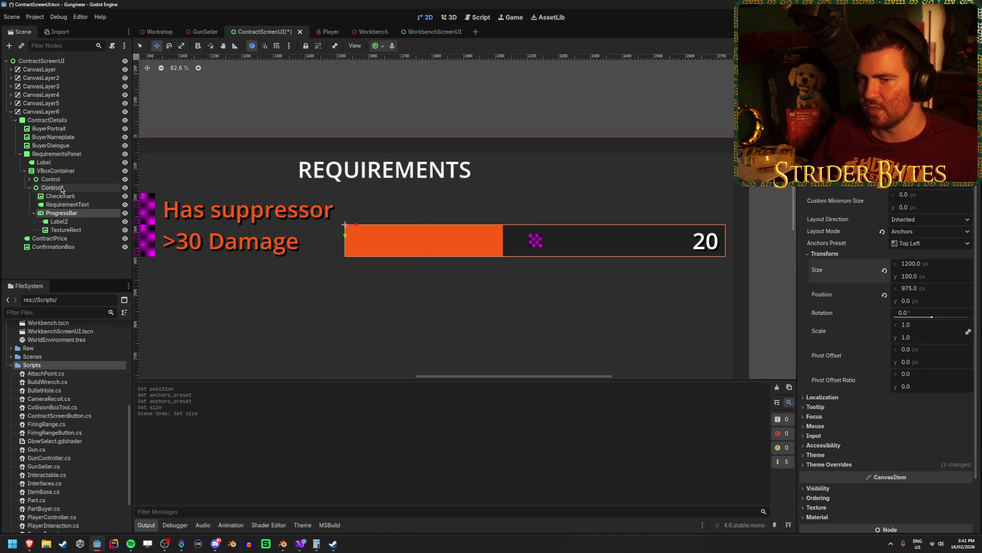
left_click(117, 231)
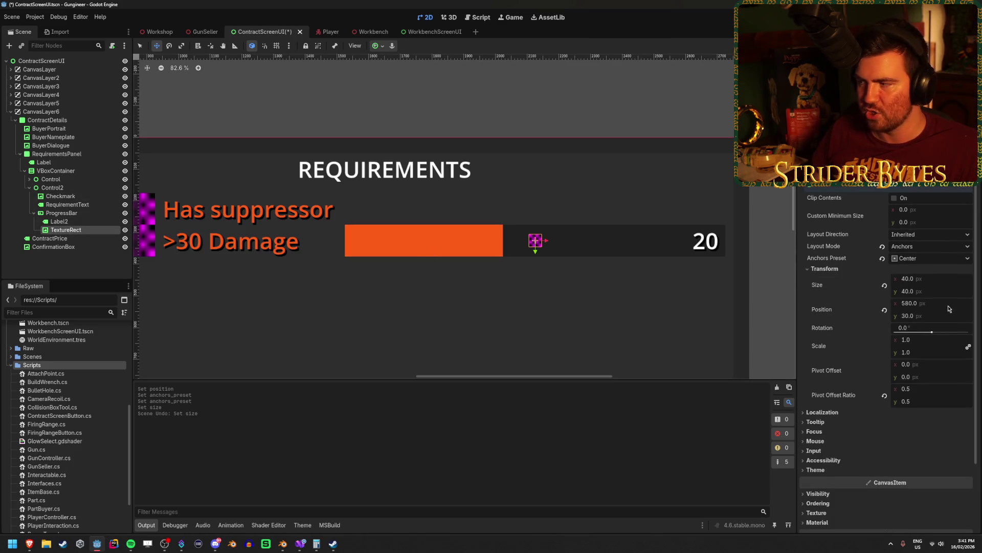
left_click(924, 262)
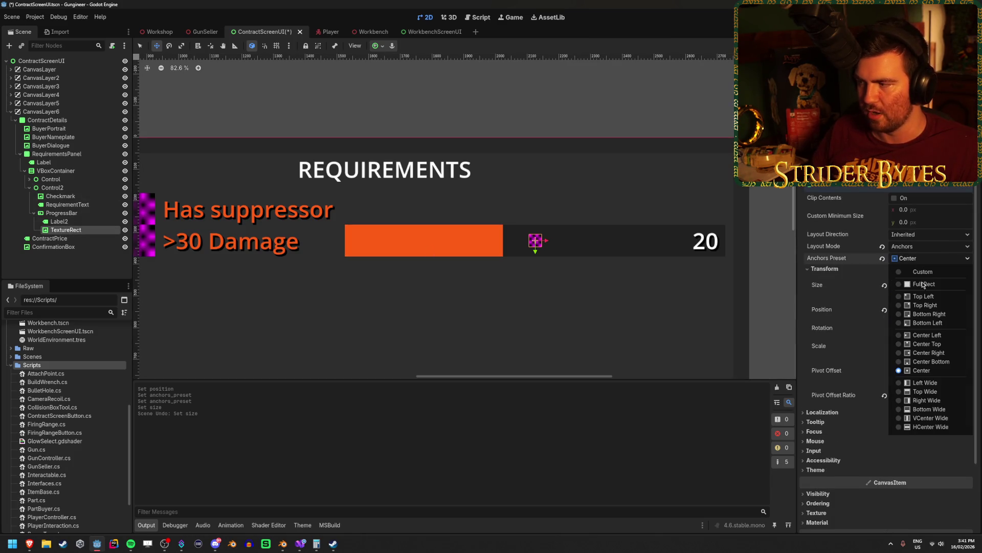
- Review the icon's anchor presets and position values, leaving them unchanged
left_click(813, 260)
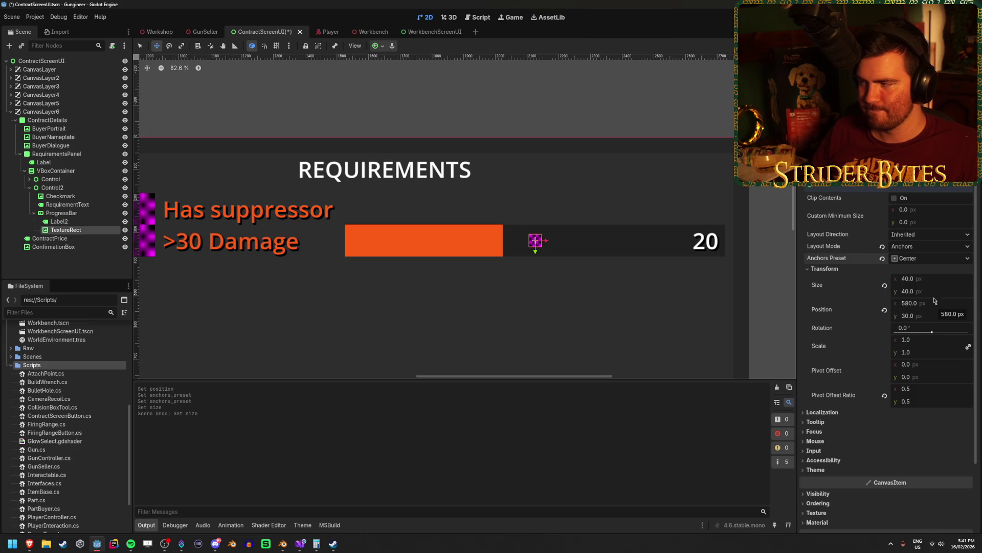
scroll(929, 390, "down", 3)
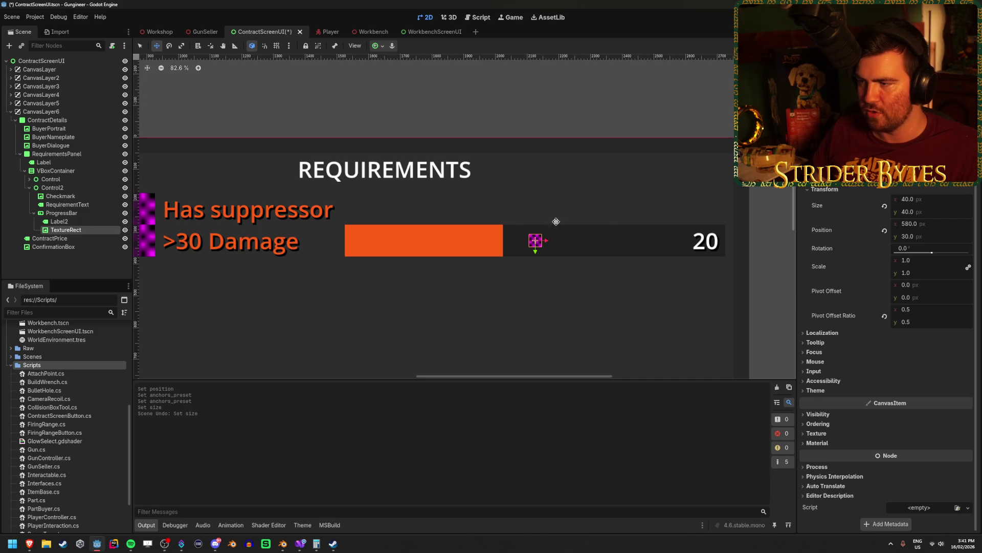
left_click(288, 239)
left_click(534, 239)
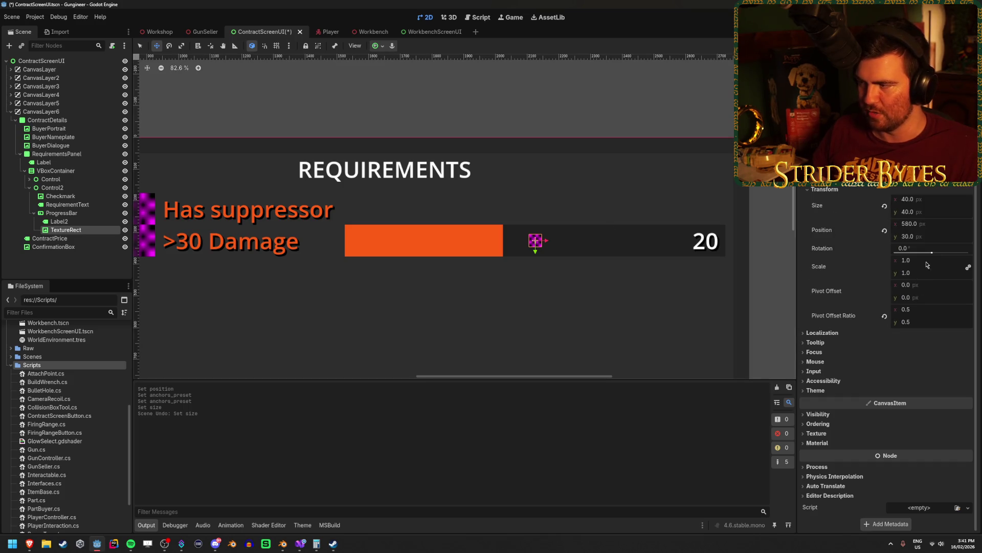
left_click(909, 223)
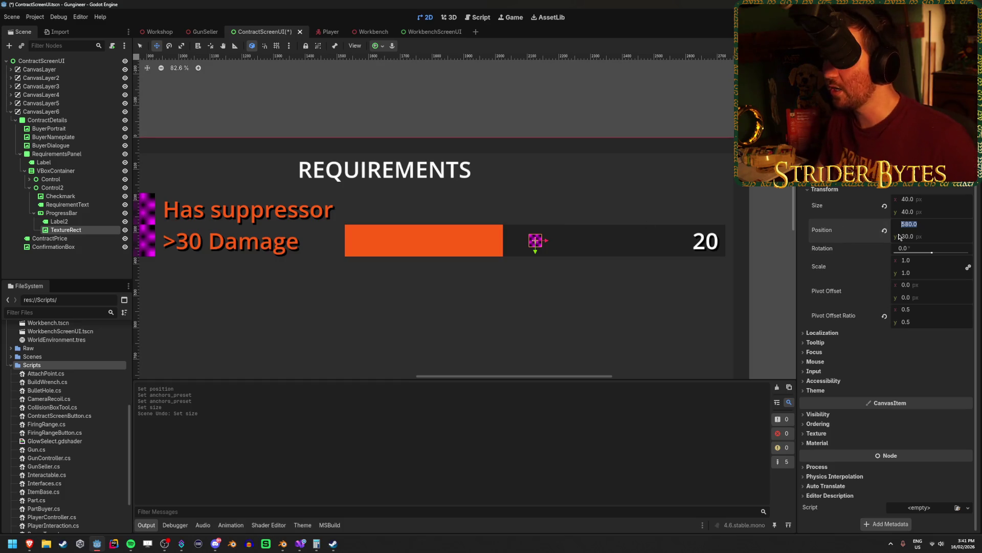
scroll(911, 240, "up", 2)
scroll(916, 243, "down", 2)
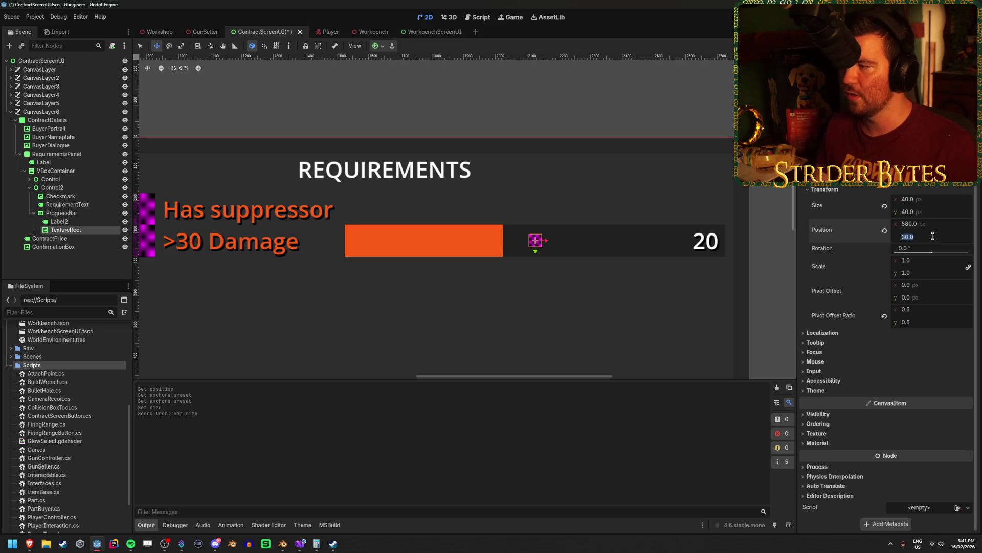
key("Return")
left_click(934, 226)
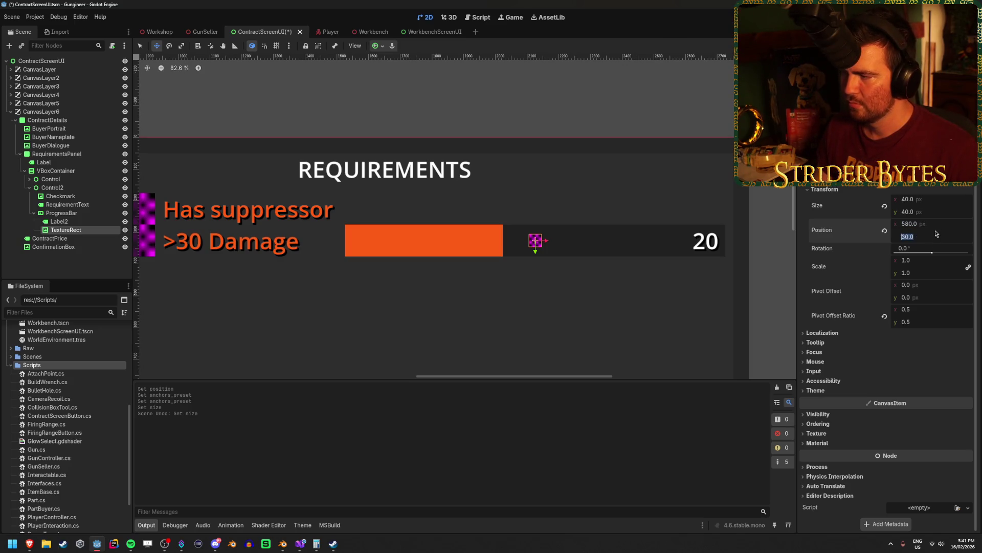
left_click(942, 190)
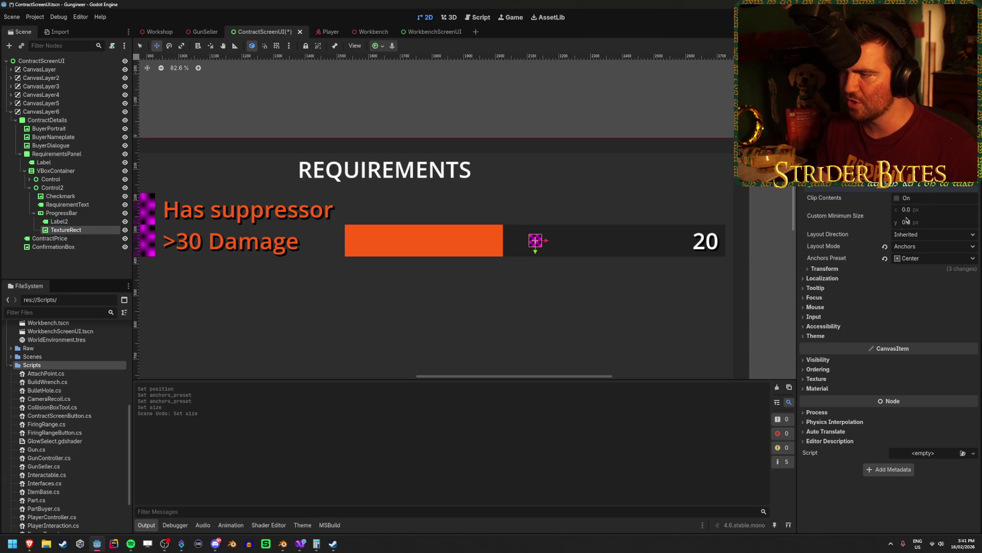
left_click(830, 270)
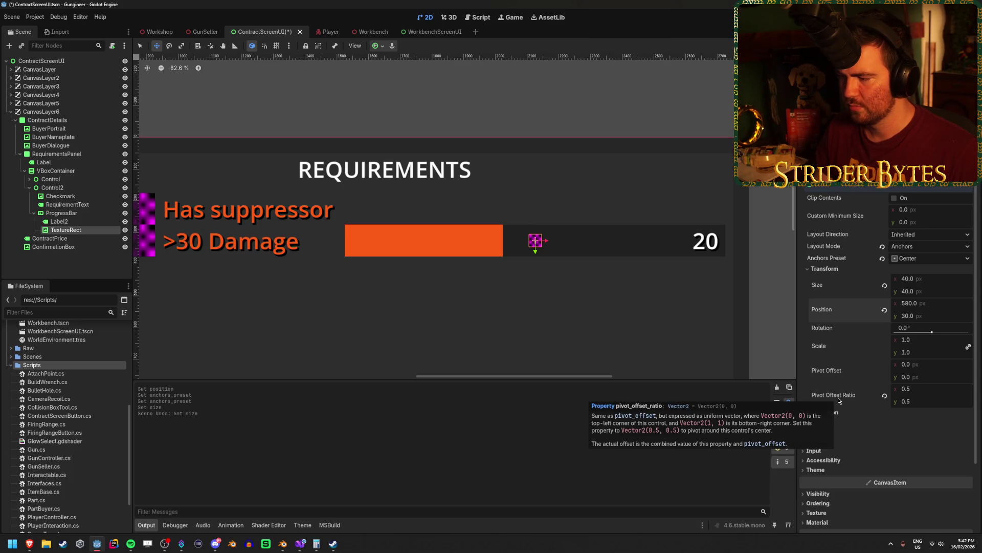
- Set the icon's pivot offset ratio to 0, 0 and save the scene
mouse_move(932, 333)
left_mouse_down()
mouse_move(919, 333)
mouse_move(956, 332)
mouse_move(925, 335)
left_mouse_up()
key("ctrl+z")
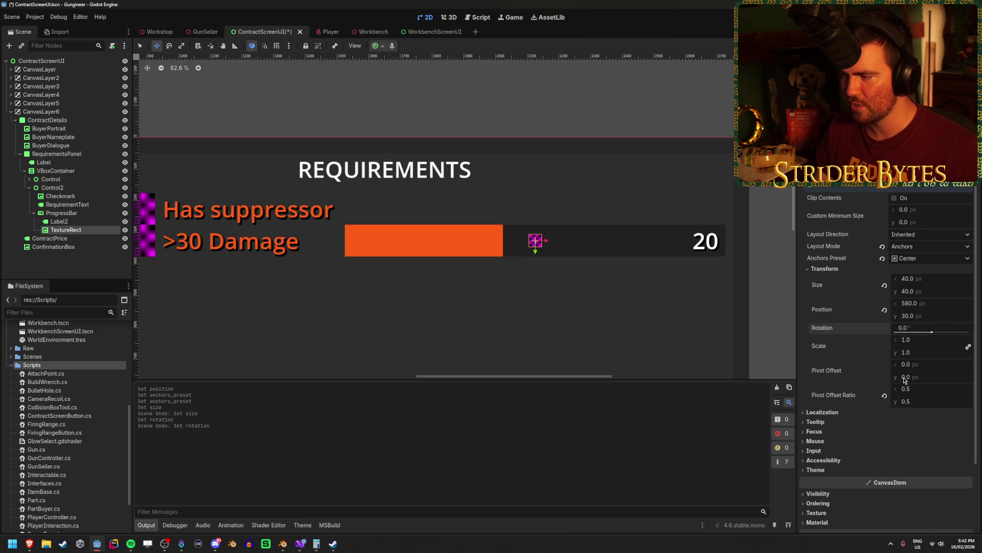
key("Tab")
type("0")
key("Return")
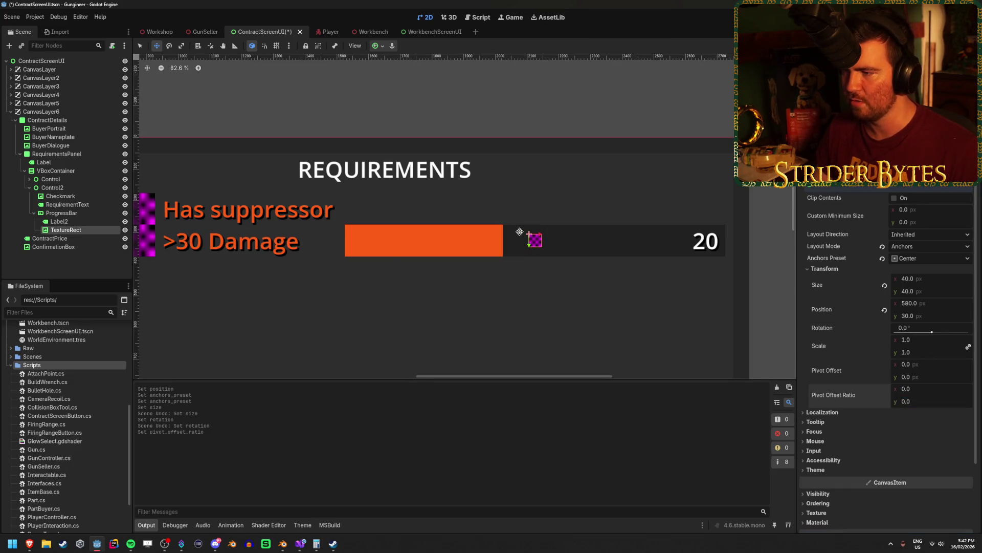
key("ctrl+s")
- Test rotating and nudging the icon, undoing both and keeping the Center anchor
scroll(597, 237, "up", 3)
mouse_move(933, 330)
left_mouse_down()
mouse_move(891, 330)
mouse_move(921, 330)
left_mouse_up()
key("ctrl+z")
scroll(643, 279, "down", 4)
scroll(643, 278, "down", 1)
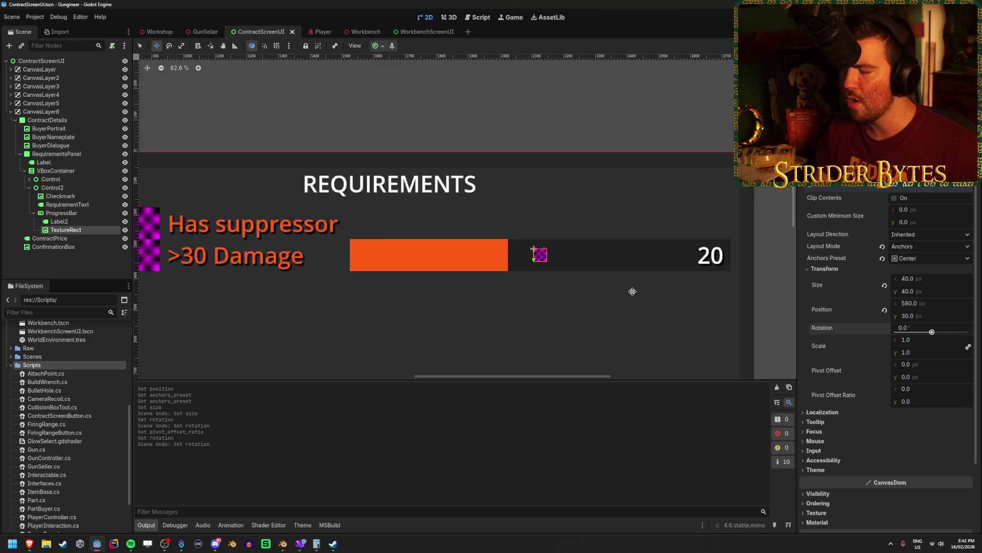
left_click(931, 258)
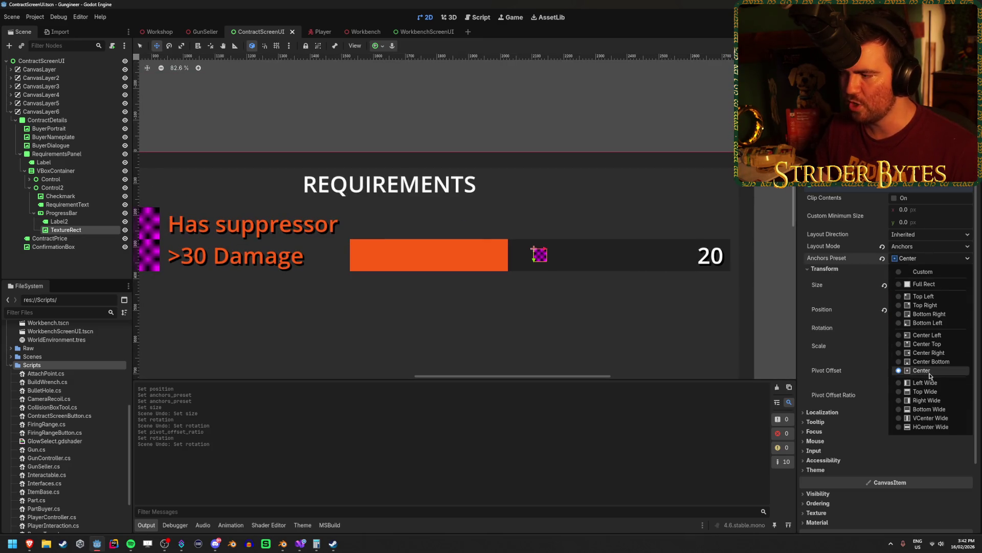
key("Escape")
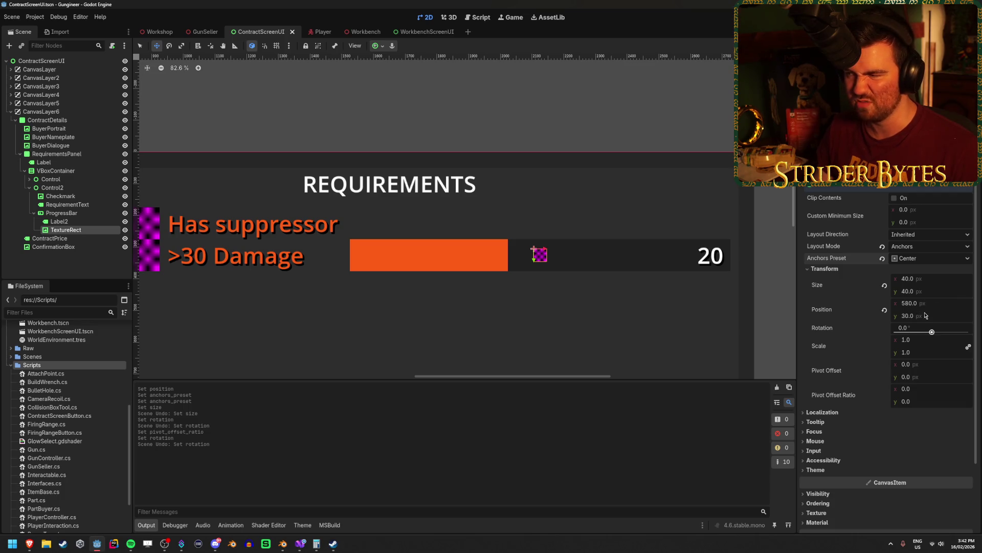
left_click_drag(919, 302, 910, 303)
key("ctrl+z")
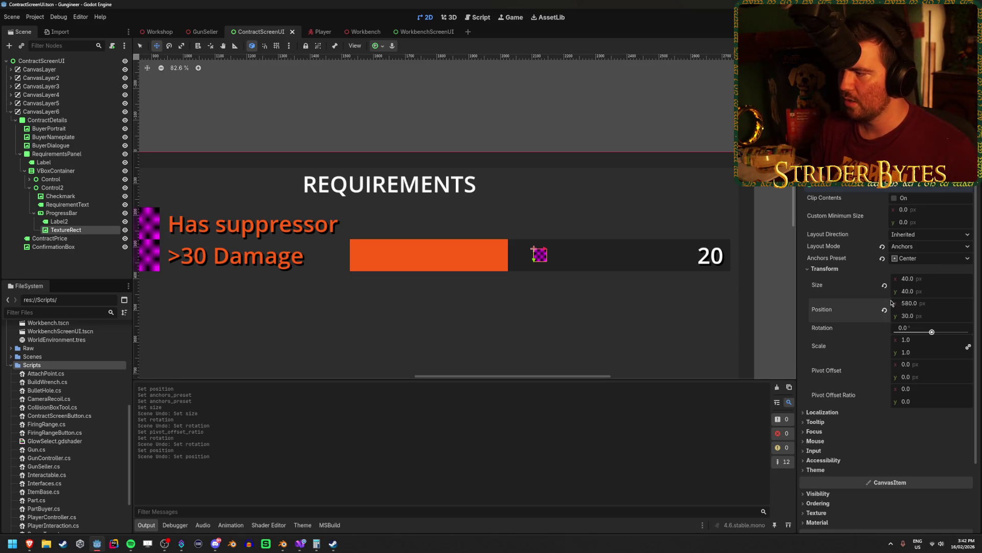
- Set the icon's pivot offset ratio to 0.5, 0.5, undoing stray width and size drags
left_click_drag(915, 281, 900, 281)
scroll(598, 259, "up", 4)
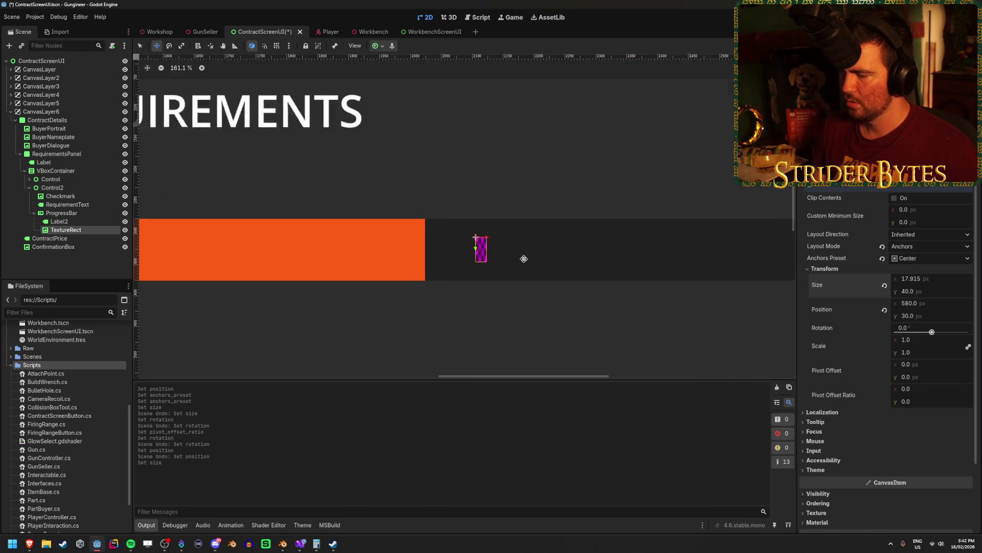
scroll(524, 259, "up", 1)
left_click(926, 389)
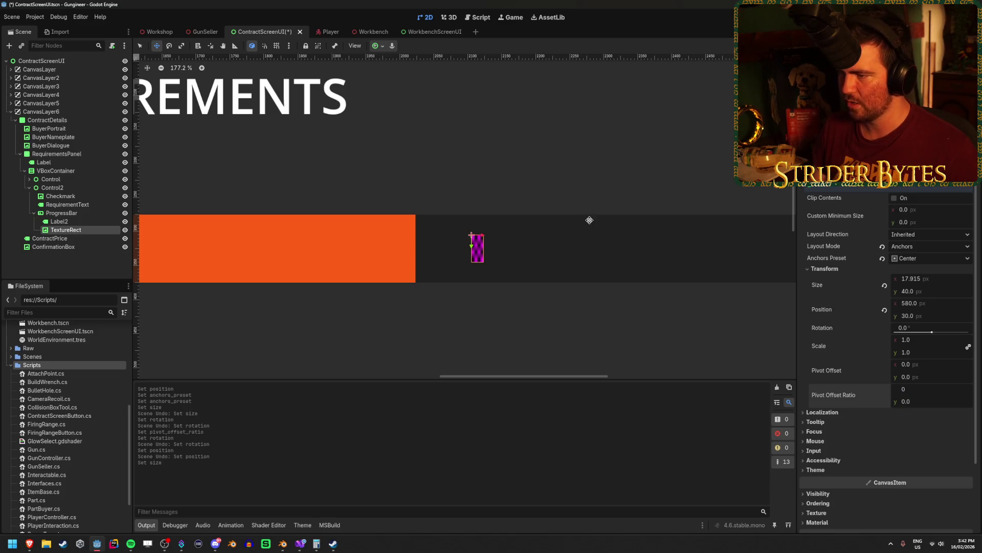
key("ctrl+z")
left_click(916, 389)
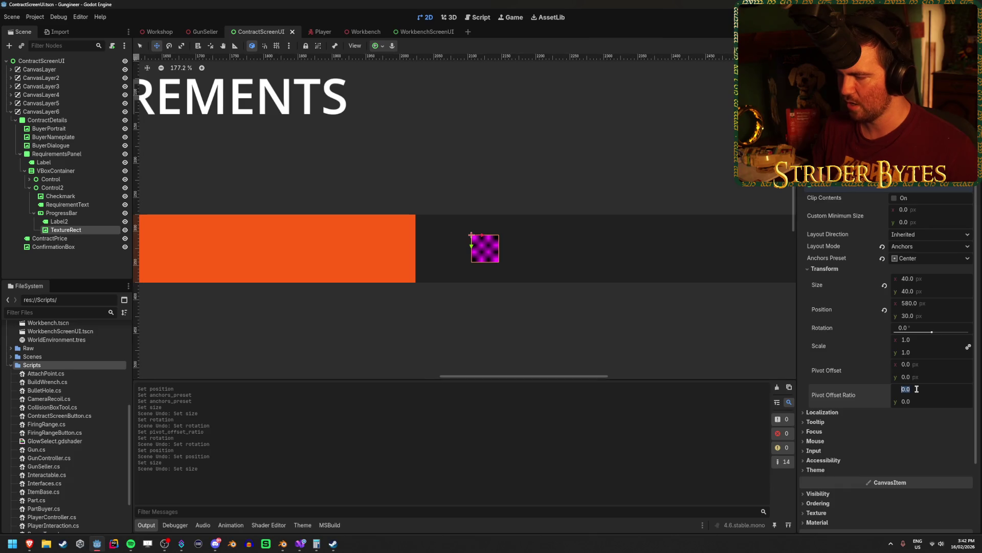
type(".5")
key("Tab")
type(".5")
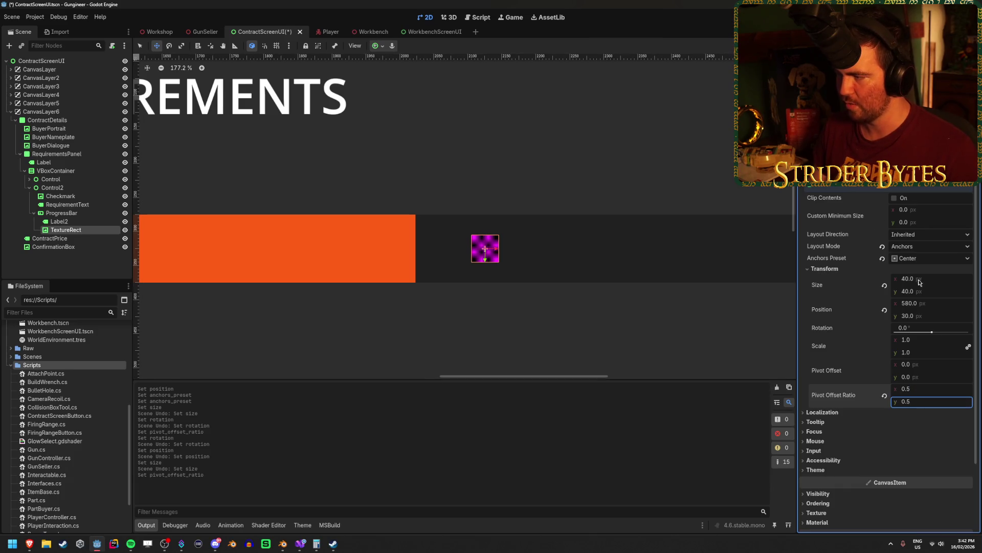
left_click_drag(920, 282, 717, 280)
key("ctrl+z")
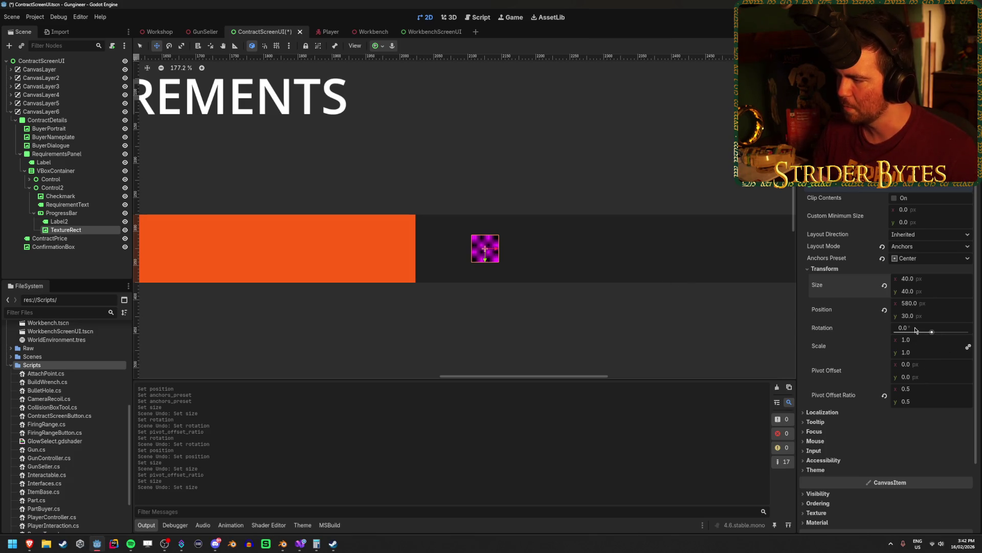
- Resize the icon to 10 px wide and 100 px tall
left_click(932, 280)
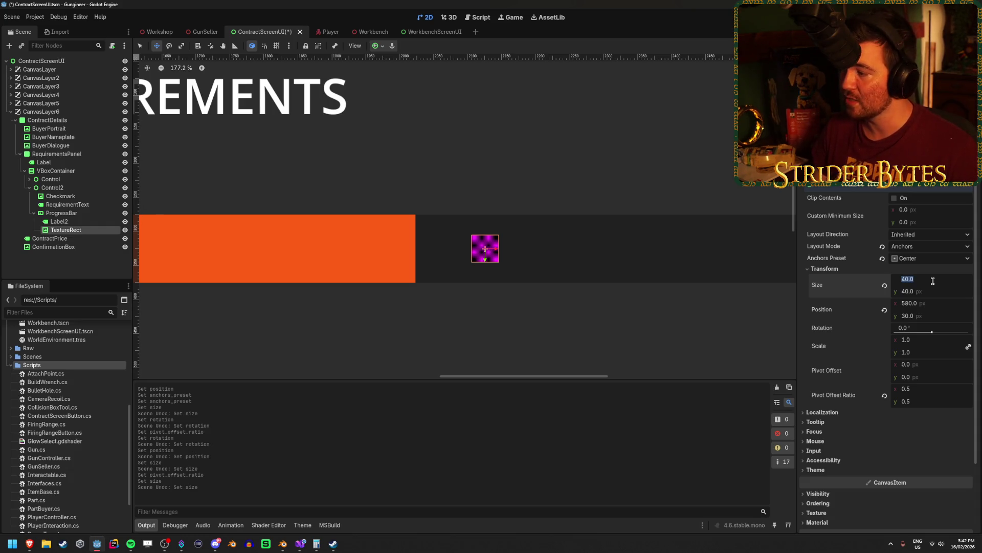
type("10")
key("Return")
left_click(929, 292)
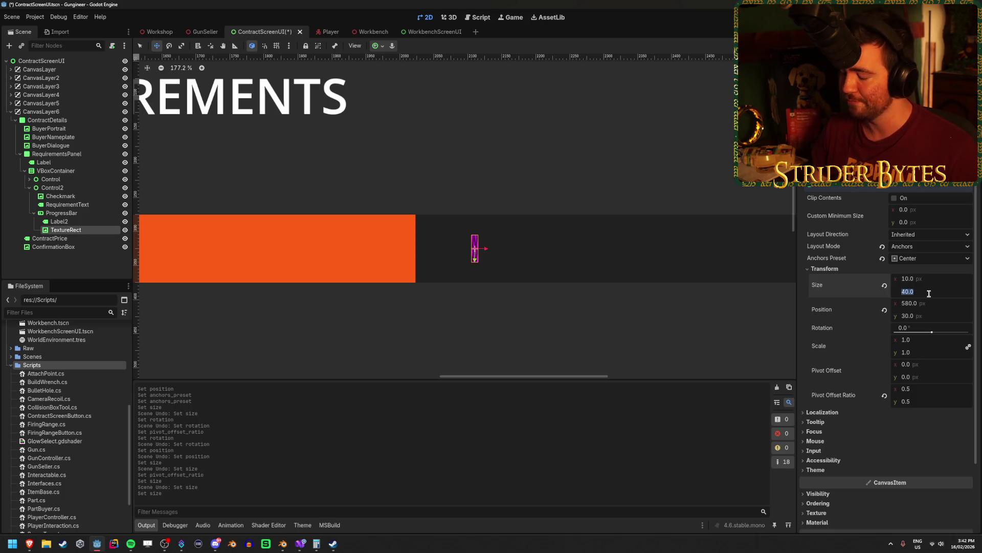
type("100")
key("Return")
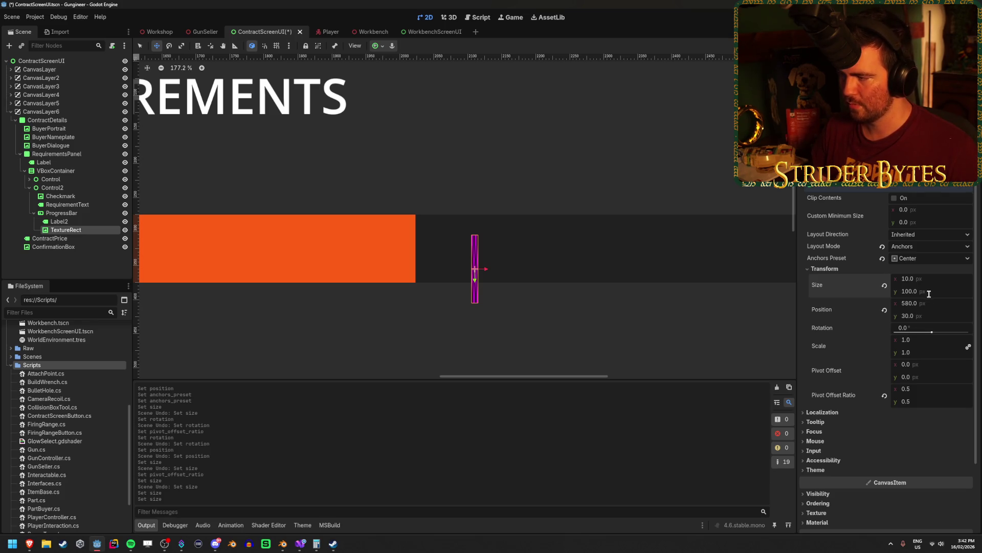
- Move the icon left toward the bar's start, keep it anchored Center, and save
left_click(938, 258)
left_click(924, 369)
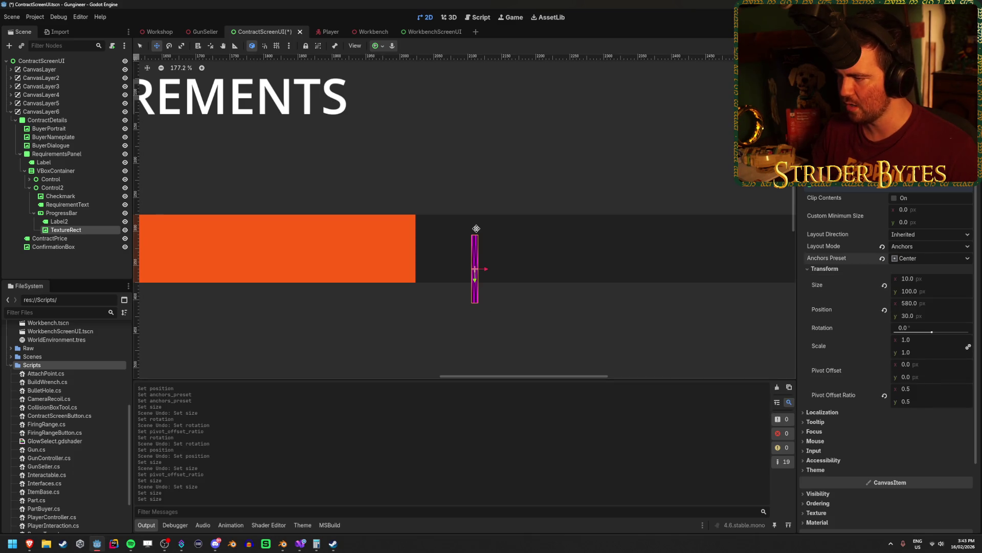
scroll(632, 322, "down", 4)
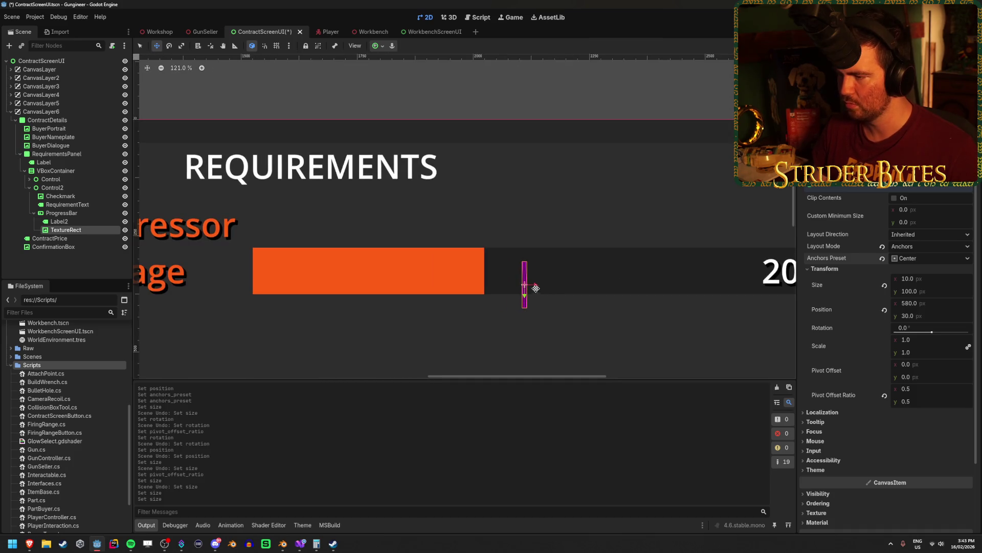
left_click_drag(532, 285, 458, 283)
left_click(931, 258)
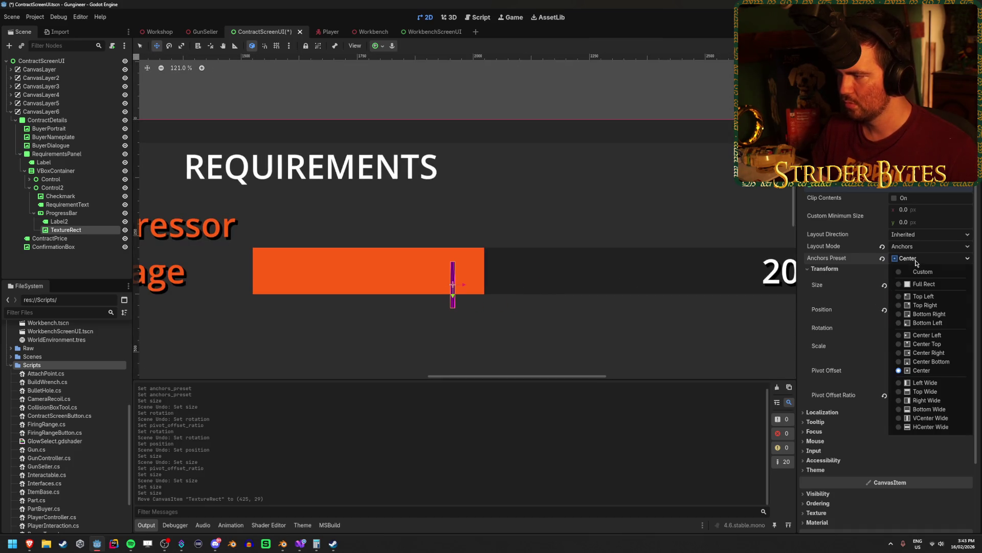
left_click(930, 297)
left_click(931, 258)
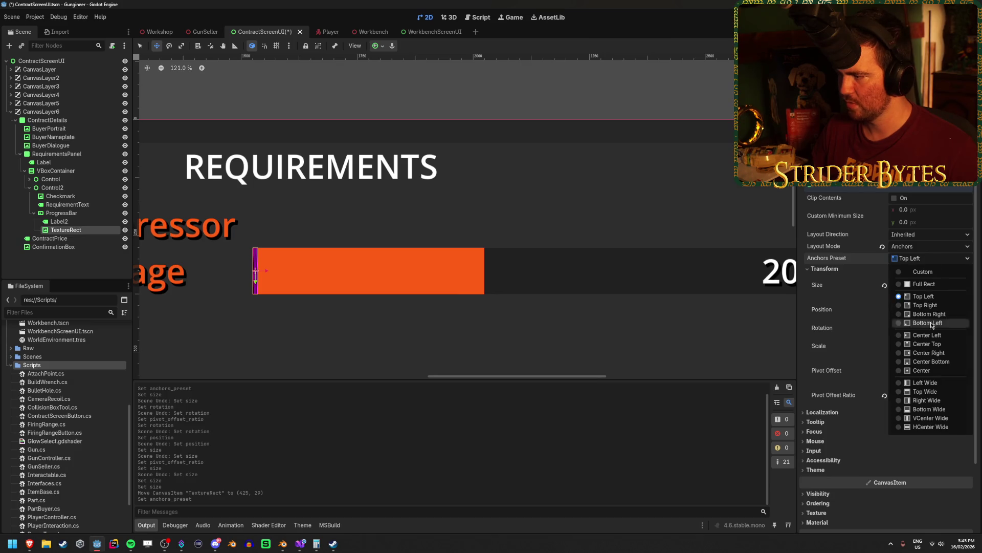
left_click(932, 372)
key("ctrl+s")
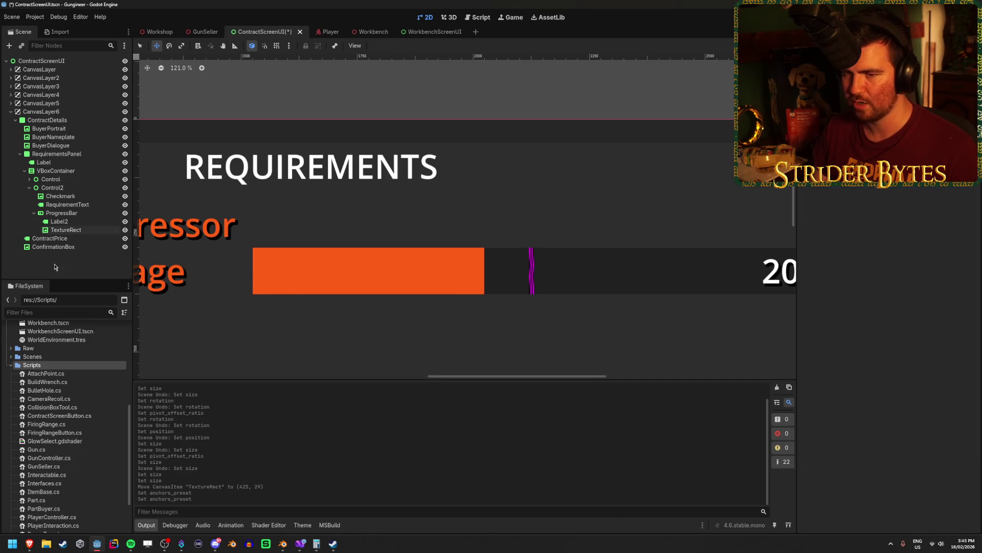
- Deselect the TextureRect and zoom the canvas to the requirements panel
left_click(448, 312)
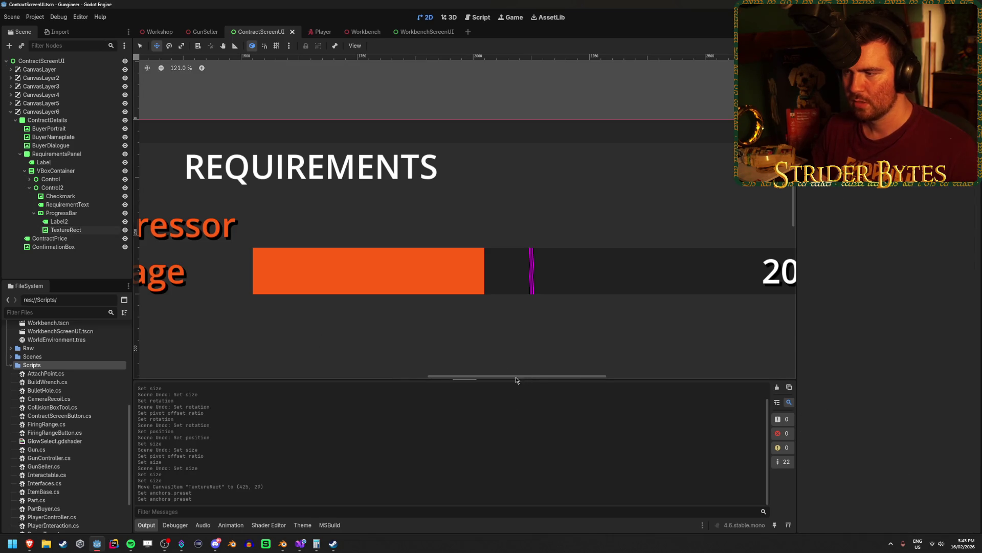
scroll(480, 309, "down", 5)
scroll(514, 326, "up", 3)
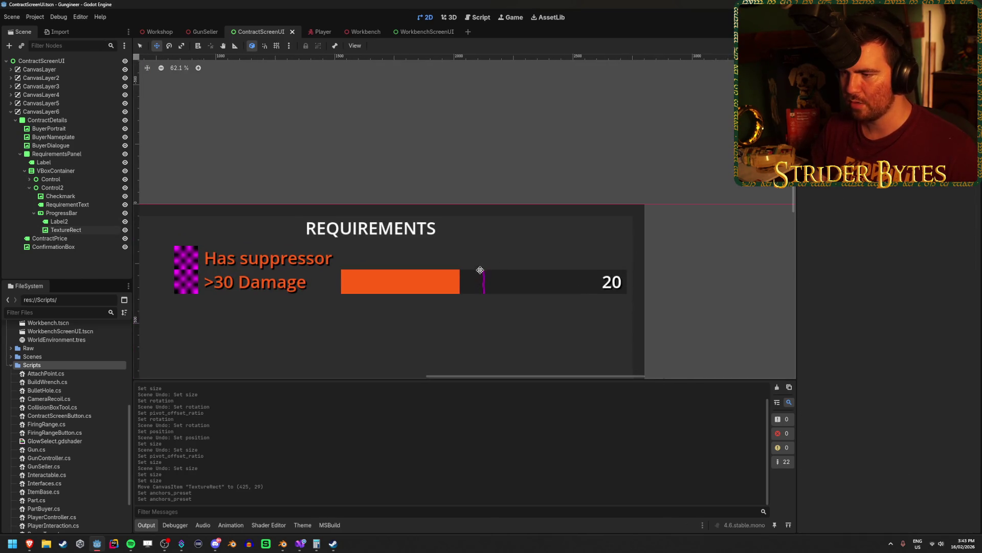
scroll(502, 325, "up", 2)
scroll(503, 325, "down", 3)
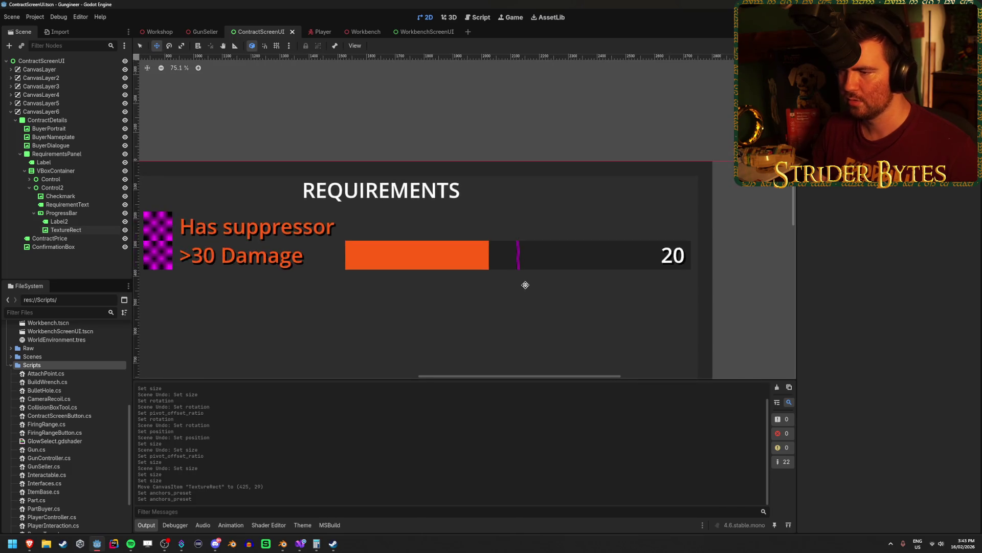
scroll(653, 248, "up", 1)
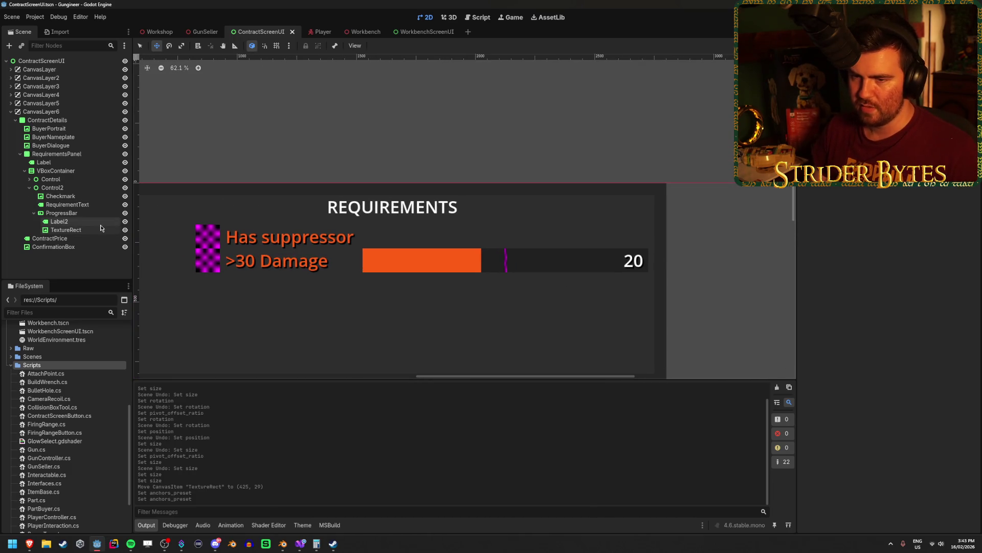
- Move Label2 below TextureRect, give it font colour ff0000, and save the scene
left_click_drag(59, 221, 80, 233)
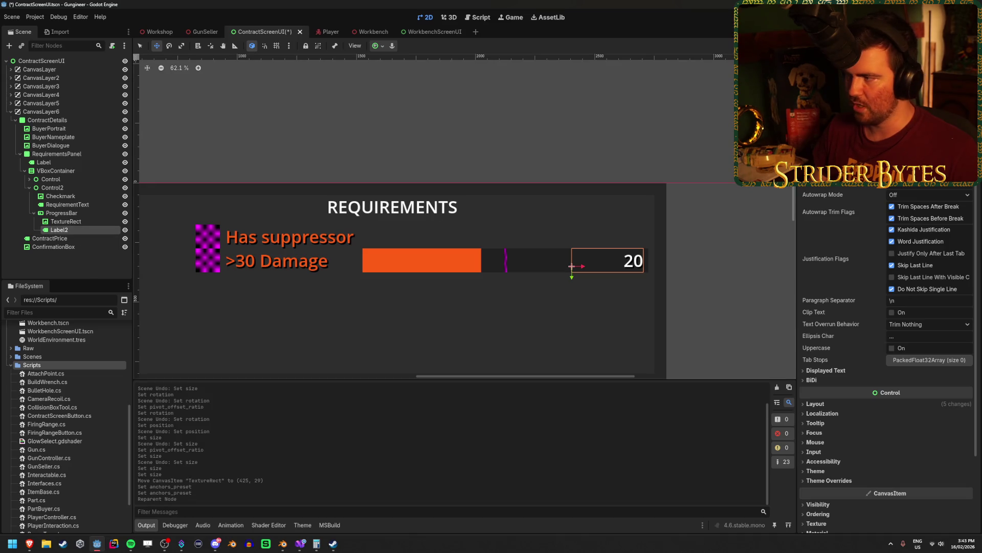
scroll(925, 259, "up", 3)
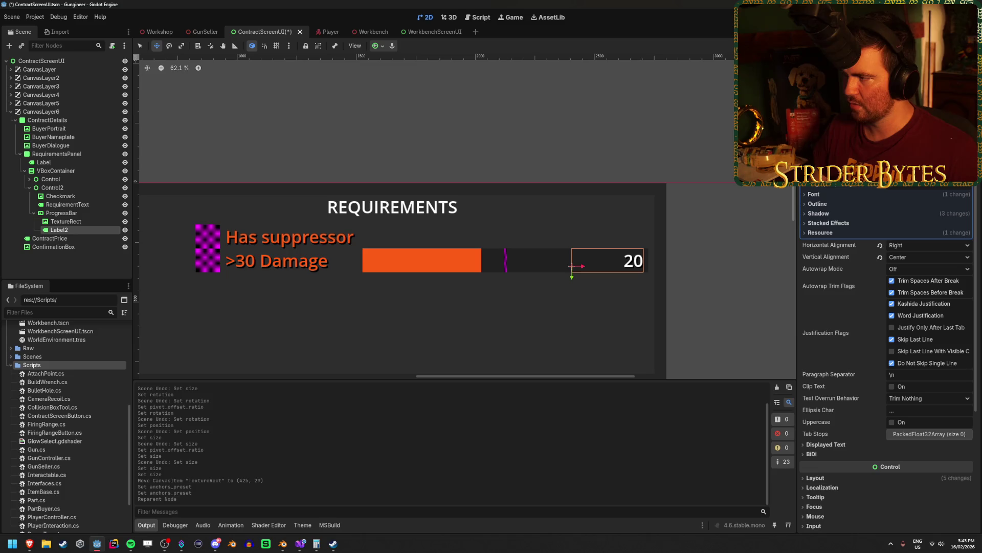
left_click(853, 195)
left_click(930, 227)
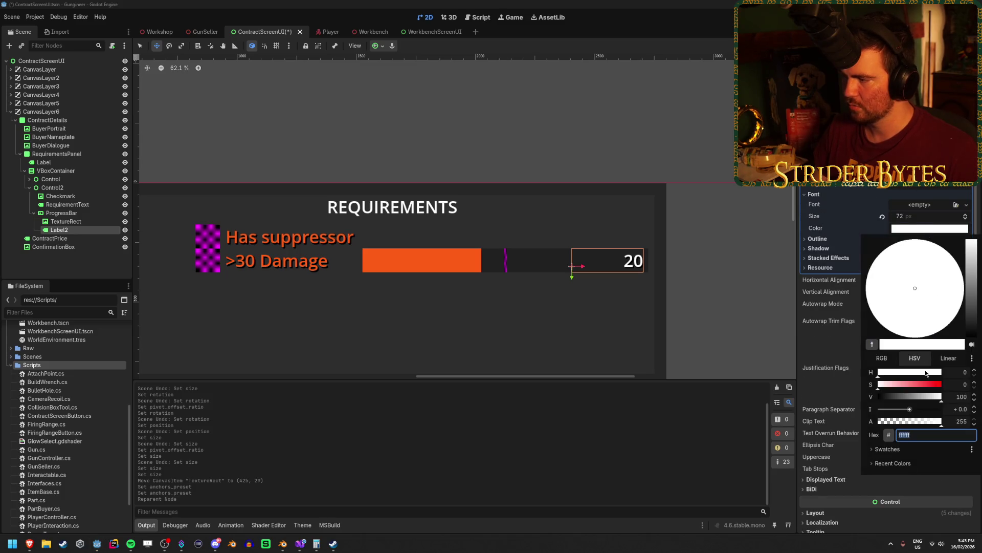
type("ff0000")
key("Return")
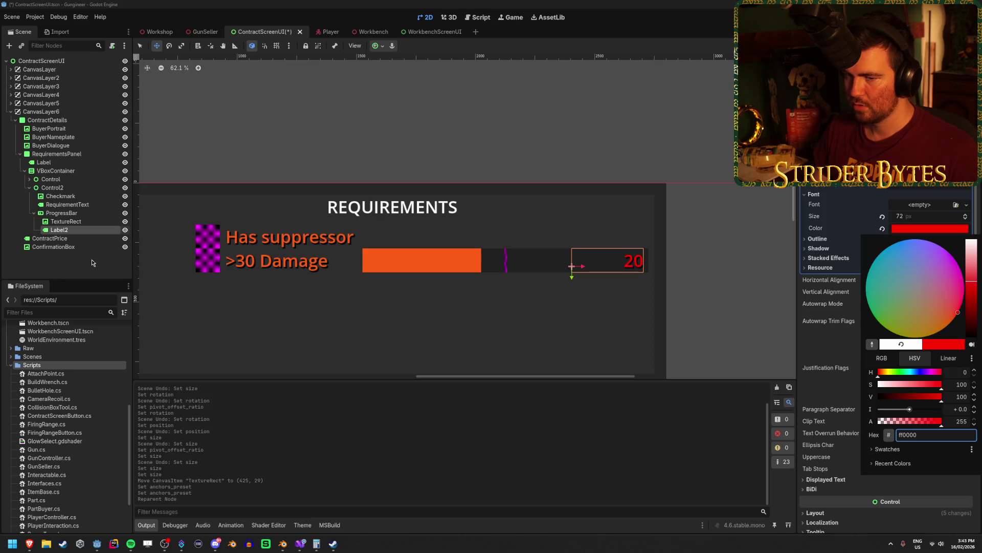
left_click(92, 262)
left_click(54, 263)
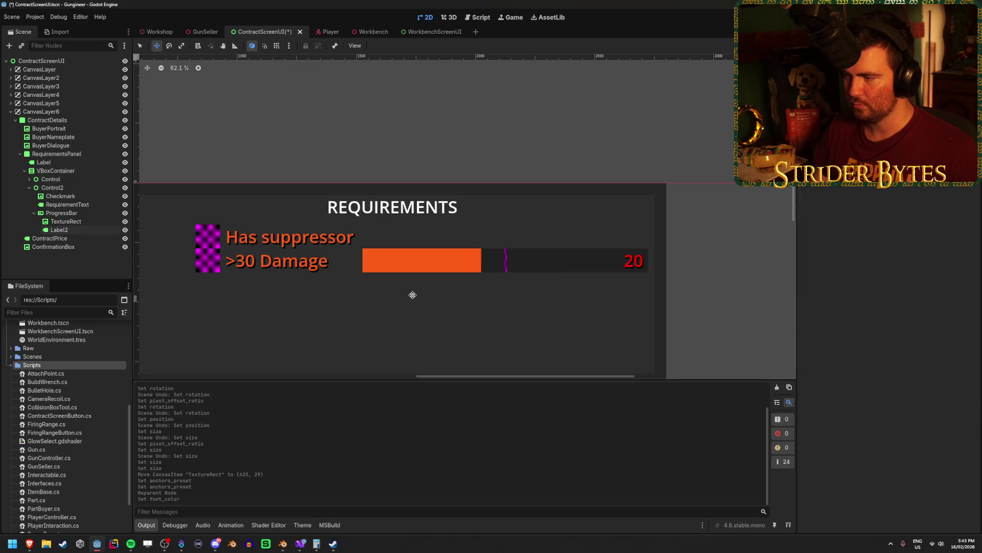
scroll(413, 295, "down", 2)
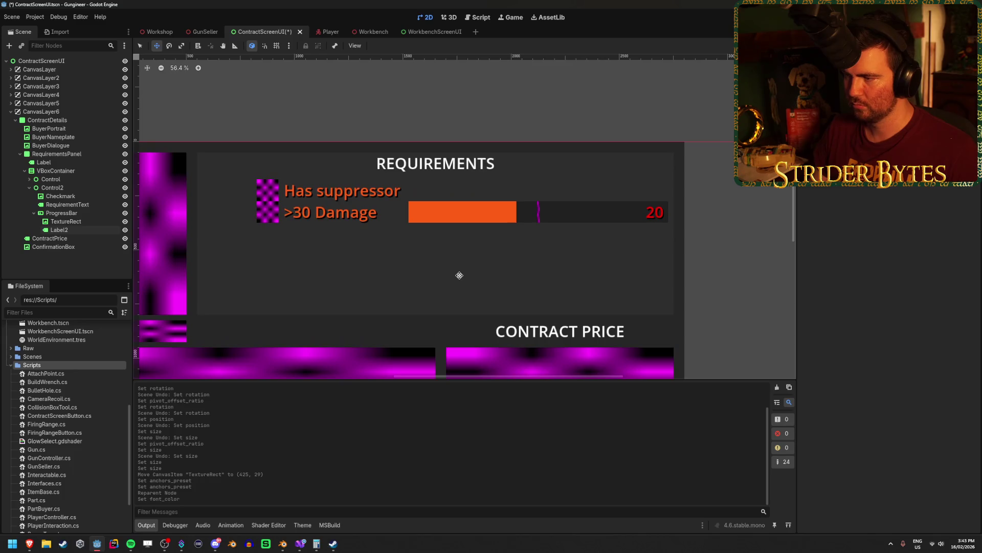
key("ctrl+s")
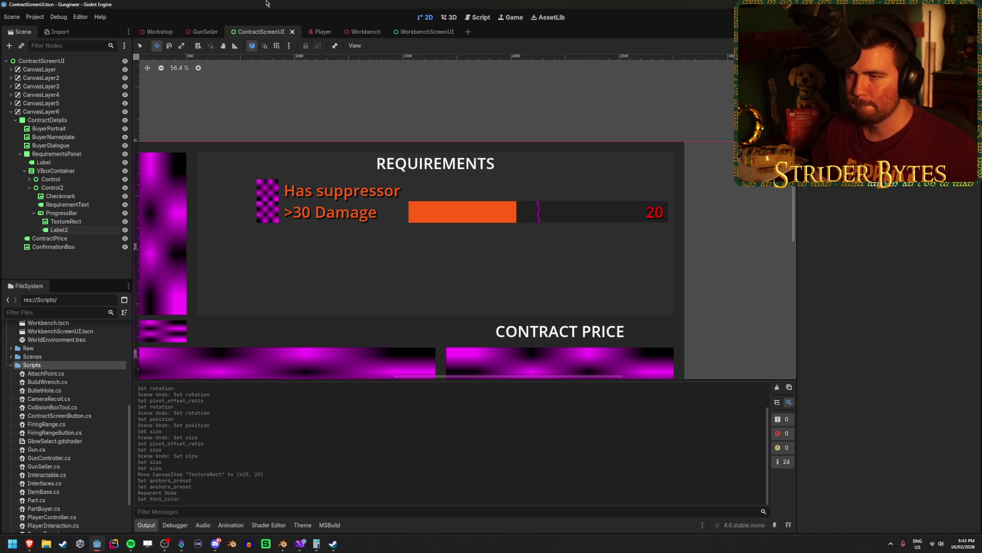
- Preview the GunSeller scene, then test-run the game from ContractScreenUI
left_click(205, 32)
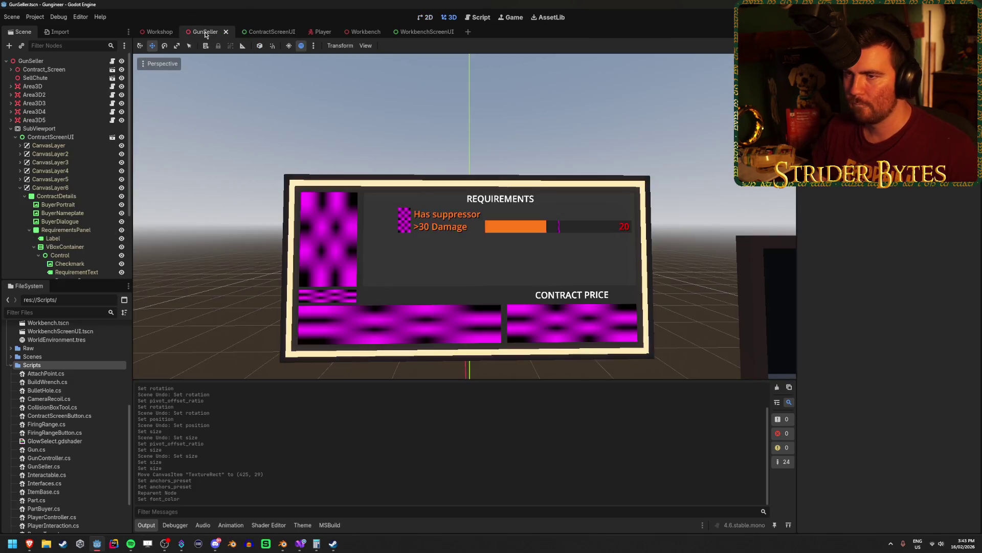
left_click(272, 32)
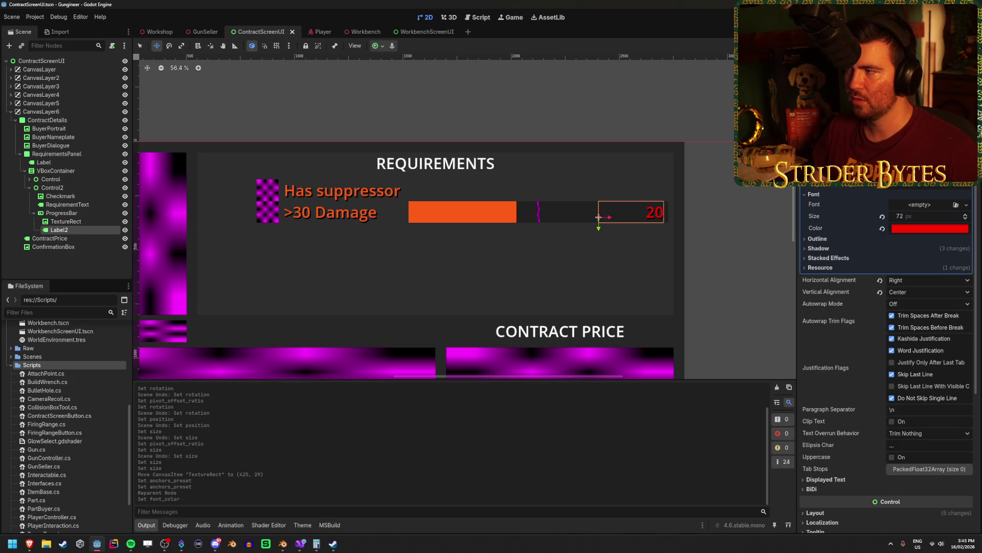
key("F5")
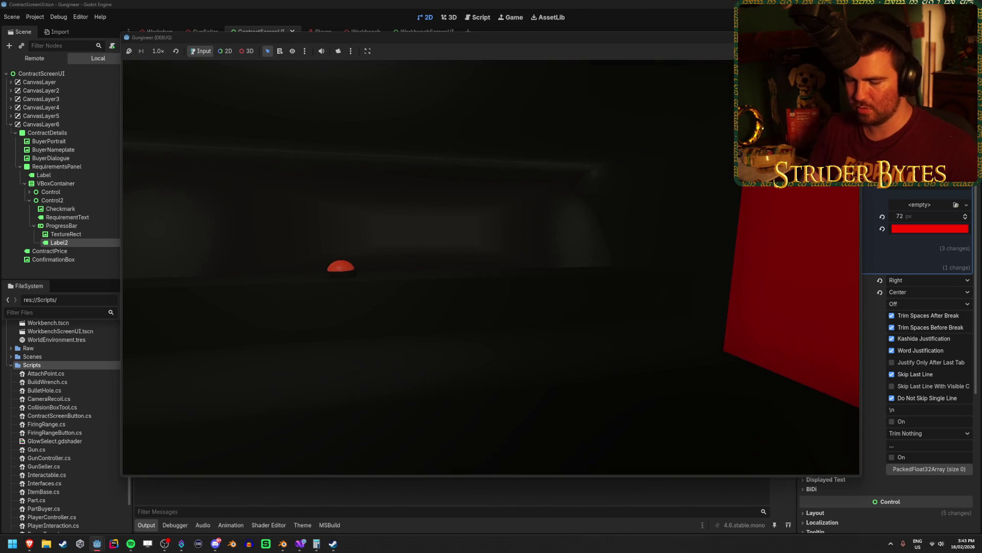
key("Escape")
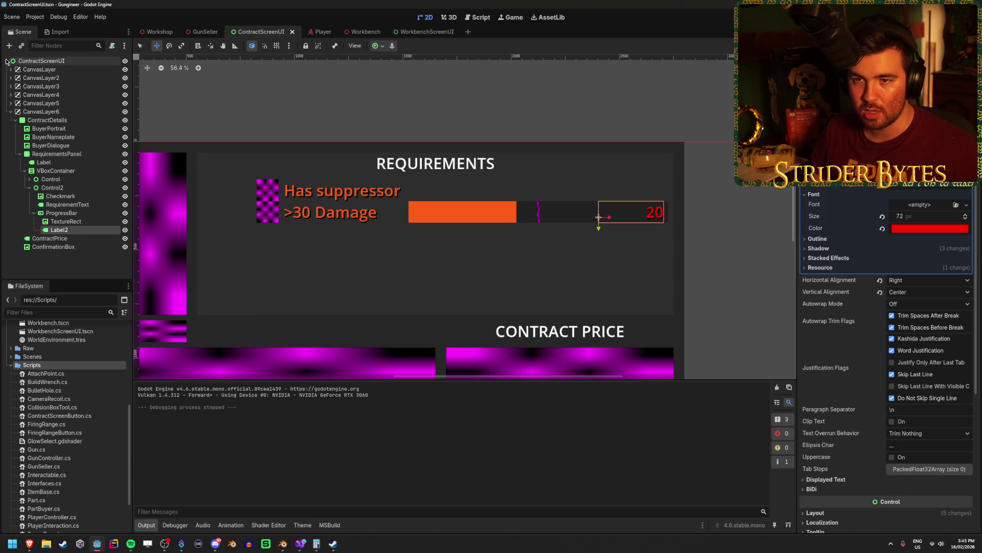
- Collapse the ContractScreenUI node tree and switch to the Workshop scene
left_click(7, 61)
left_click(205, 32)
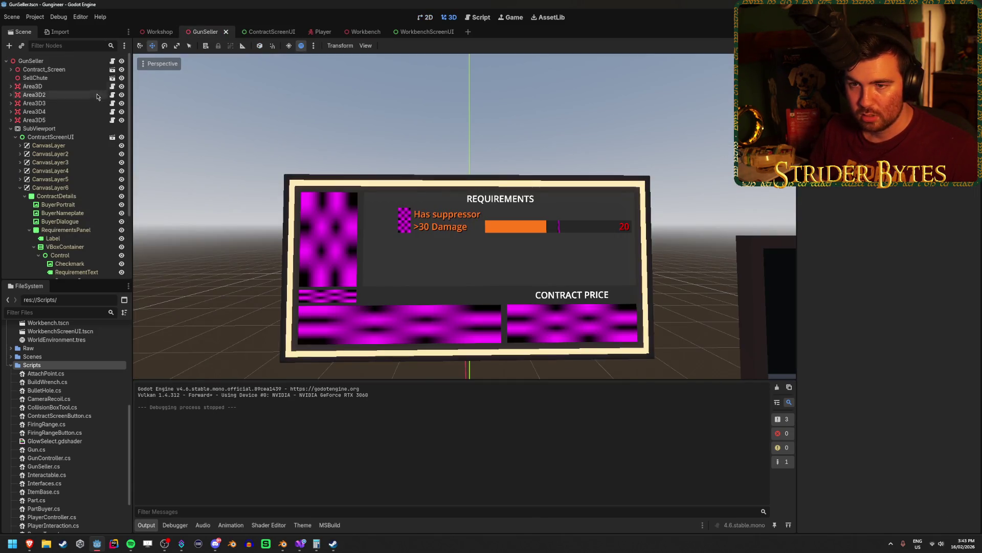
left_click(156, 31)
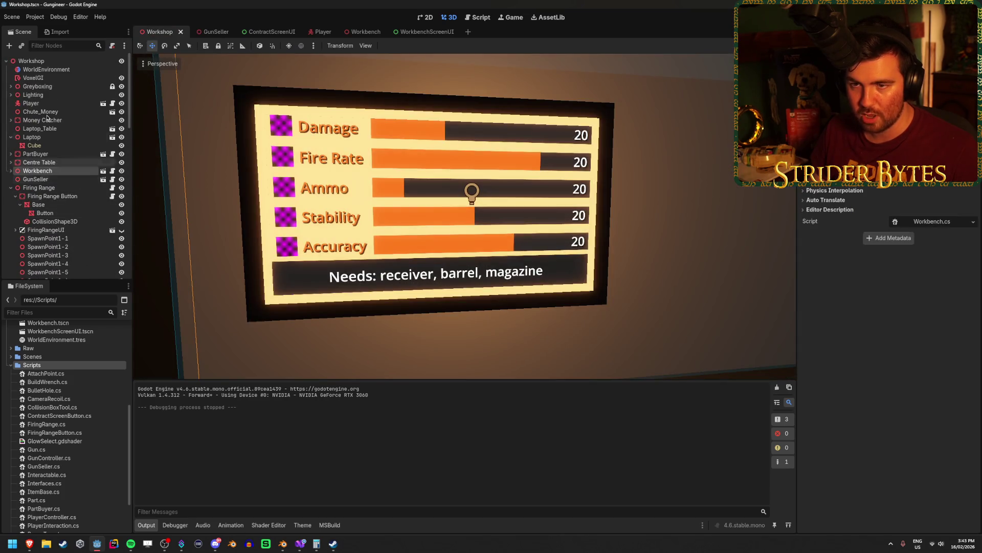
- Make the Workshop's omni and spot lights visible, save, and test-run the game
left_click(11, 94)
left_click(85, 103)
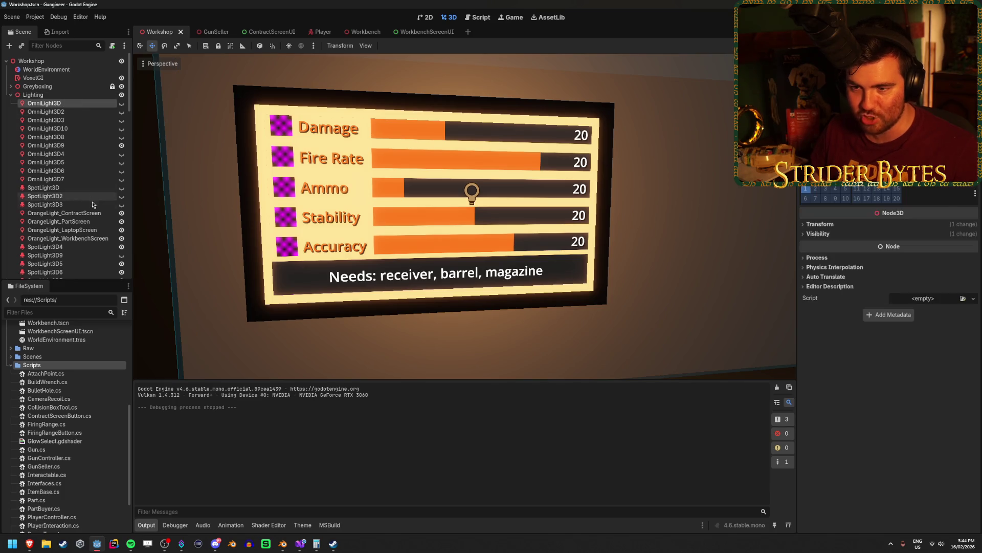
left_click(45, 204, "shift")
left_click(121, 204)
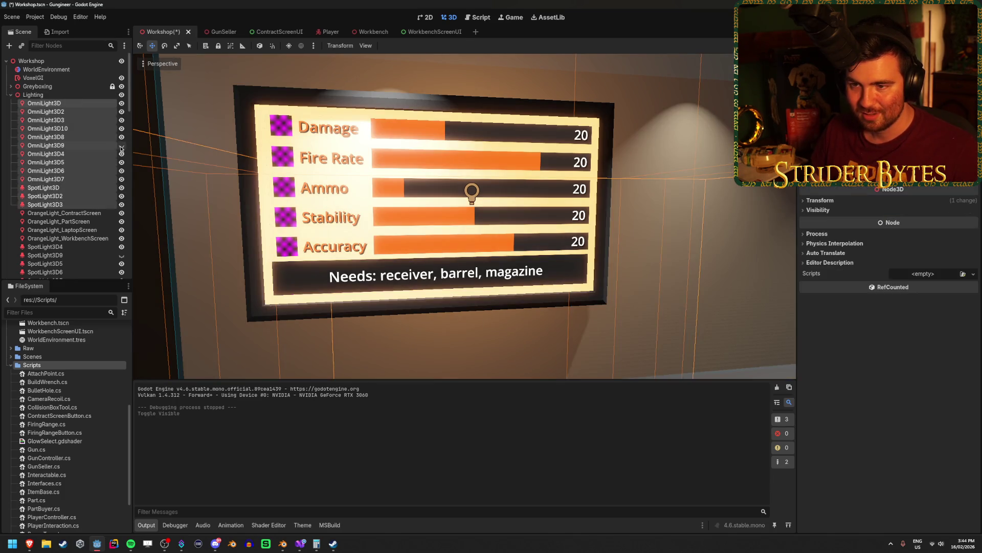
left_click(121, 153)
key("ctrl+s")
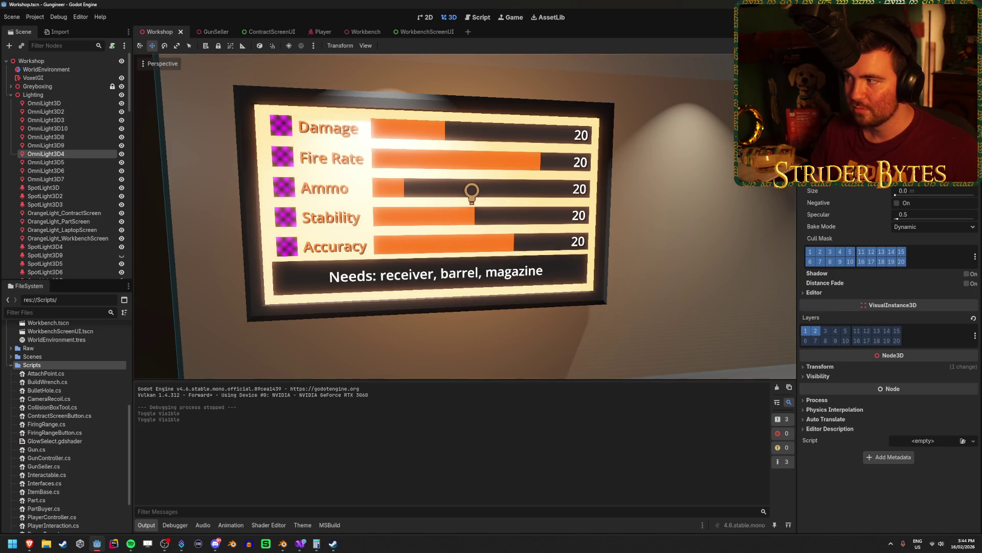
key("F5")
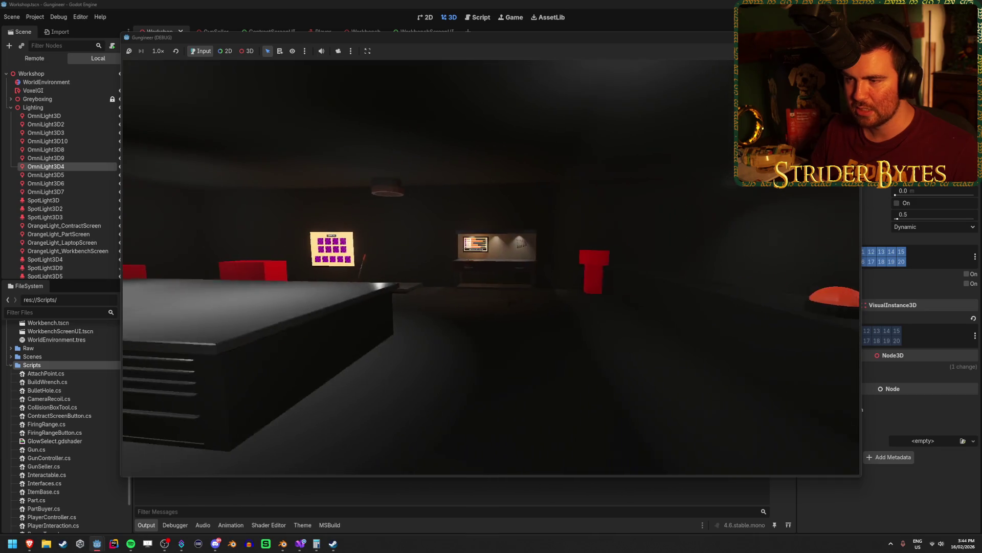
key("F8")
key("ctrl+s")
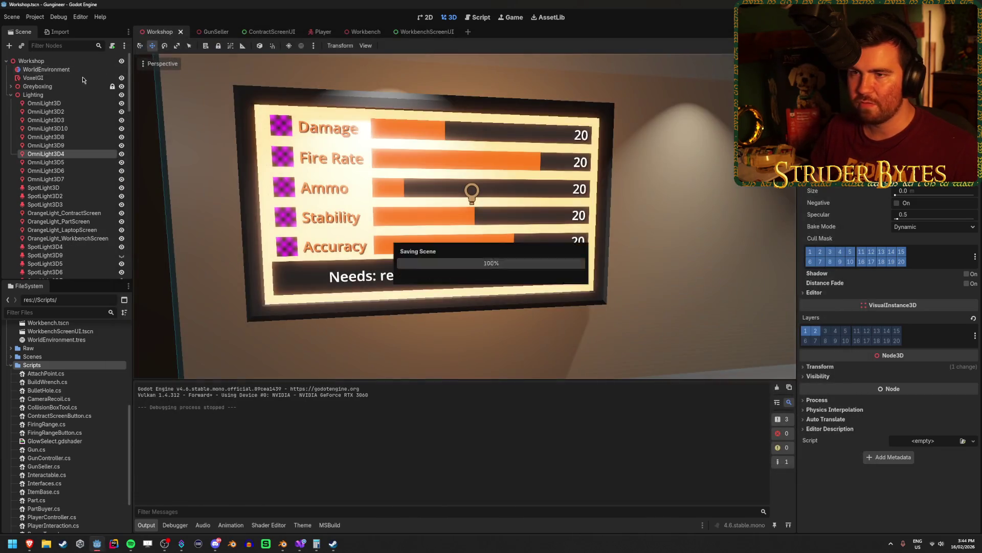
- Rebake the VoxelGI lighting, save, and run the game again
left_click(55, 79)
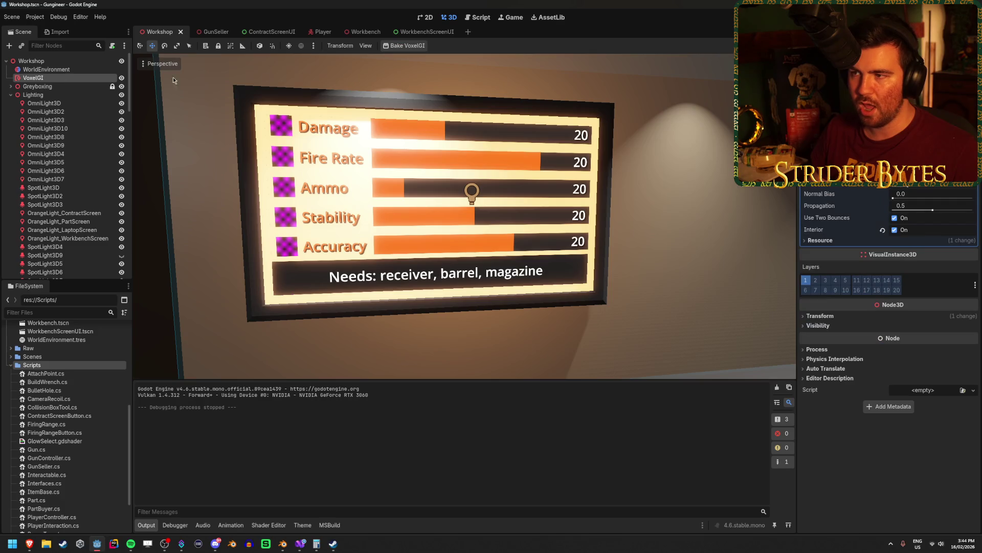
left_click(411, 45)
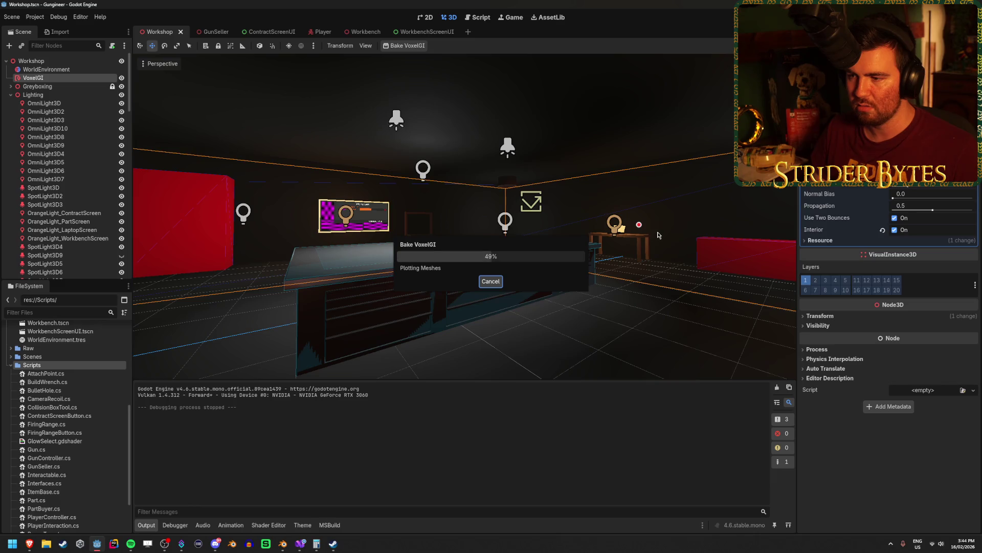
key("ctrl+s")
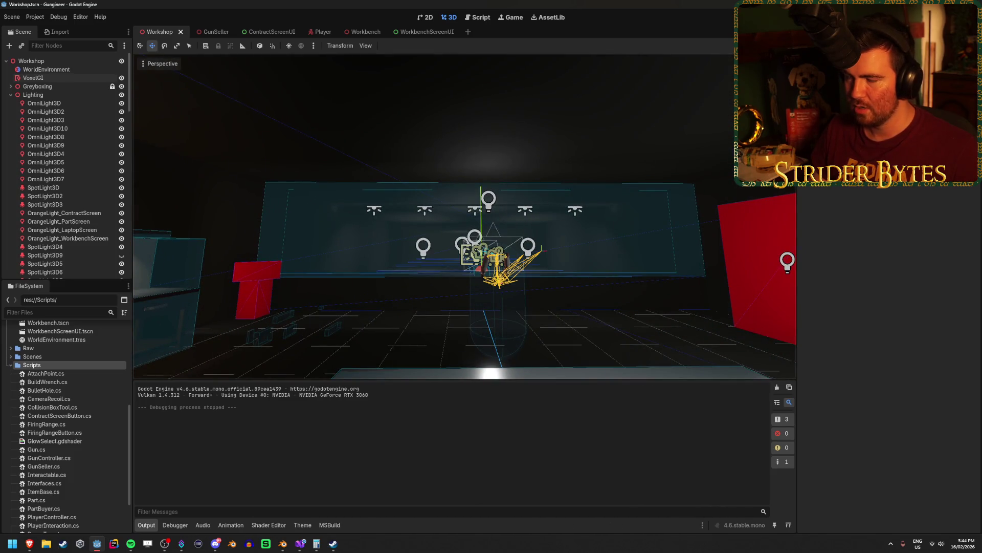
left_click(81, 70)
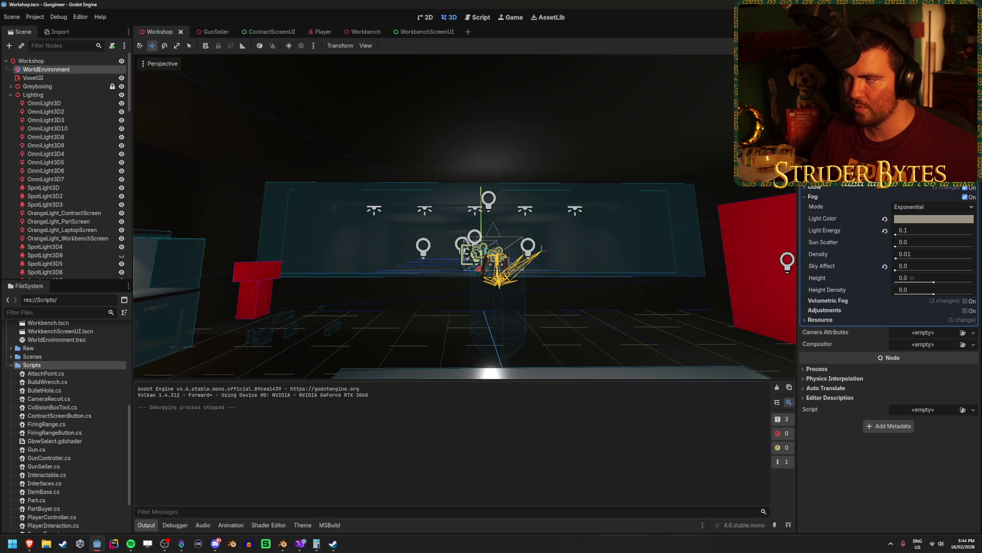
left_click(67, 78)
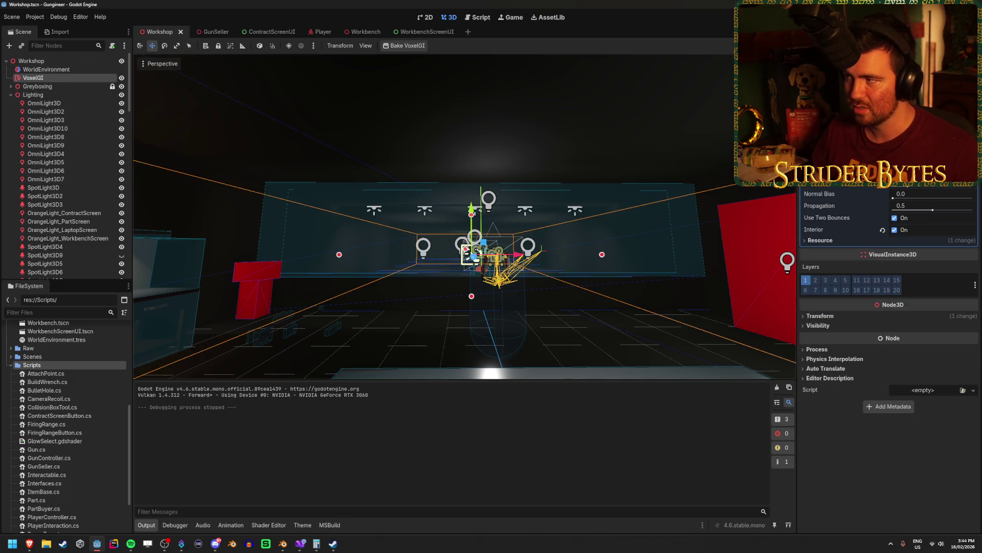
key("F5")
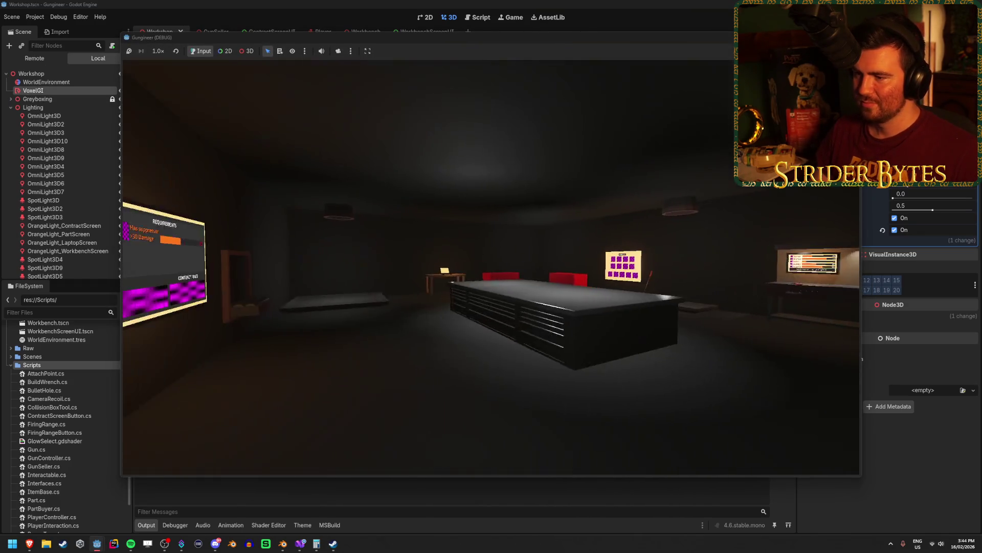
- Walk past the red button, contract screen and gun parts table to the workbench stat screen
key("w")
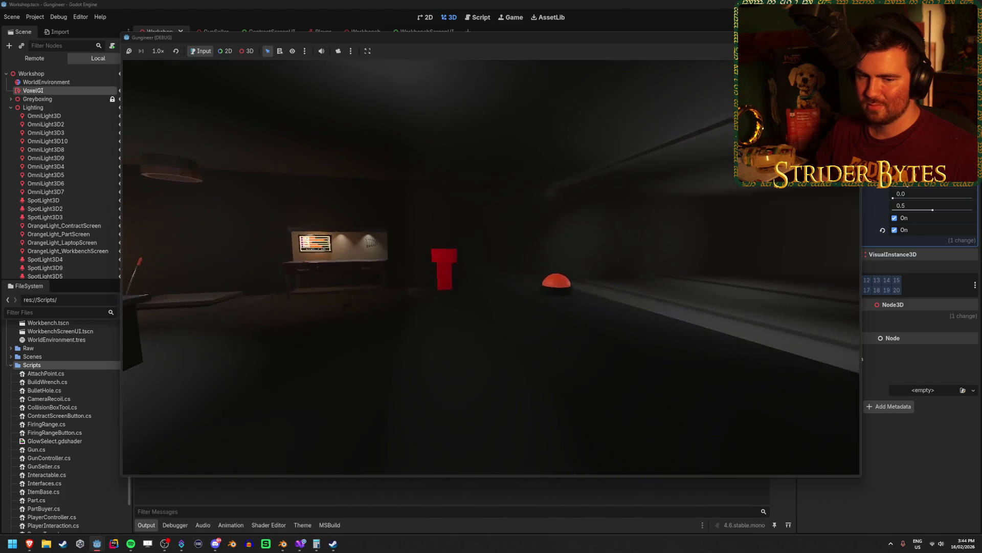
key("w")
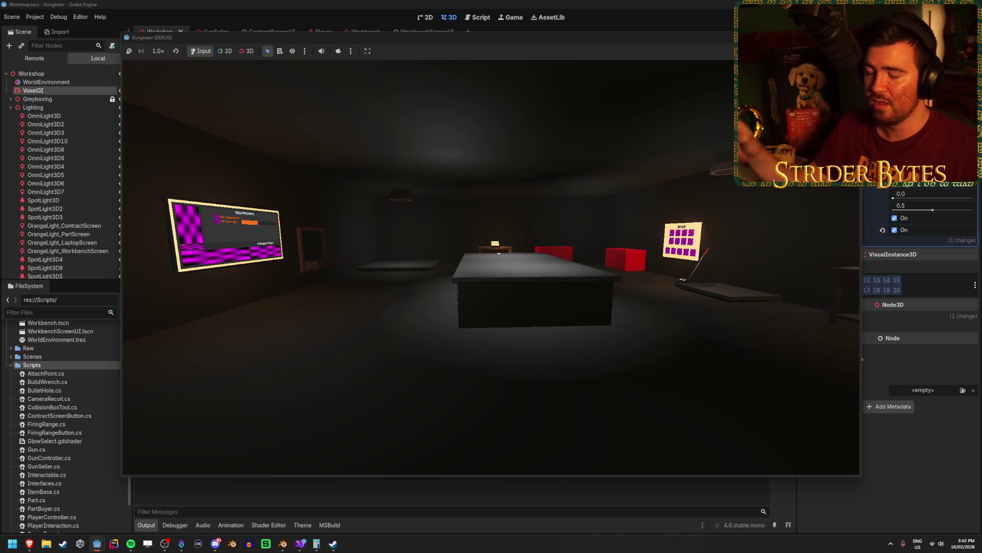
key("a")
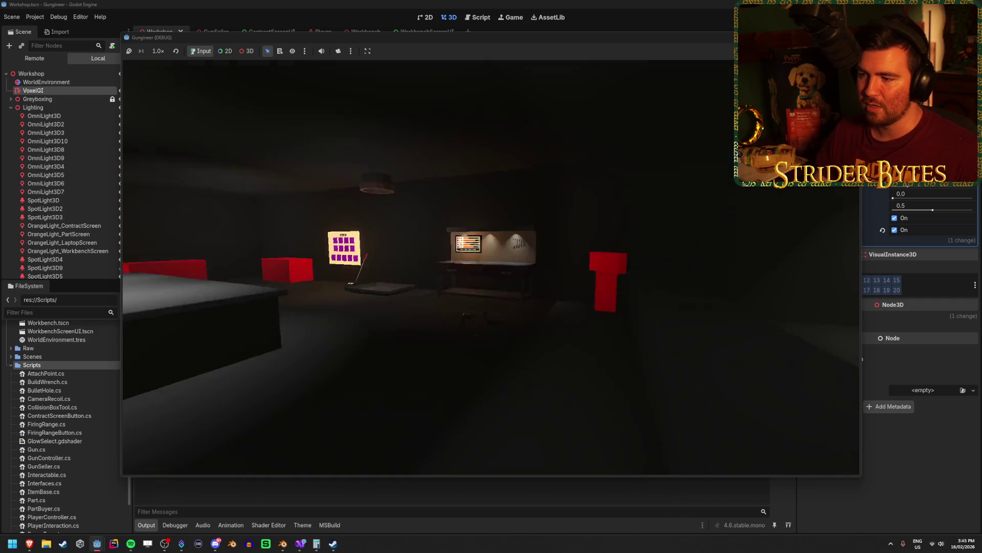
key("w")
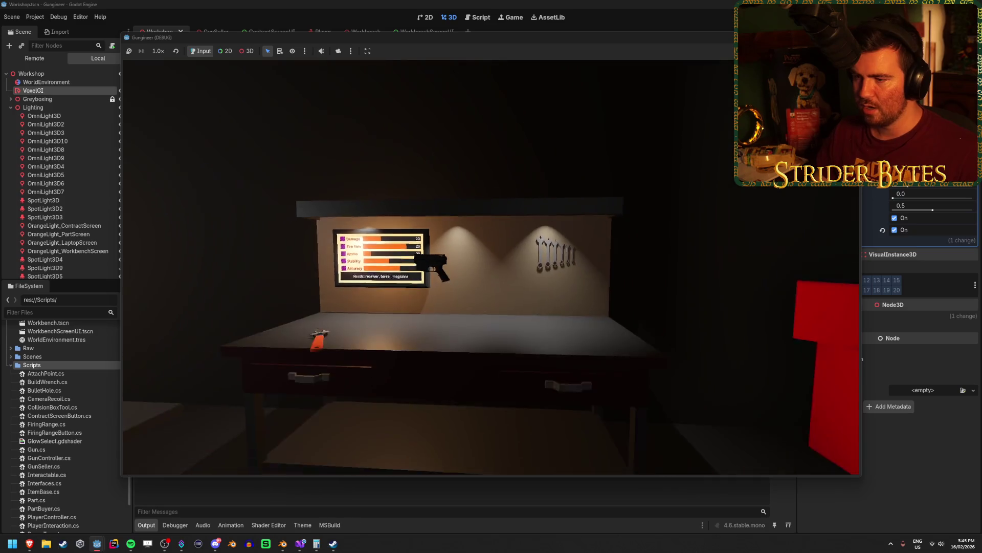
key("w")
key("s")
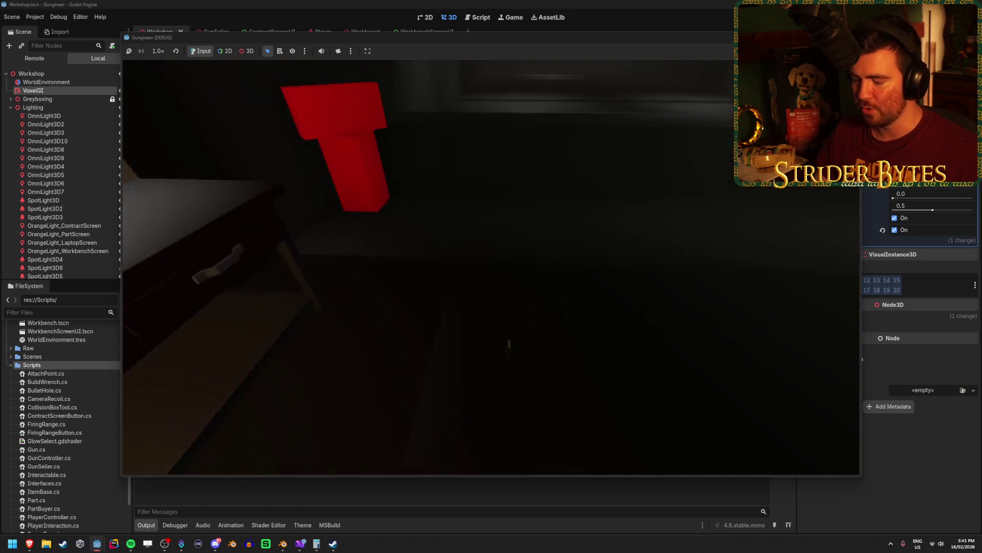
key("w")
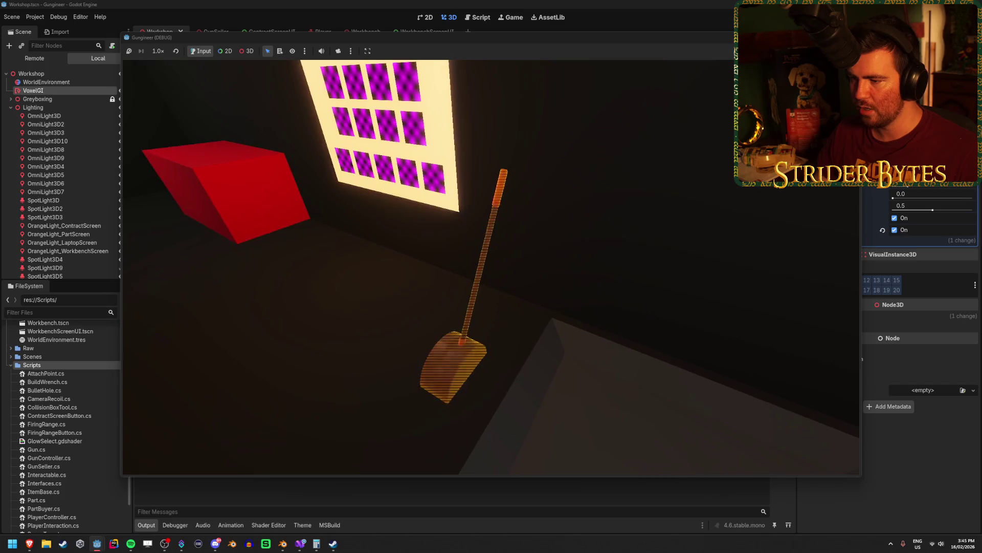
key("s")
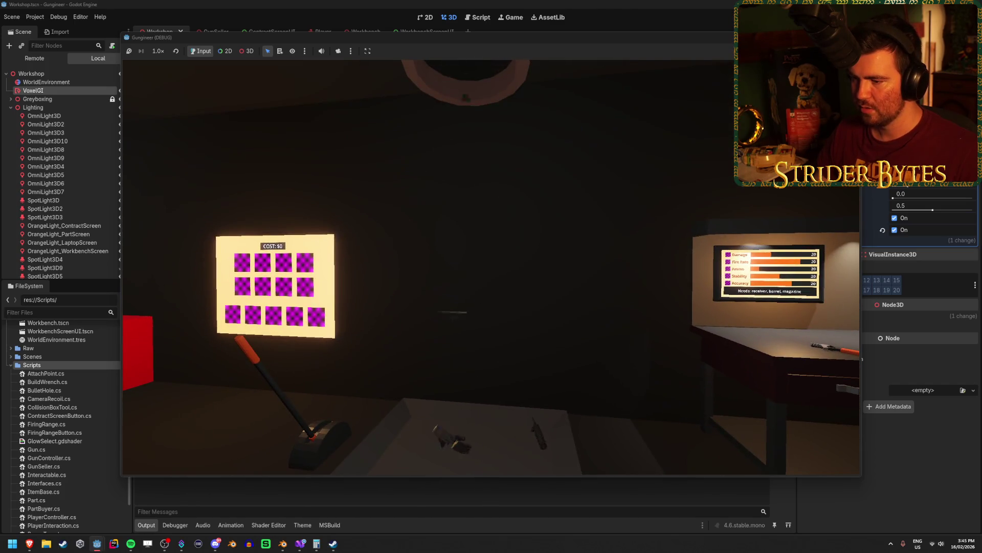
key("w")
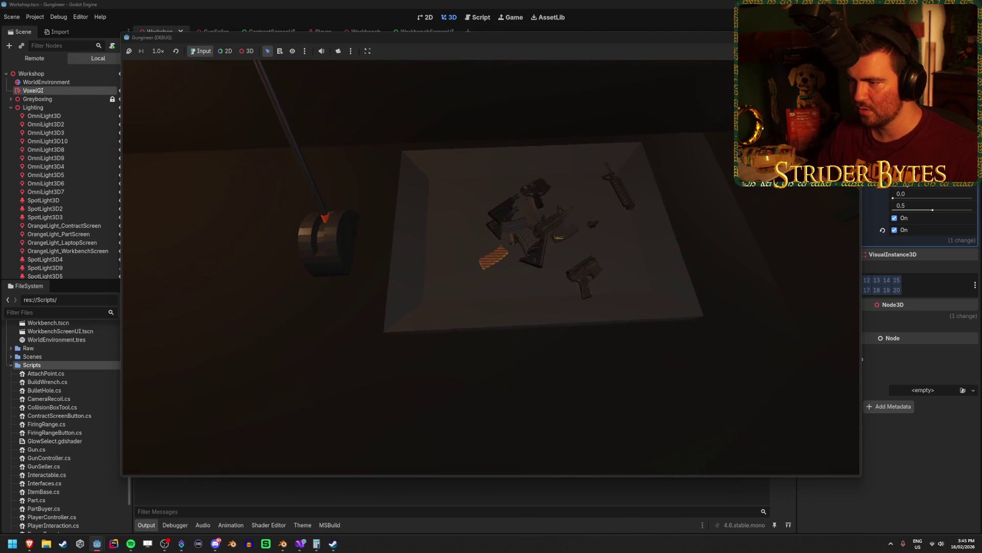
key("w")
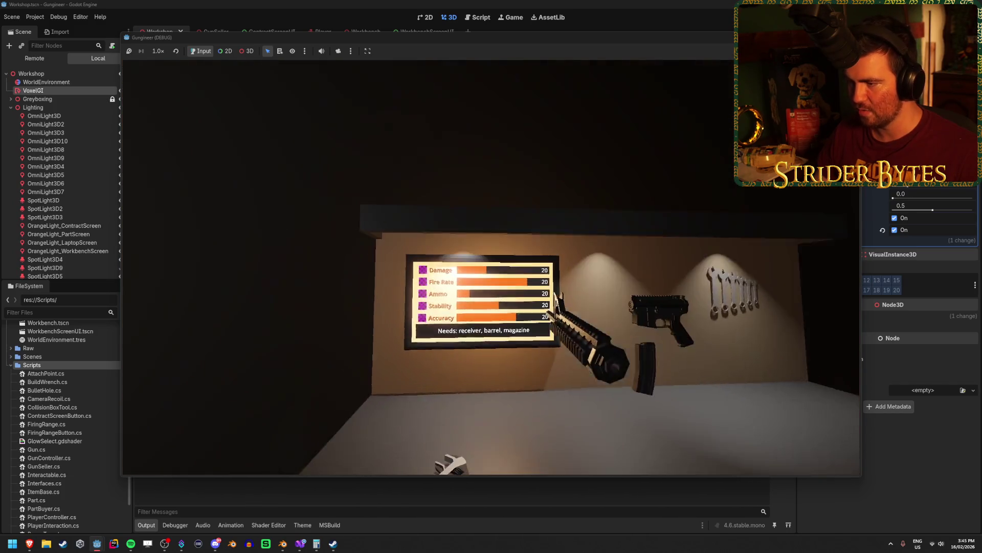
key("w")
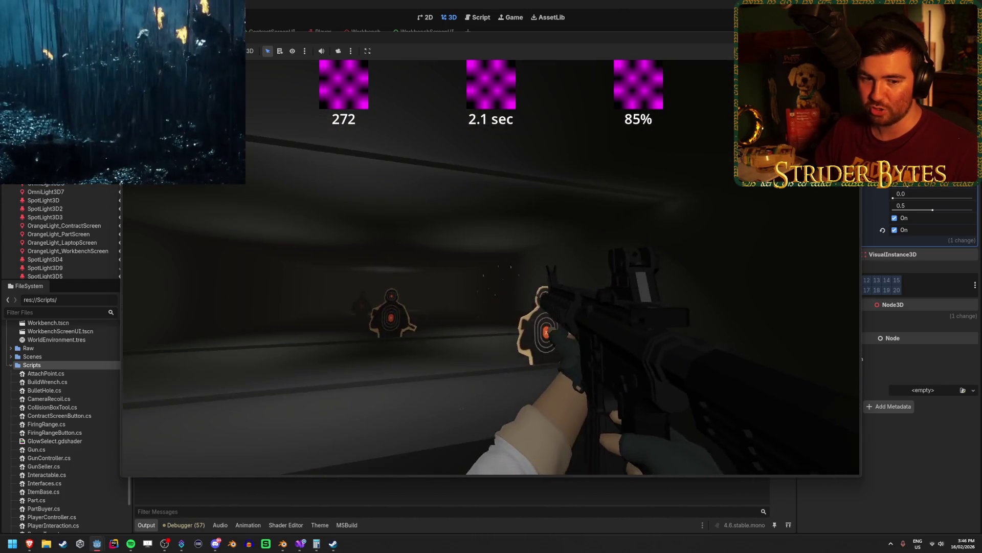
- Fire ten shots at the range targets until readouts show 295, 3.2 sec and 82%
left_click(491, 267)
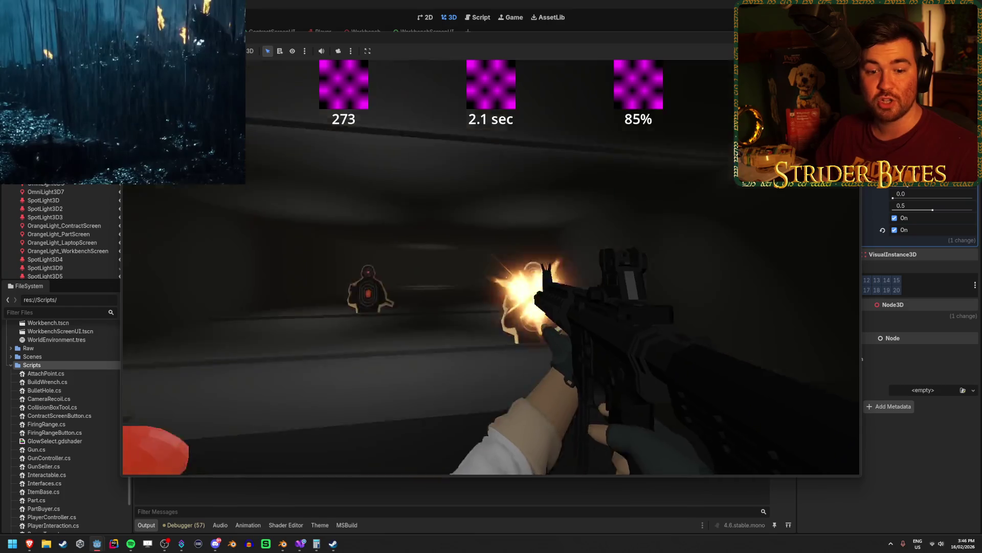
left_click(491, 267)
left_click(491, 267)
left_click(492, 267)
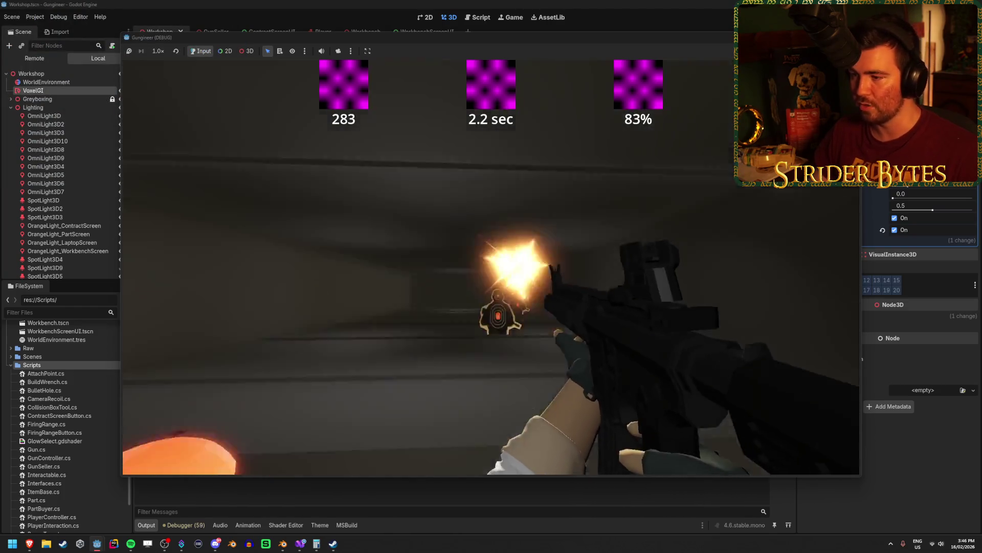
left_click(492, 267)
left_click(491, 267)
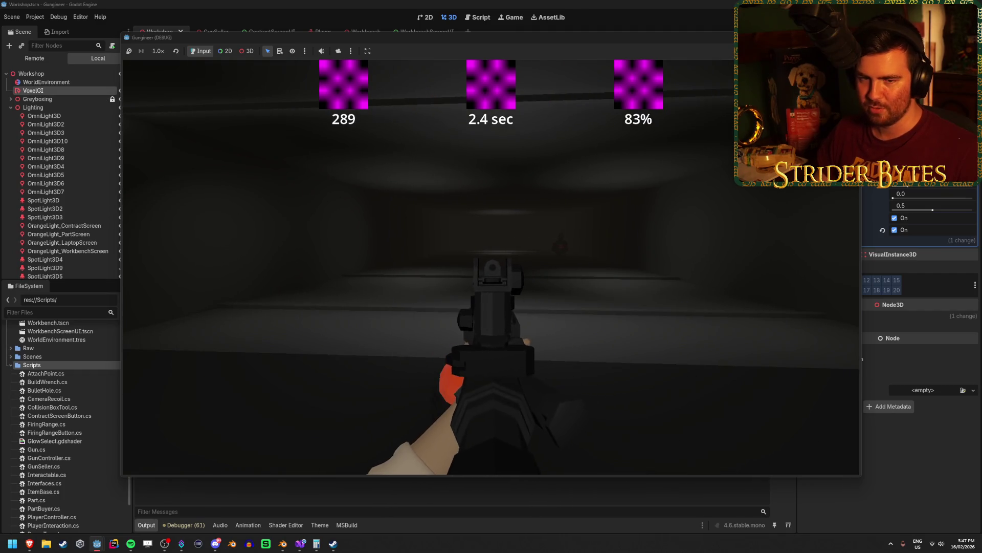
left_click(491, 266)
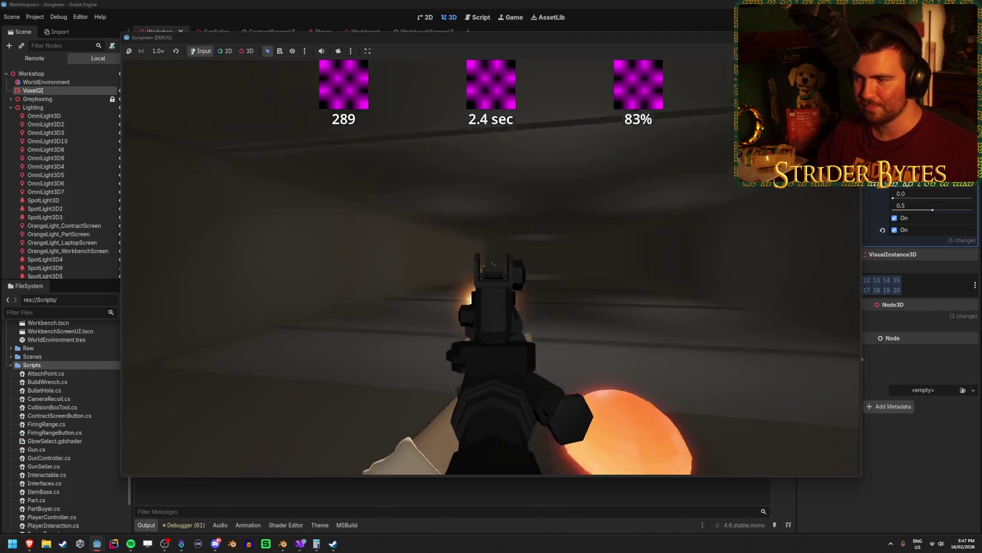
left_click(491, 266)
left_click(491, 266)
left_click(491, 266)
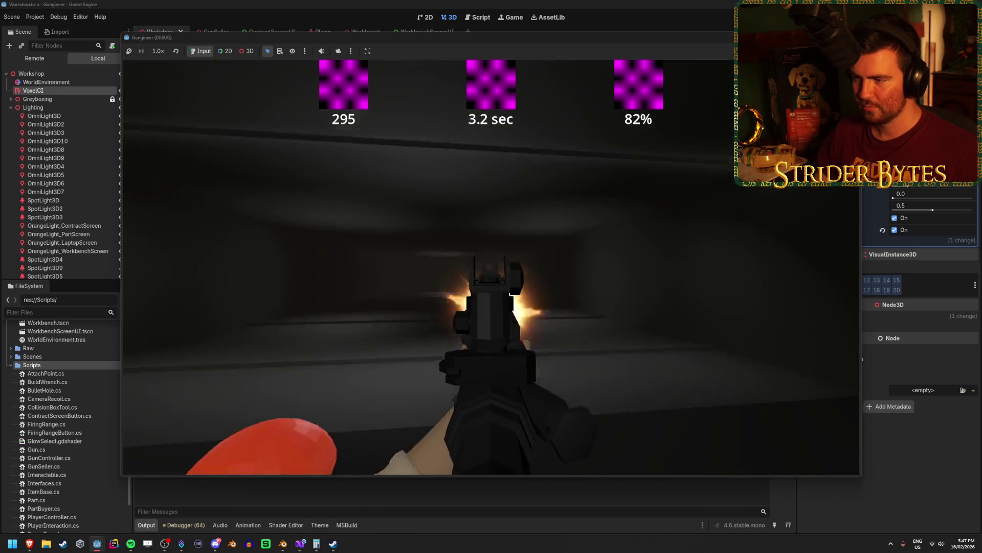
- Walk up to the contract screen to read its Requirements and progress bar
key("w")
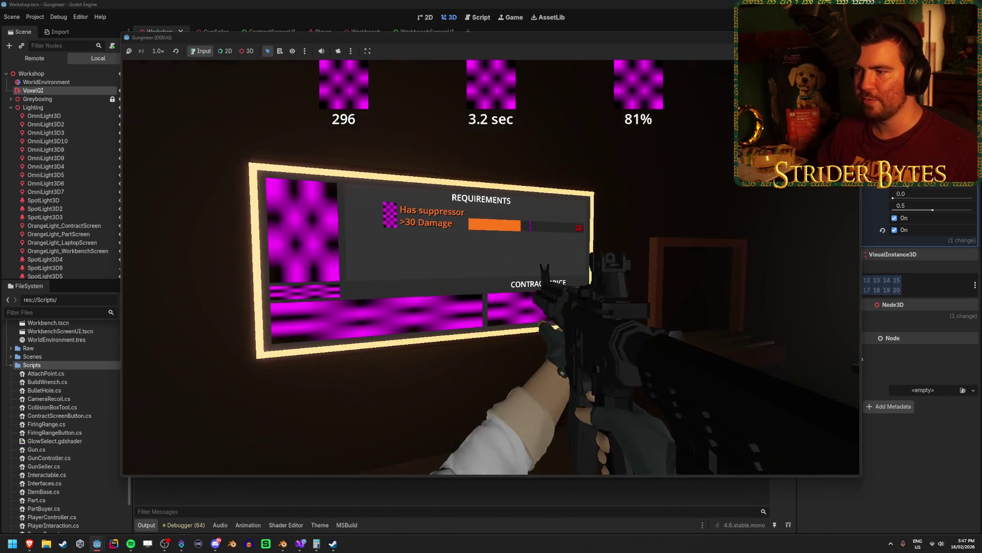
key("s")
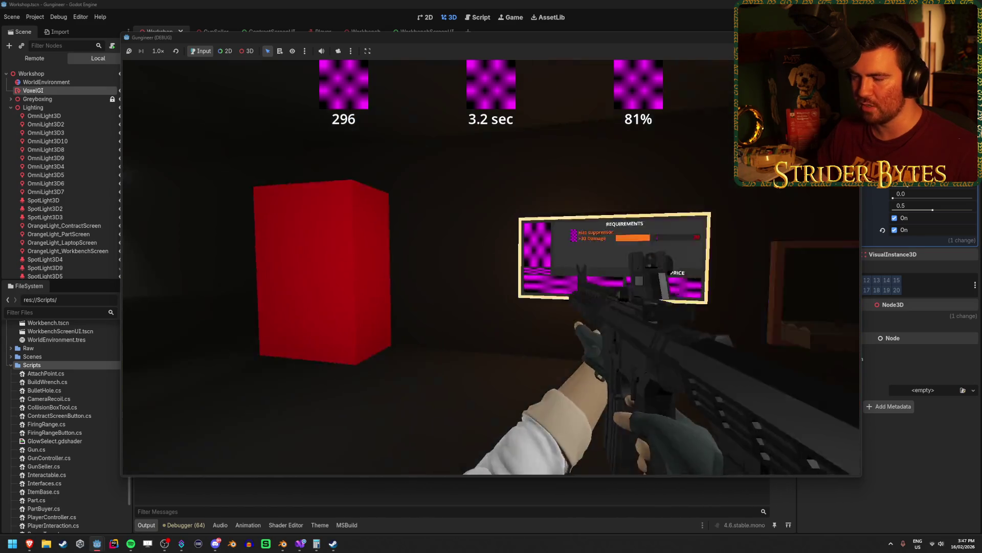
key("w")
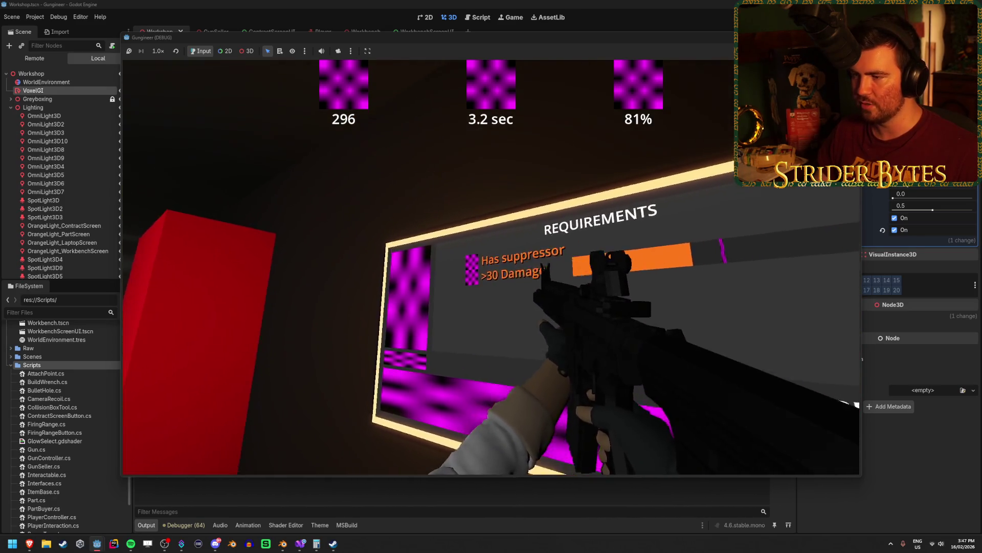
key("s")
key("w")
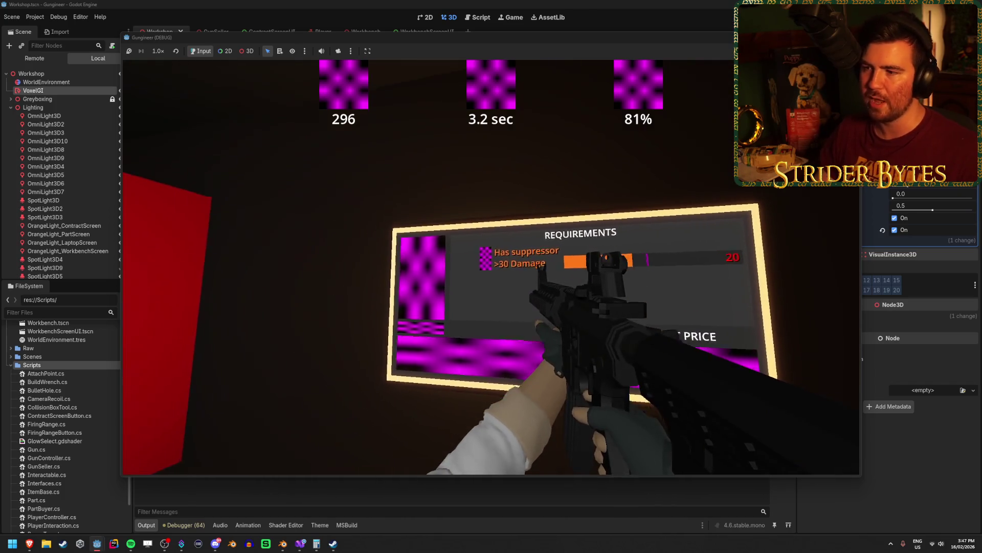
key("d")
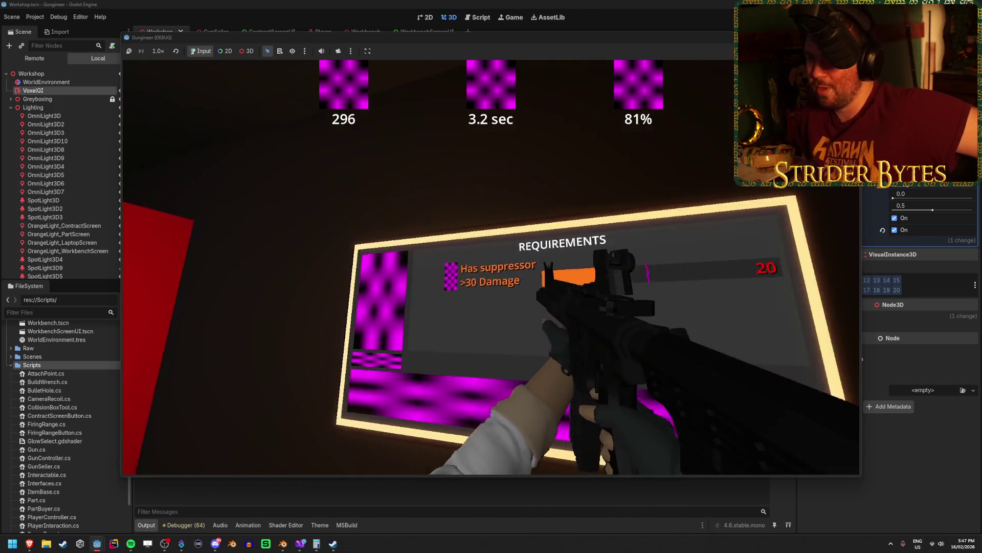
key("s")
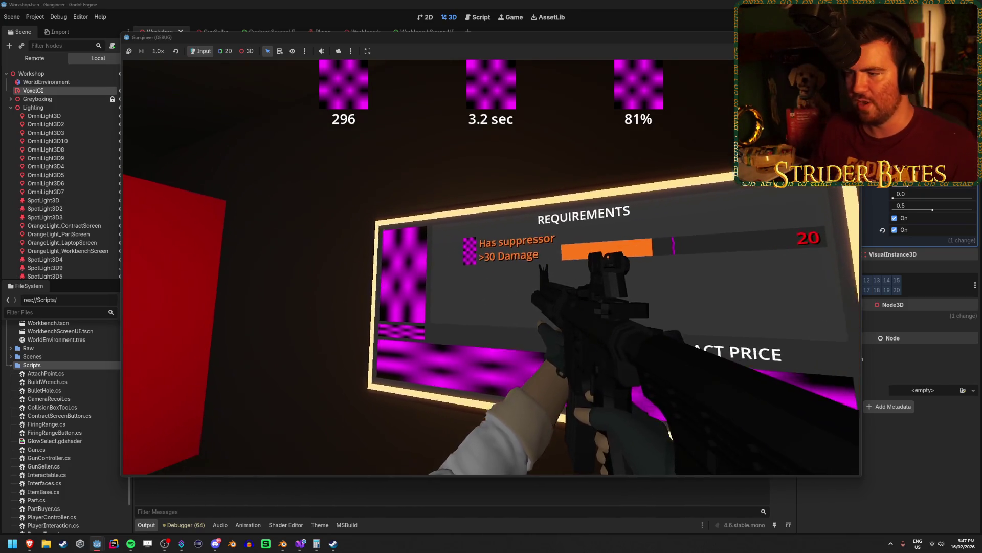
key("w")
key("a")
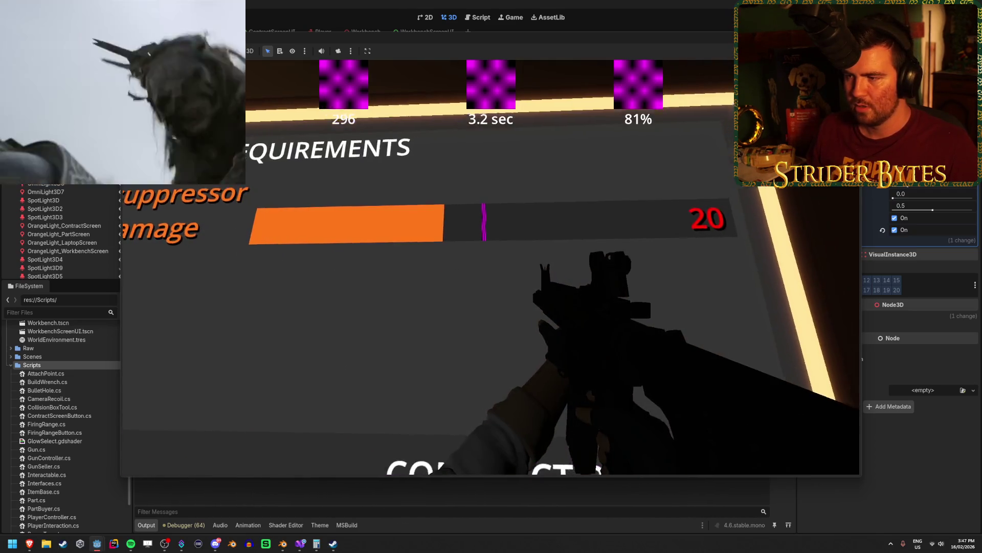
key("s")
- Hang the rifle on the workbench wall and stop the game
key("a")
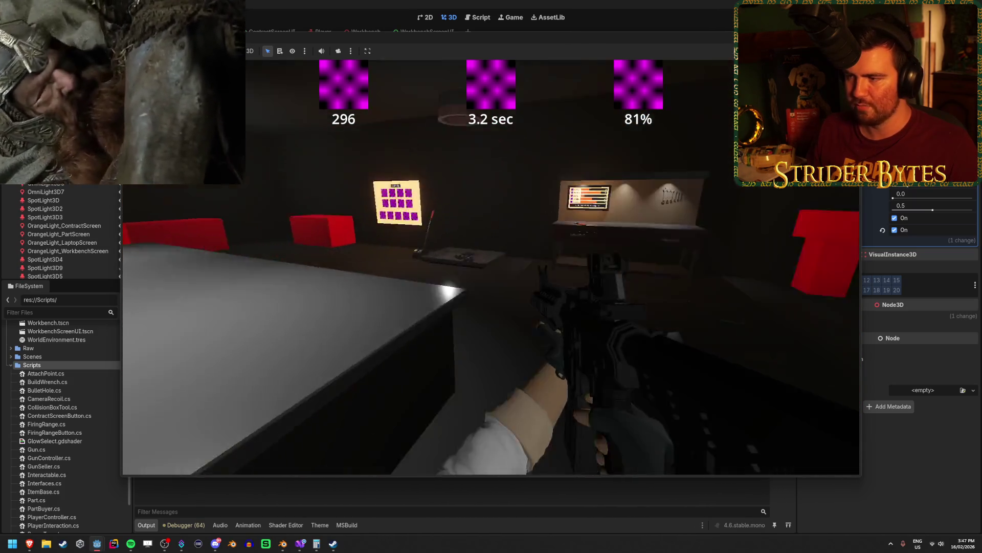
key("e")
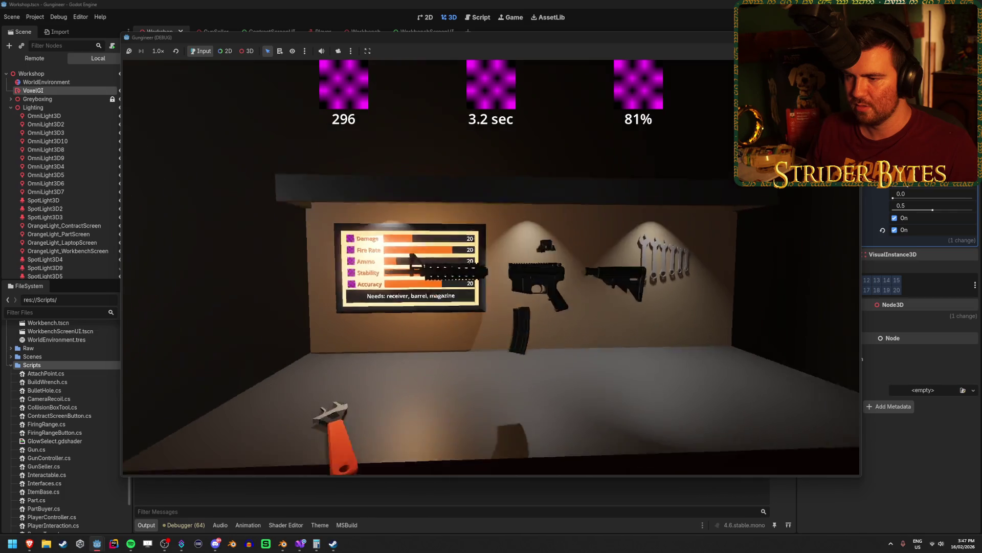
key("s")
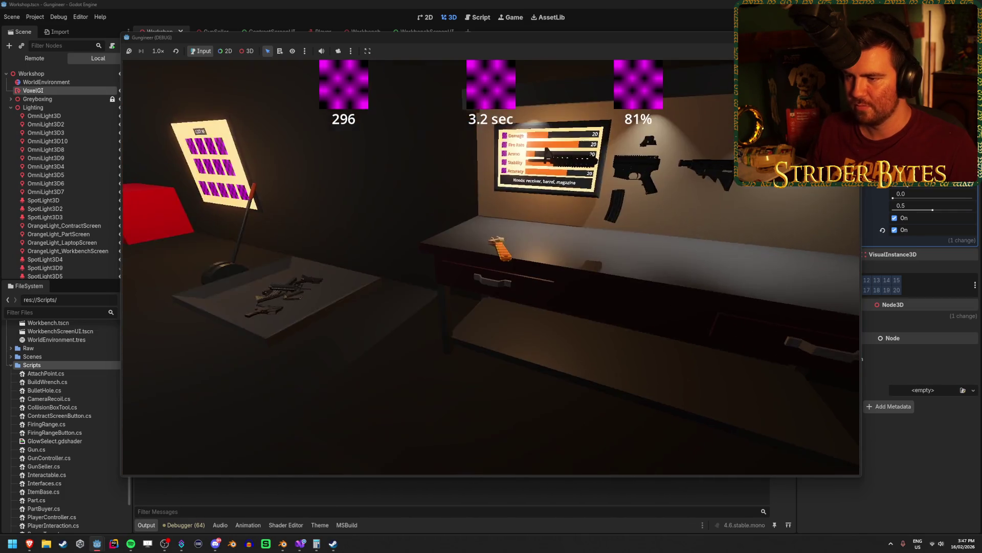
key("F8")
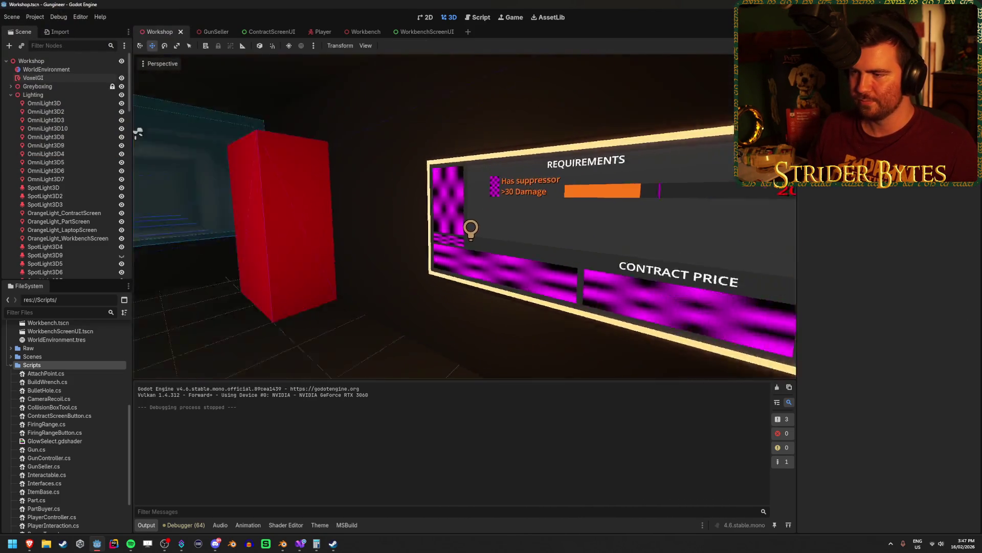
- Hide the Workshop's ten OmniLight3D nodes and clear the selection
left_click(62, 105)
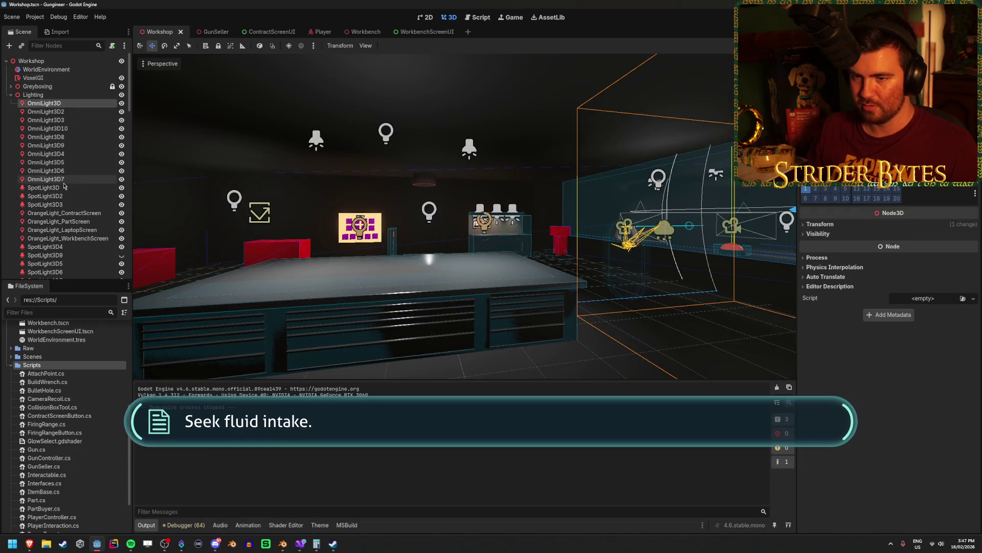
left_click(46, 179, "shift")
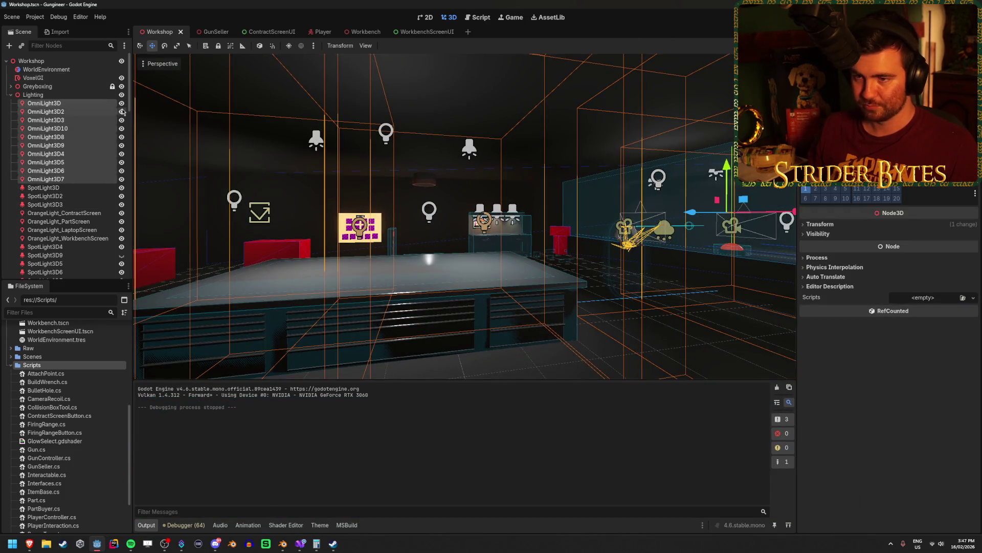
left_click(122, 111)
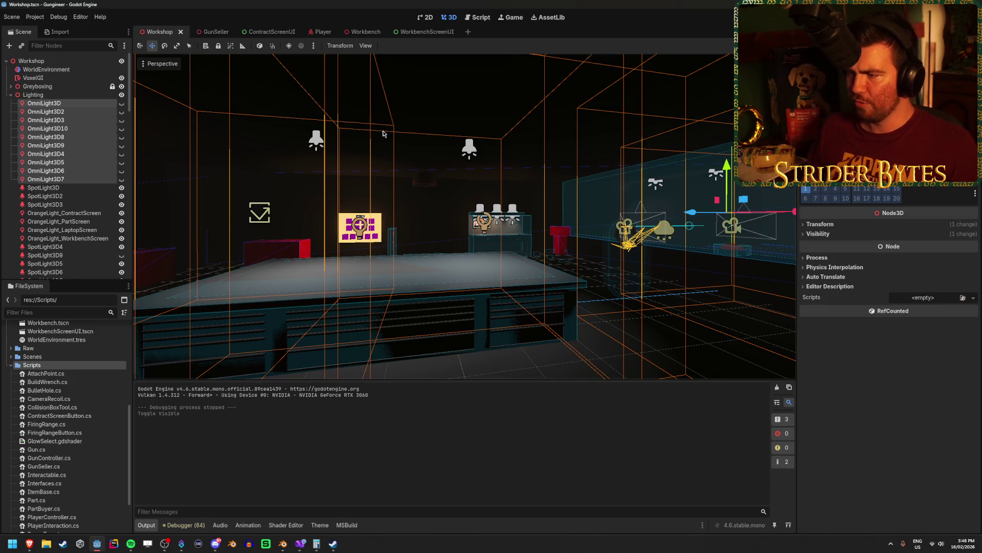
left_click(430, 331)
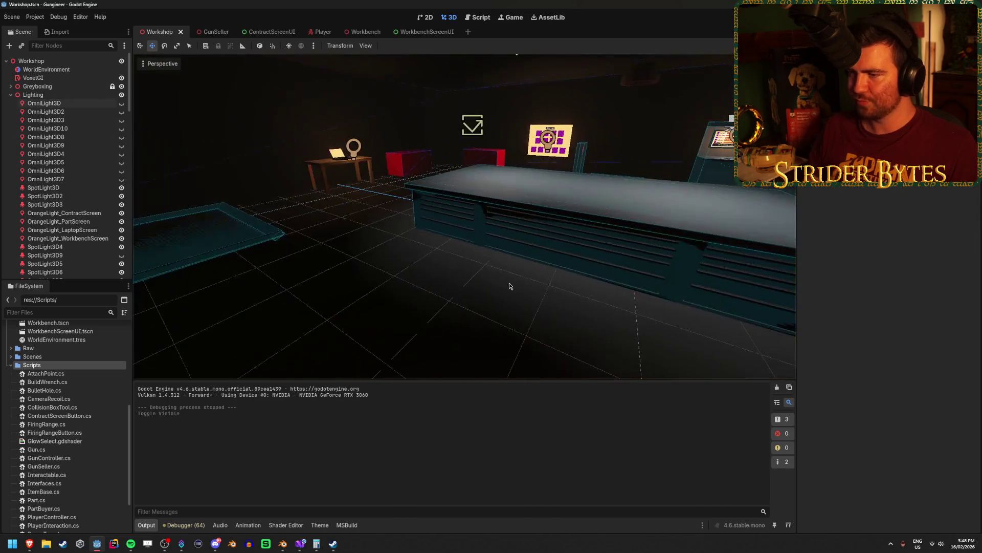
- Fly the view to the contract screen, collapse Lighting, and open the Workbench scene
mouse_move(375, 296)
left_mouse_down()
mouse_move(526, 269)
mouse_move(369, 346)
mouse_move(502, 275)
mouse_move(379, 301)
left_mouse_up()
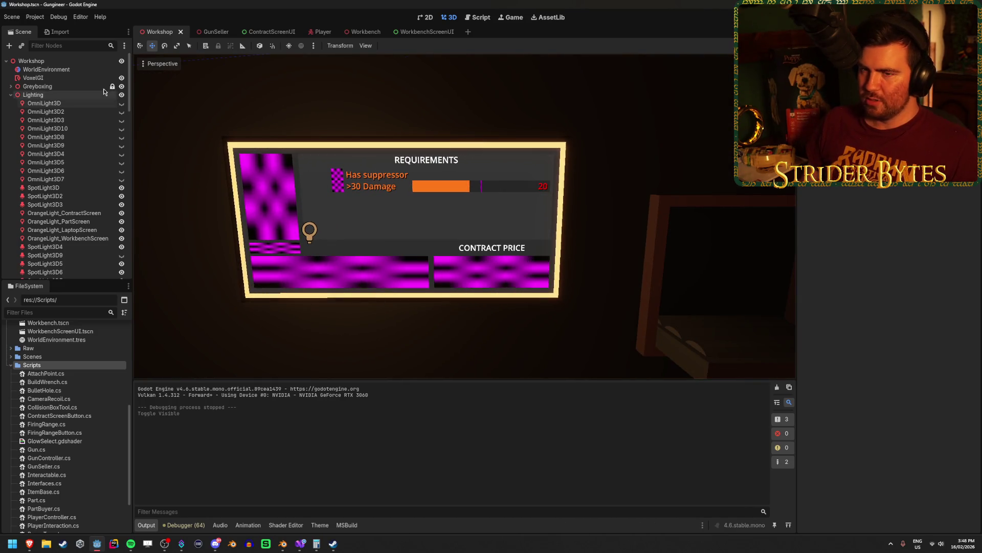
left_click(10, 95)
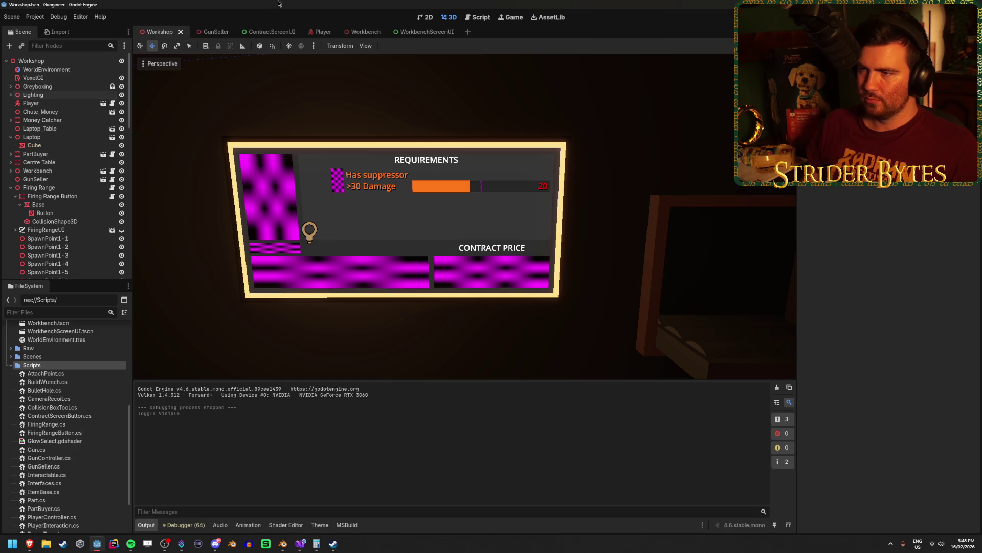
left_click(376, 31)
- Close the WorkbenchScreenUI and Workbench scenes and bring up ContractScreenUI
left_click(70, 208)
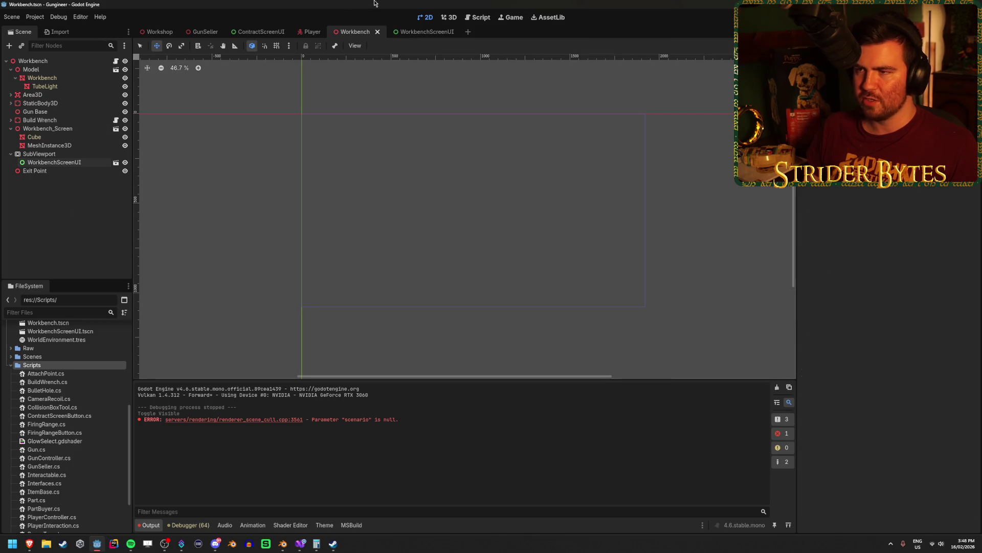
left_click(419, 31)
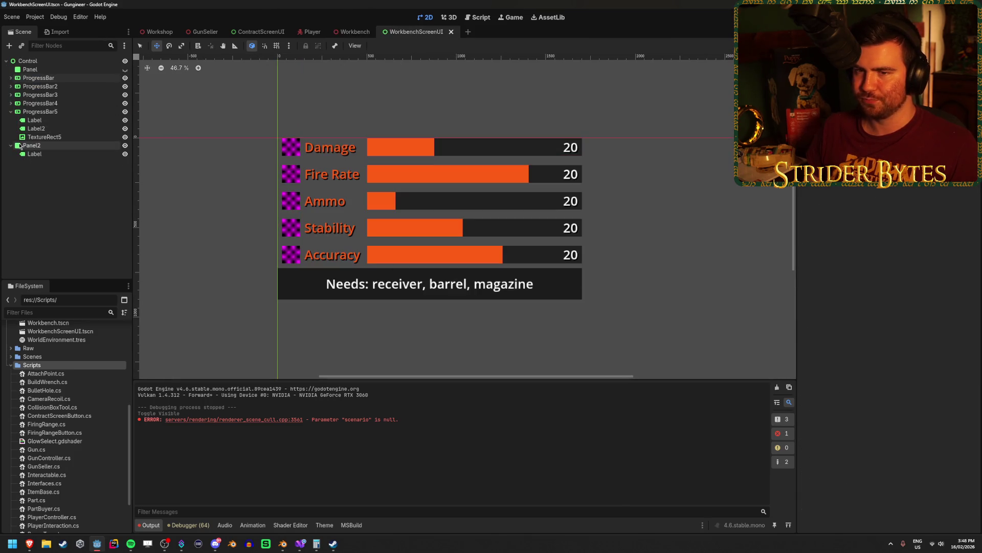
left_click(11, 112)
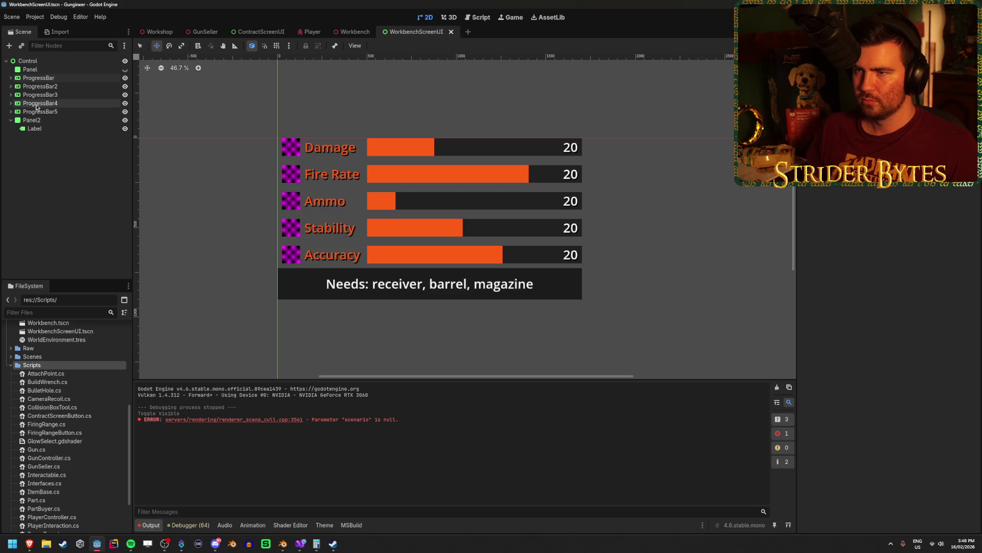
middle_click(410, 33)
middle_click(344, 33)
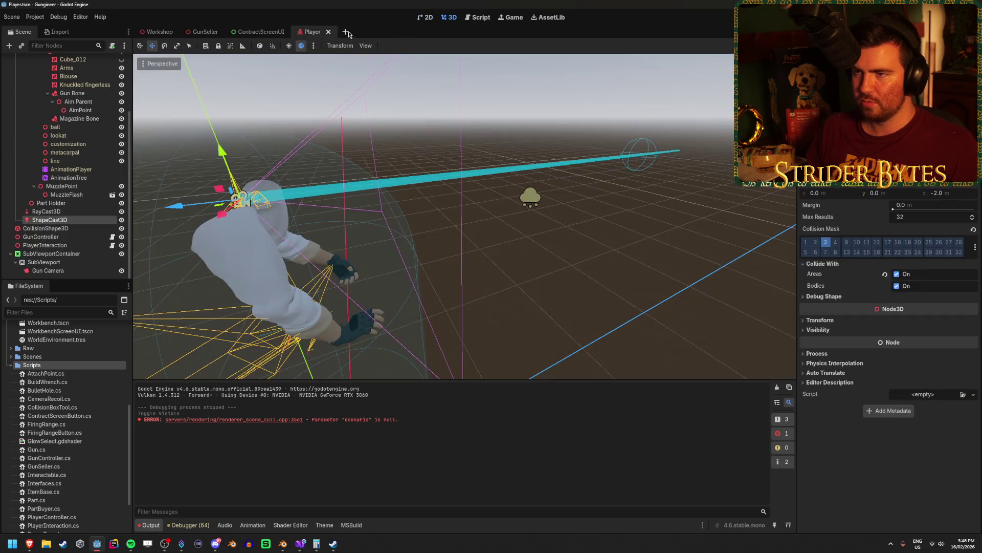
left_click(259, 32)
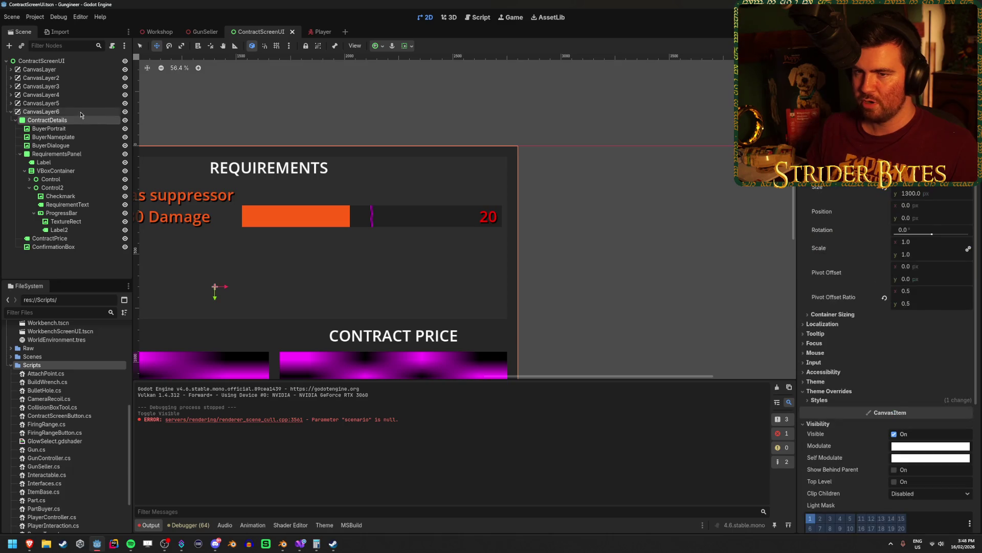
- Toggle CanvasLayer6's visibility off and on, then center the contract panel in view
left_click(41, 112)
left_click(125, 112)
left_click(125, 112)
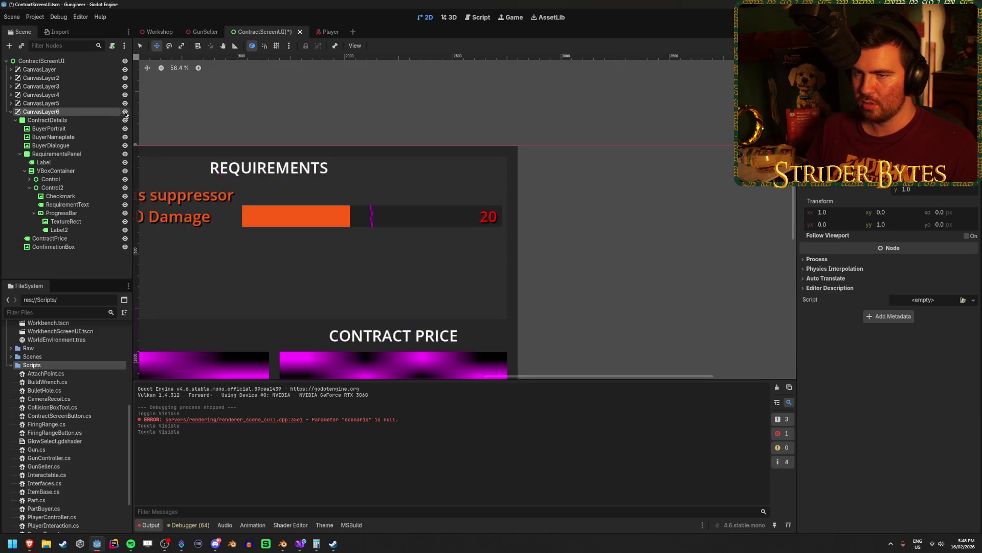
right_click(447, 158)
key("Escape")
left_click_drag(292, 173, 480, 144)
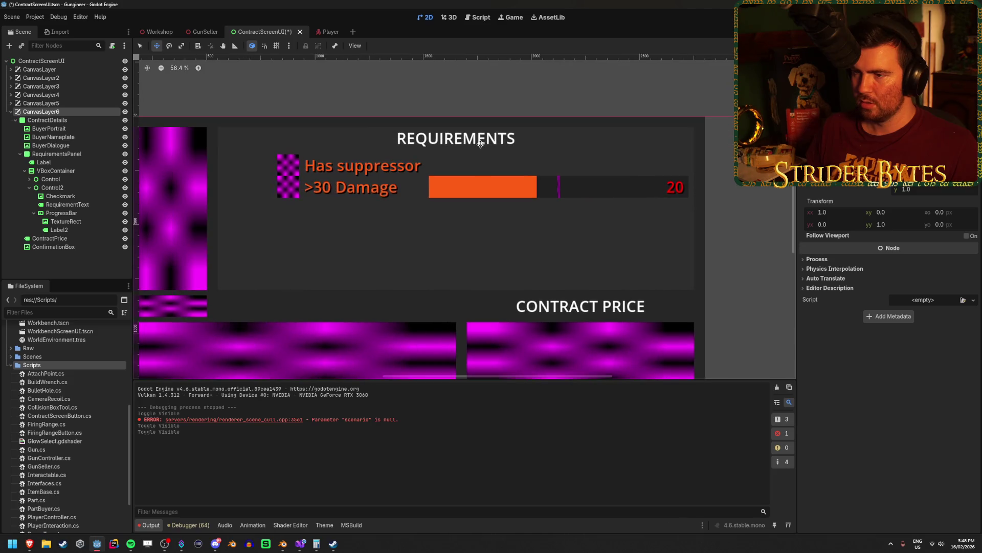
scroll(480, 144, "down", 2)
- Select ContractDetails and save the ContractScreenUI scene
left_click(78, 120)
key("ctrl+s")
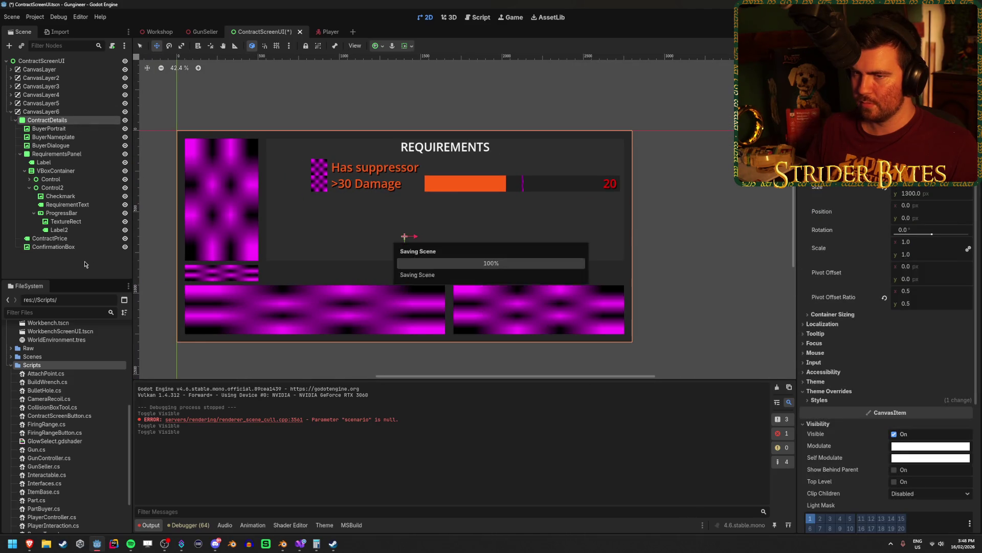
left_click(15, 120)
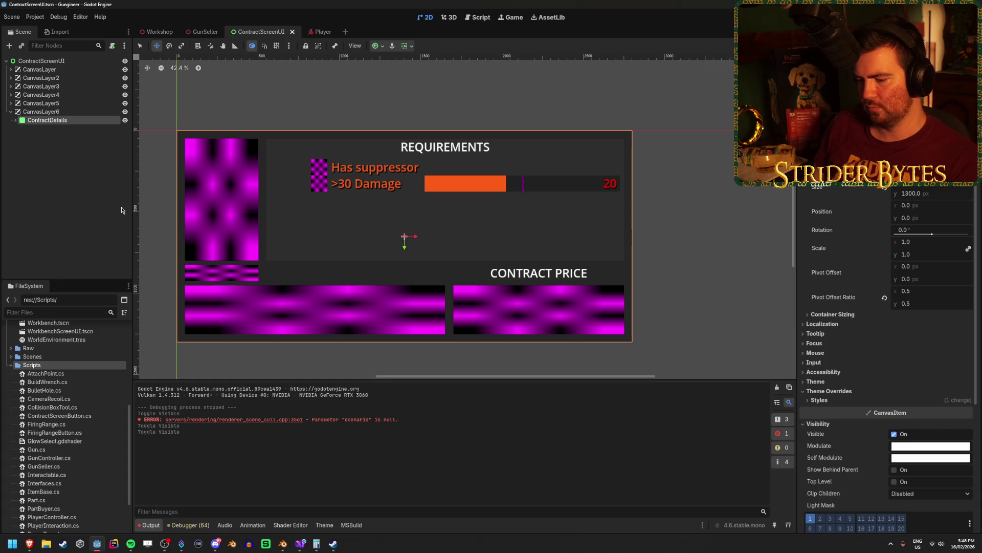
left_click(70, 132)
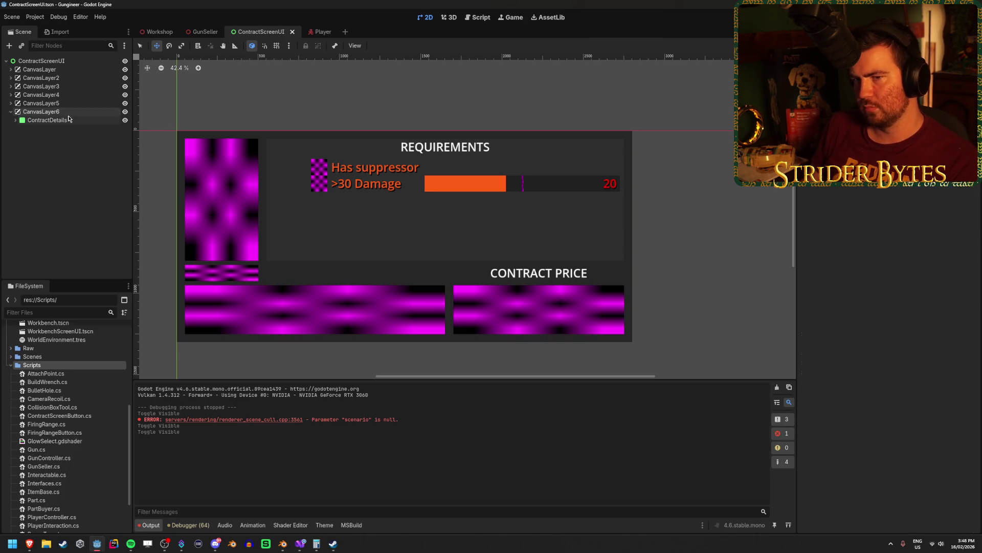
left_click(71, 123)
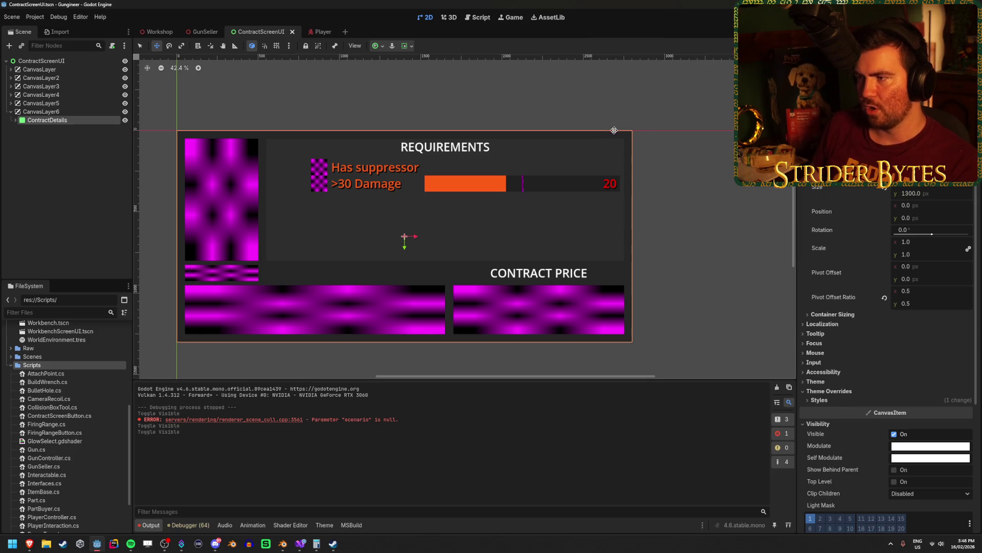
left_click(95, 183)
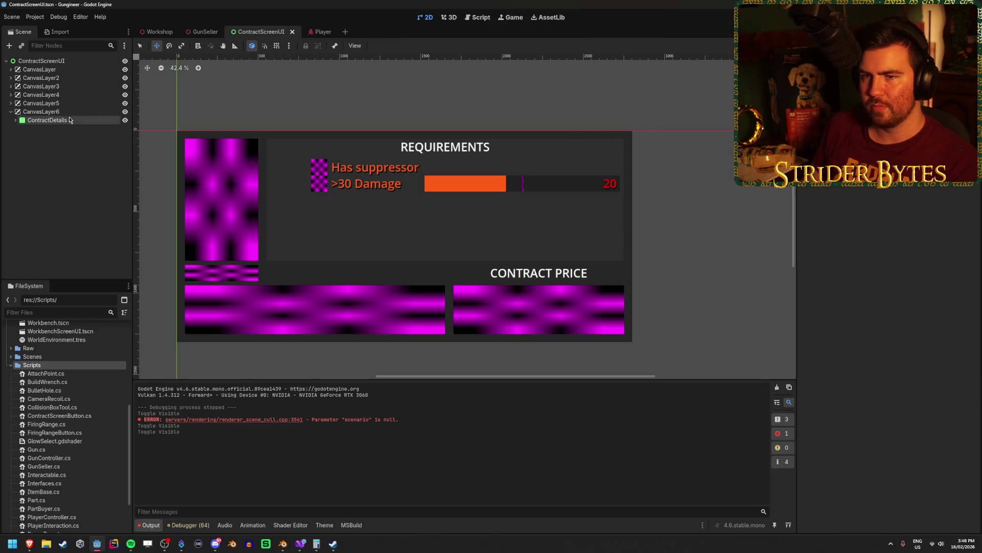
- Add a TextureRect node as a child of ContractDetails
left_click(15, 121)
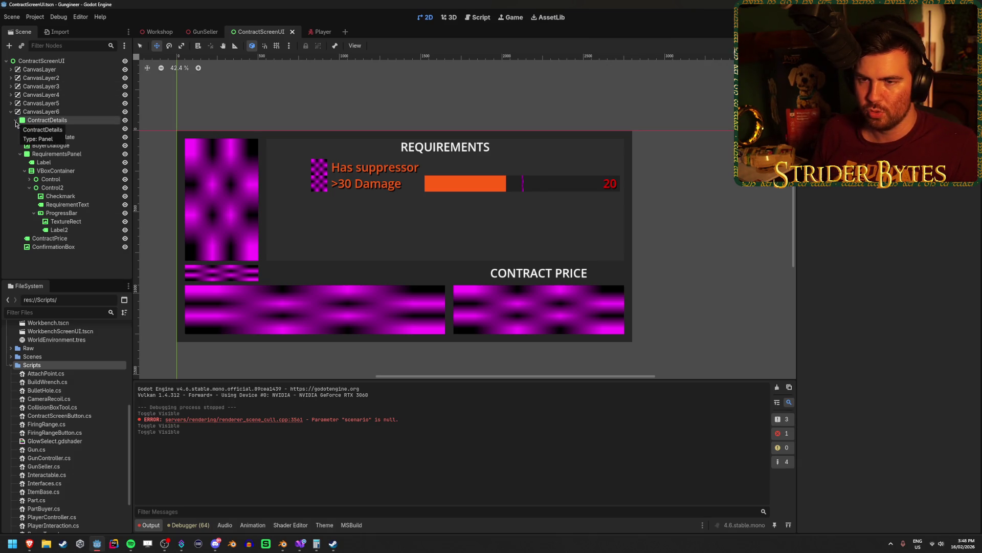
left_click(20, 154)
left_click(54, 120)
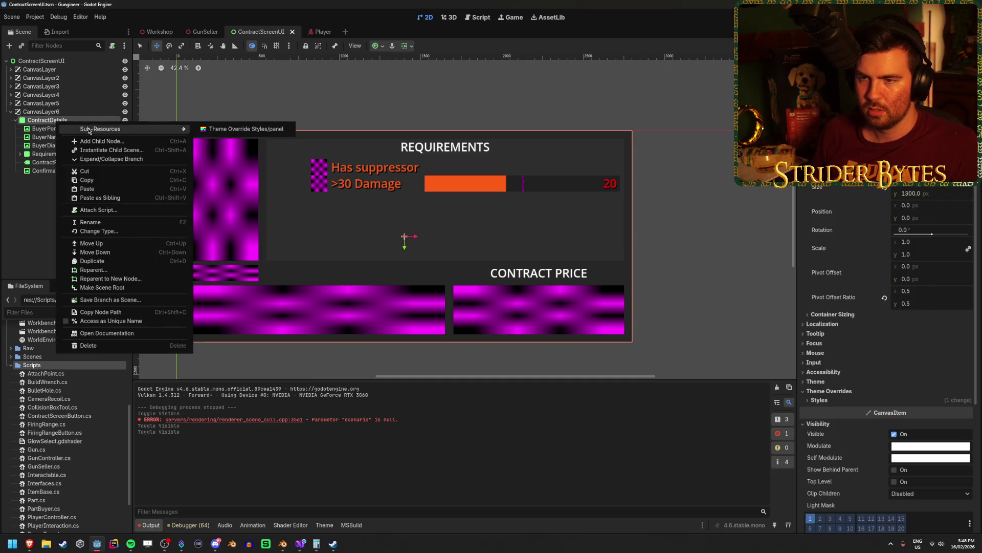
left_click(101, 140)
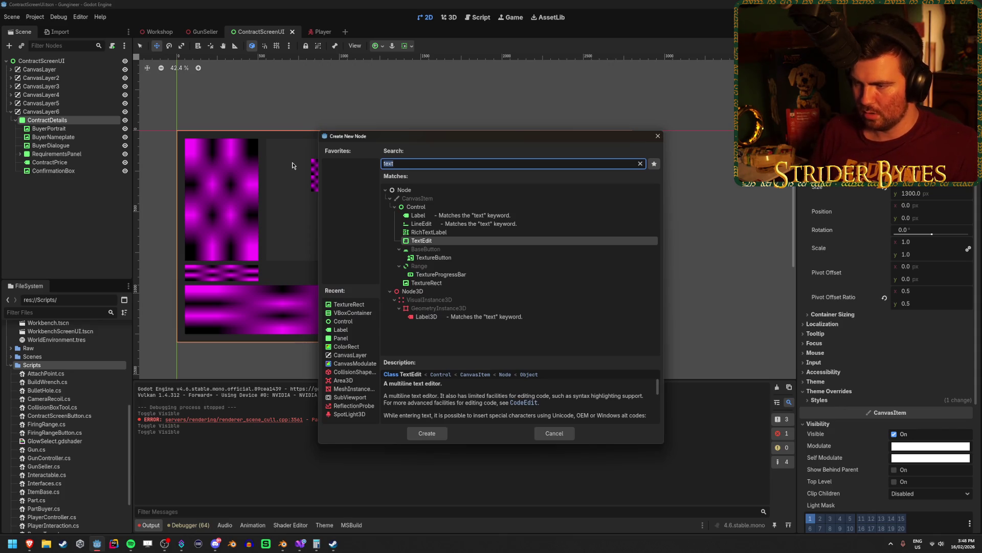
left_click(426, 282)
left_click(426, 433)
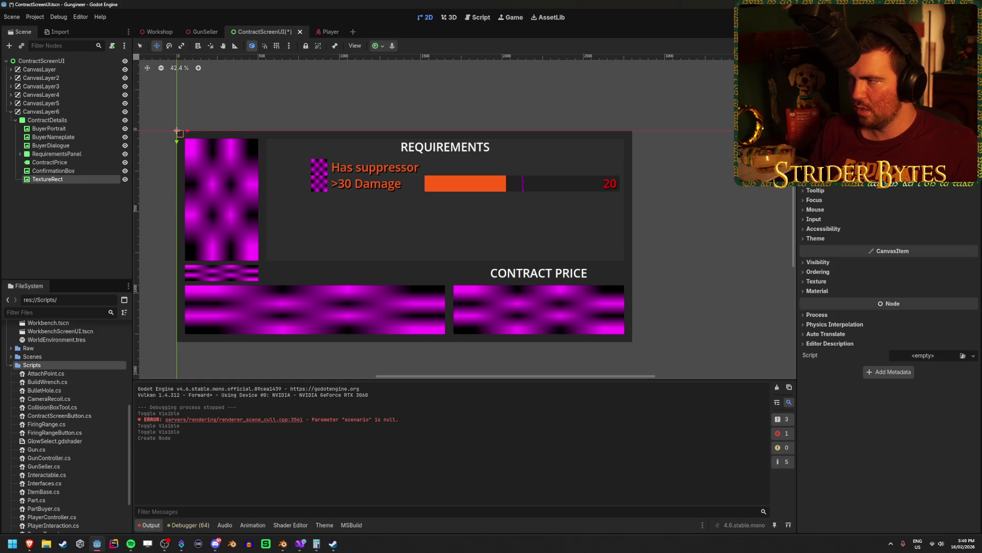
scroll(830, 262, "up", 3)
- Set the TextureRect's Transform size to 100×100 px
left_click(825, 257)
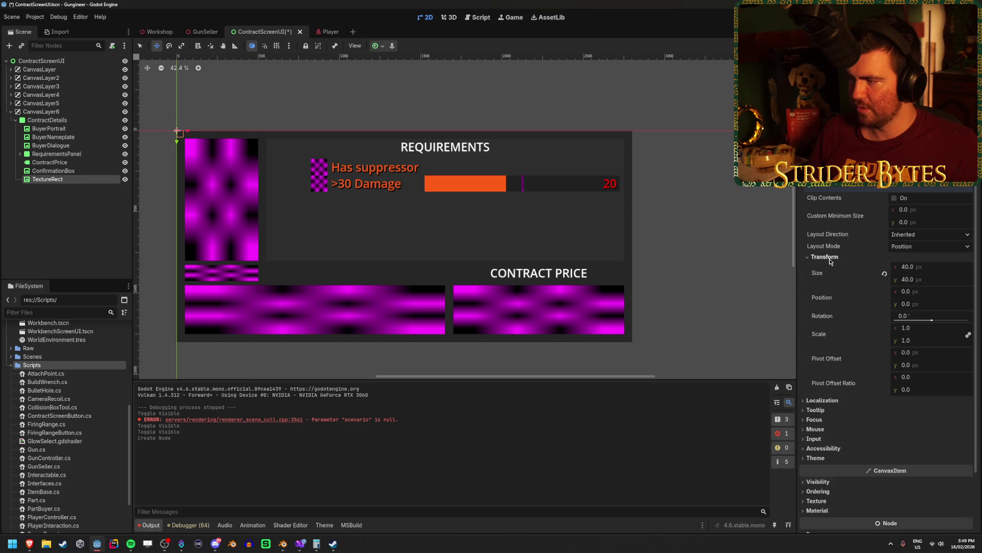
left_click(937, 267)
type("00")
key("Tab")
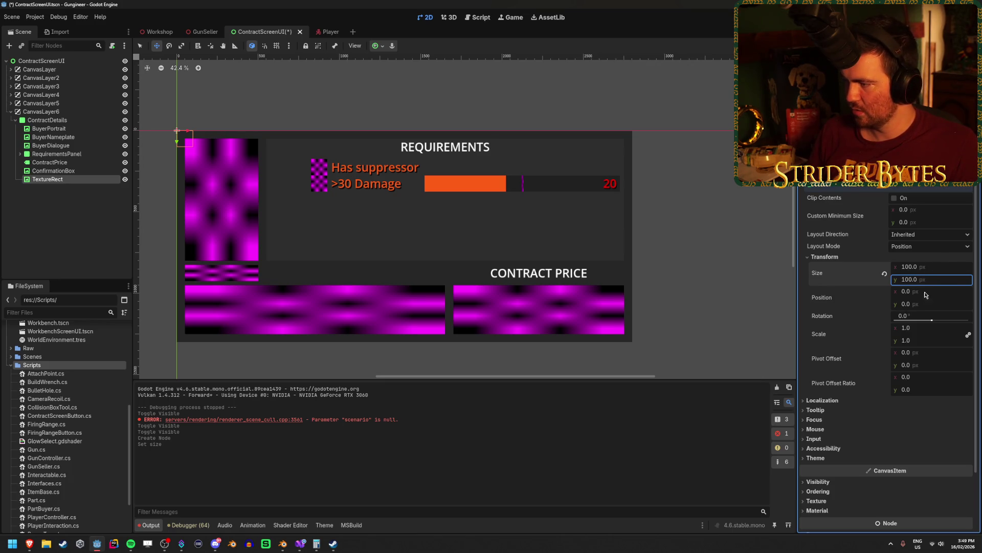
left_click(917, 247)
left_click(918, 248)
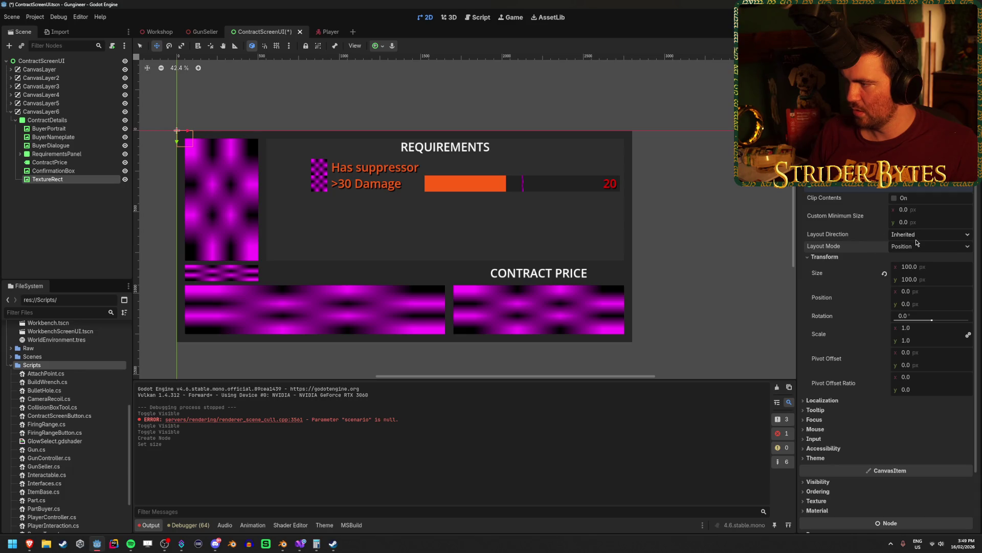
- Anchor the TextureRect Top Right, give it a New PlaceholderTexture2D, and save
left_click(381, 48)
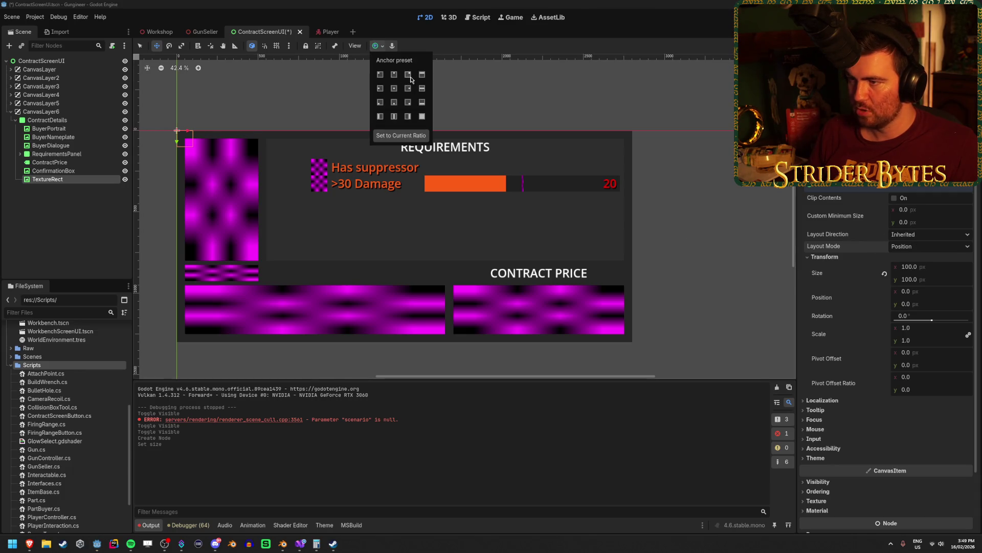
left_click(409, 76)
left_click(78, 240)
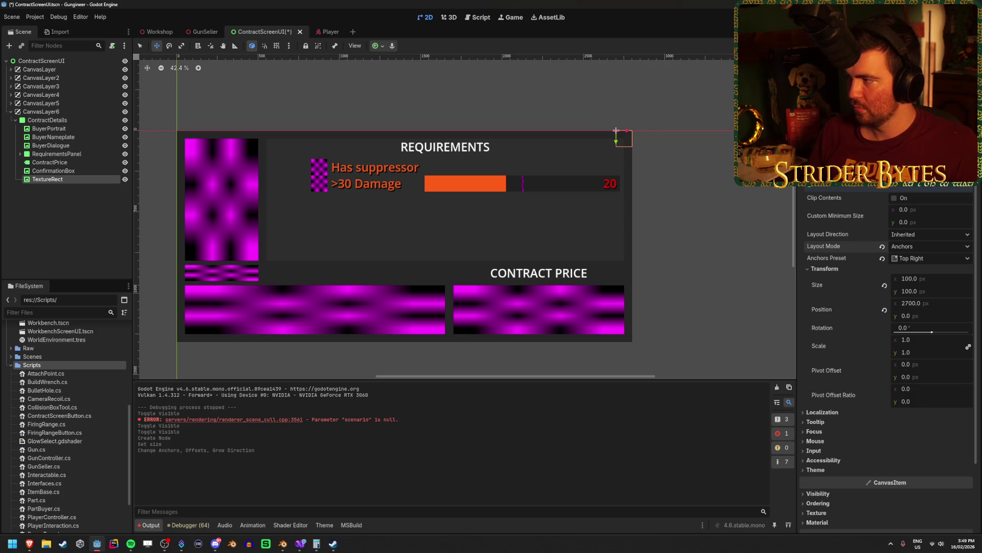
left_click(931, 154)
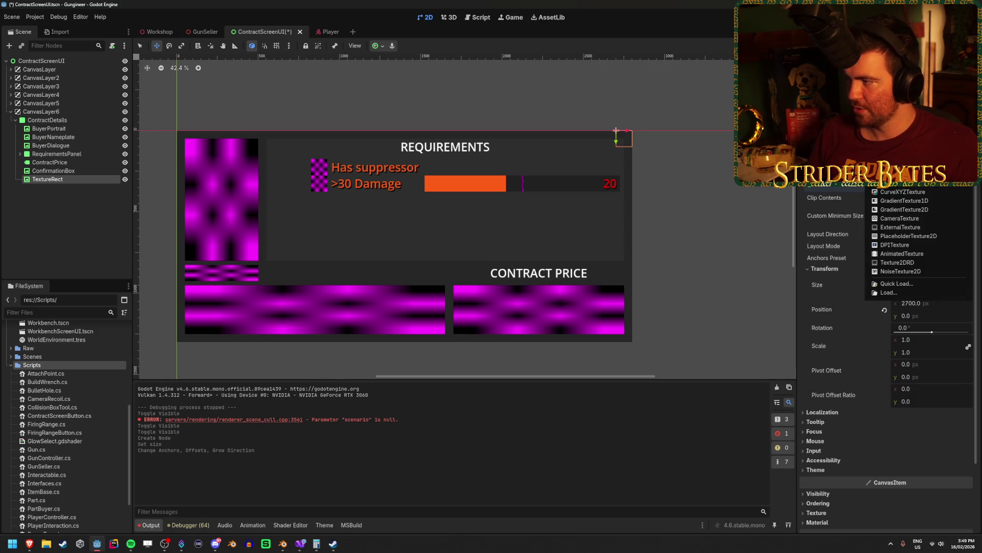
left_click(901, 236)
key("ctrl+s")
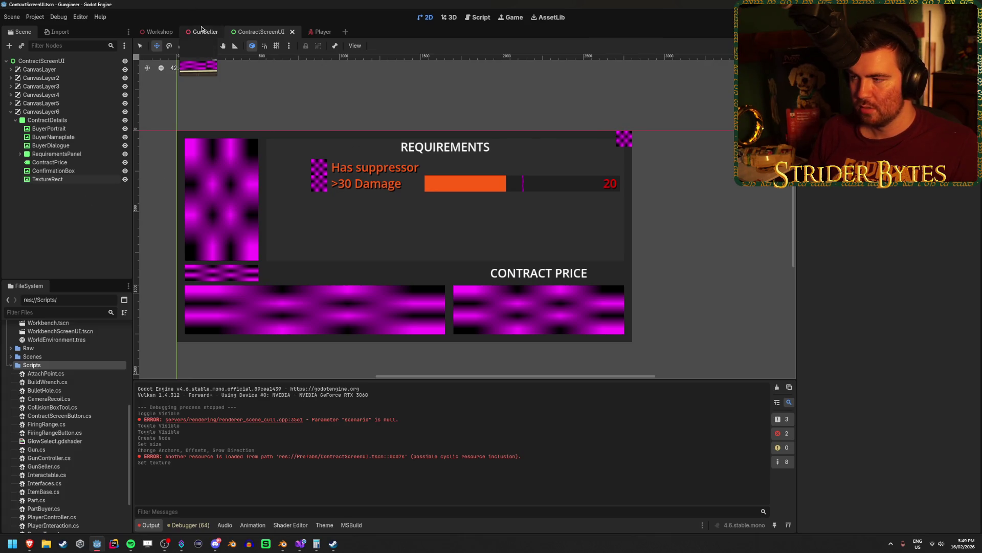
- Look over the ContractScreenUI canvas, then go to the GunSeller 3D scene's node tree
scroll(680, 149, "up", 6)
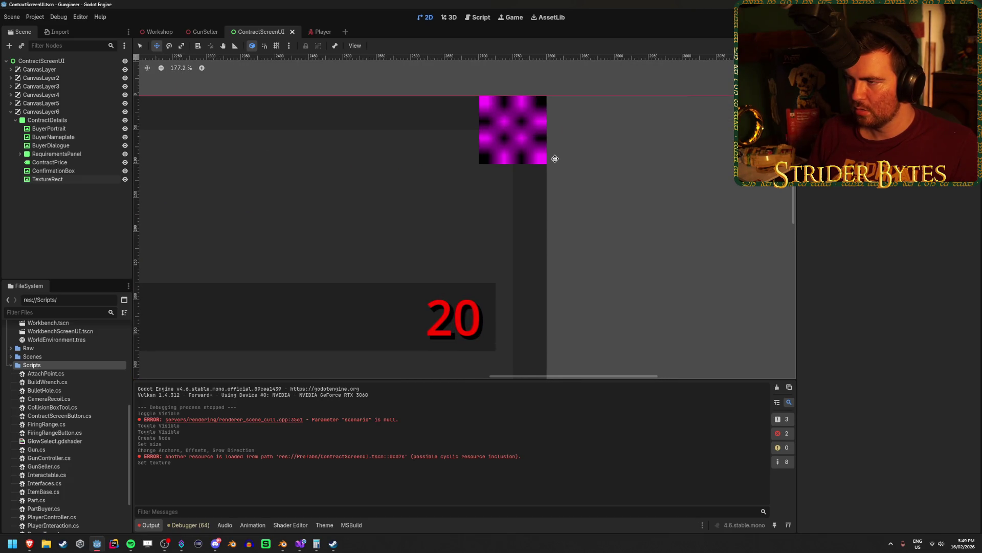
scroll(424, 76, "down", 8)
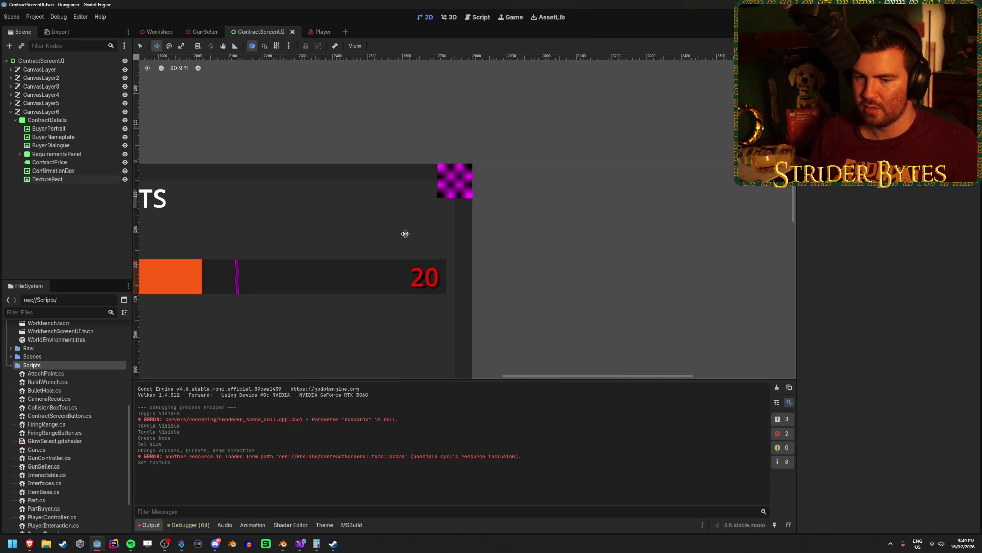
scroll(533, 222, "left", 4)
scroll(602, 217, "up", 3)
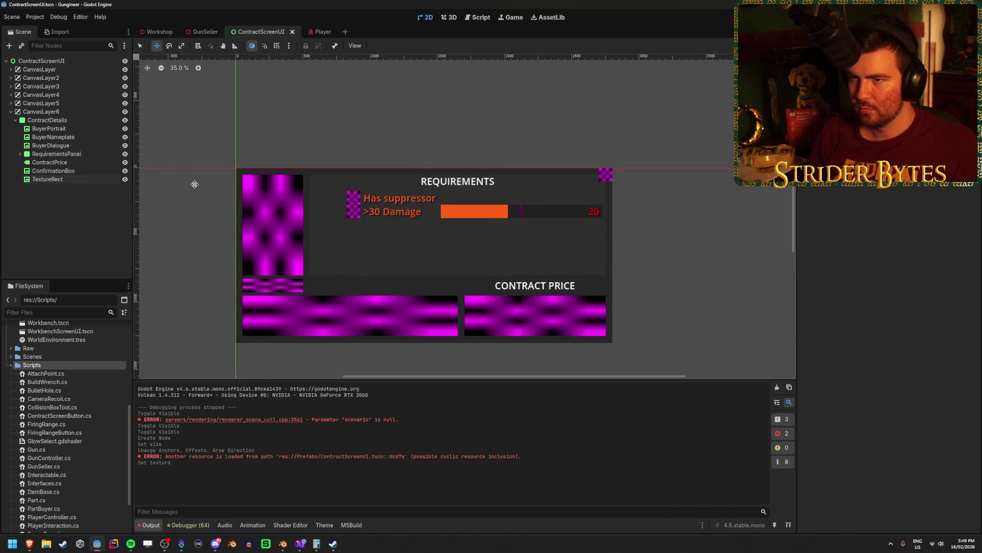
left_click(198, 28)
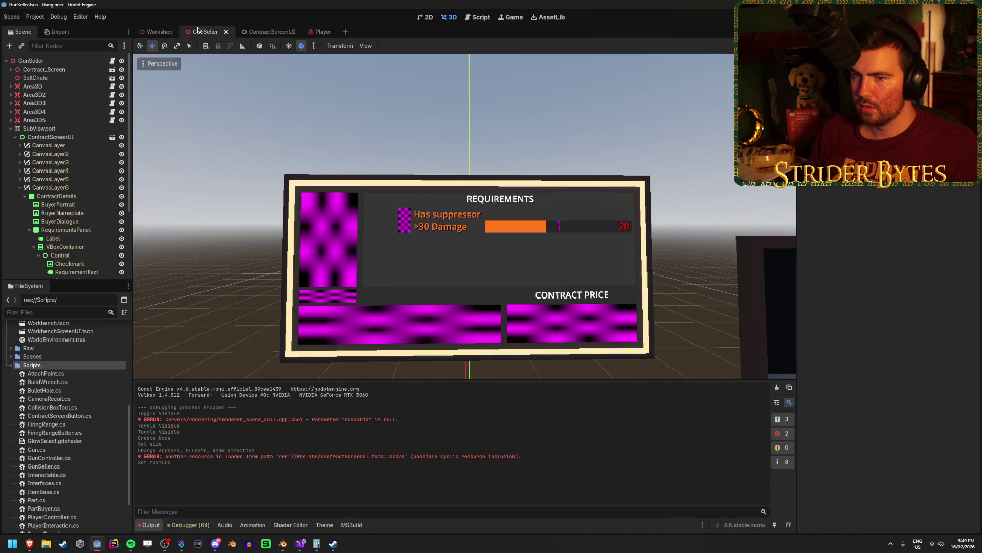
left_click(264, 32)
left_click(204, 32)
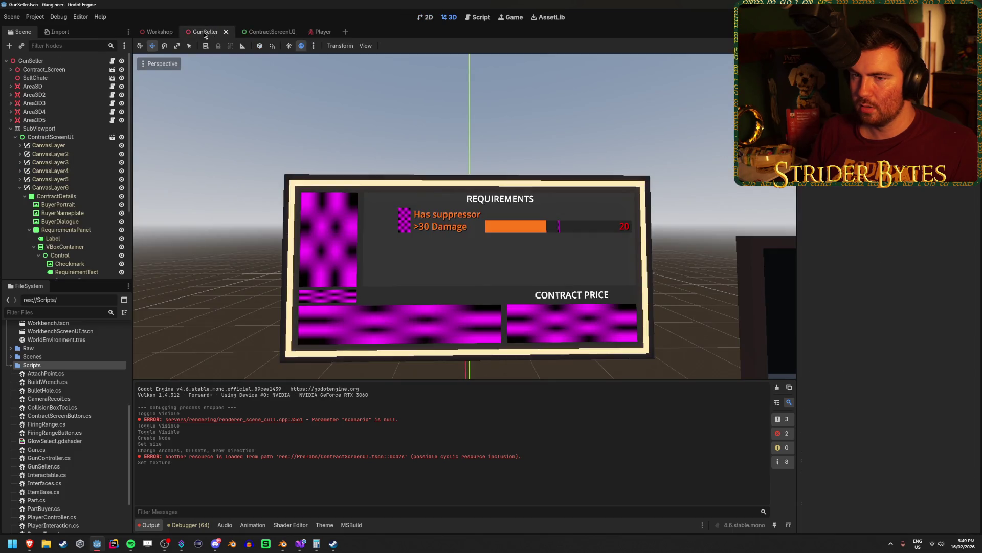
scroll(67, 177, "down", 5)
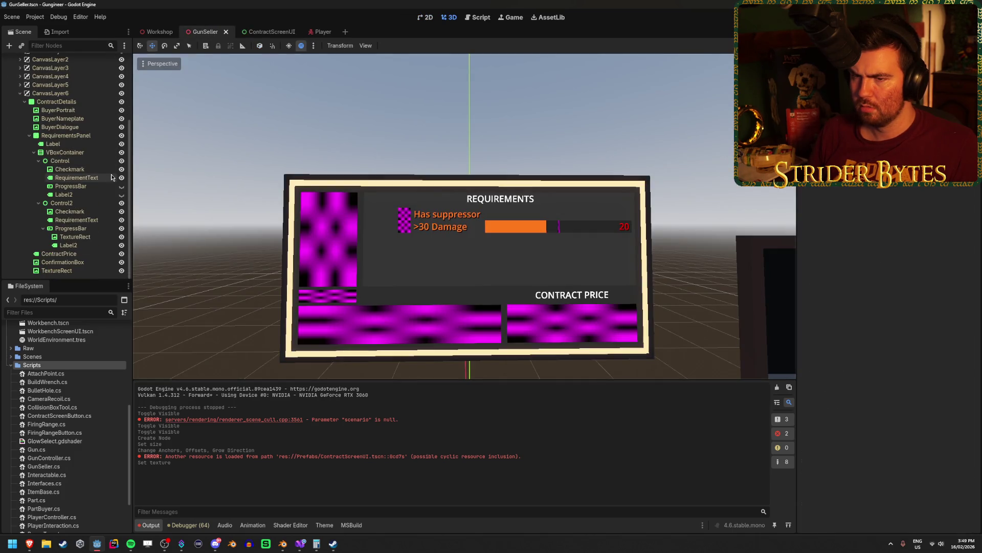
- Toggle the ProgressBar and TextureRect visibility in GunSeller, then return to ContractScreenUI
left_click(121, 186)
left_click(122, 186)
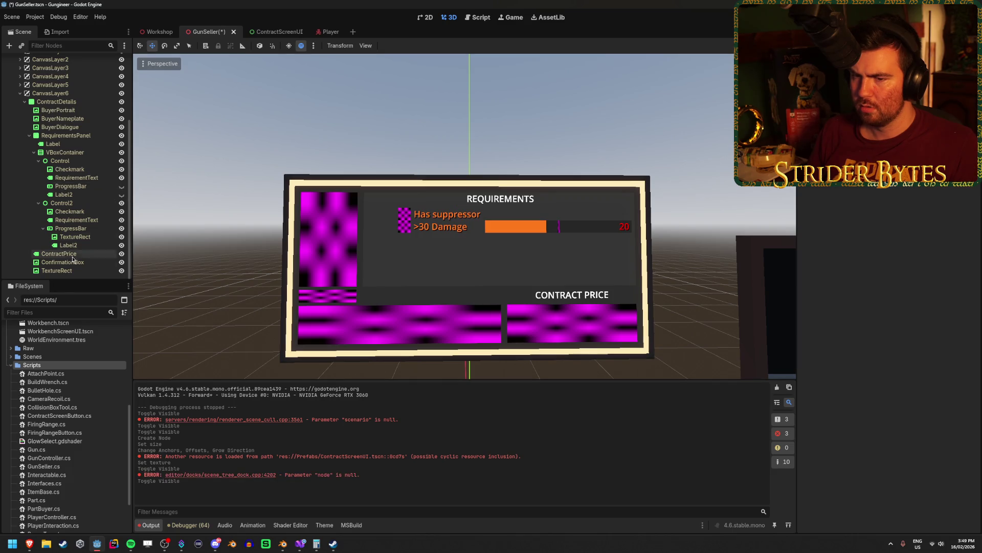
left_click(116, 271)
left_click(121, 272)
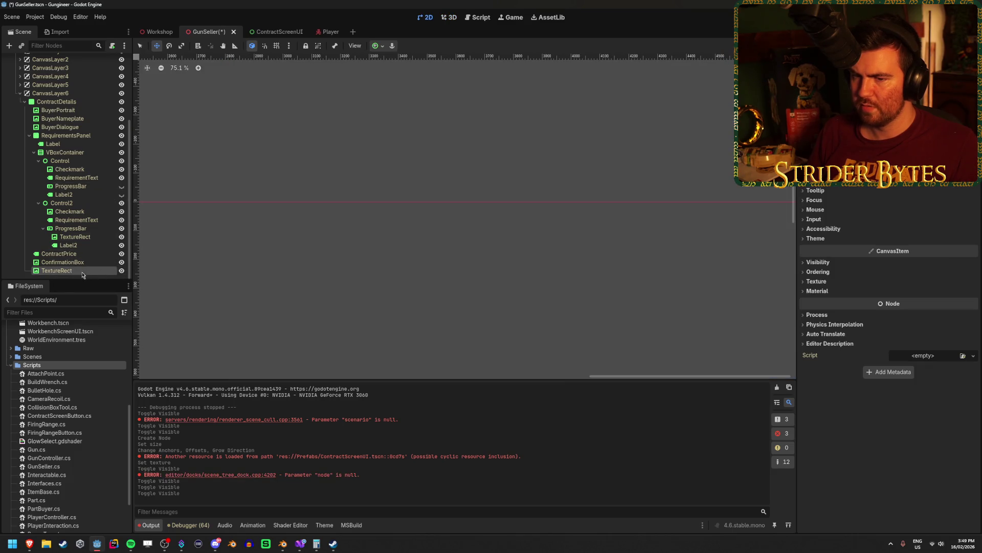
left_click(269, 33)
scroll(571, 184, "up", 4)
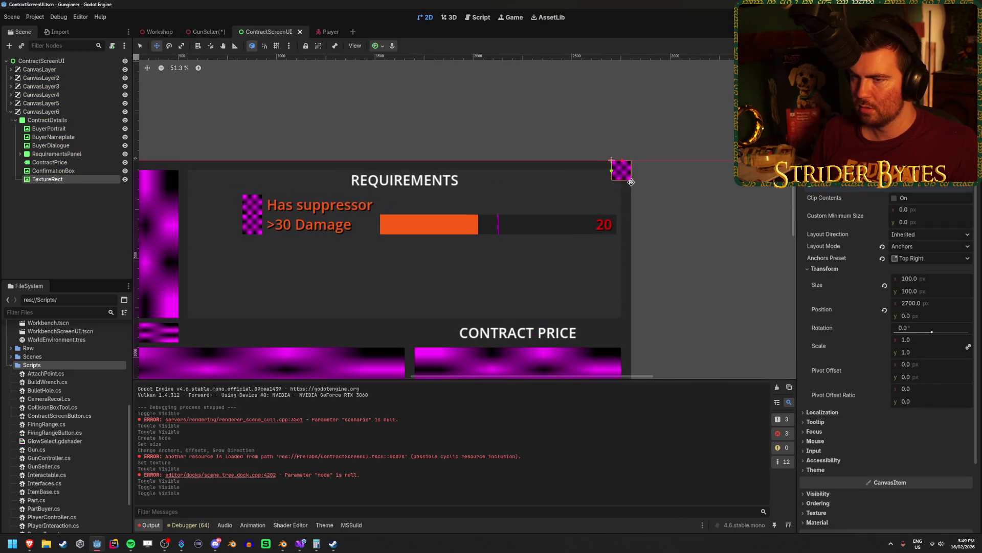
- Save ContractScreenUI and raise ContractDetails' Ordering Z Index from 1 to 2
left_click(105, 222)
key("ctrl+s")
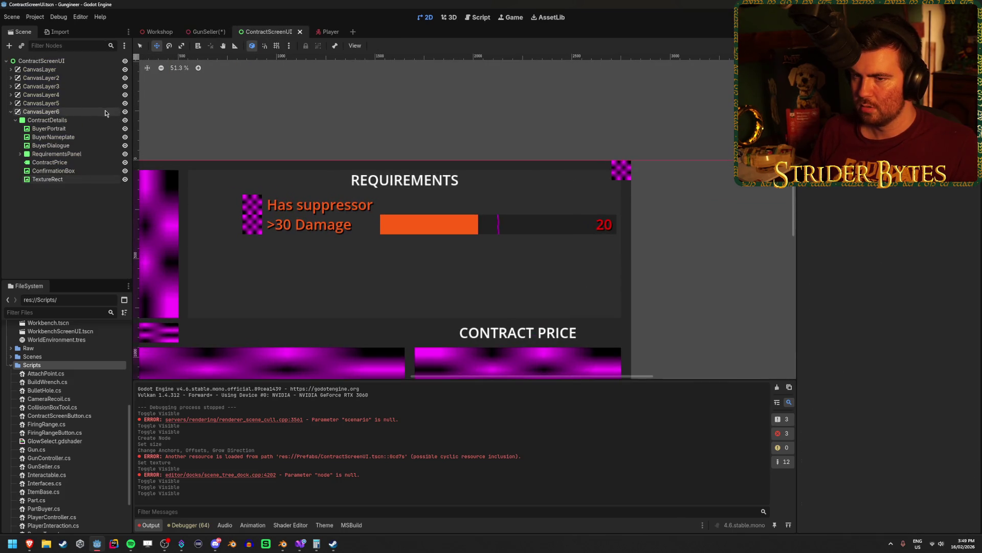
left_click(63, 121)
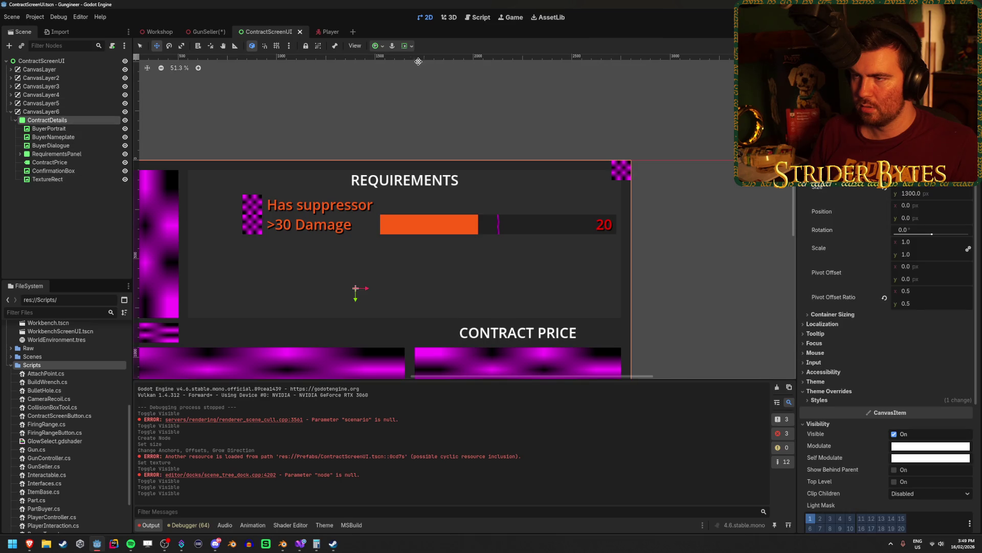
scroll(852, 295, "down", 3)
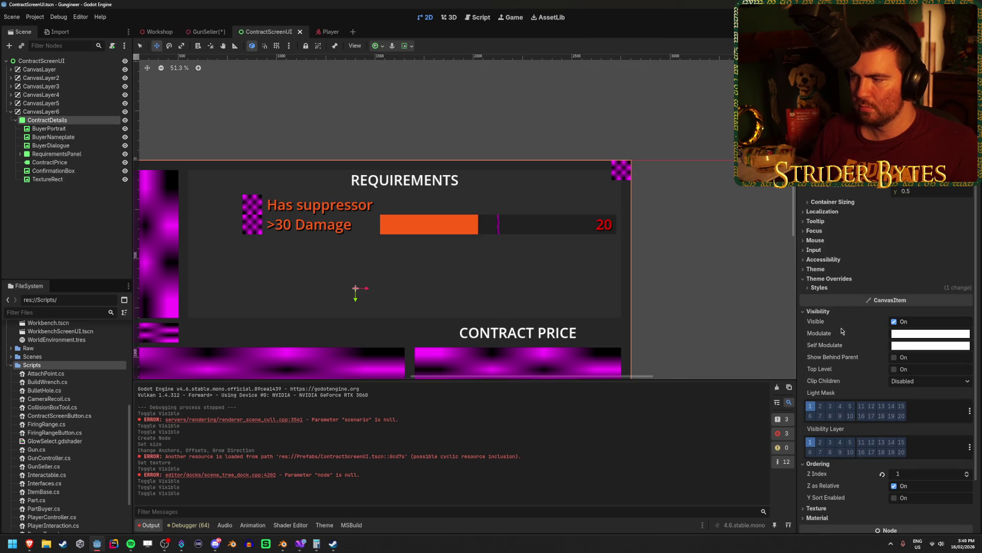
scroll(848, 327, "down", 2)
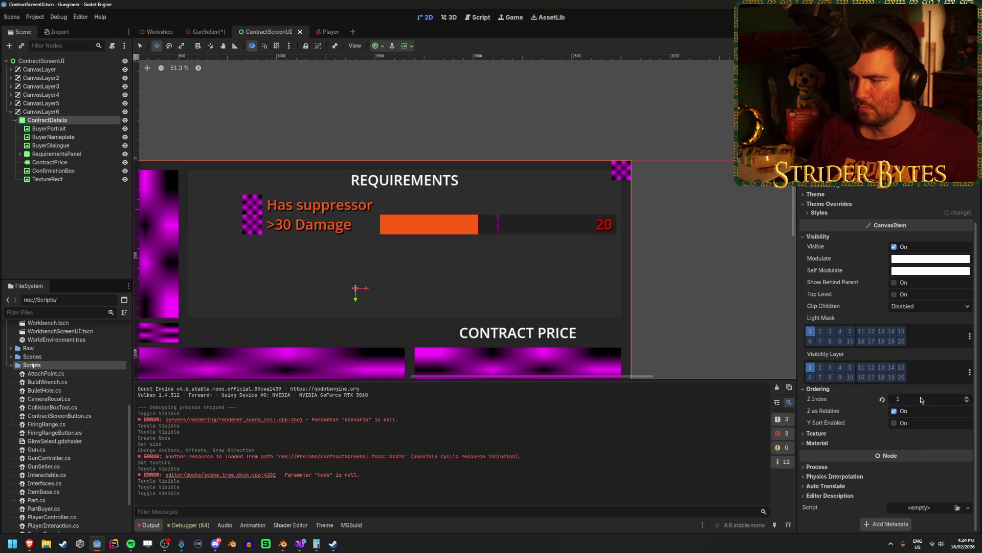
left_click_drag(921, 400, 929, 399)
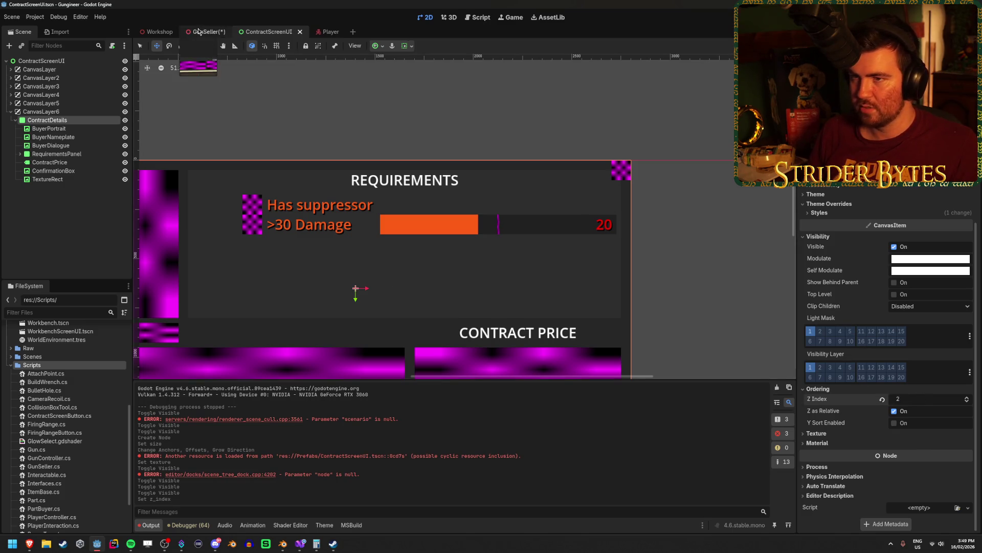
- Preview the contract screen in the GunSeller 3D view, then go back to ContractScreenUI
left_click(198, 32)
scroll(75, 153, "up", 4)
left_click(75, 94)
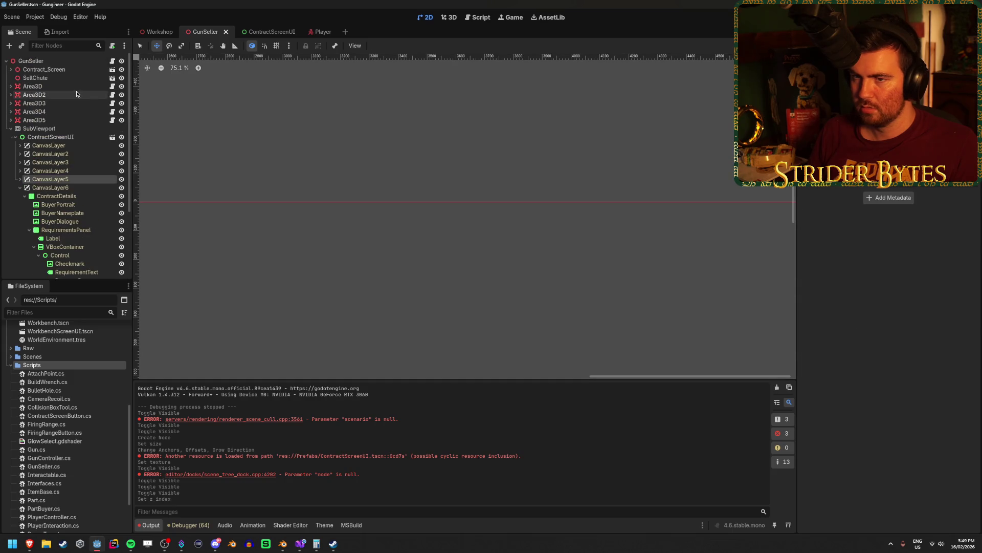
left_click(493, 161)
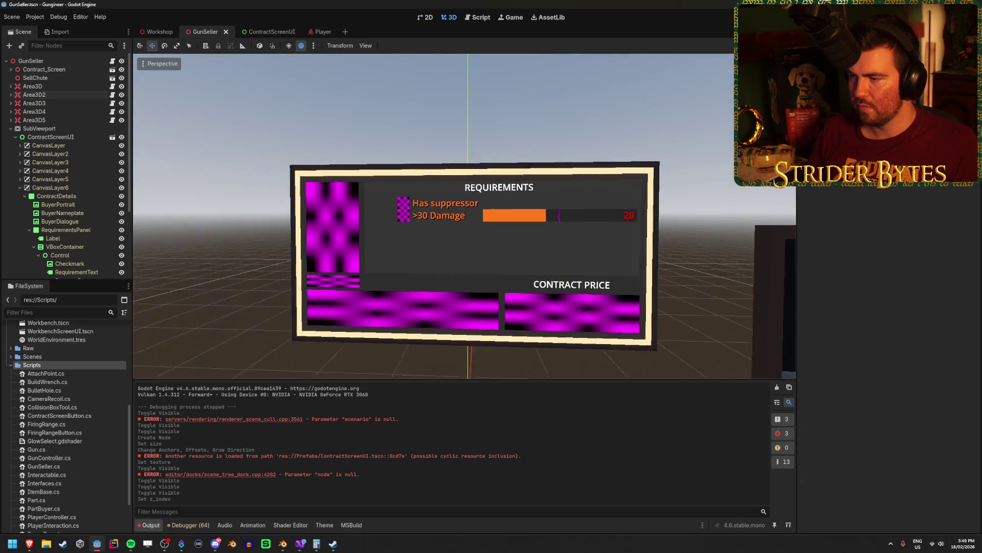
scroll(216, 125, "down", 3)
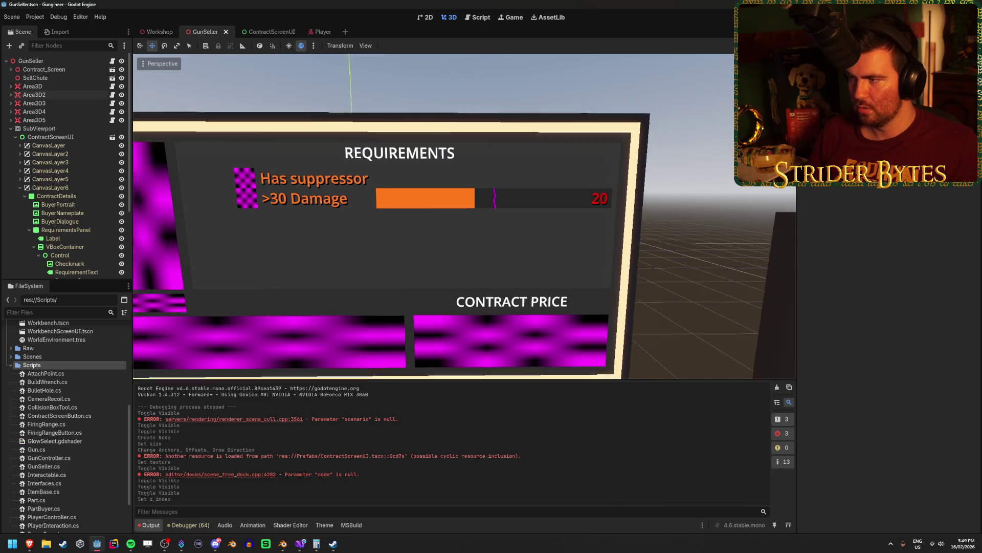
left_click(259, 32)
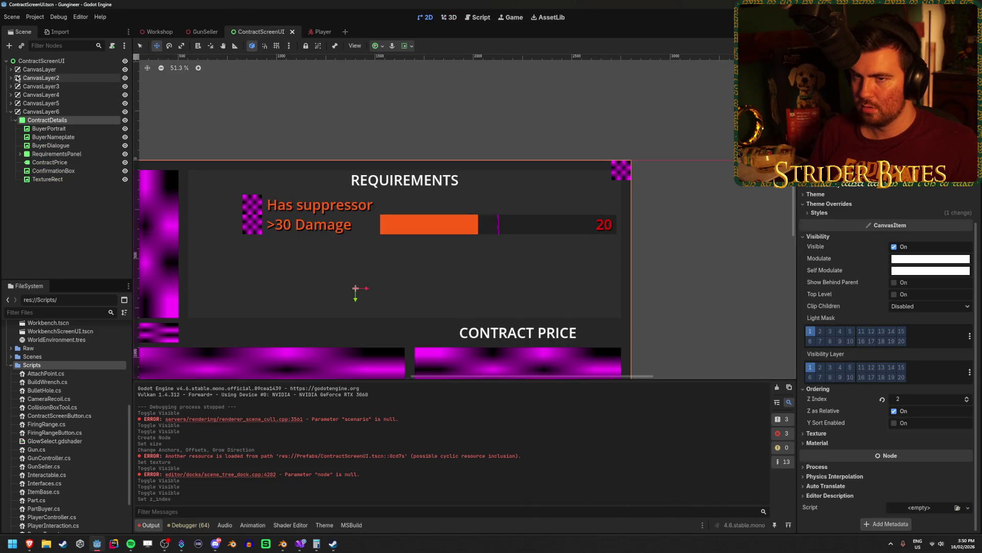
- In GunSeller, expand the ContractScreenUI instance and select its TextureRect icon node
left_click(205, 32)
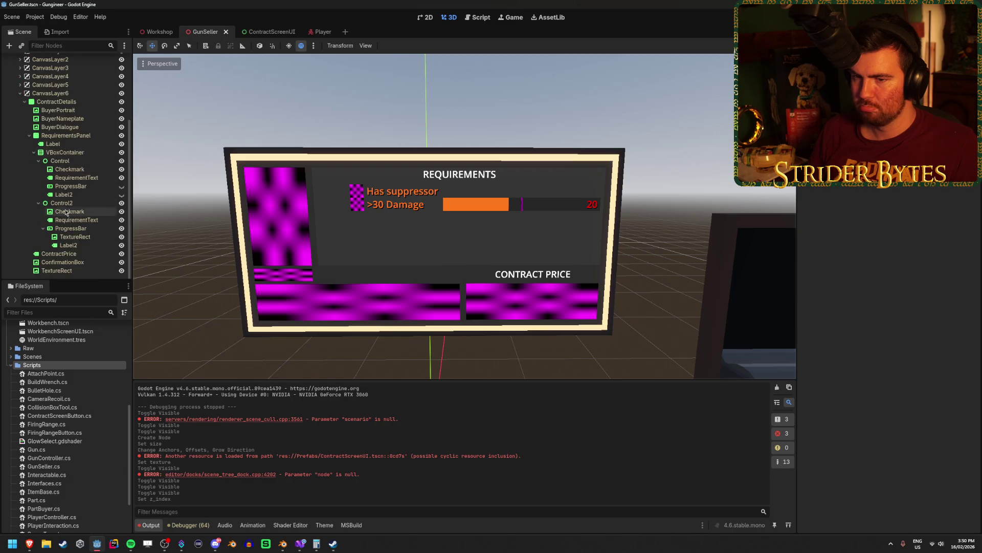
scroll(65, 212, "up", 3)
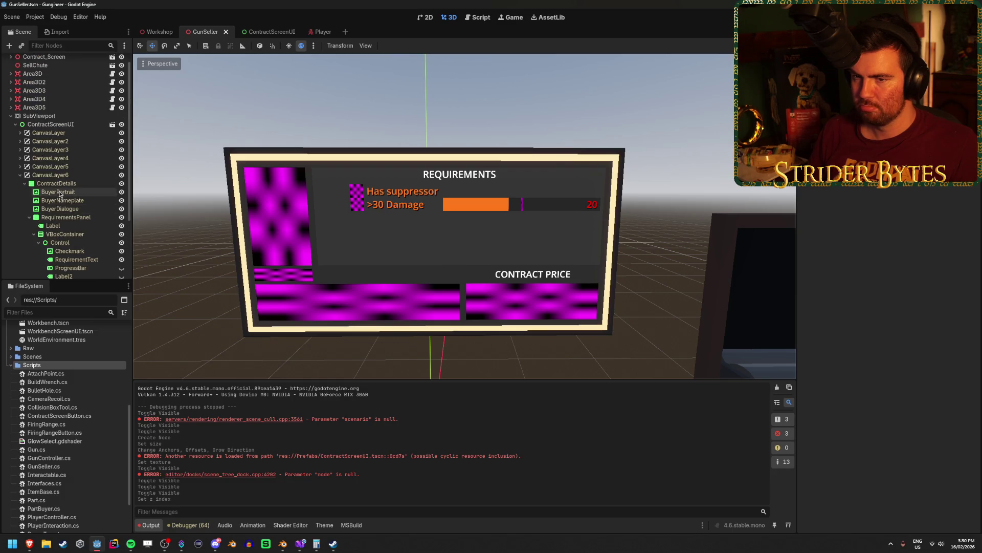
left_click(13, 125)
left_click(13, 125)
scroll(51, 164, "down", 3)
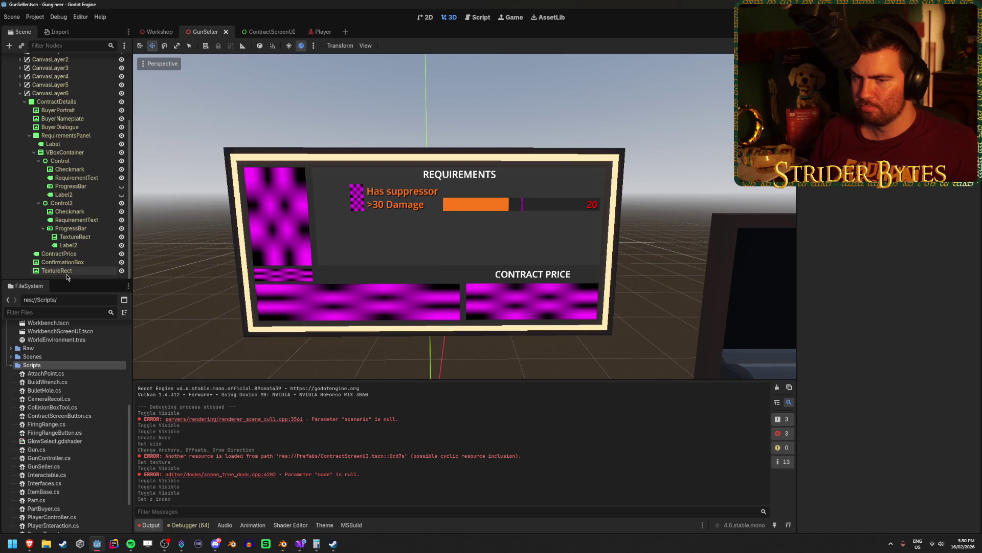
left_click(66, 271)
scroll(334, 192, "down", 3)
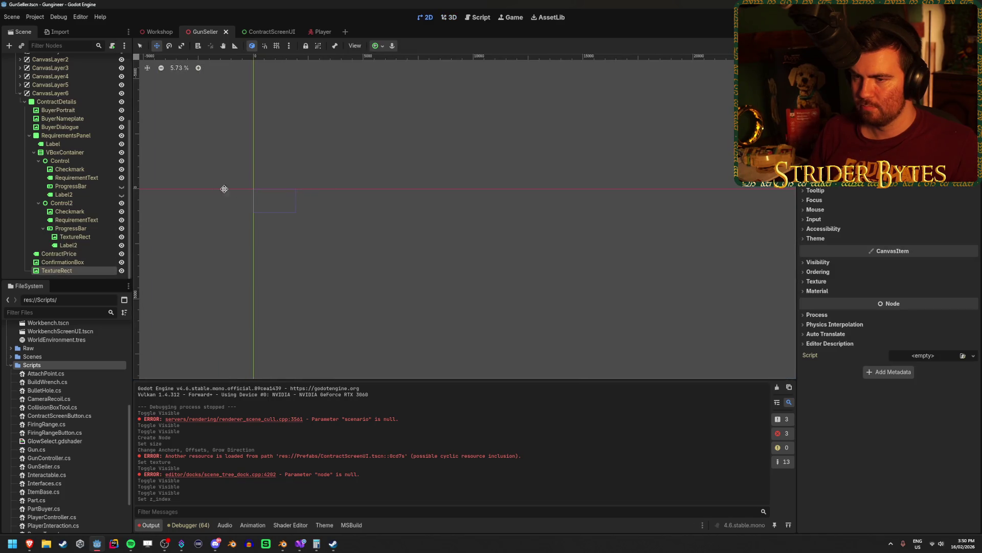
scroll(224, 188, "up", 4)
left_click(93, 256)
left_click(56, 271)
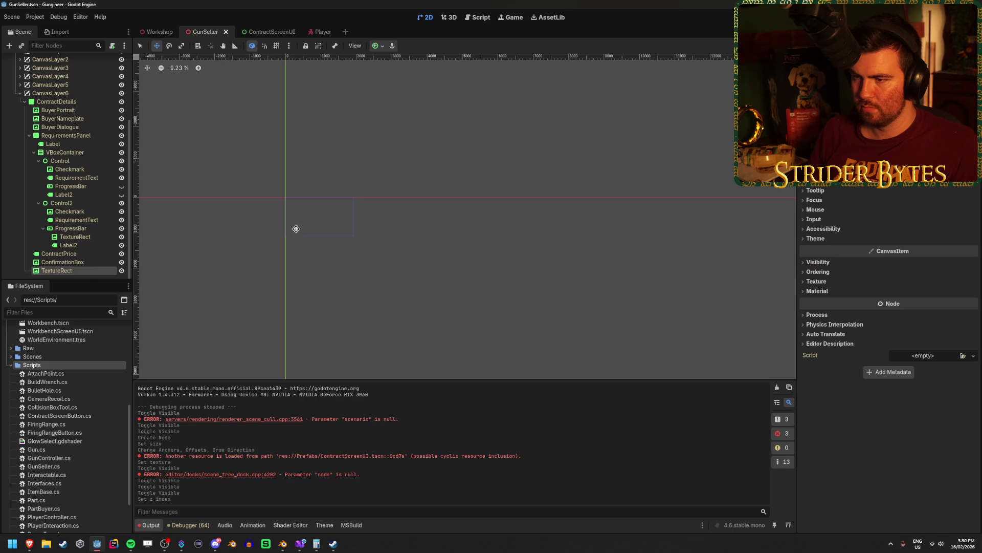
- Toggle the node's visibility off and on, save GunSeller, and return to ContractScreenUI
scroll(278, 194, "up", 5)
scroll(273, 215, "up", 1)
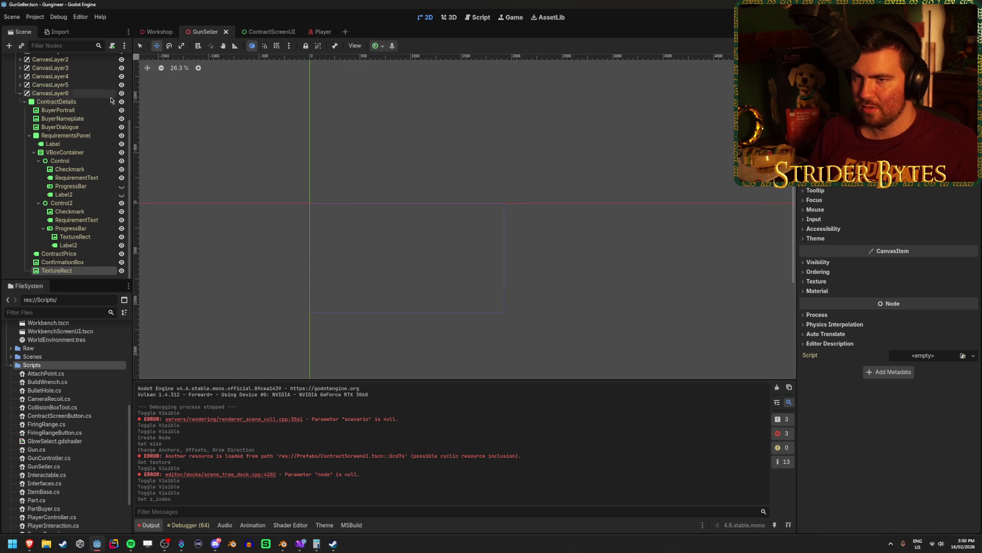
double_click(123, 102)
key("ctrl+s")
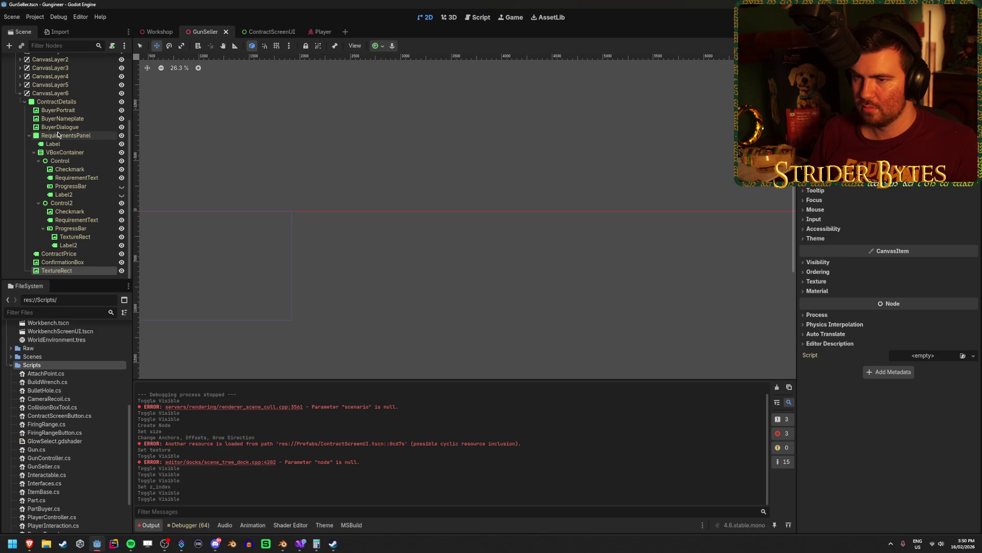
scroll(75, 73, "up", 5)
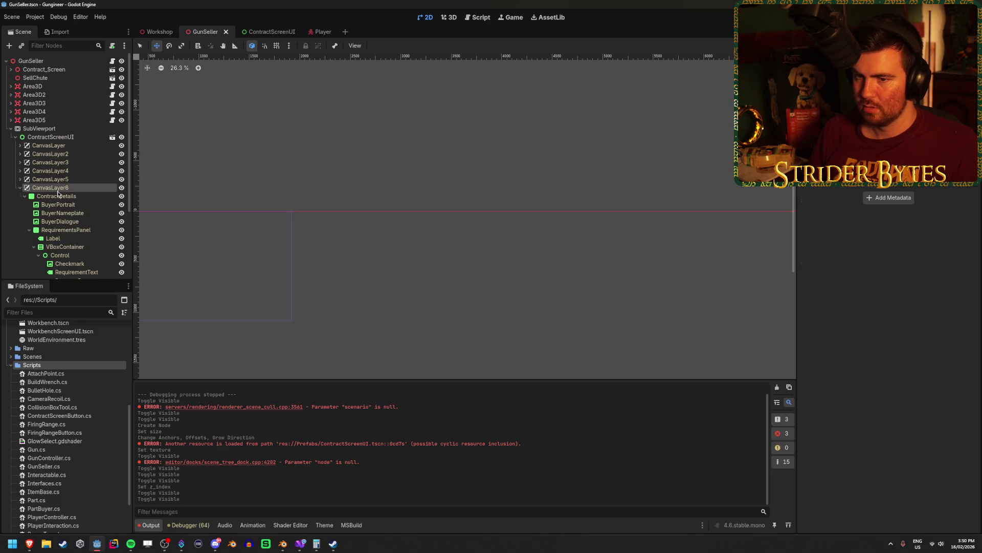
left_click(51, 120)
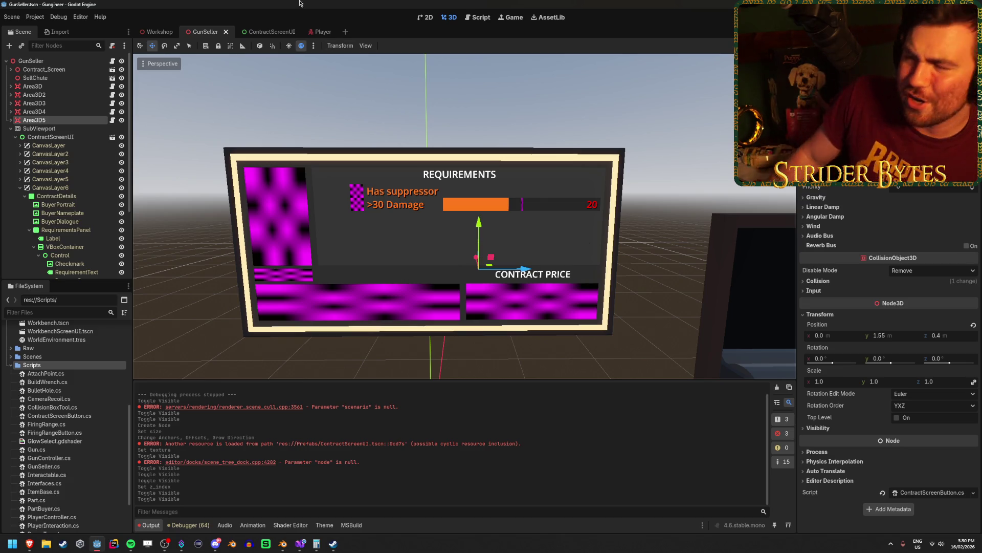
left_click(271, 32)
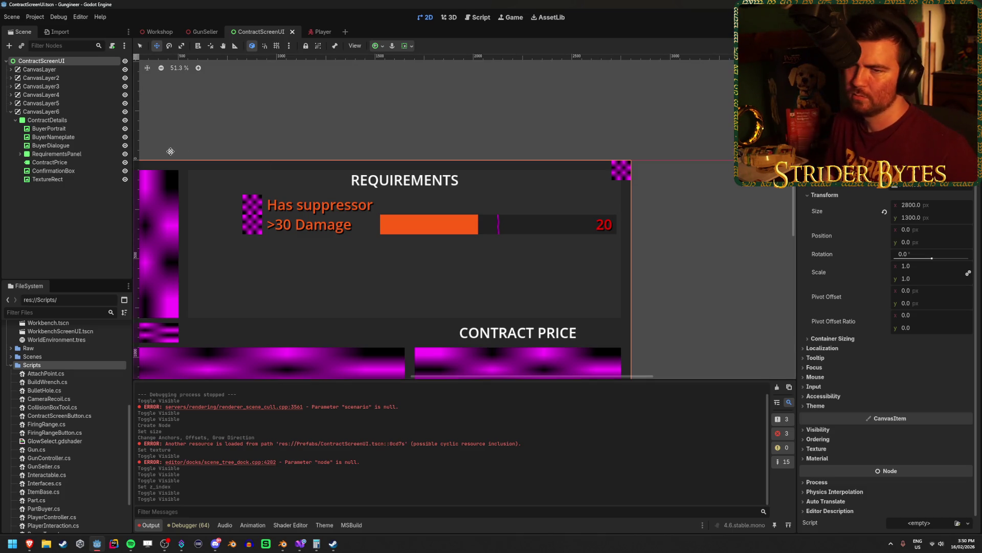
- Select RequirementsPanel to show its StyleBoxFlat panel style override under Theme Overrides
left_click(203, 32)
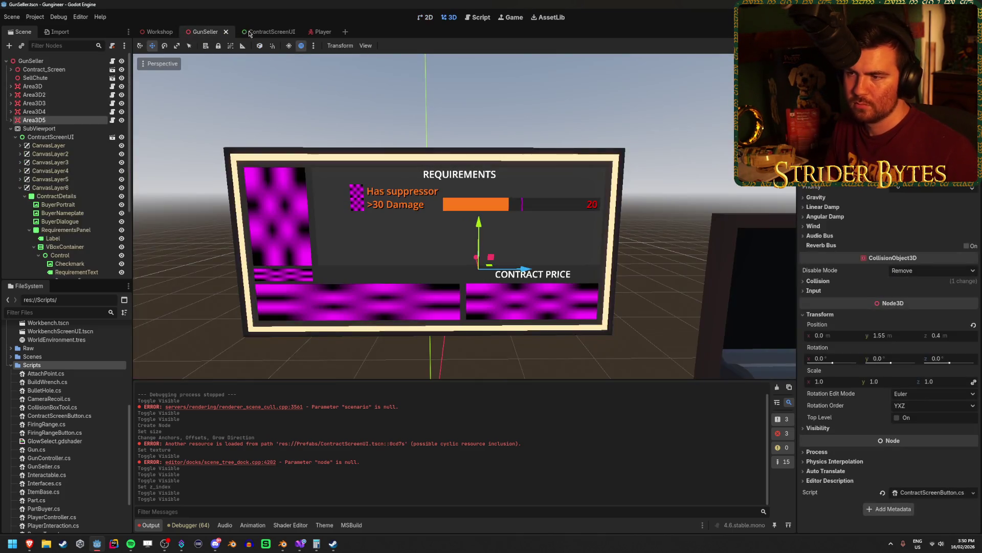
left_click(258, 32)
left_click(75, 171)
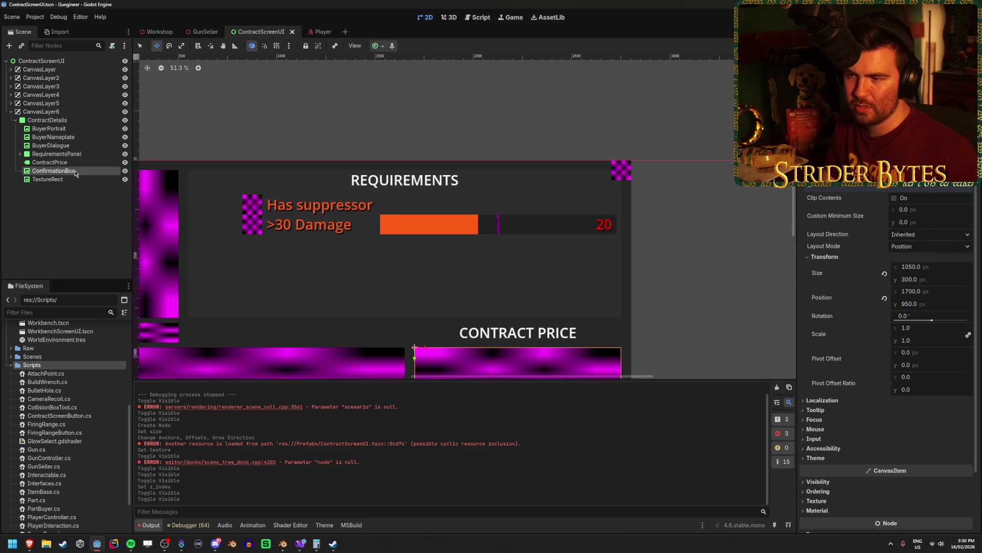
left_click(83, 155)
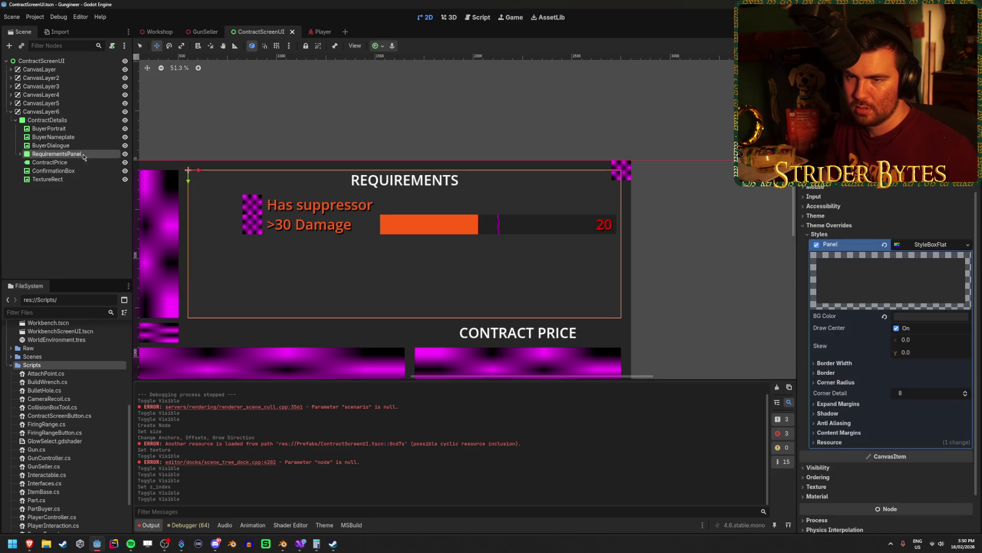
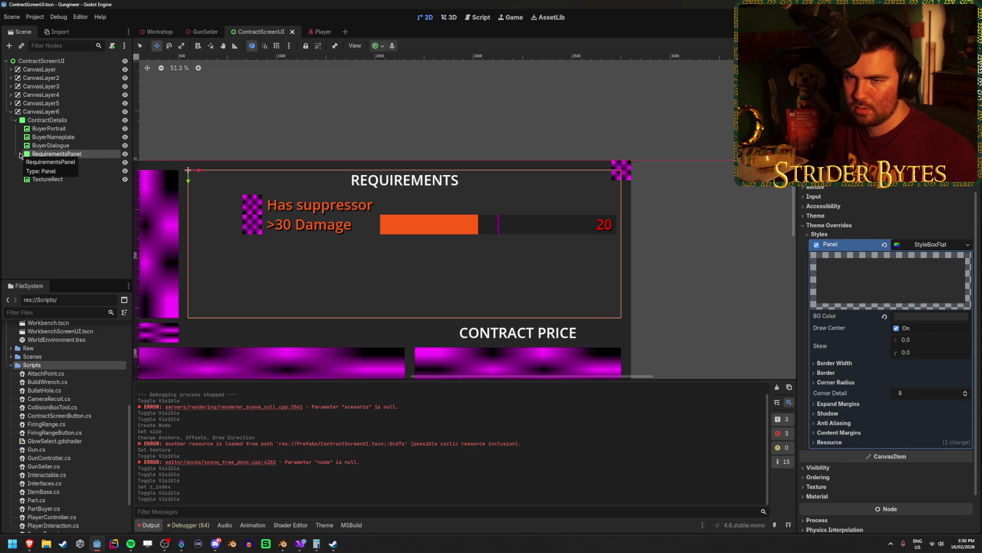
- Hide the requirements panel, preview the GunSeller scene, then show the panel again
left_click(69, 195)
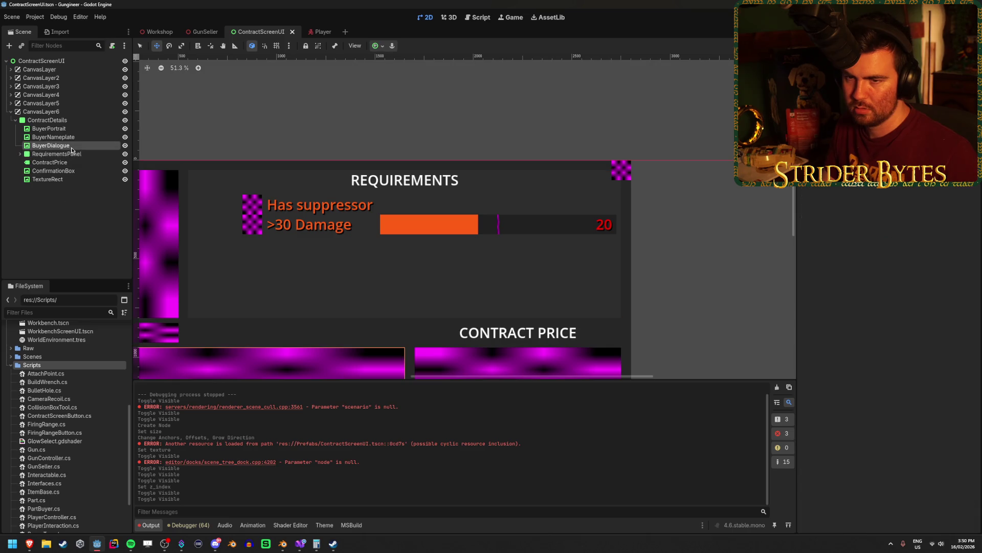
left_click(56, 153)
left_click(125, 154)
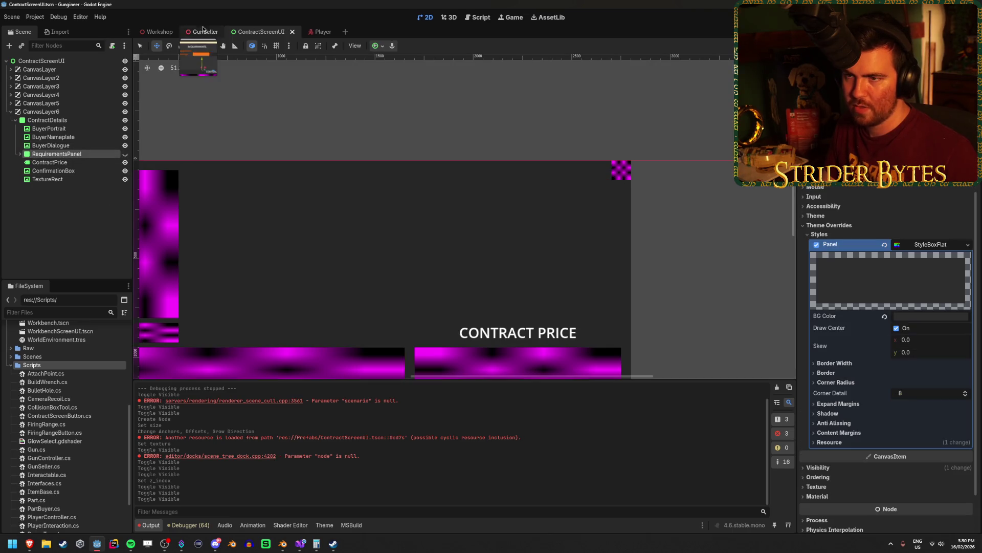
left_click(203, 31)
left_click(259, 31)
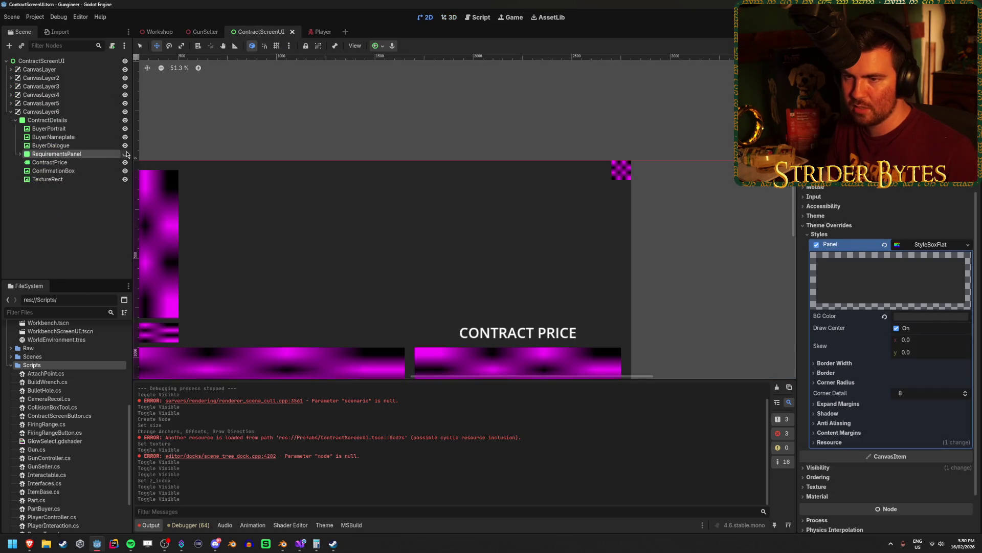
left_click(124, 154)
- Move the TextureRect to the top of ContractDetails and save the scene
left_click(60, 163)
left_click(63, 180)
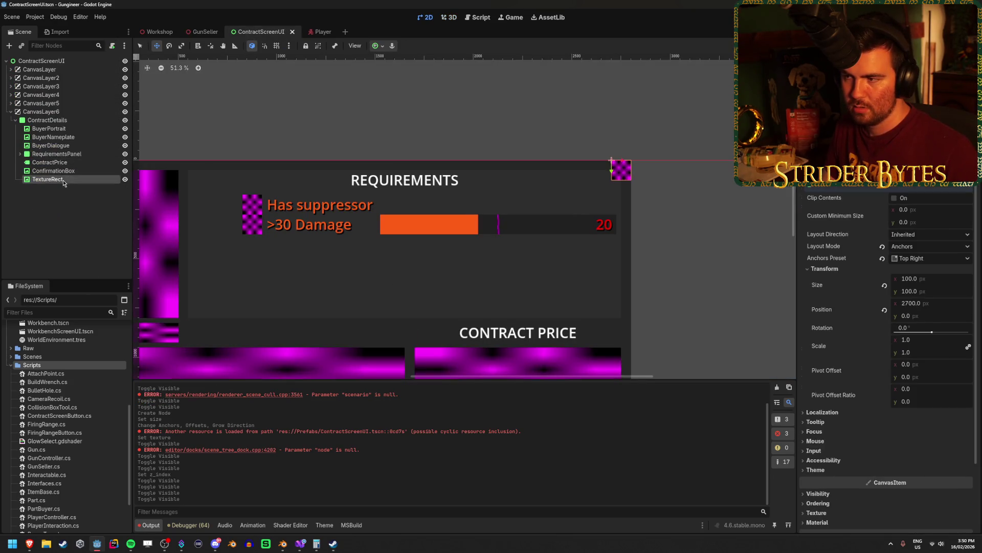
mouse_move(66, 180)
left_mouse_down()
mouse_move(76, 132)
mouse_move(48, 127)
left_mouse_up()
key("ctrl+s")
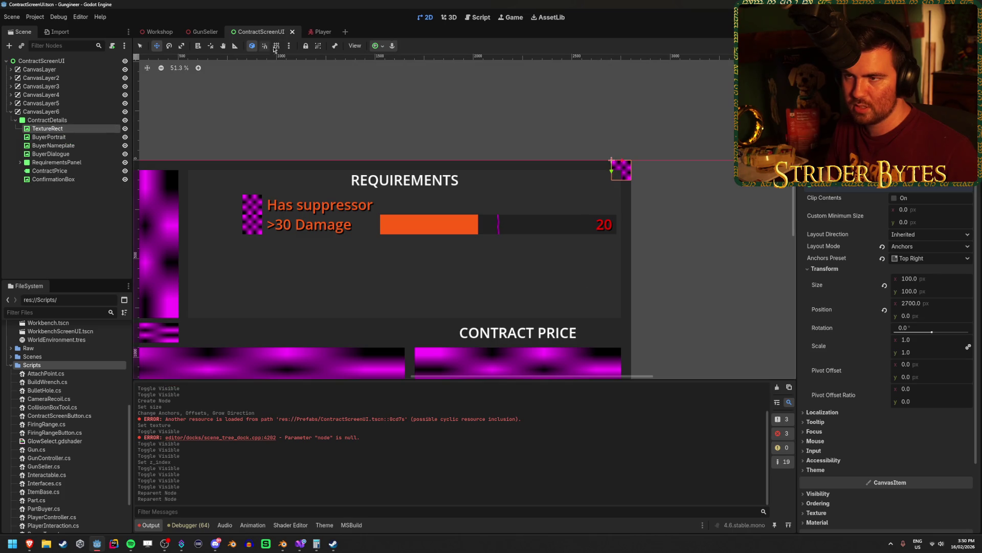
- After previewing in GunSeller, move the TextureRect back below ConfirmationBox
left_click(210, 32)
mouse_move(260, 33)
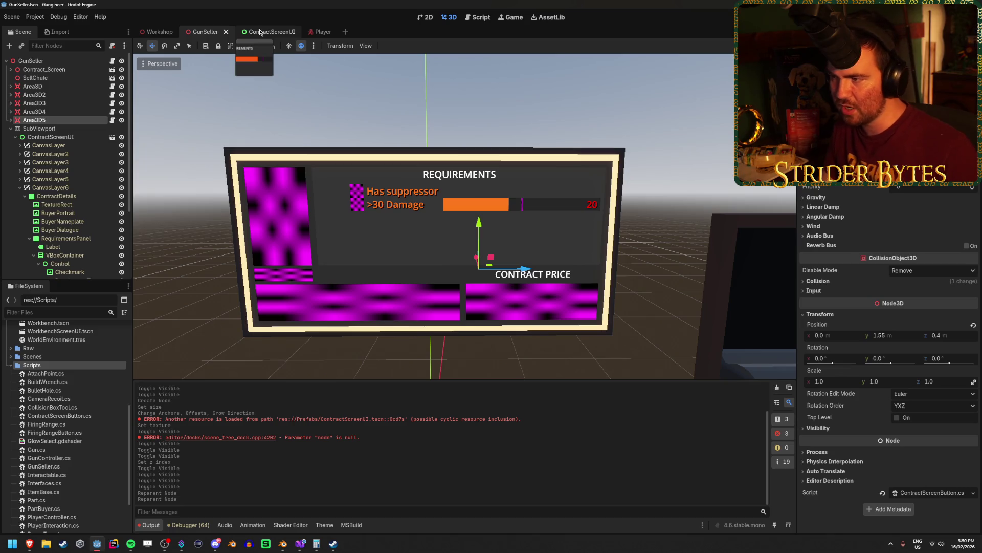
left_click(261, 33)
scroll(673, 174, "up", 5)
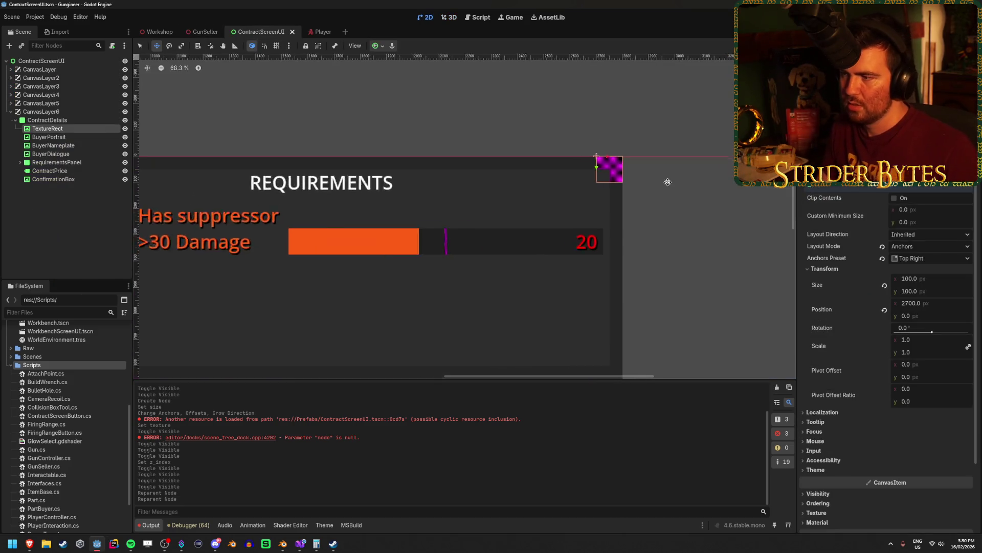
left_click_drag(75, 130, 63, 186)
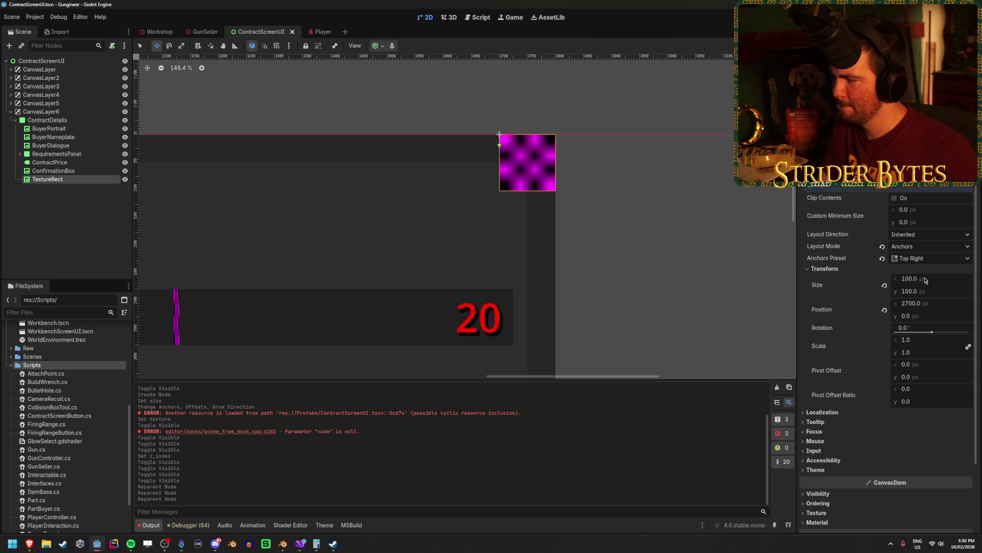
- Set the TextureRect size to 200 × 200 and check it in GunSeller
scroll(880, 281, "down", 3)
type("200")
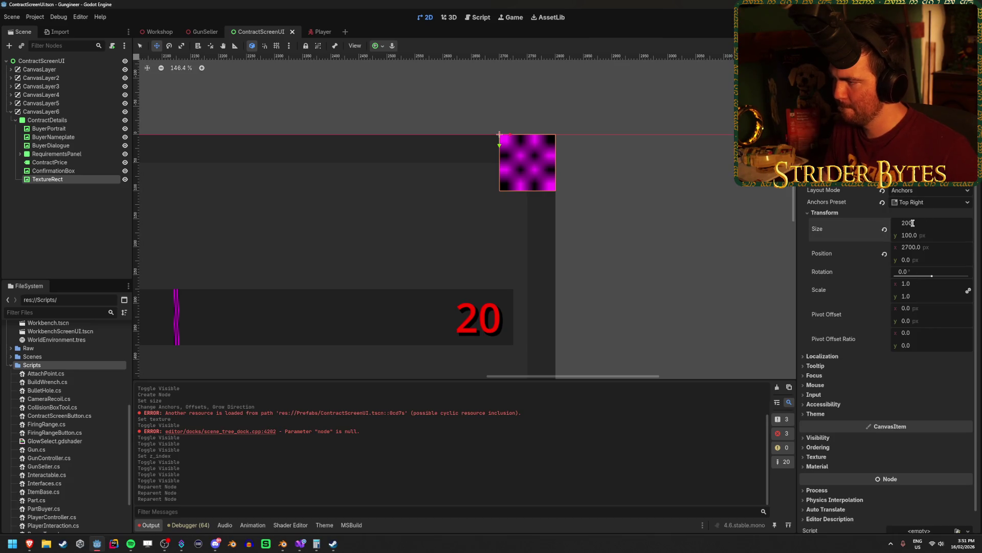
key("Tab")
type("00")
key("Return")
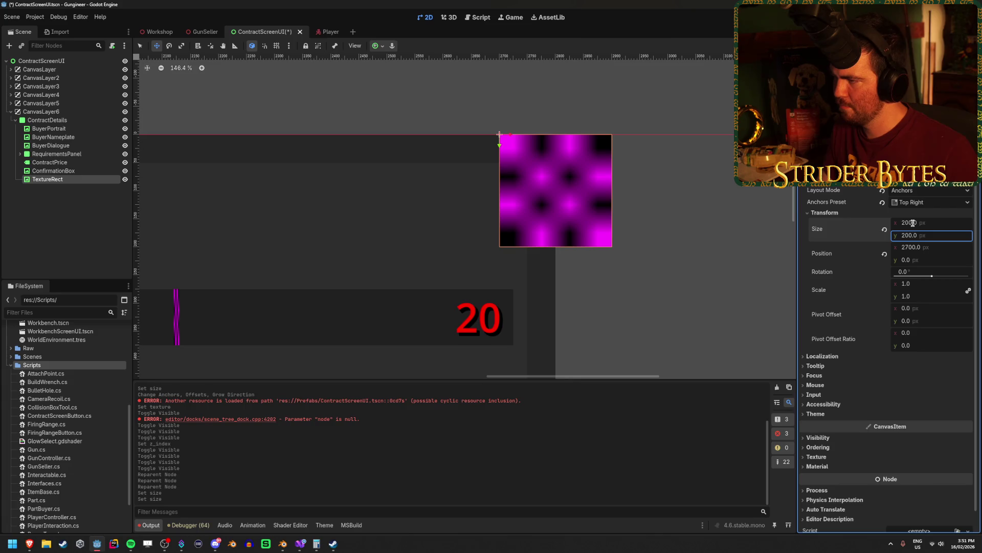
left_click(203, 33)
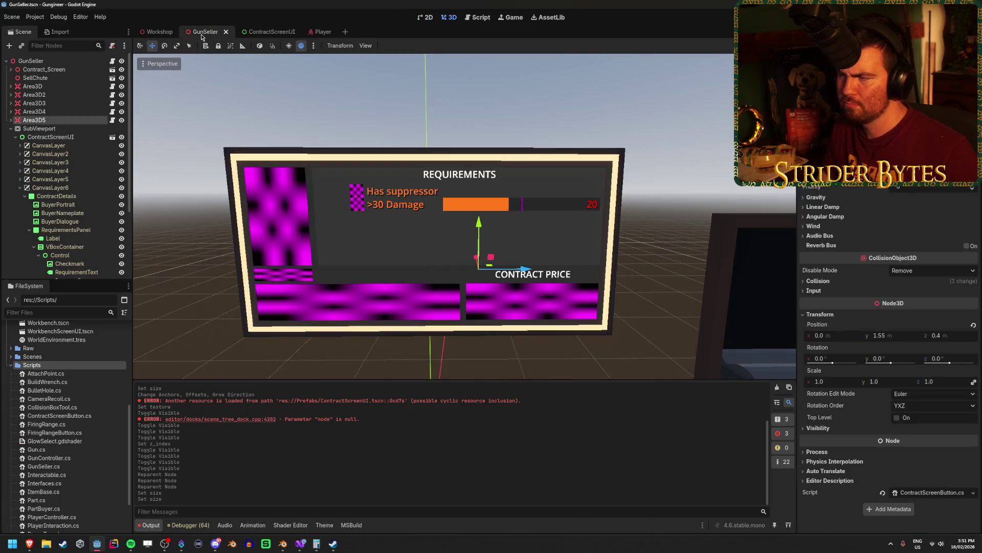
left_click(258, 32)
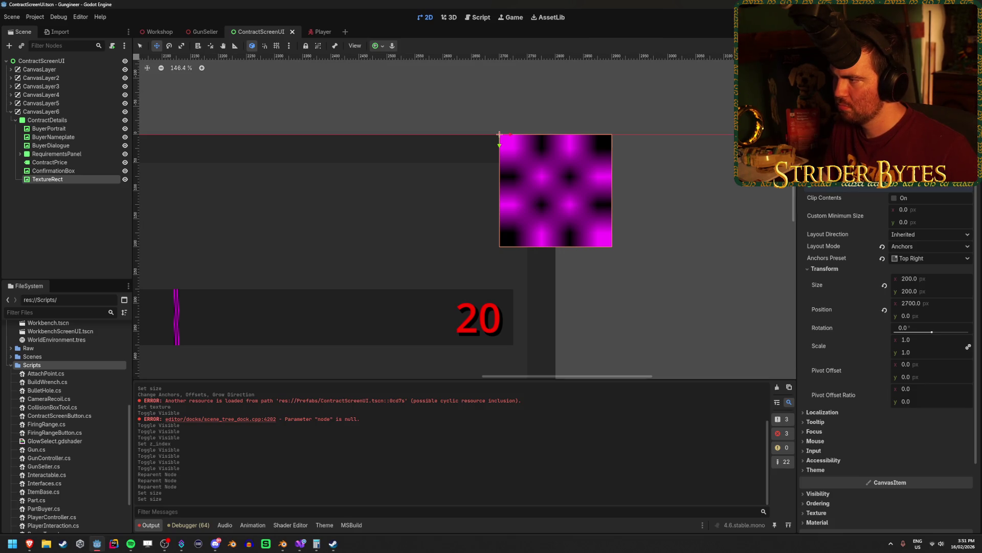
- Change the TextureRect's expand mode and save the scene
left_click(921, 77)
left_click(921, 76)
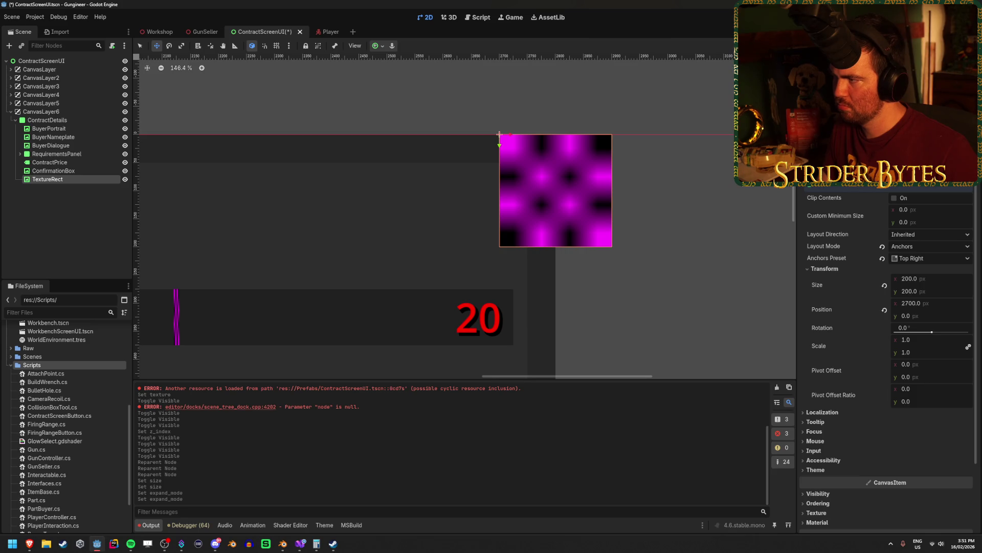
left_click(921, 77)
key("ctrl+s")
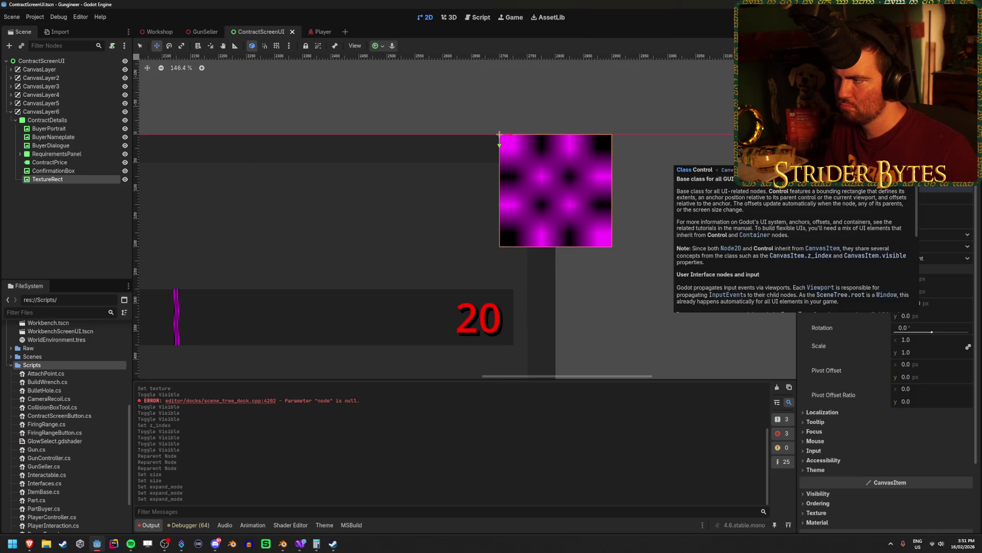
- Try top-left and top-right anchor presets, settling on top left, then save and preview
left_click(920, 259)
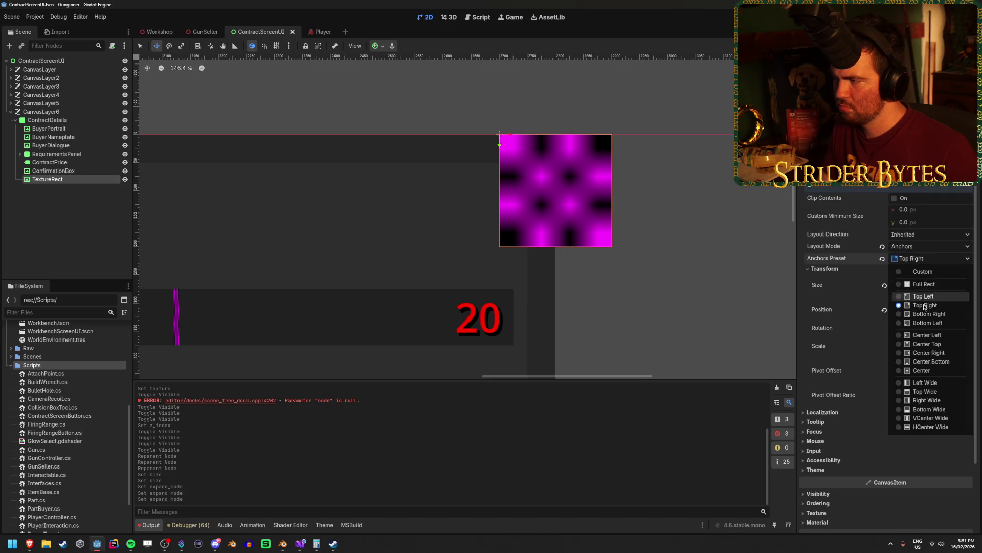
left_click(916, 296)
left_click(913, 262)
left_click(919, 306)
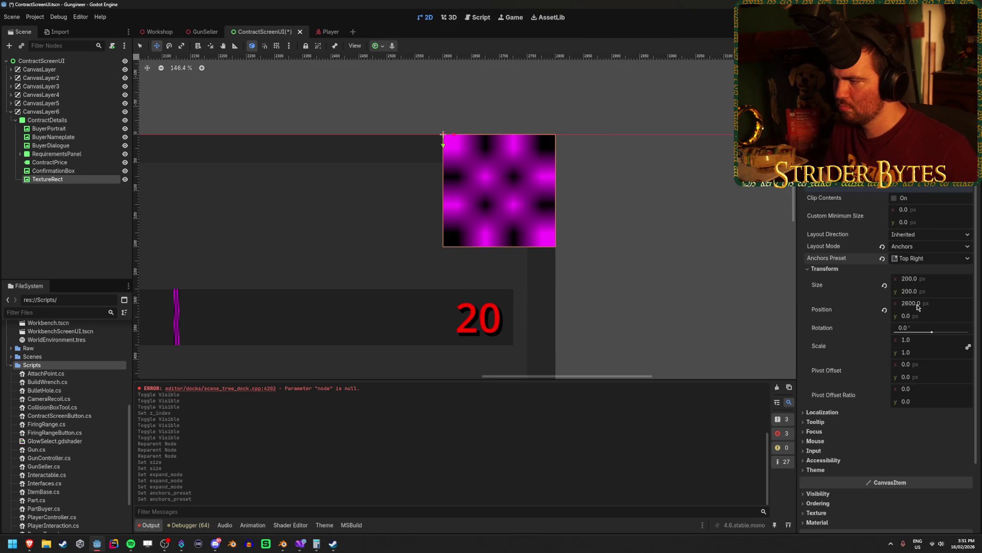
left_click(930, 258)
left_click(915, 296)
key("ctrl+s")
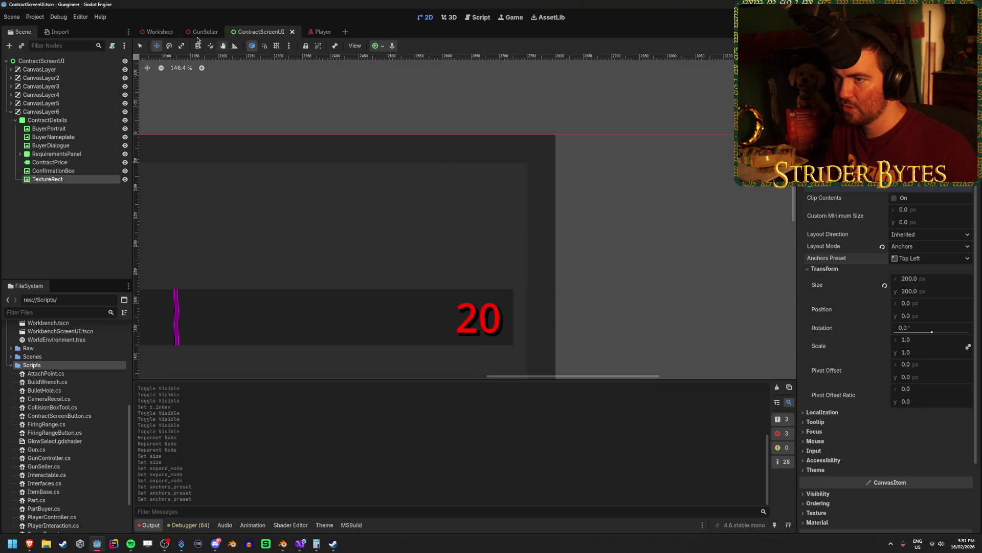
left_click(195, 28)
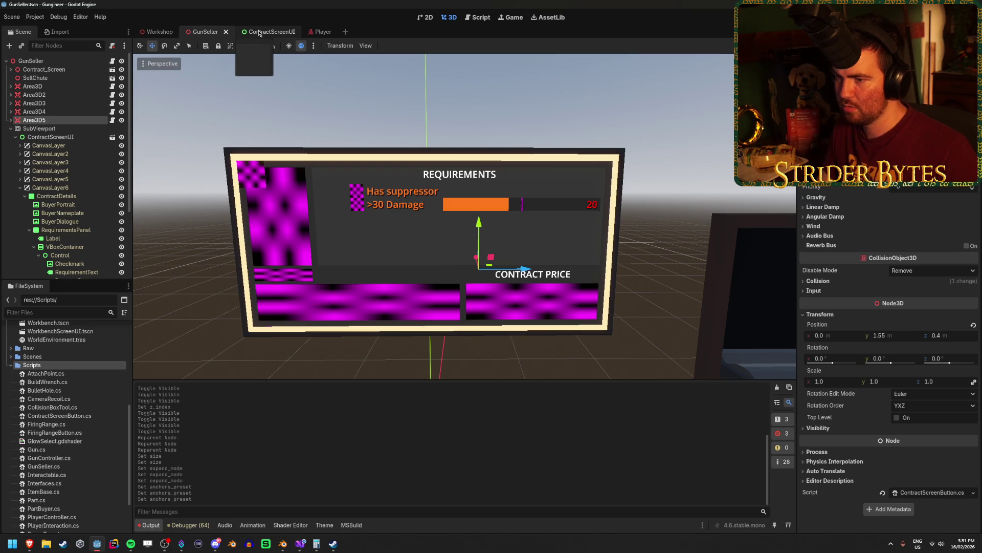
left_click(259, 33)
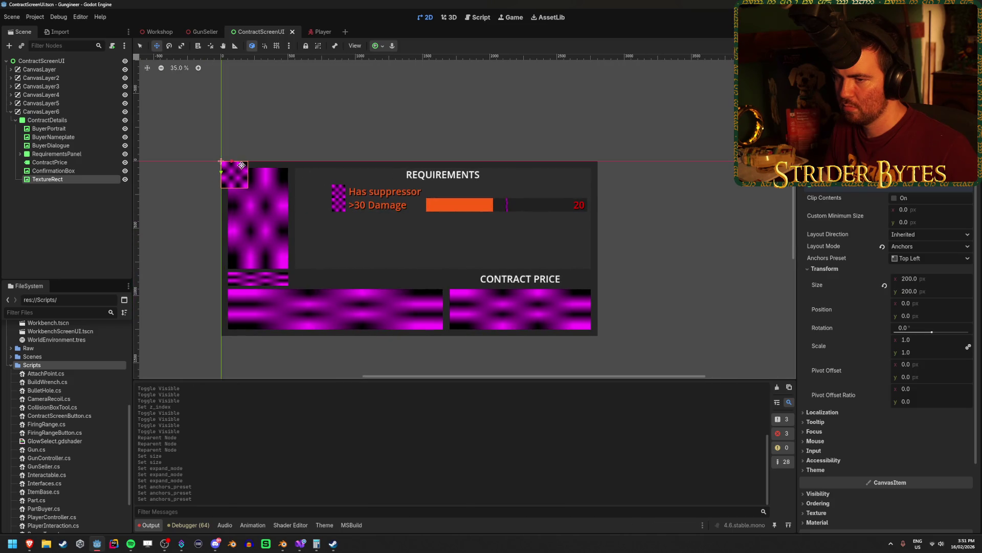
- Drag the image right to the screen's edge, checking in GunSeller, and save
mouse_move(231, 161)
left_mouse_down()
mouse_move(397, 239)
mouse_move(526, 226)
left_mouse_up()
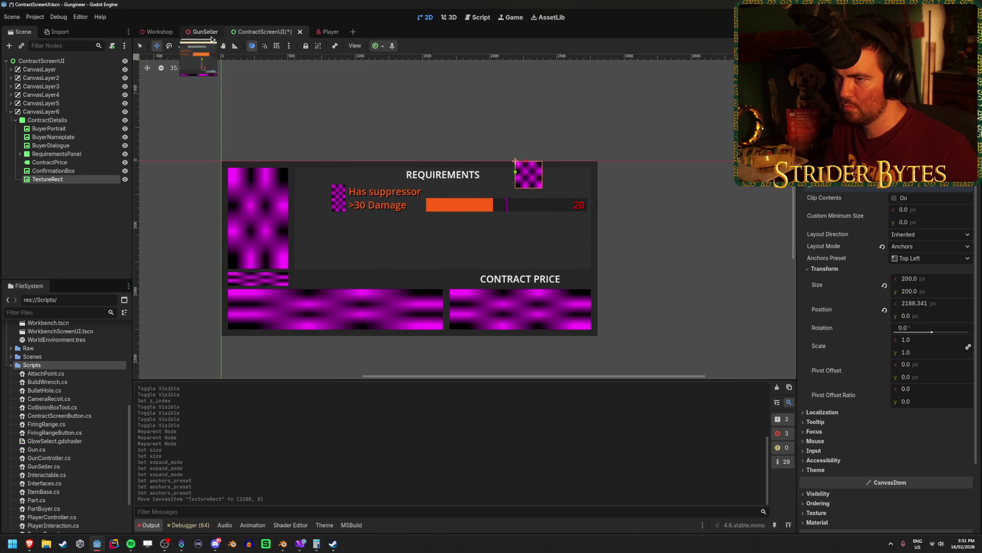
left_click(204, 32)
left_click(261, 32)
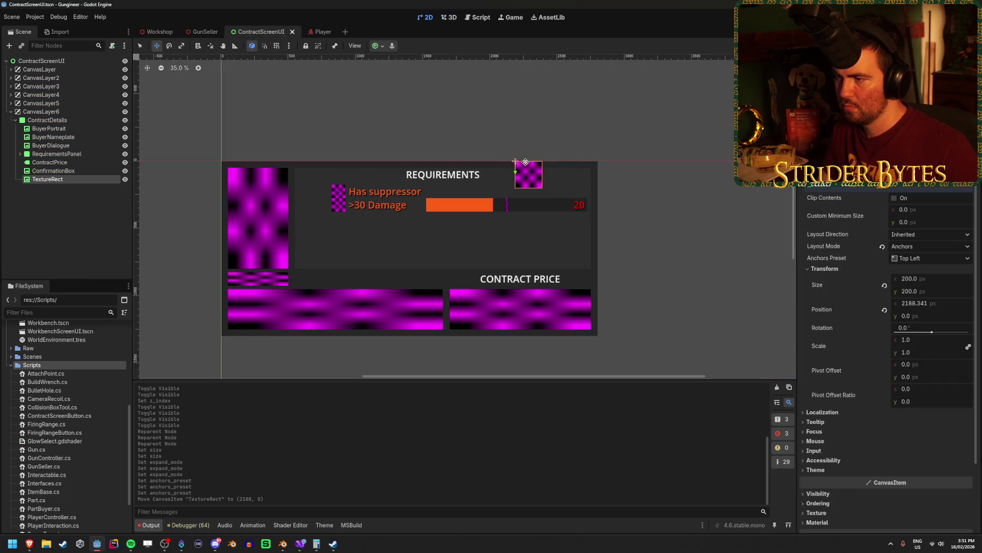
left_click_drag(526, 162, 581, 163)
left_click(203, 32)
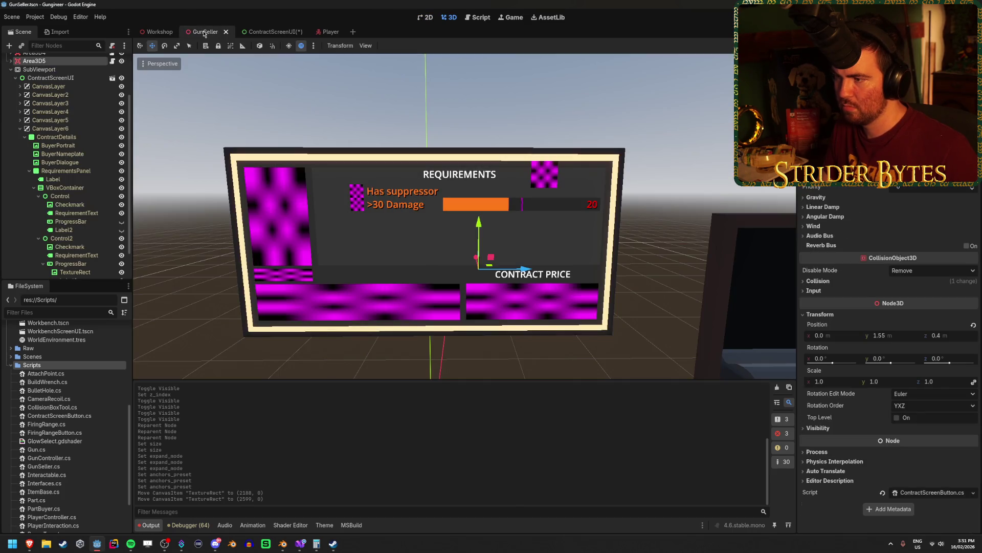
left_click(273, 32)
key("ctrl+s")
left_click(204, 31)
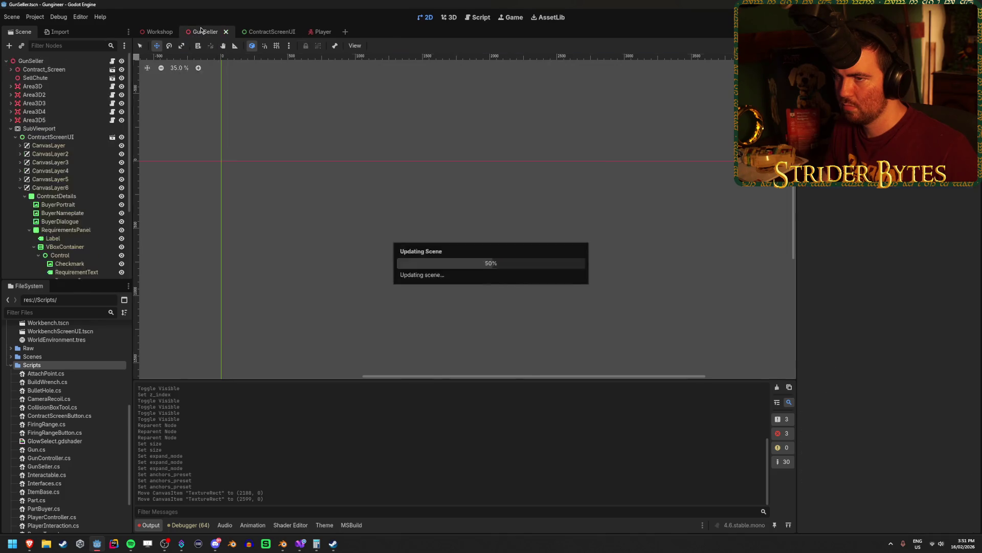
left_click(270, 33)
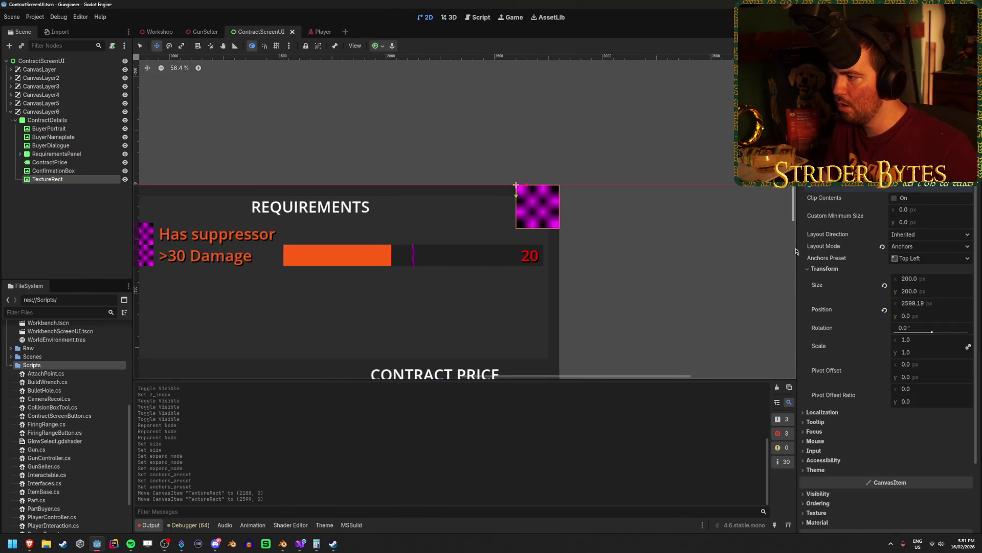
- Anchor the TextureRect to the top right, save, and preview it in GunSeller
left_click(918, 258)
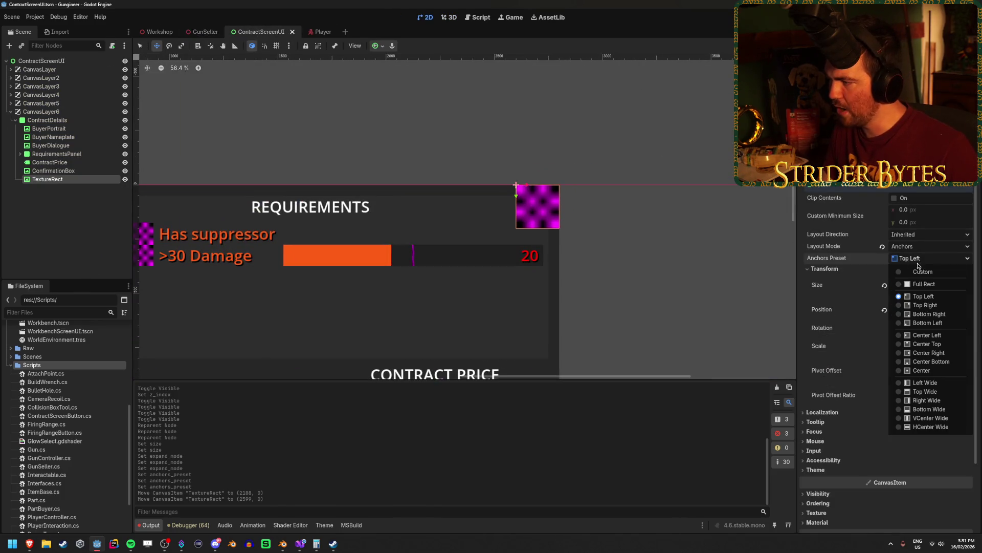
left_click(936, 305)
key("ctrl+s")
left_click(204, 32)
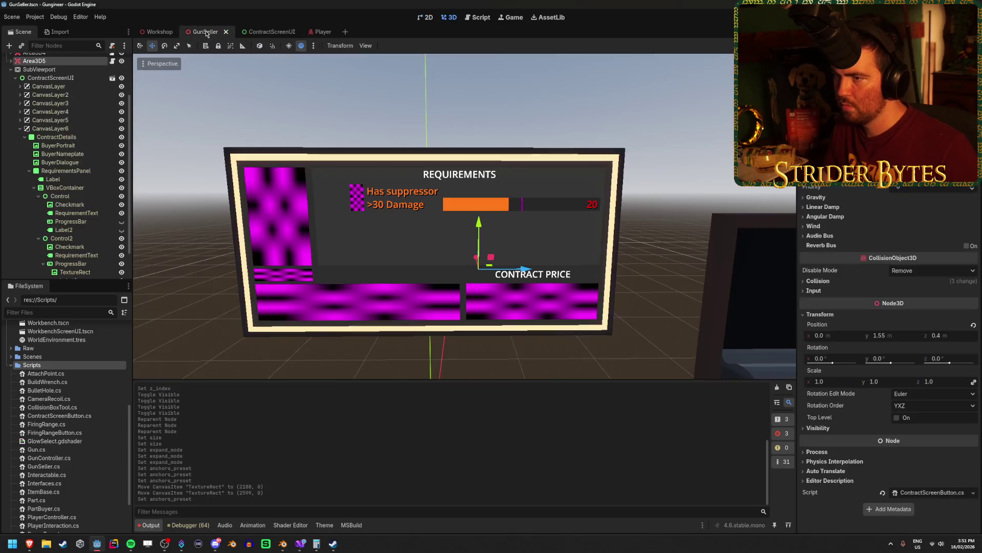
left_click(260, 32)
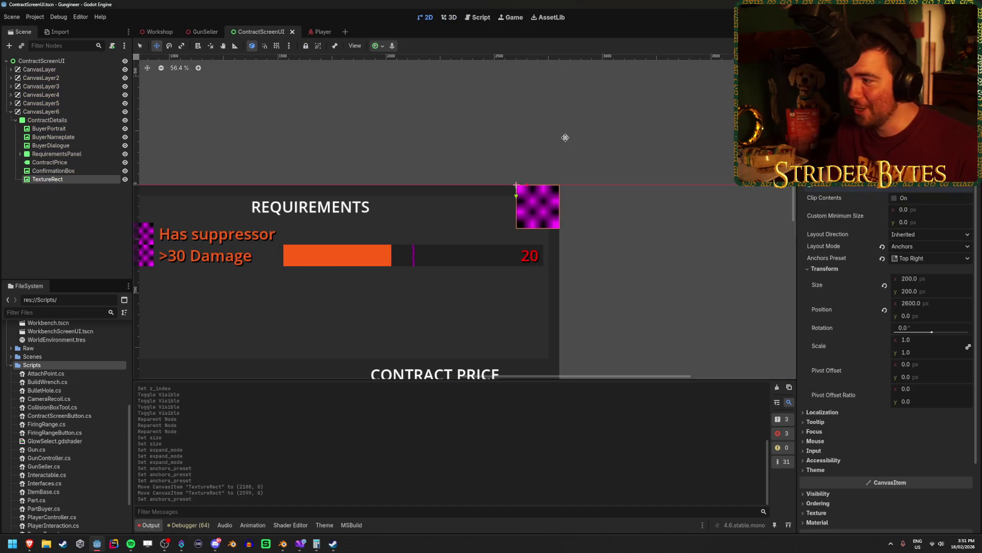
- Switch the TextureRect's layout mode to Position and save the scene
left_click(929, 260)
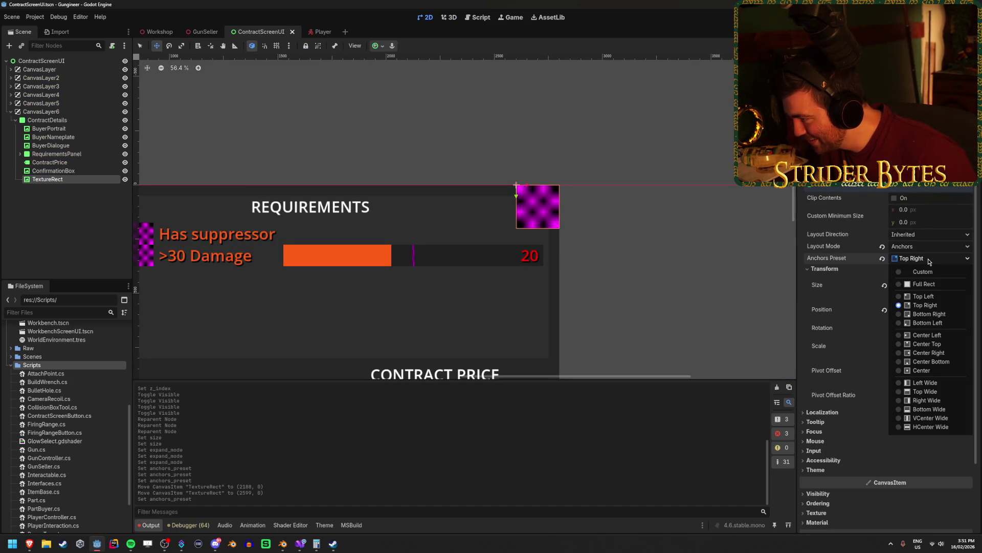
left_click(894, 255)
left_click(882, 246)
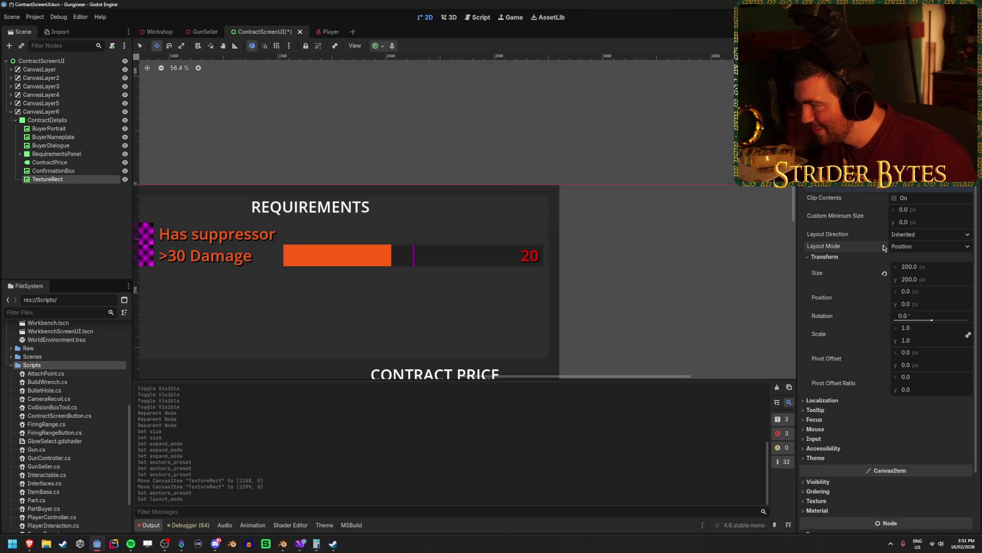
scroll(785, 250, "down", 4)
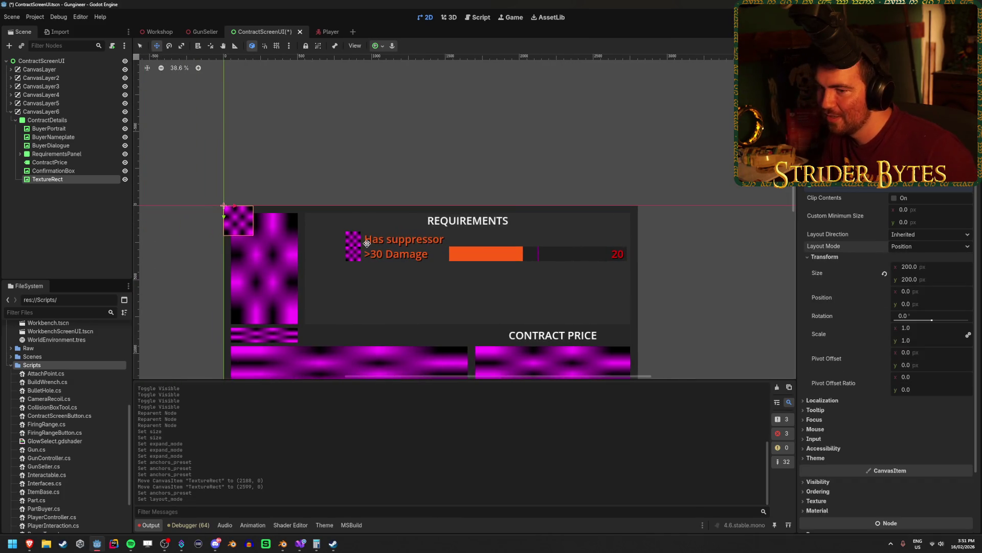
left_click(159, 31)
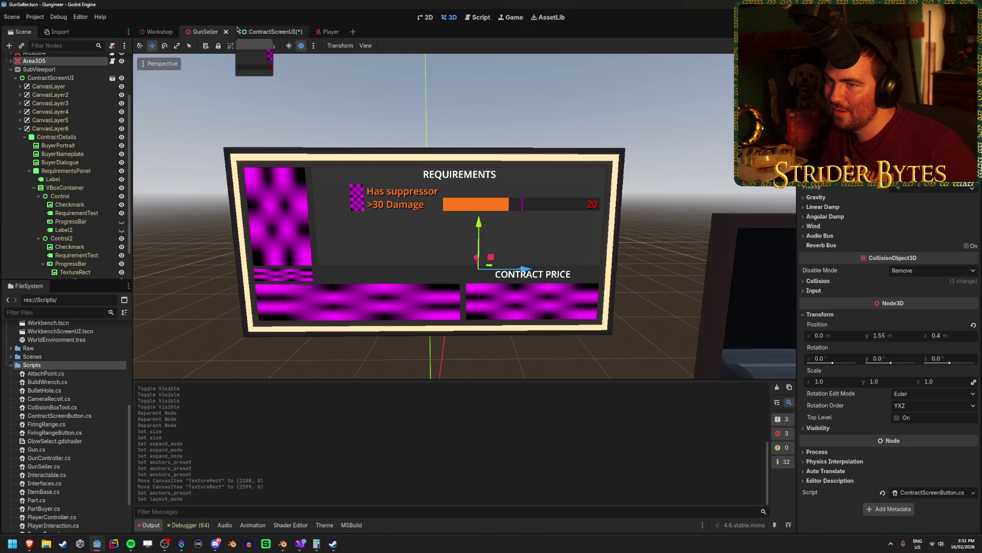
left_click(262, 32)
key("ctrl+s")
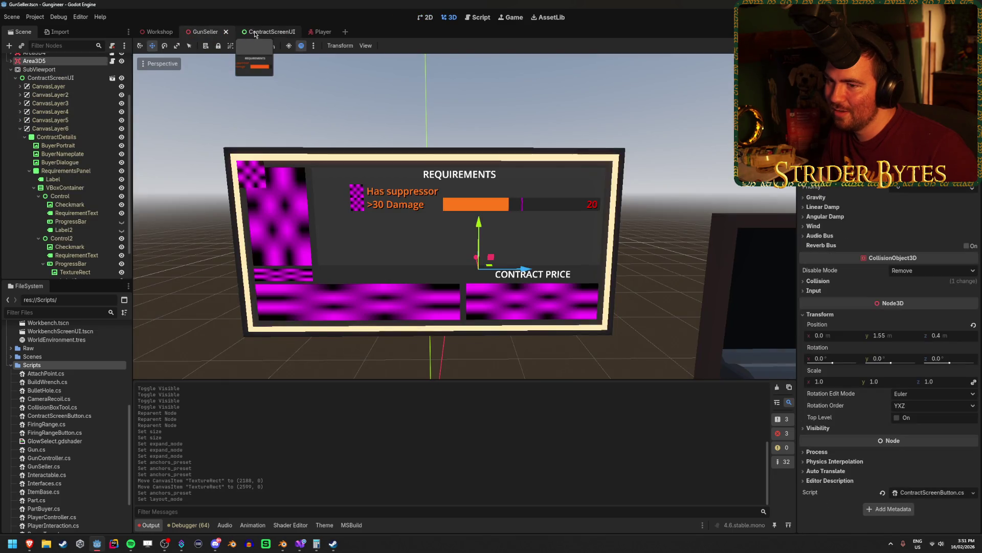
left_click(258, 32)
left_click(920, 267)
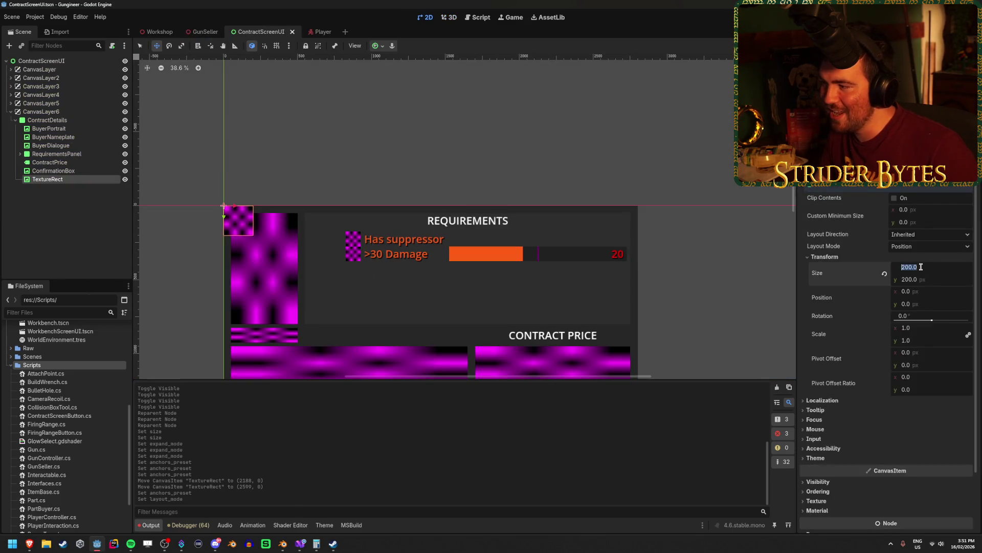
- Set the TextureRect size to 100 × 100 and x position to 2700, then save
key("Tab")
type("100")
key("Return")
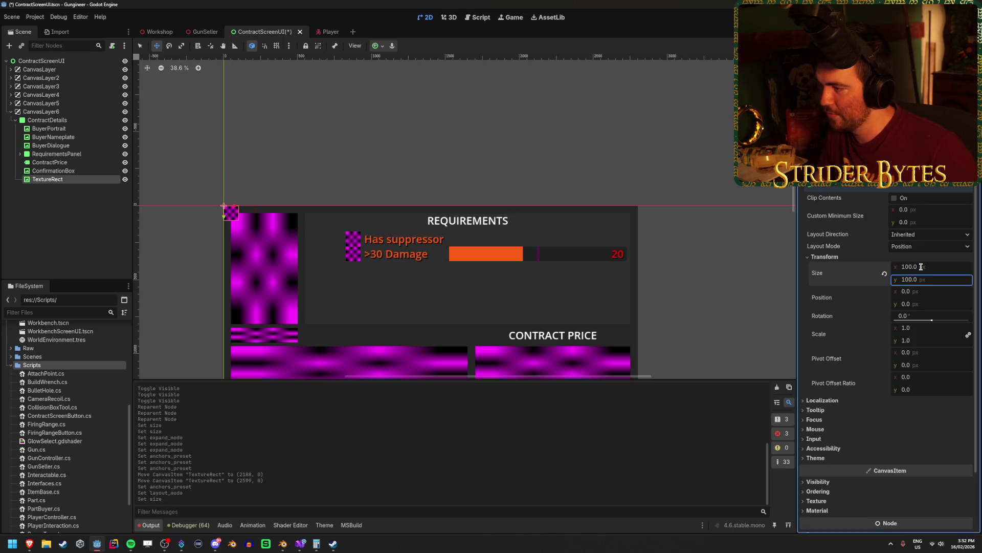
left_click(919, 291)
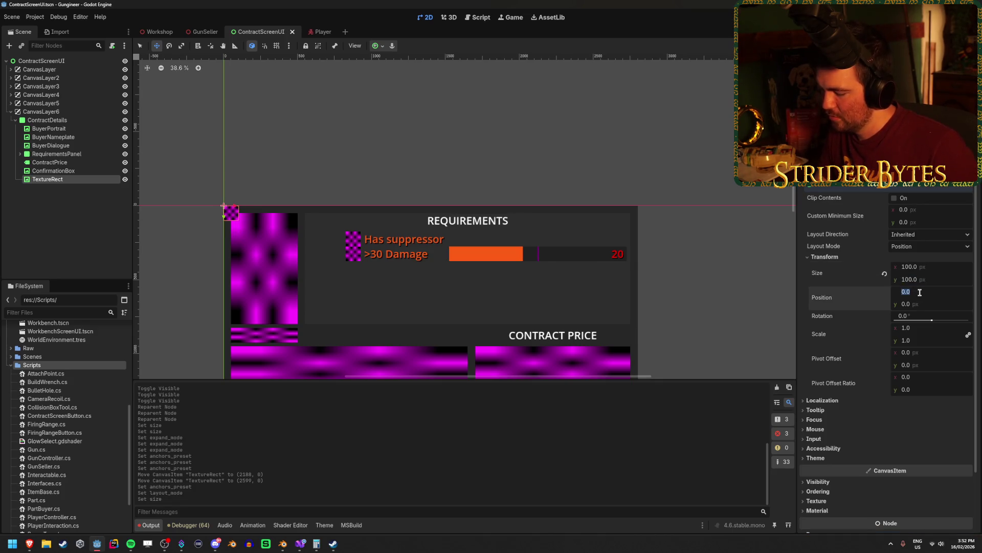
type("260")
key("Return")
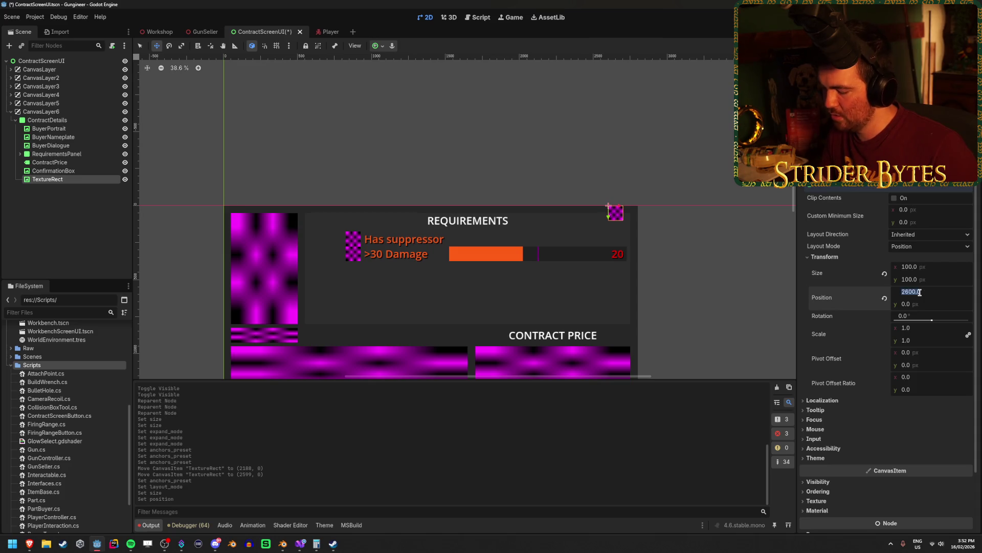
type("0")
key("Return")
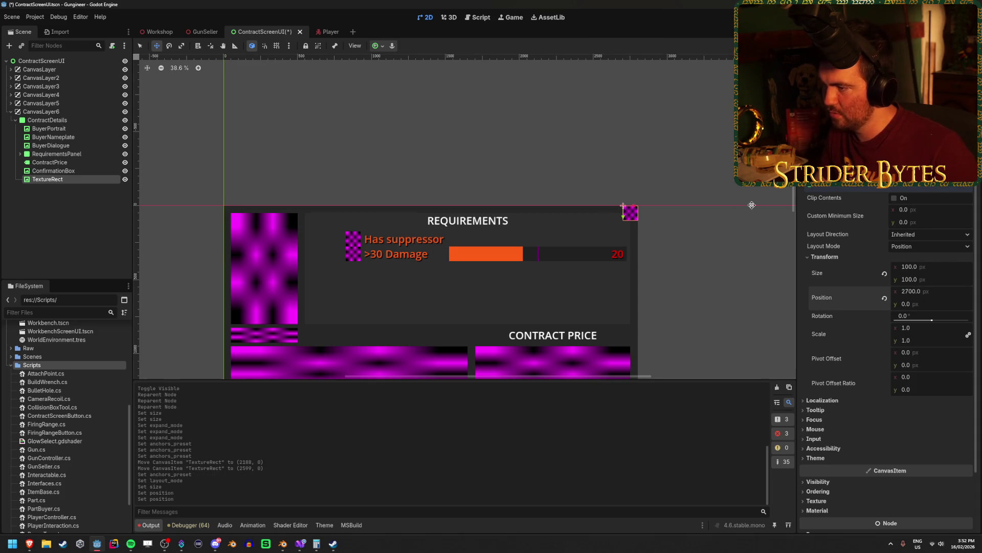
scroll(751, 205, "up", 3)
key("ctrl+s")
- Rename the TextureRect node to CloseButton and return to the GunSeller scene
left_click(195, 32)
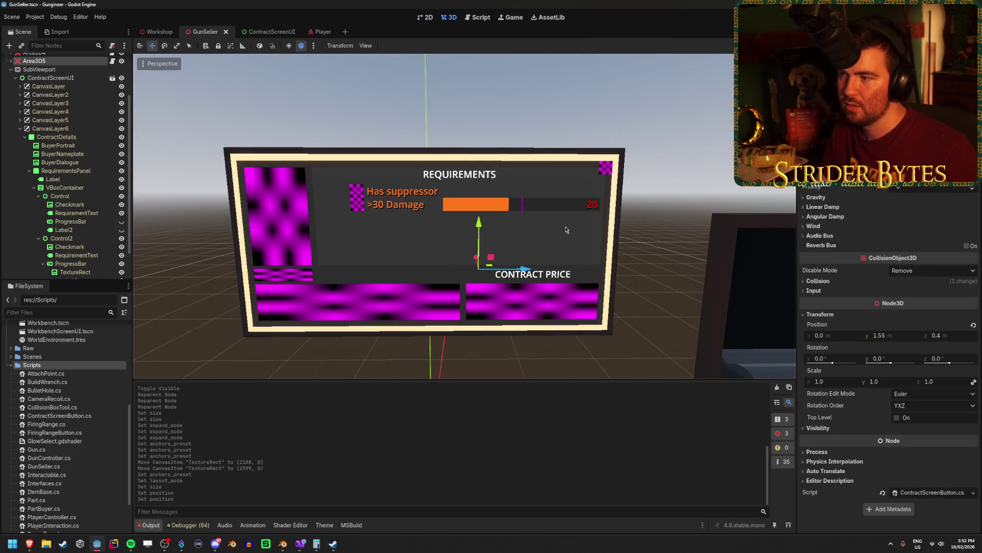
left_click(269, 32)
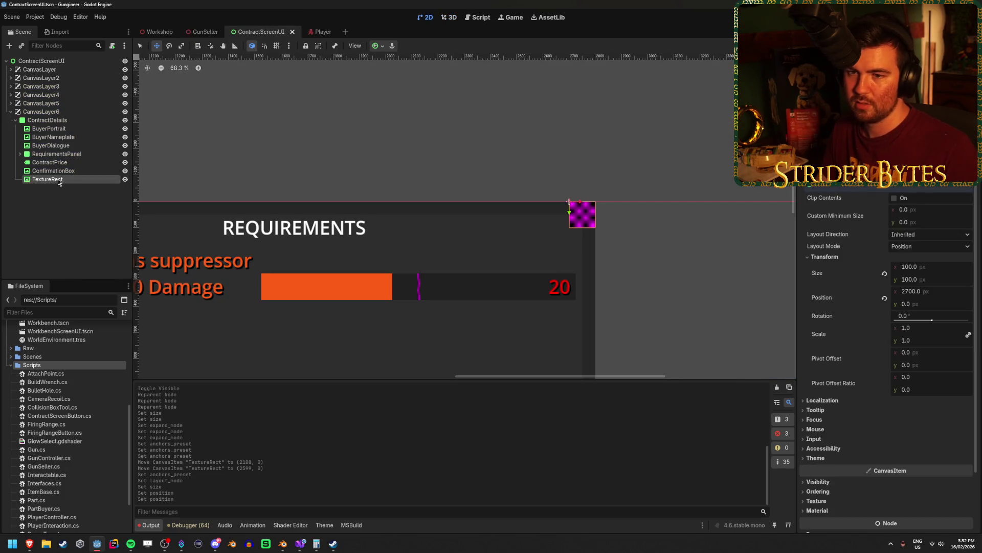
double_click(57, 179)
type("CloseBut")
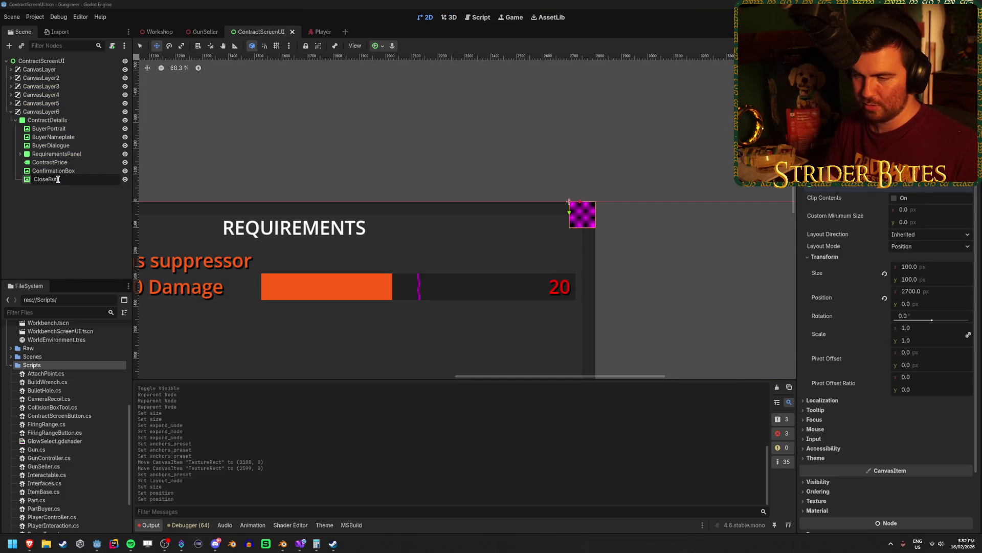
key("Return")
left_click(205, 32)
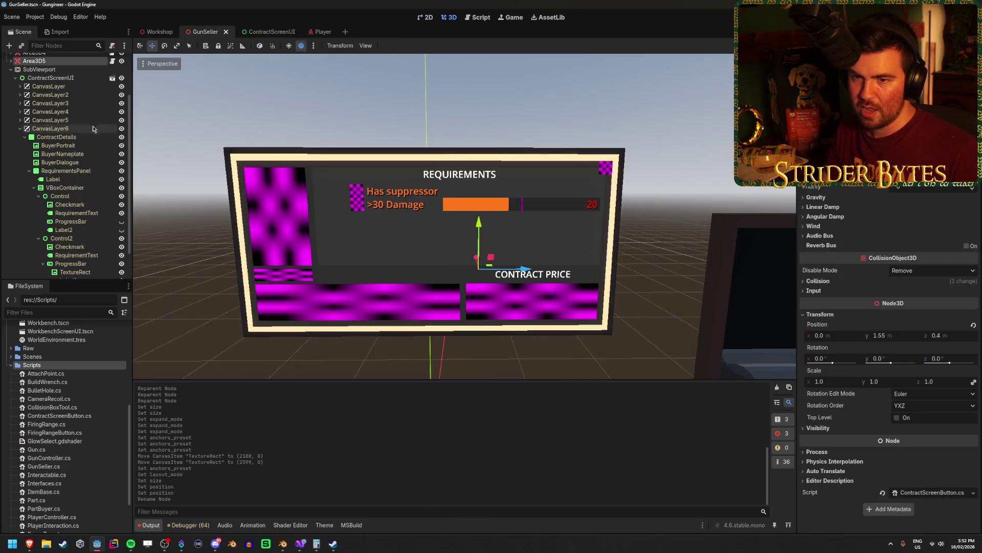
scroll(77, 128, "up", 3)
left_click(11, 128)
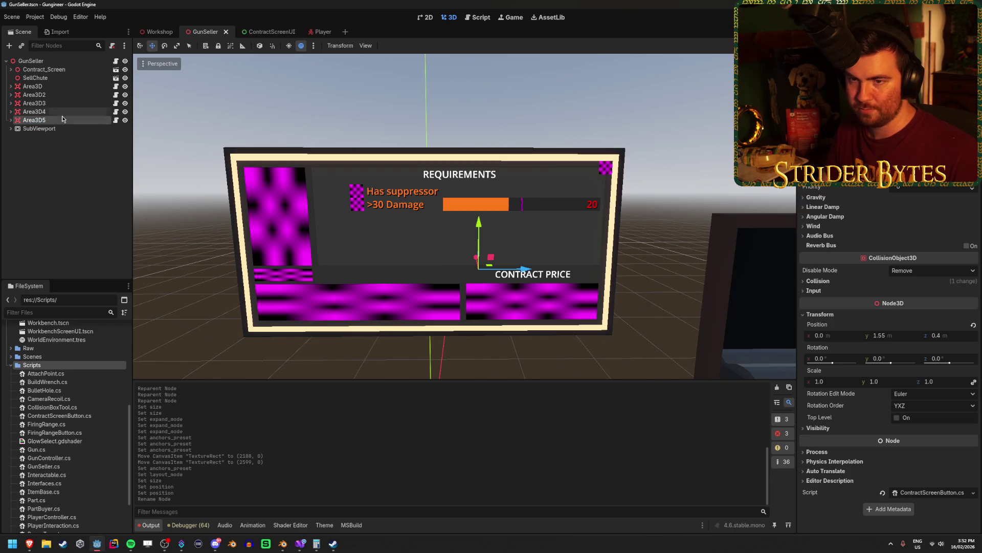
- Rename the first two Area3D nodes ButtonArea1 and ButtonArea2
left_click(46, 87)
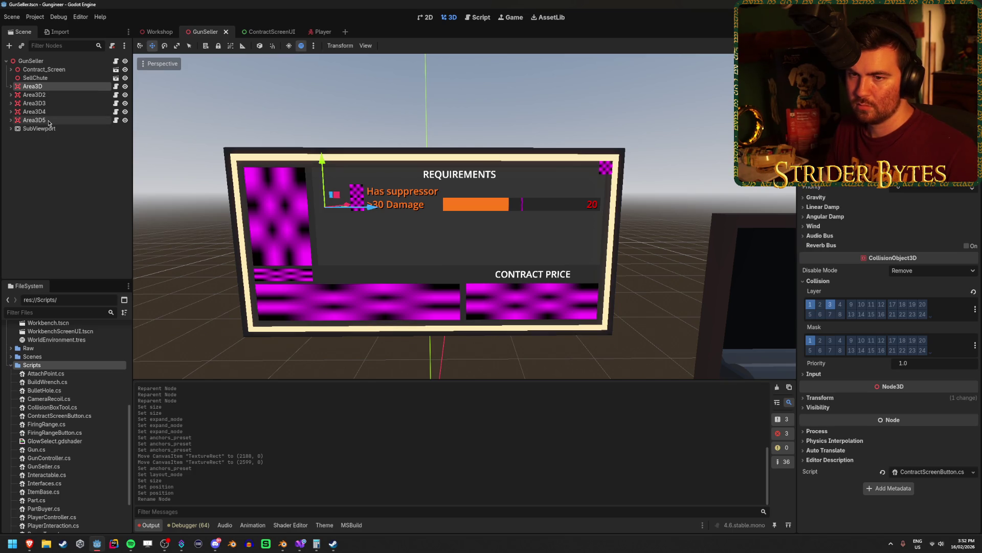
left_click(48, 121)
double_click(49, 87)
type("Button")
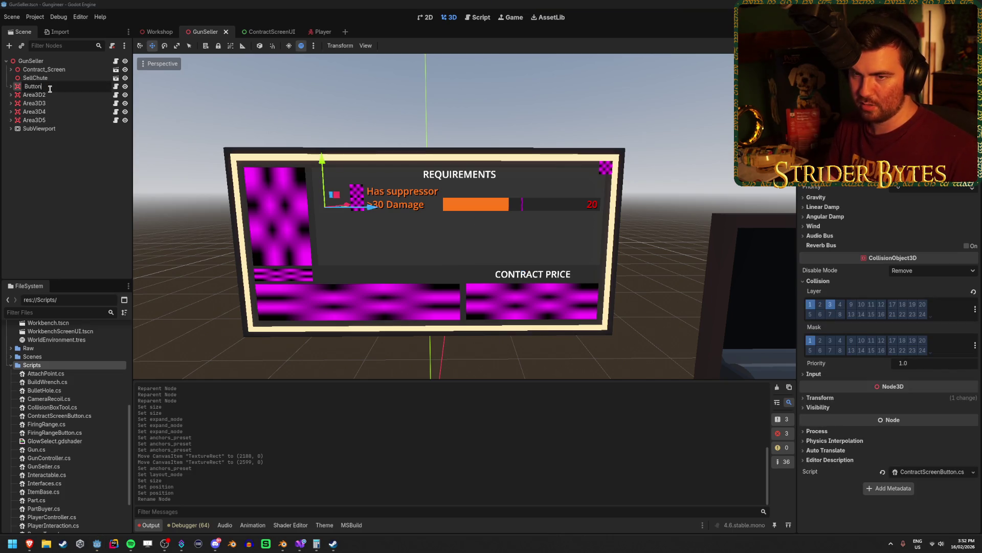
type("1")
double_click(51, 93)
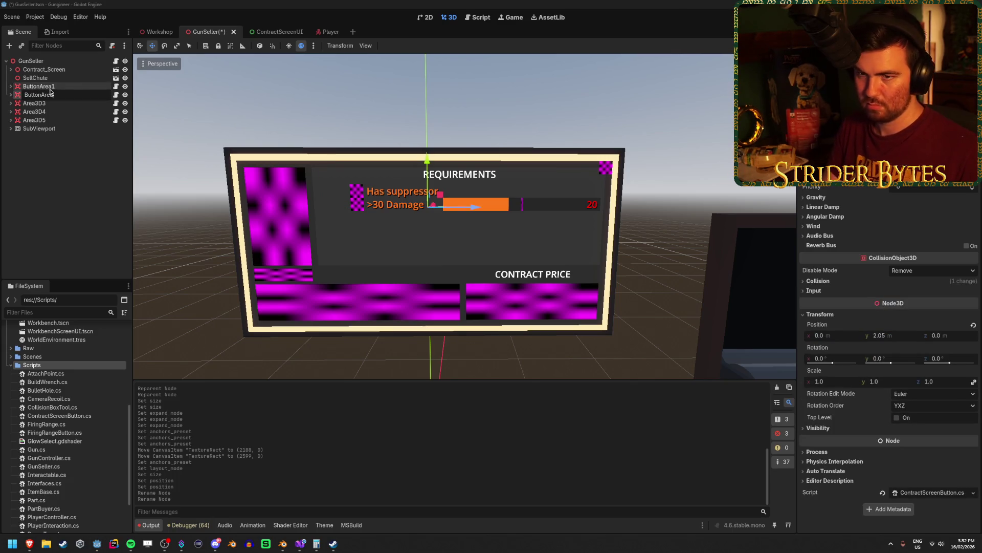
key("Return")
key("Down")
- Rename the remaining areas ButtonArea3 to ButtonArea5, then duplicate ButtonArea5
key("F2")
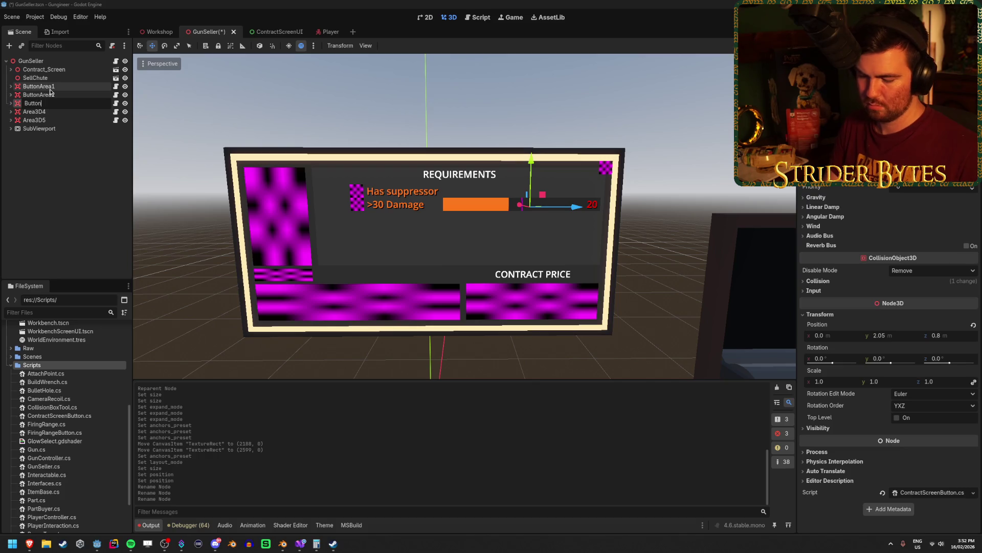
type("3")
key("Return")
key("Down")
key("F2")
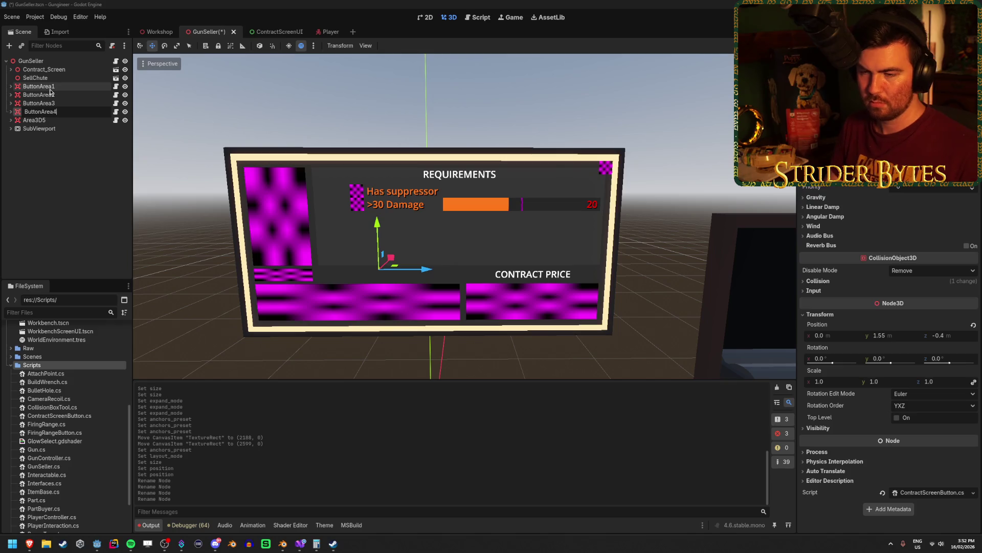
key("Return")
key("Down")
key("F2")
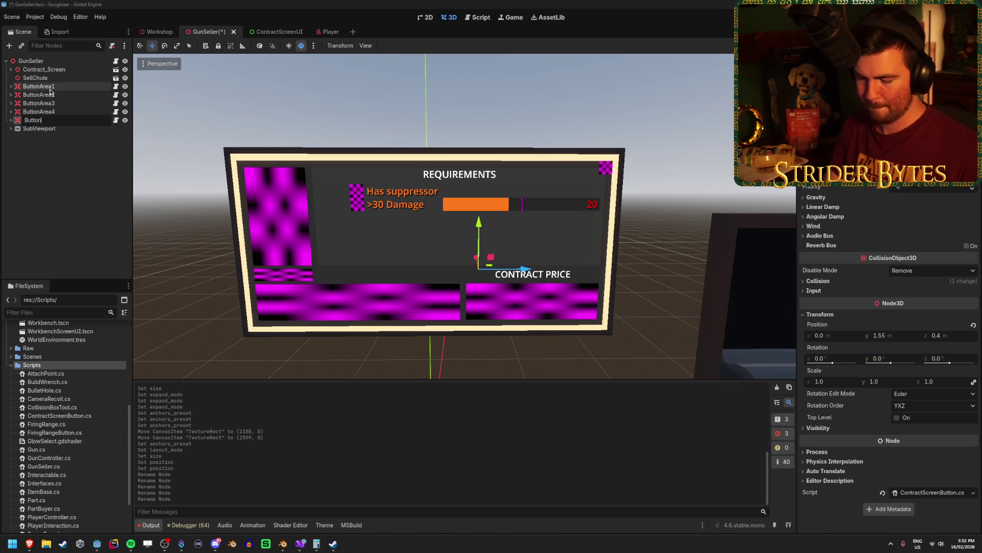
type("5")
key("Return")
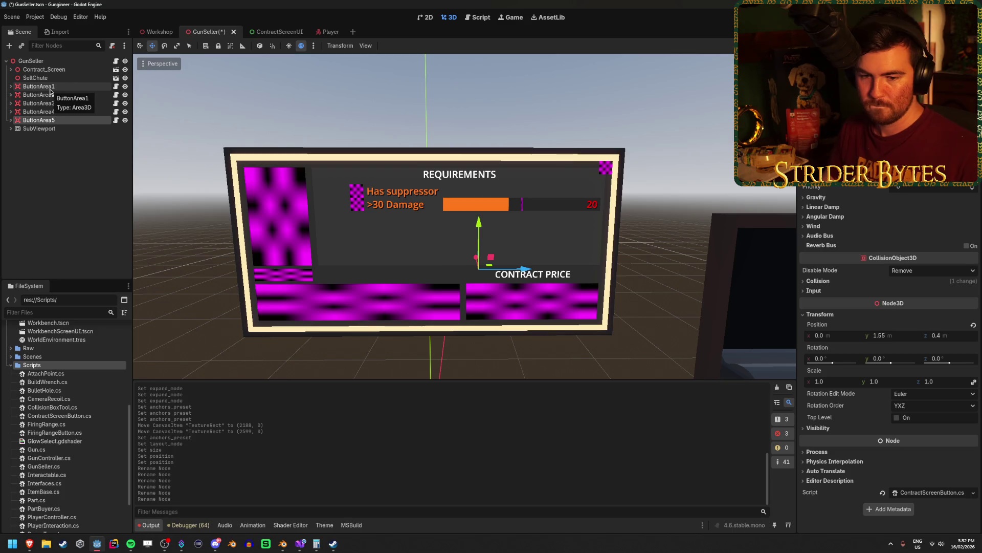
key("ctrl+d")
double_click(54, 128)
type("CloseButtonArea")
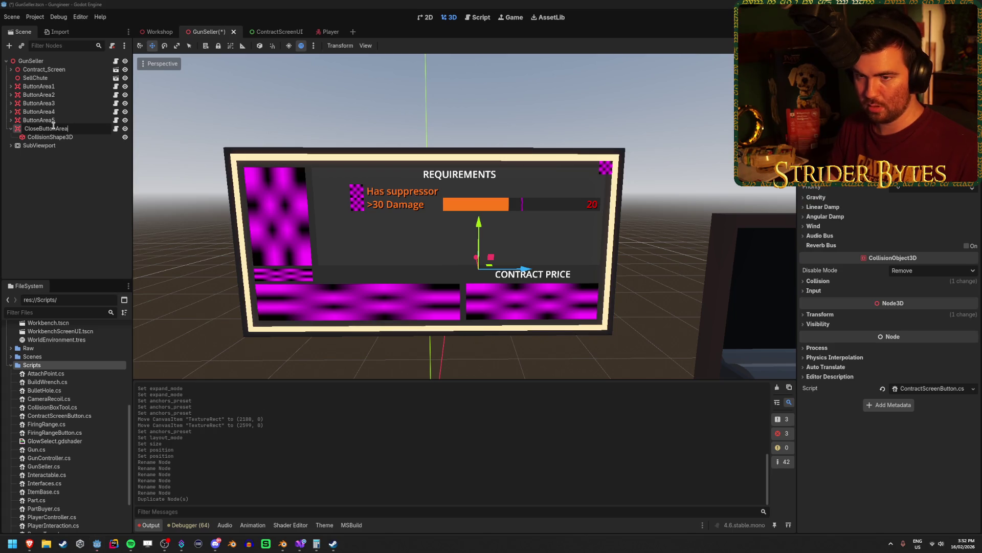
- Name the duplicate CloseButtonArea and set its Position z to 1.0 m
key("Return")
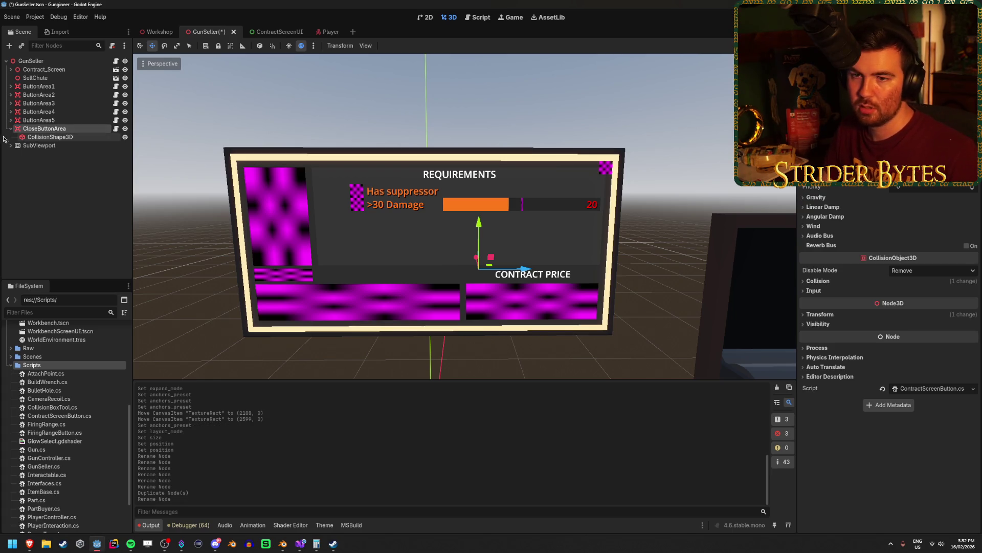
left_click(10, 129)
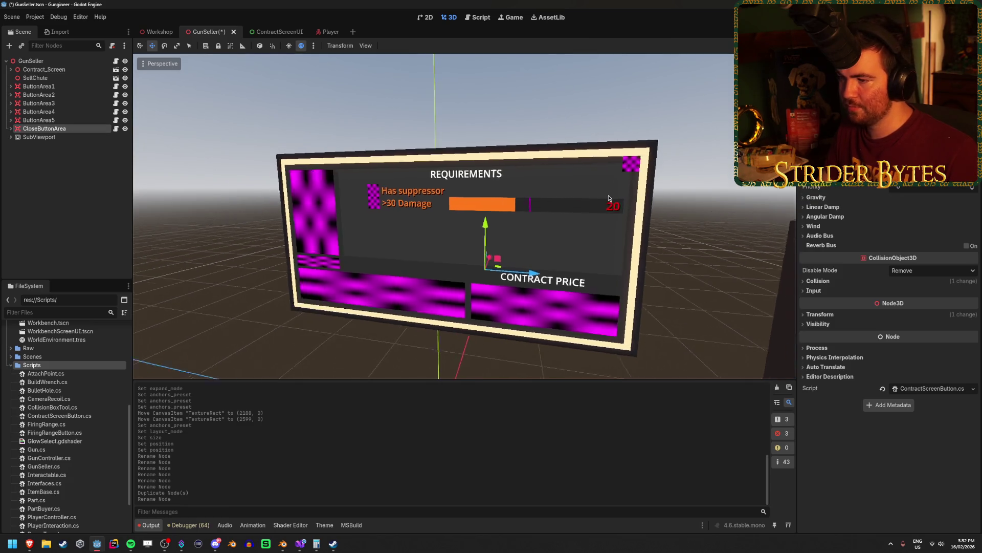
left_click_drag(593, 203, 632, 197)
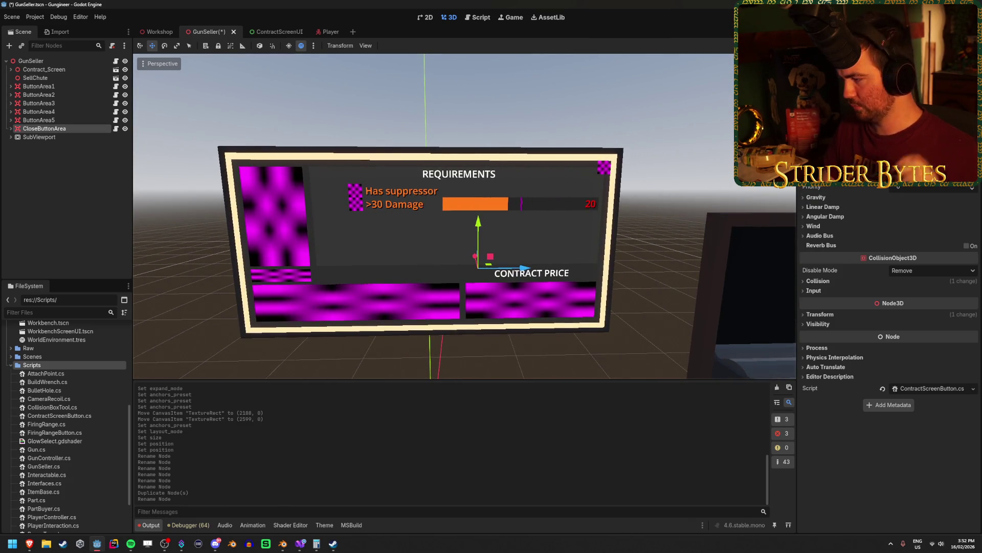
left_click(840, 314)
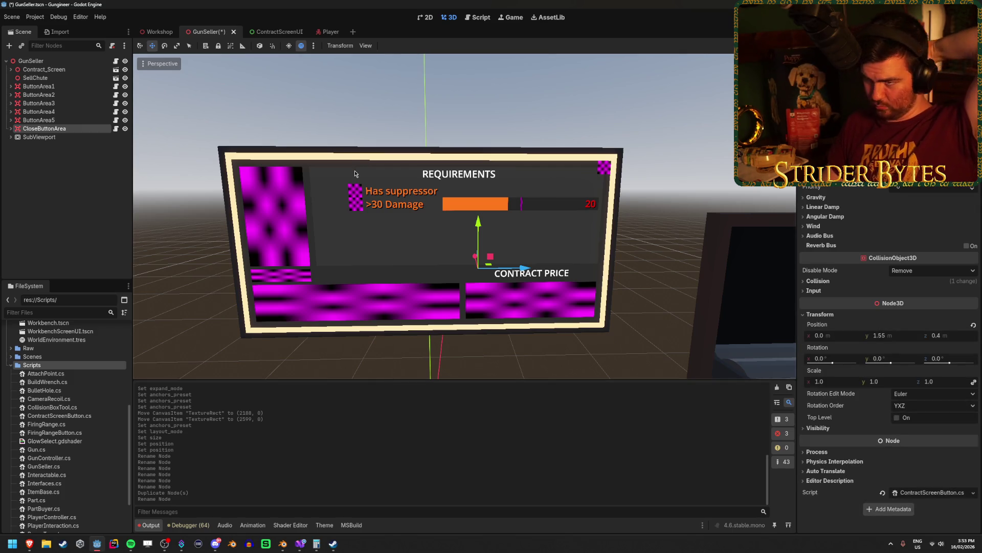
left_click(950, 337)
type("1")
key("Return")
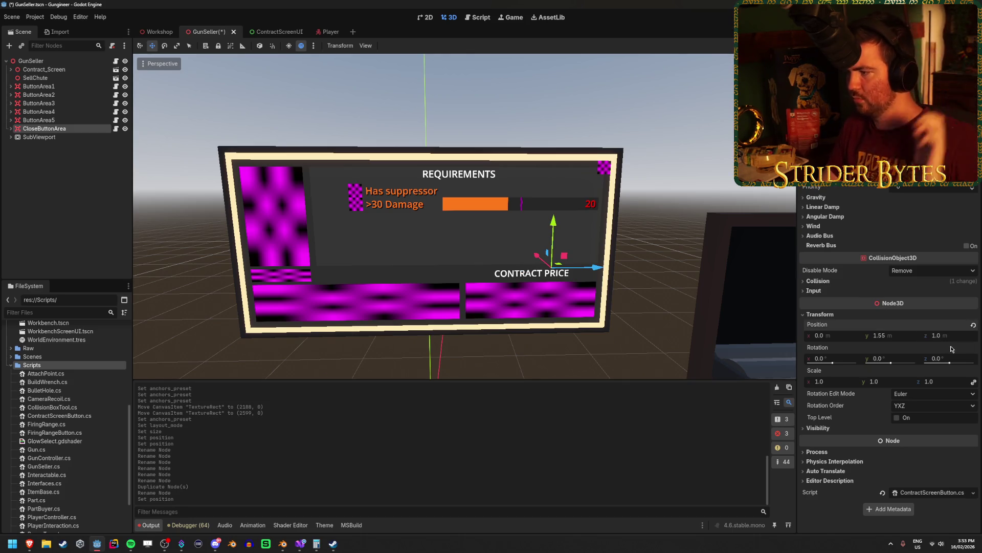
- Select CloseButtonArea's CollisionShape3D and view it in side-on orthographic view
left_click(8, 128)
left_click(50, 137)
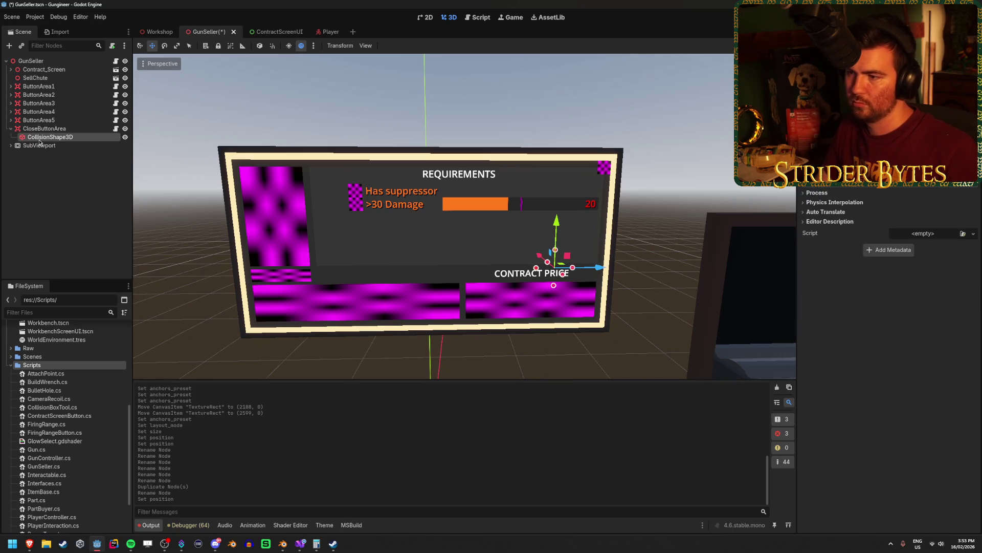
left_click_drag(552, 267, 563, 271)
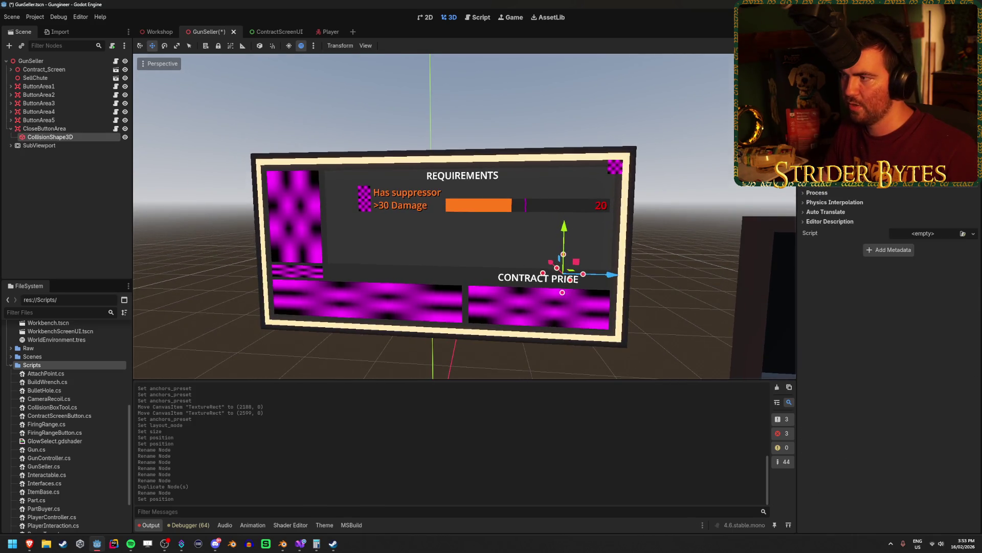
key("ctrl+KP_3")
mouse_move(664, 259)
left_mouse_down()
mouse_move(522, 232)
mouse_move(554, 252)
mouse_move(581, 327)
mouse_move(730, 156)
left_mouse_up()
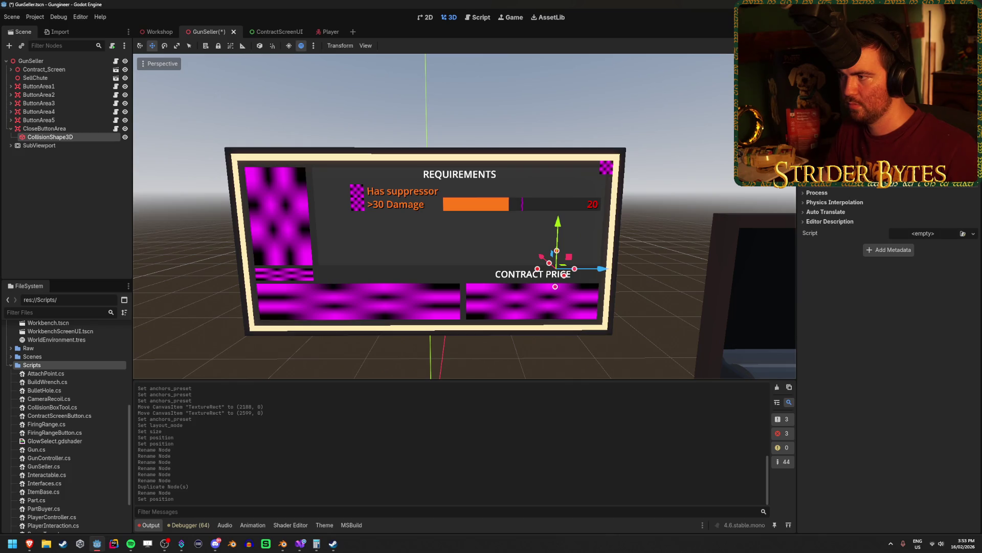
key("ctrl+KP_3")
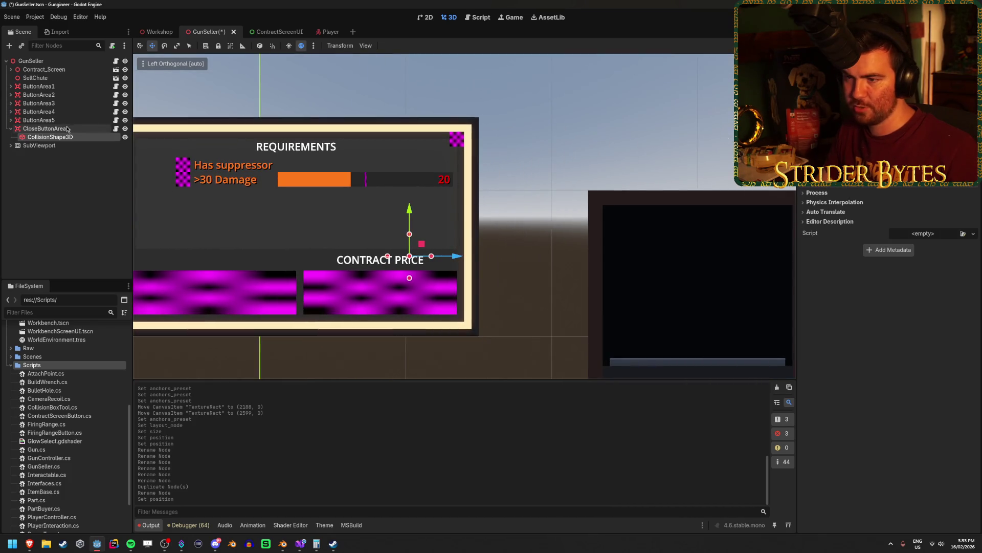
- Reselect CloseButtonArea's collision shape and save the GunSeller scene
left_click(67, 129)
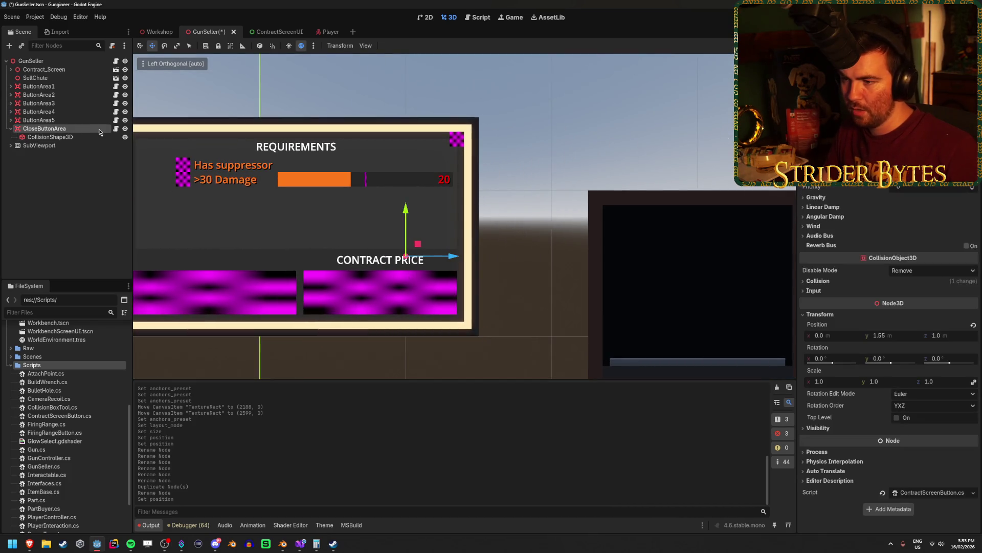
left_click(57, 140)
scroll(890, 256, "up", 3)
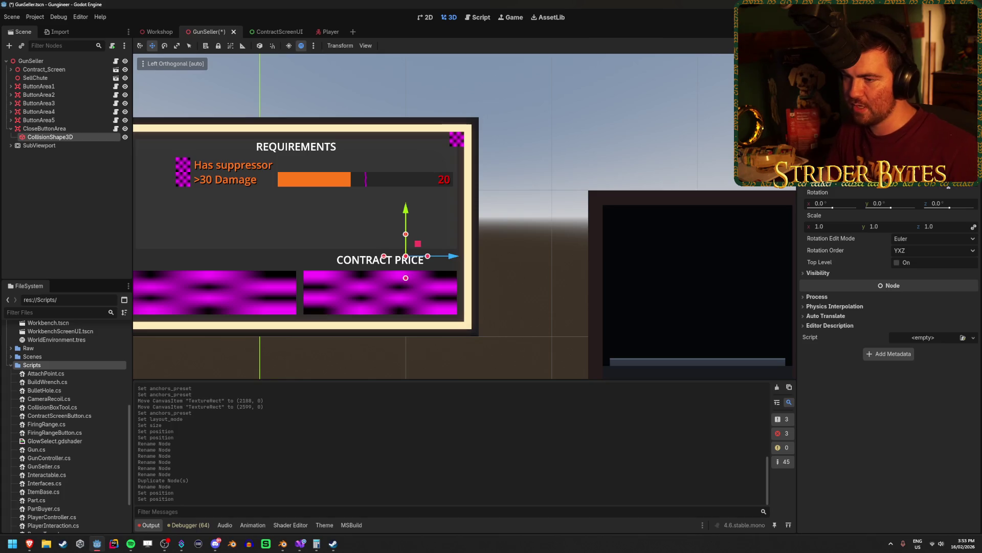
key("ctrl+s")
- Expand ButtonArea1 through ButtonArea5 to reveal their collision shapes
left_click(51, 121)
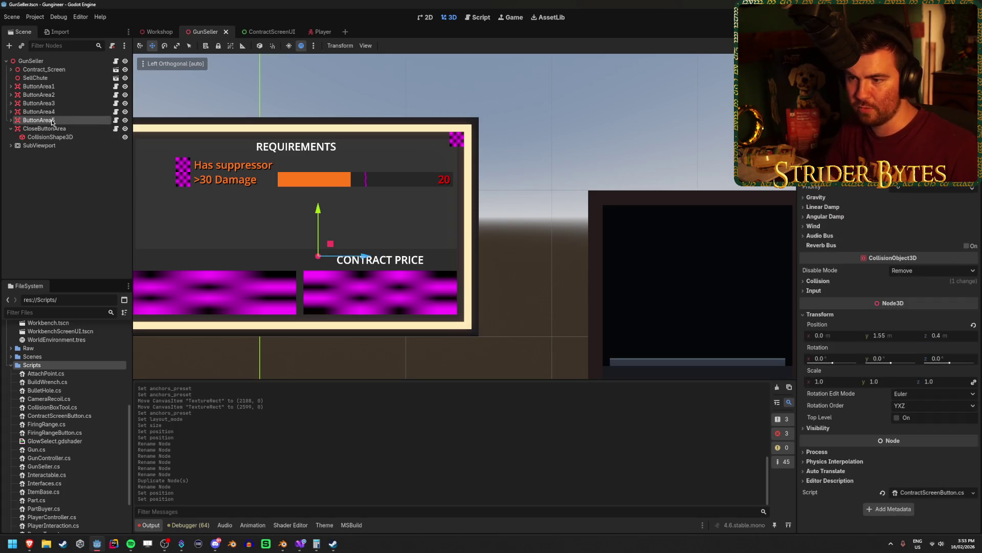
key("Right")
key("Up")
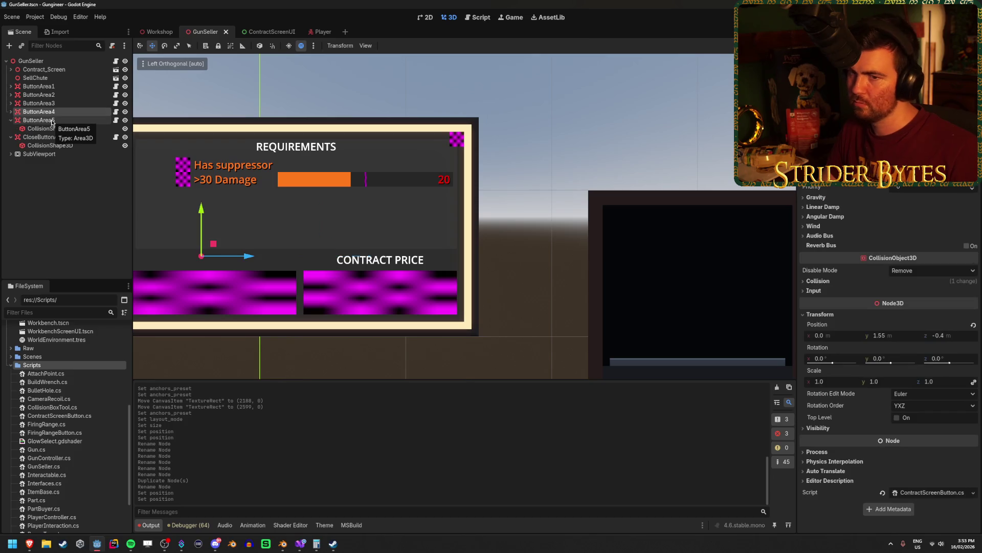
key("Right")
key("Up")
key("Right")
key("Up")
key("Up")
key("Down")
key("Right")
key("Up")
key("Right")
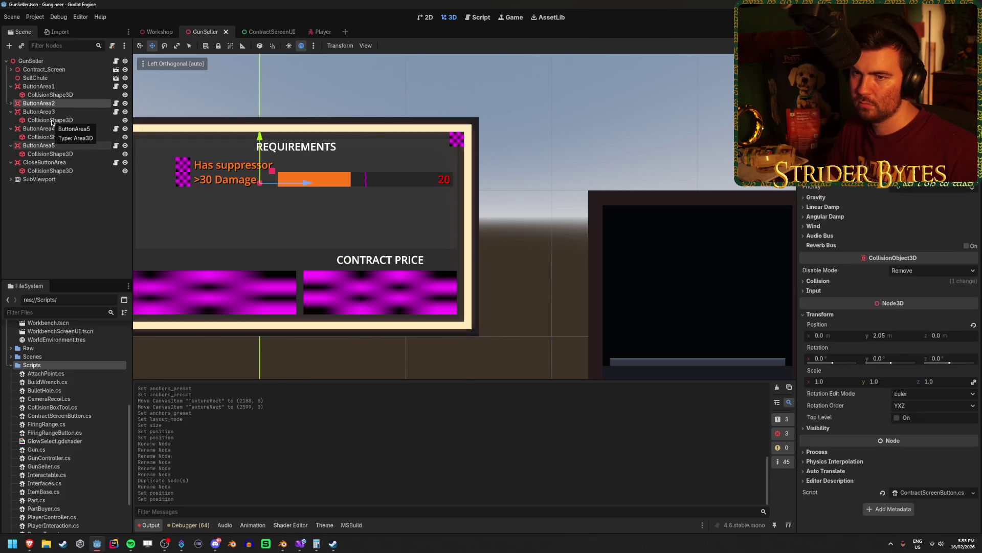
- Select all five ButtonArea collision shapes together and reposition them as one group
left_click(64, 94)
left_click(69, 111, "ctrl")
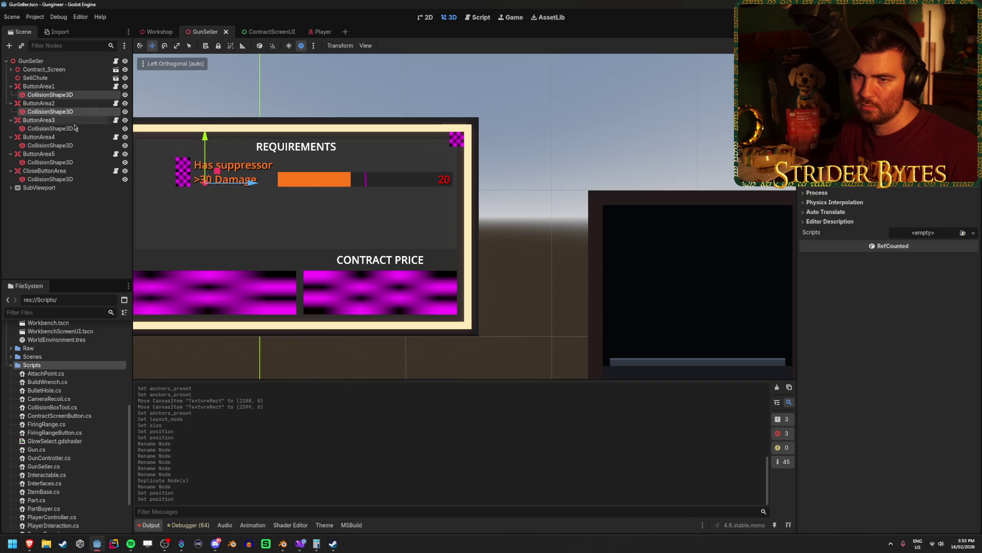
left_click(71, 129, "ctrl")
left_click(72, 145, "ctrl")
left_click(73, 163, "ctrl")
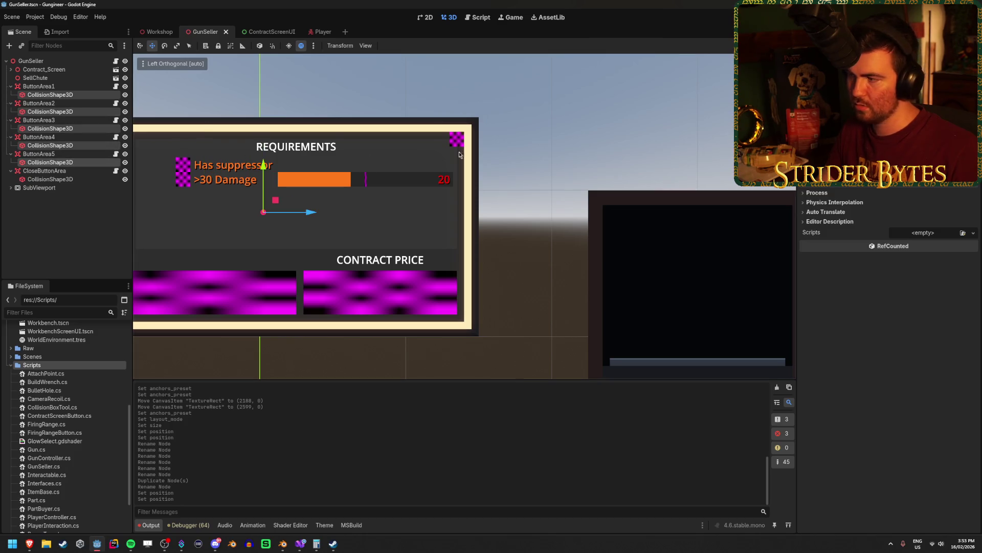
scroll(942, 211, "up", 3)
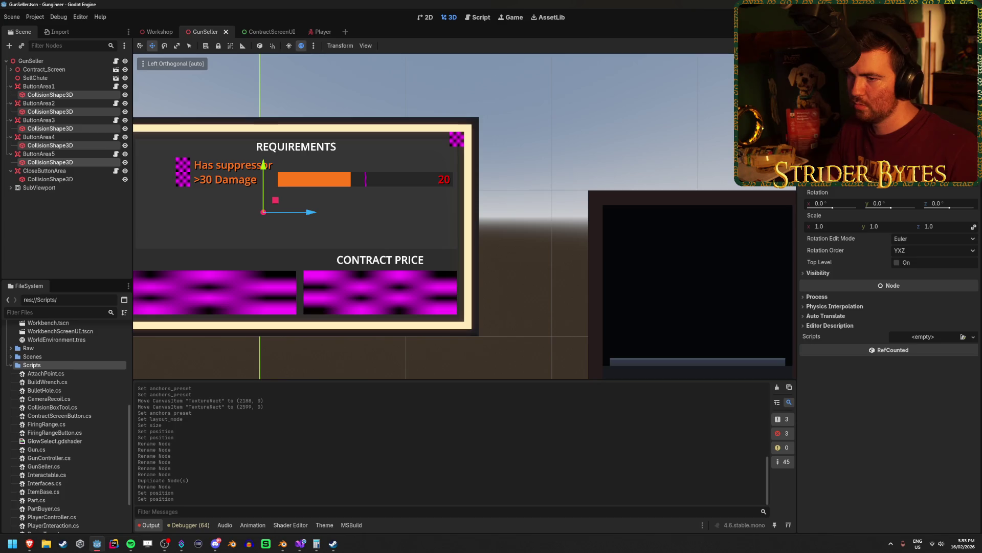
- Collapse ButtonArea1–5, check their positions, and select CloseButtonArea
left_click(67, 218)
left_click(10, 86)
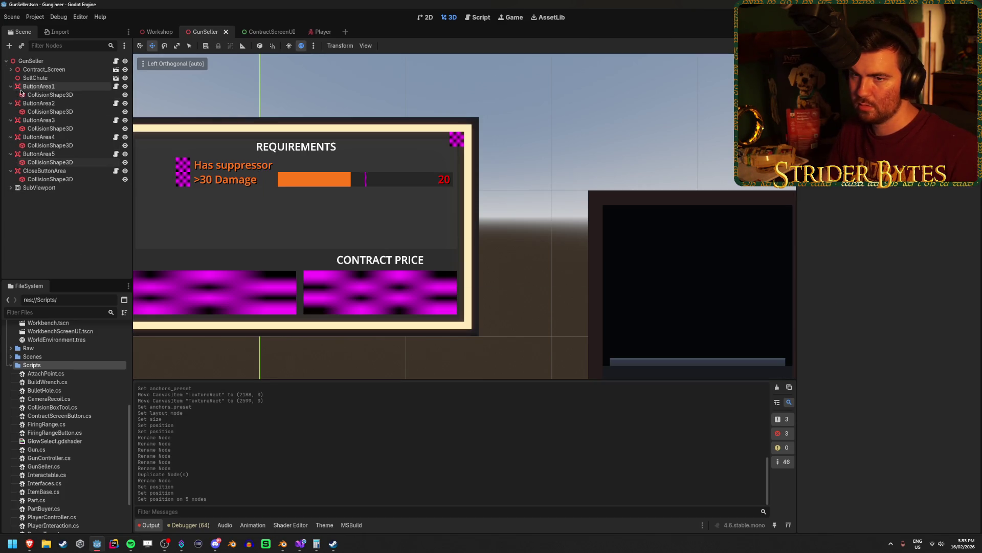
left_click(11, 95)
left_click(10, 103)
left_click(11, 112)
left_click(11, 120)
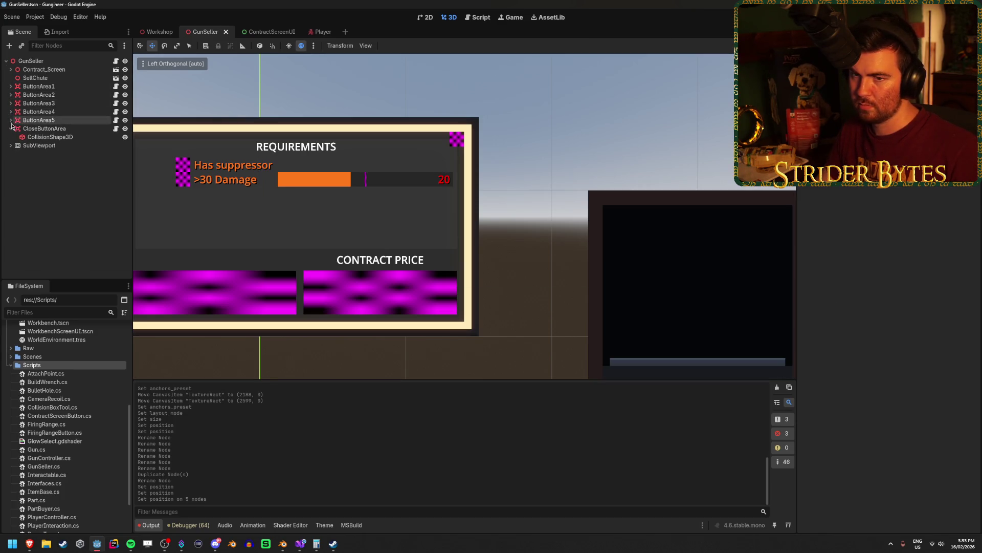
left_click(38, 86)
left_click(50, 95)
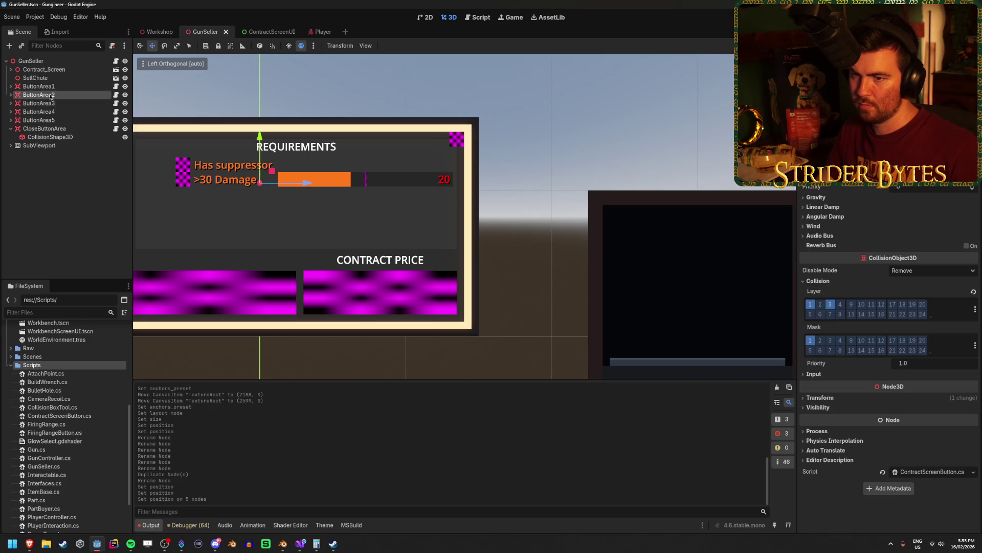
left_click(57, 129)
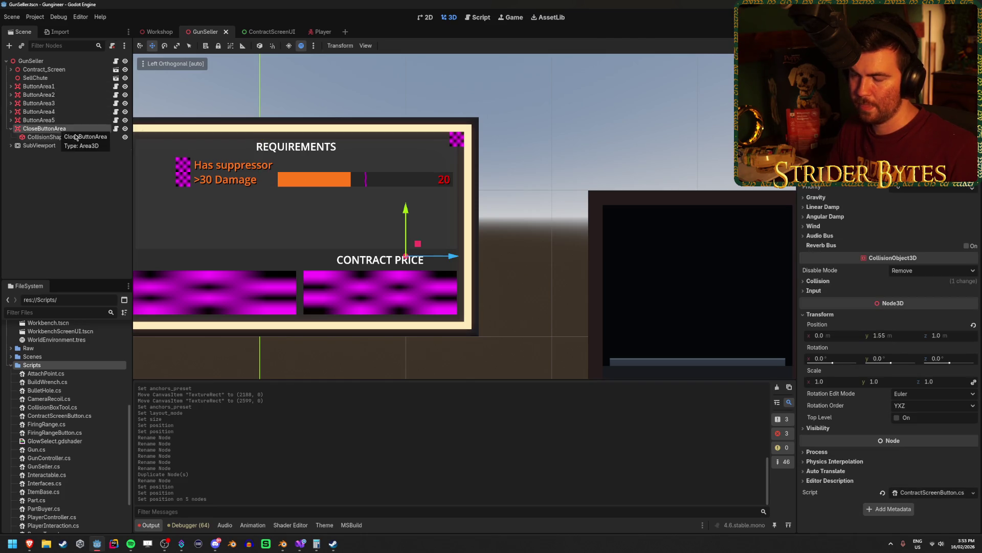
- Move CloseButtonArea to Position y 2.35, z 1.355 onto the panel's top-right corner square
mouse_move(401, 214)
left_mouse_down()
mouse_move(408, 45)
mouse_move(416, 94)
left_mouse_up()
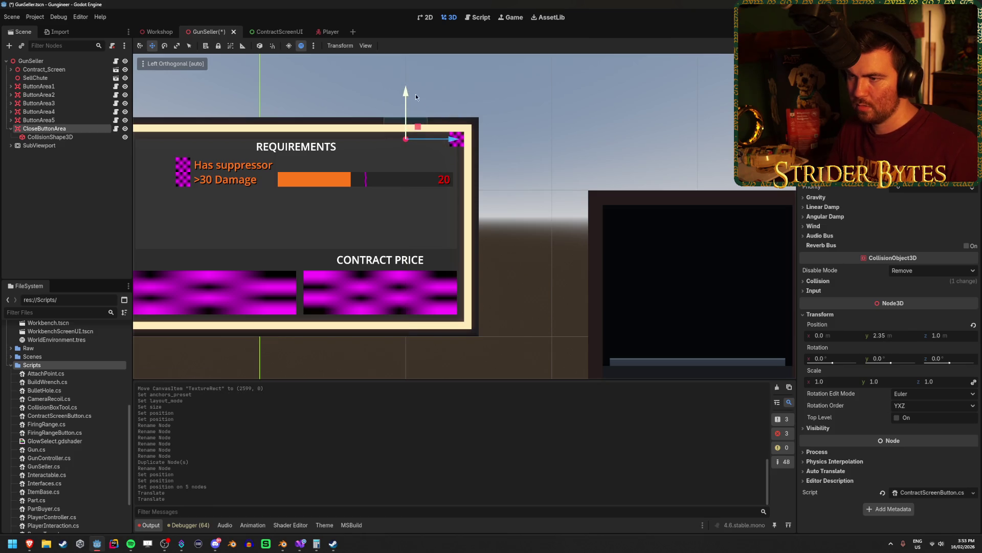
left_click_drag(451, 144, 503, 138)
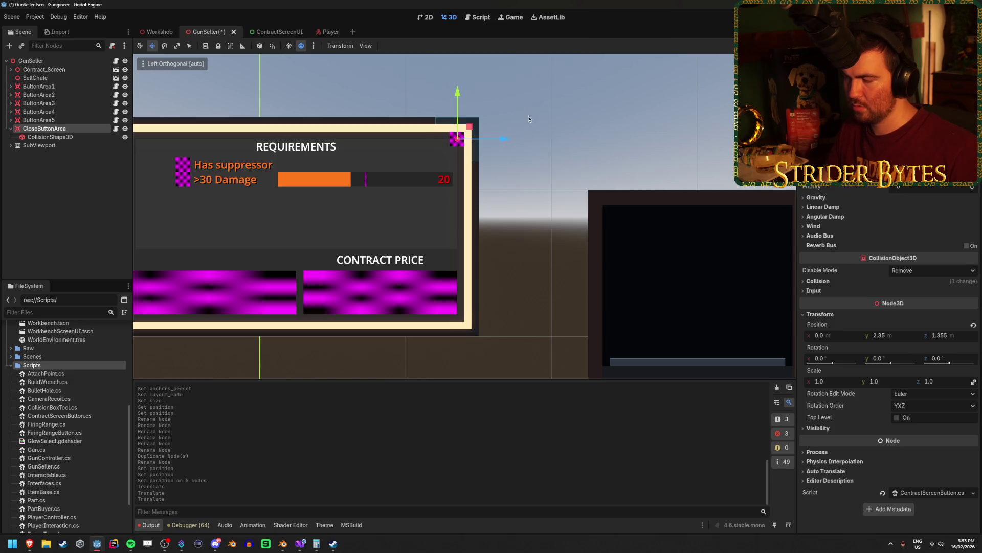
mouse_move(444, 175)
left_mouse_down()
mouse_move(571, 192)
mouse_move(526, 228)
mouse_move(459, 234)
mouse_move(379, 305)
mouse_move(504, 272)
mouse_move(526, 248)
left_mouse_up()
scroll(537, 254, "up", 3)
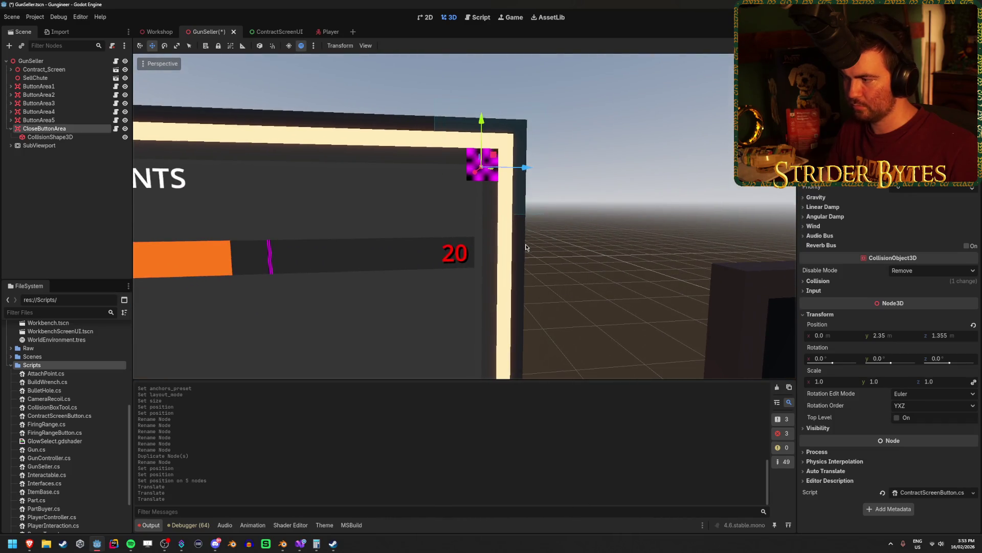
mouse_move(588, 286)
left_mouse_down()
mouse_move(573, 279)
mouse_move(516, 307)
mouse_move(562, 320)
mouse_move(708, 268)
left_mouse_up()
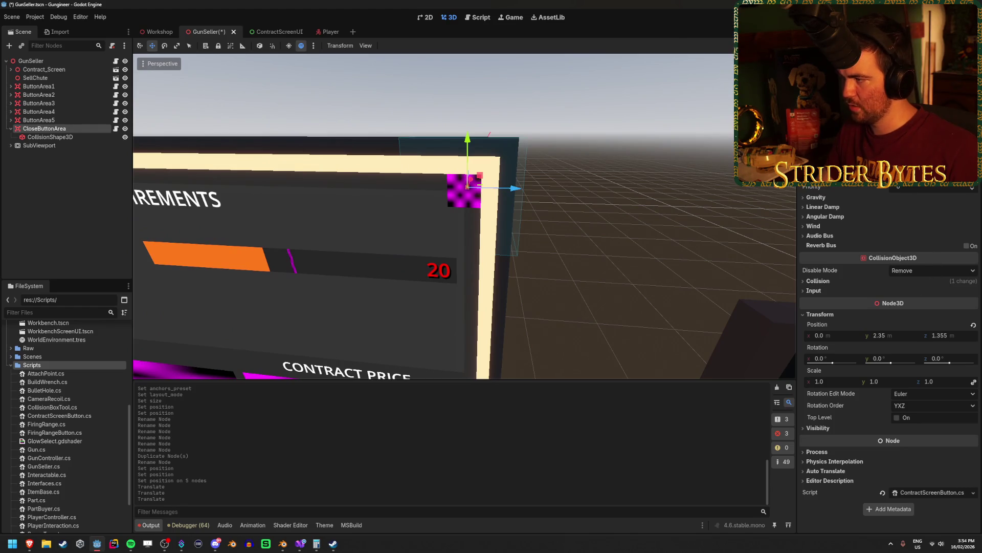
left_click(51, 136)
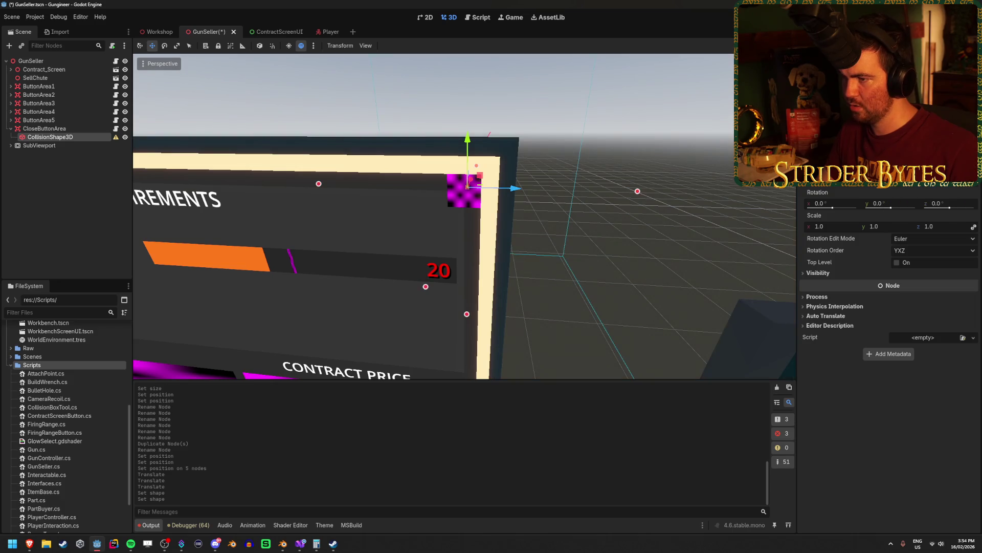
- Resize CloseButtonArea's BoxShape3D collision size until it fits the small corner square
scroll(676, 194, "down", 3)
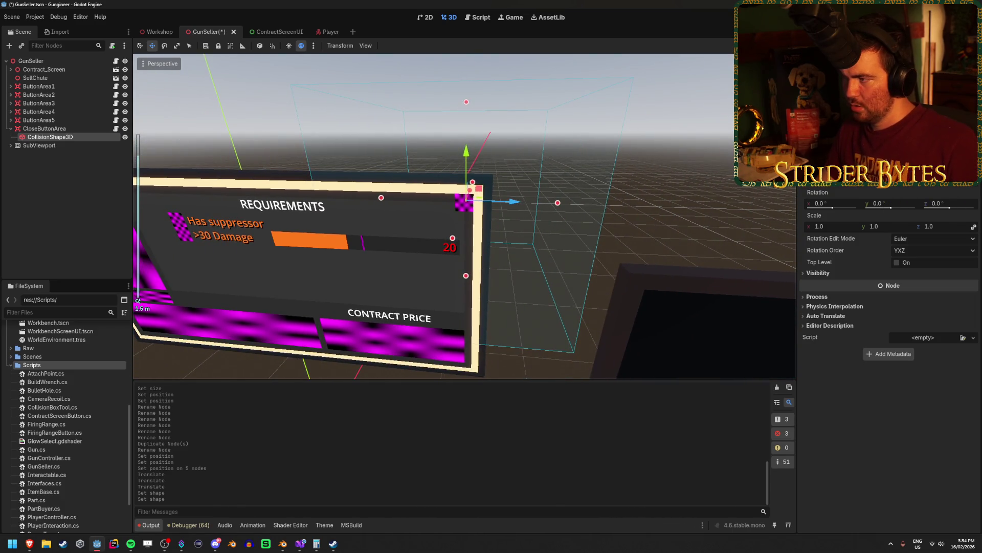
scroll(890, 282, "up", 3)
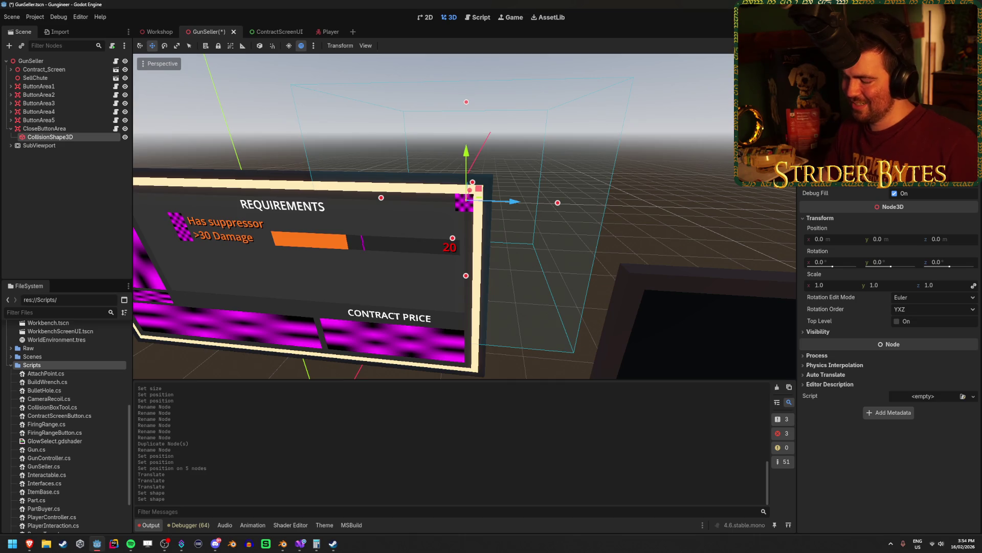
key("Return")
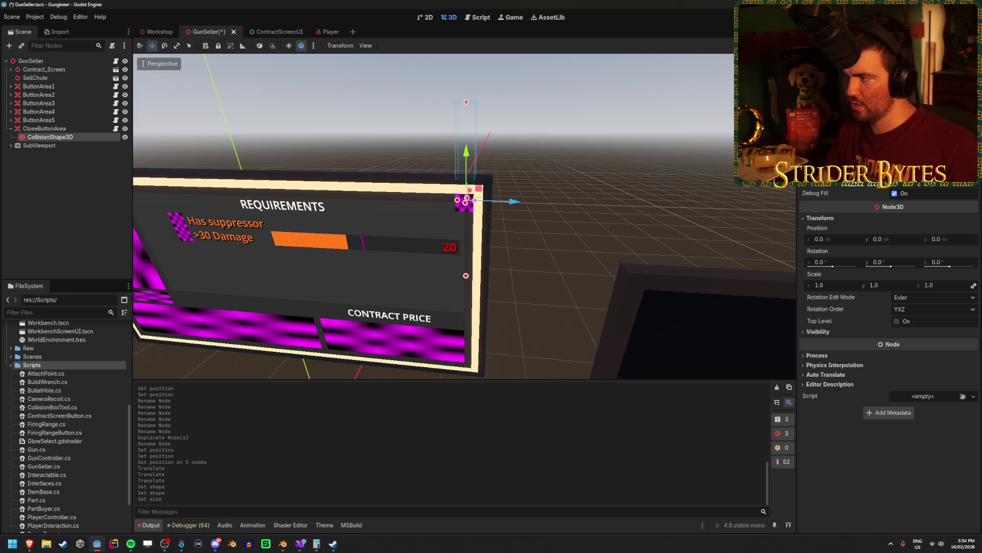
key("Return")
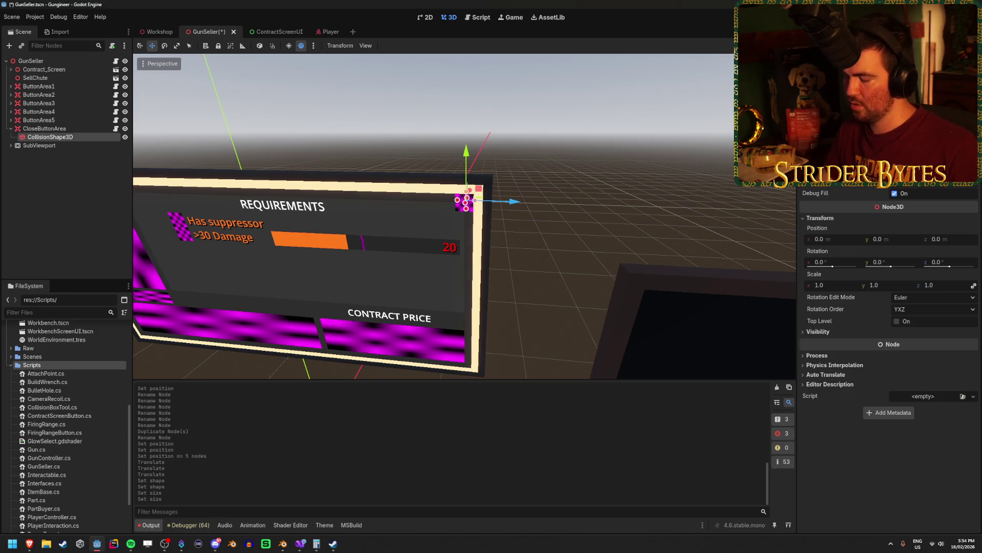
key("Return")
left_click_drag(563, 192, 489, 193)
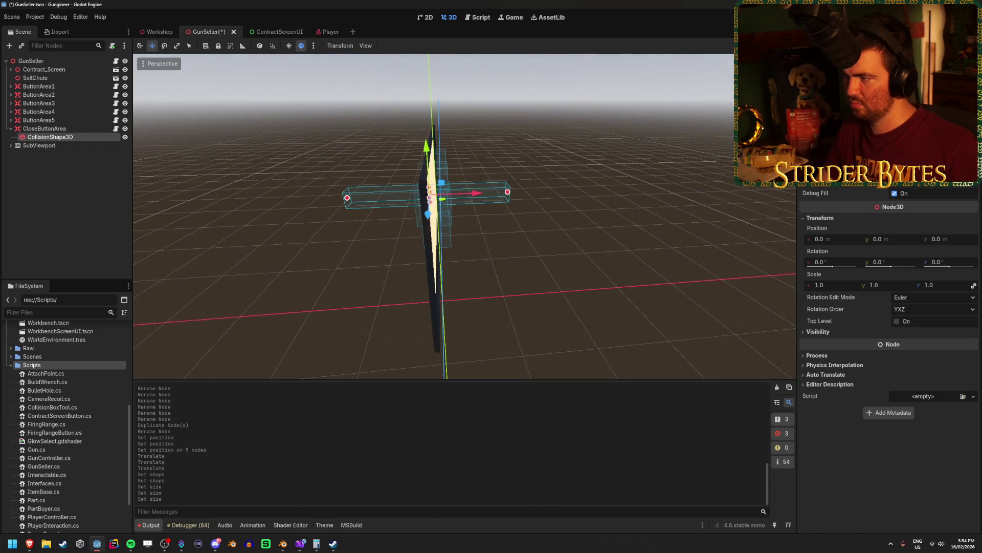
key("Return")
left_click_drag(440, 192, 390, 189)
scroll(390, 190, "up", 2)
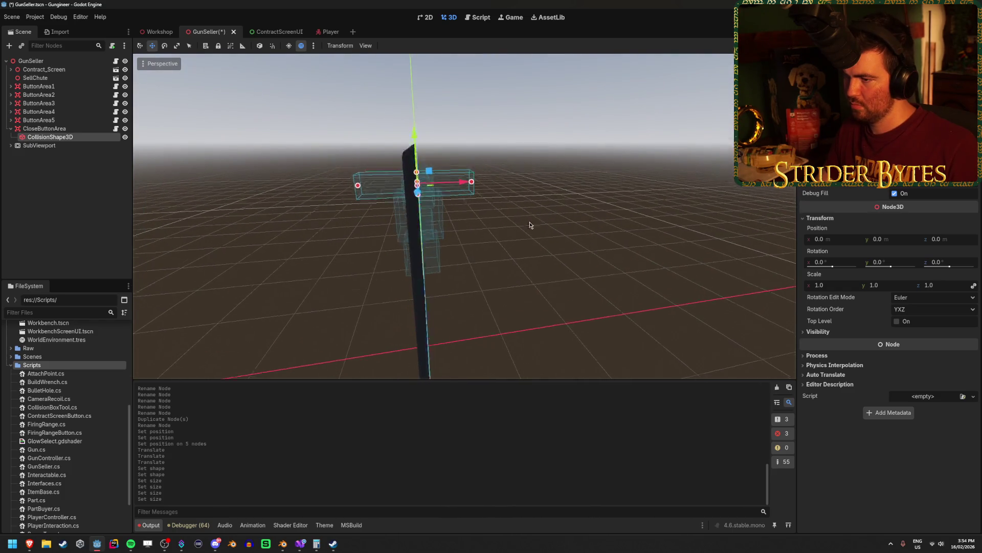
mouse_move(530, 221)
left_mouse_down()
mouse_move(529, 202)
mouse_move(588, 212)
mouse_move(517, 241)
mouse_move(597, 186)
mouse_move(702, 154)
mouse_move(619, 208)
left_mouse_up()
- Save the GunSeller scene and select ButtonArea5's collision shape
key("ctrl+s")
scroll(596, 215, "down", 2)
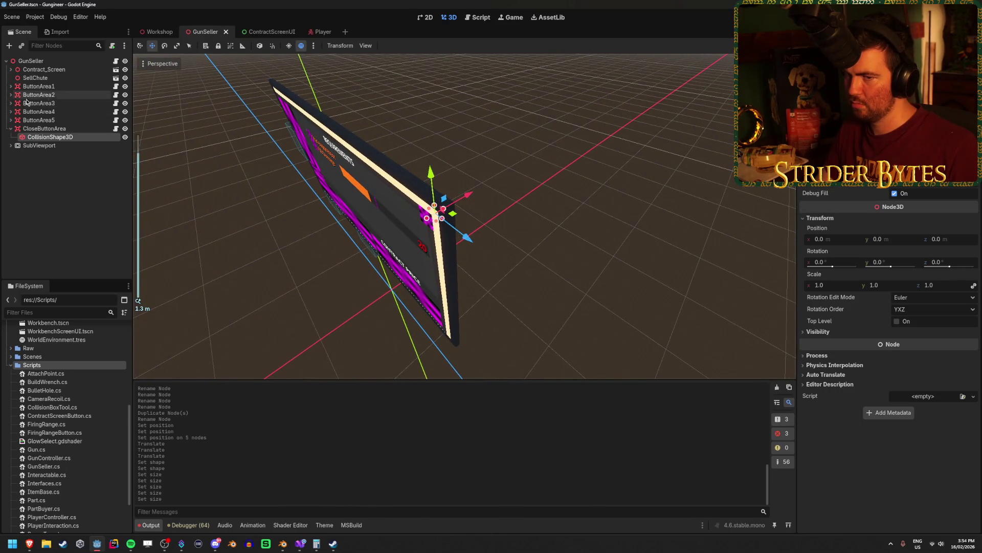
left_click(11, 120)
left_click(46, 128)
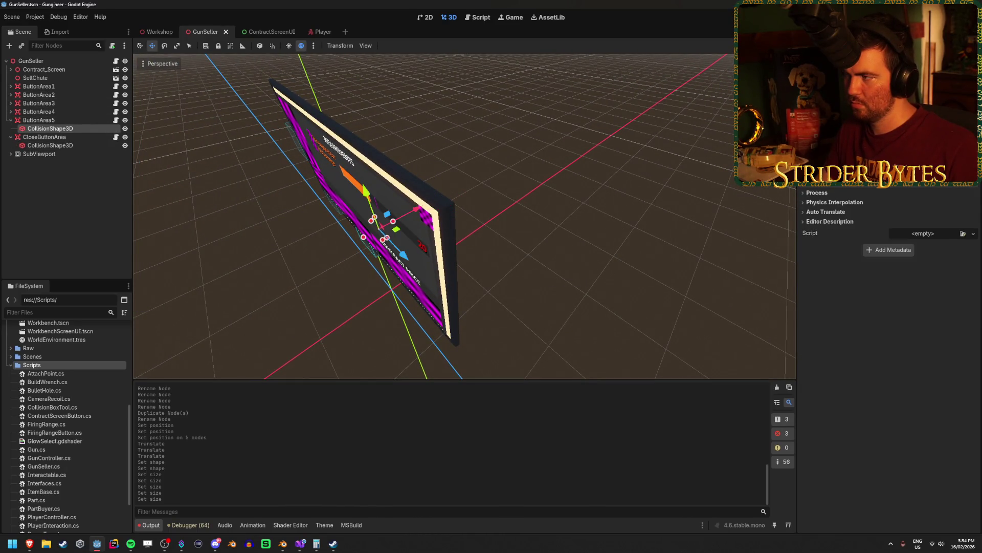
left_click(9, 120)
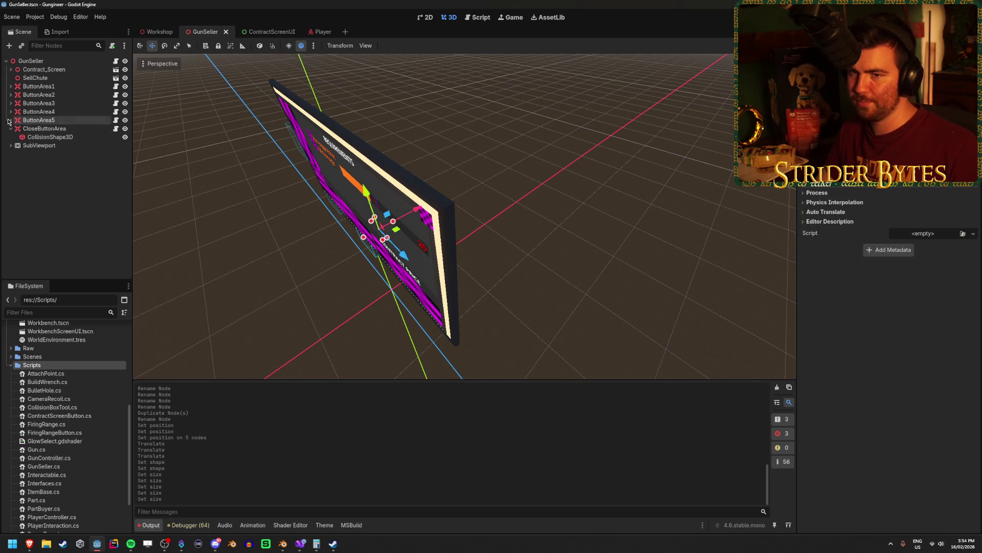
left_click(11, 128)
left_click_drag(358, 215, 285, 217)
left_click(509, 226)
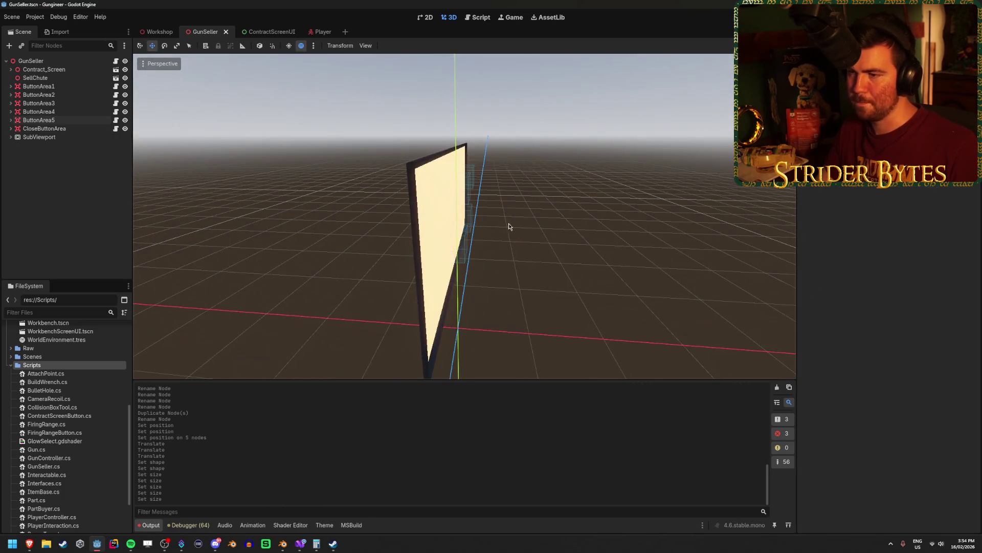
left_click_drag(509, 226, 266, 231)
left_click(72, 121)
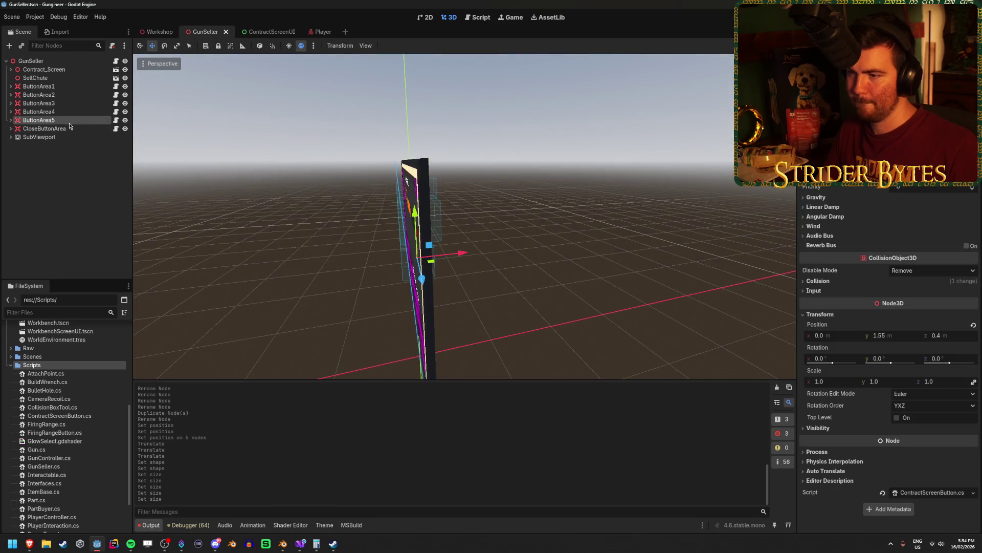
mouse_move(215, 195)
left_mouse_down()
mouse_move(252, 214)
mouse_move(247, 234)
mouse_move(213, 254)
mouse_move(232, 263)
left_mouse_up()
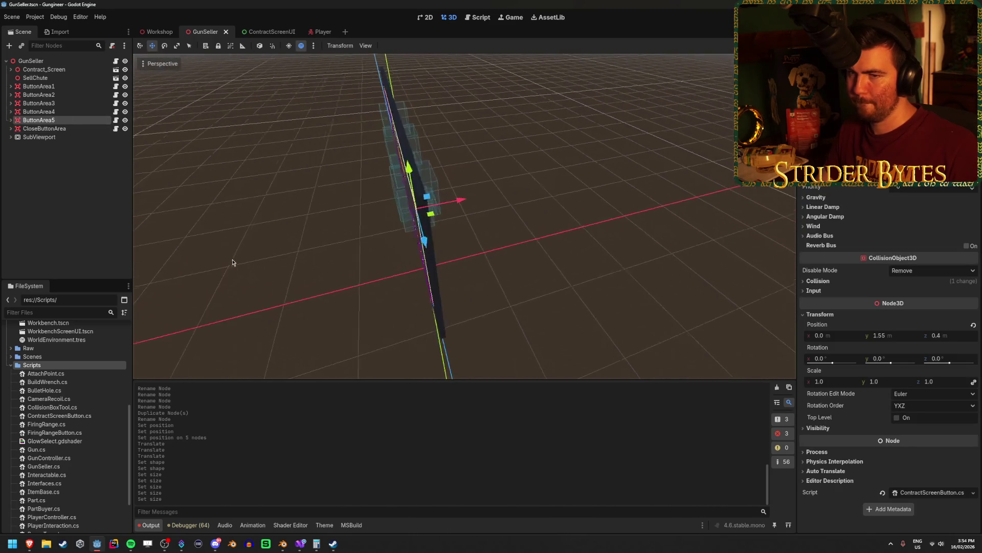
left_click(61, 129)
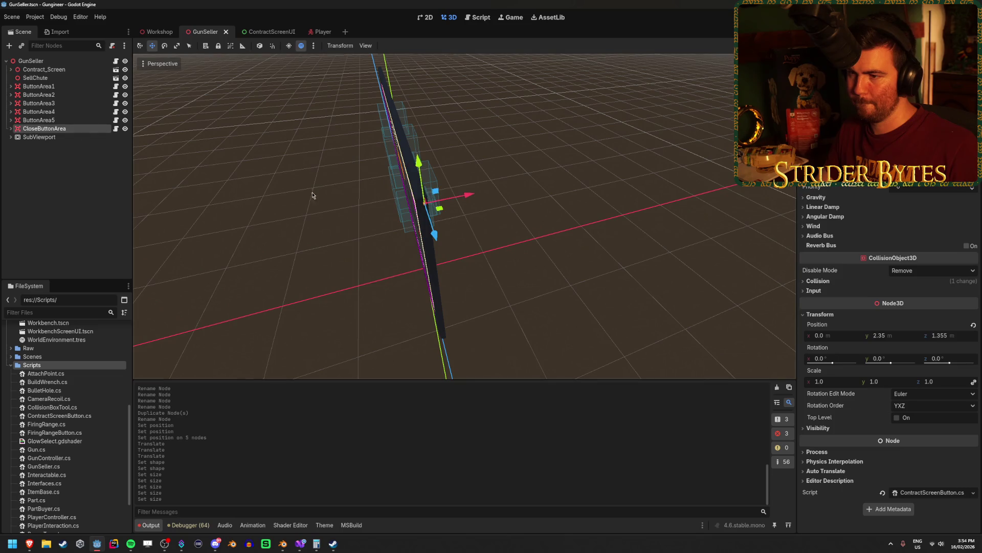
left_click(11, 128)
left_click(51, 137)
mouse_move(366, 208)
left_mouse_down()
mouse_move(359, 166)
mouse_move(338, 149)
mouse_move(349, 163)
mouse_move(471, 174)
left_mouse_up()
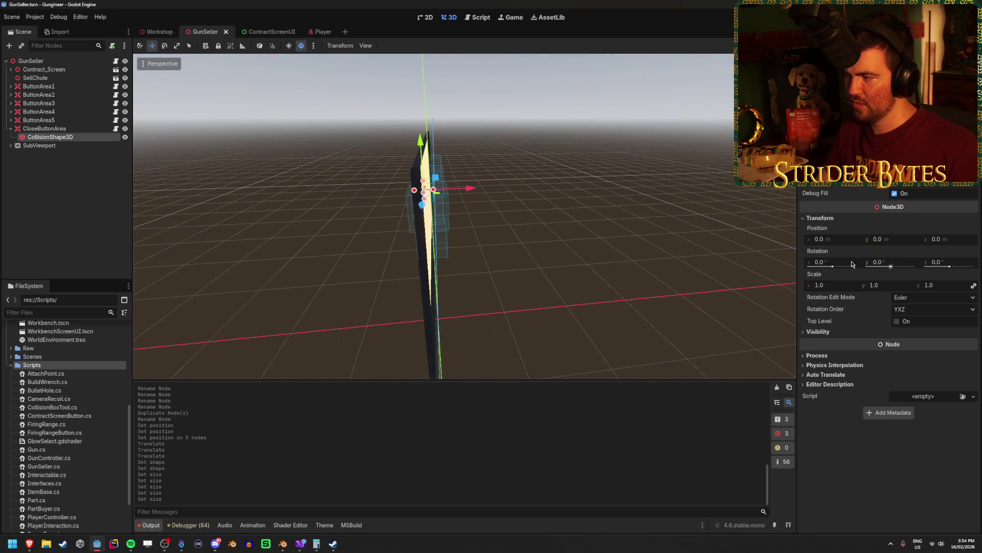
mouse_move(328, 234)
left_mouse_down()
mouse_move(467, 221)
mouse_move(540, 263)
mouse_move(568, 247)
mouse_move(542, 258)
mouse_move(527, 215)
mouse_move(532, 243)
mouse_move(521, 249)
left_mouse_up()
scroll(542, 257, "up", 2)
left_click(63, 129)
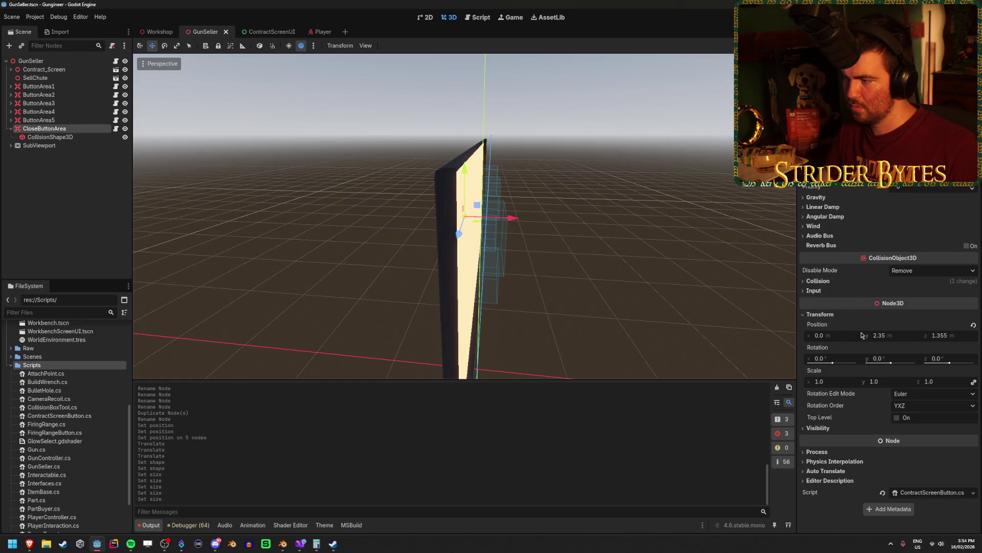
left_click(47, 121)
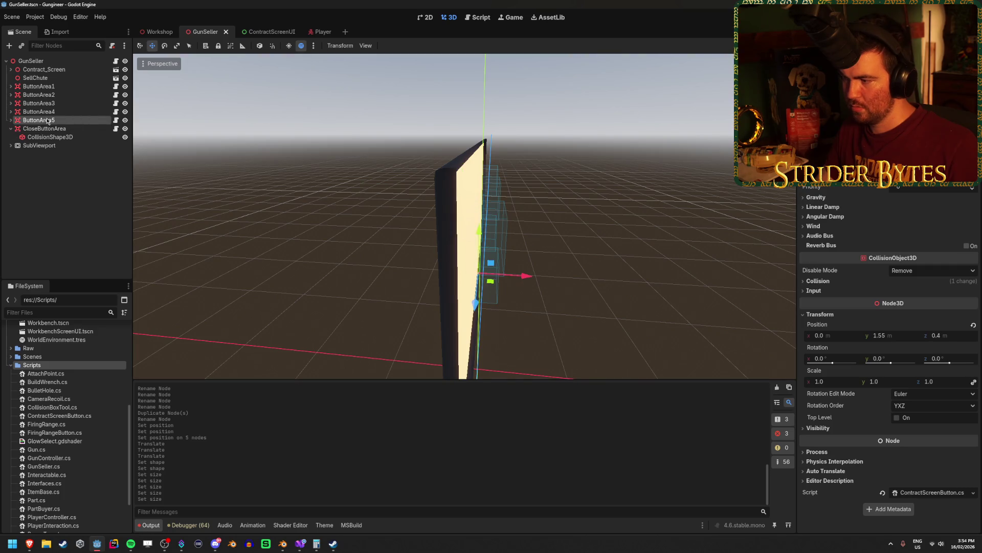
left_click_drag(337, 215, 373, 241)
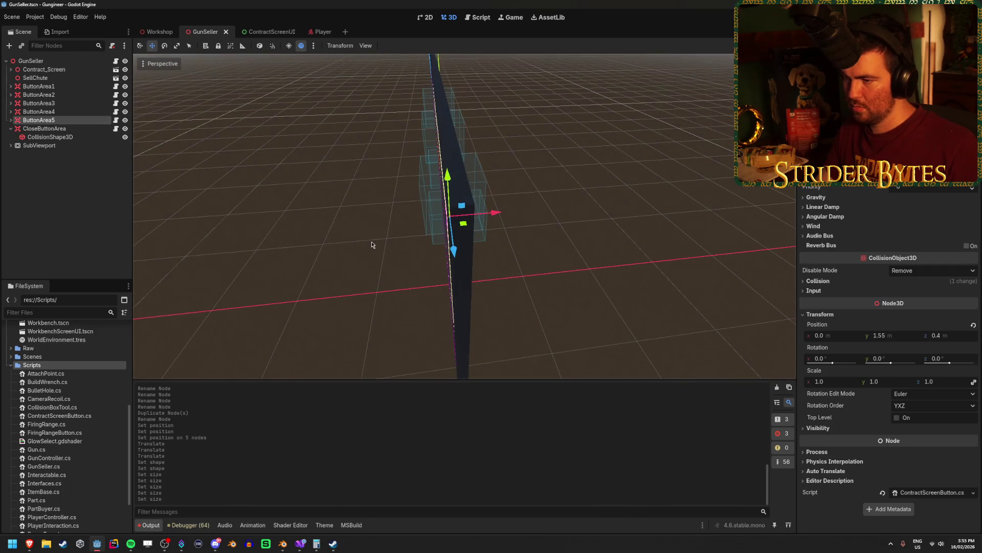
left_click(59, 129)
left_click_drag(435, 174, 445, 161)
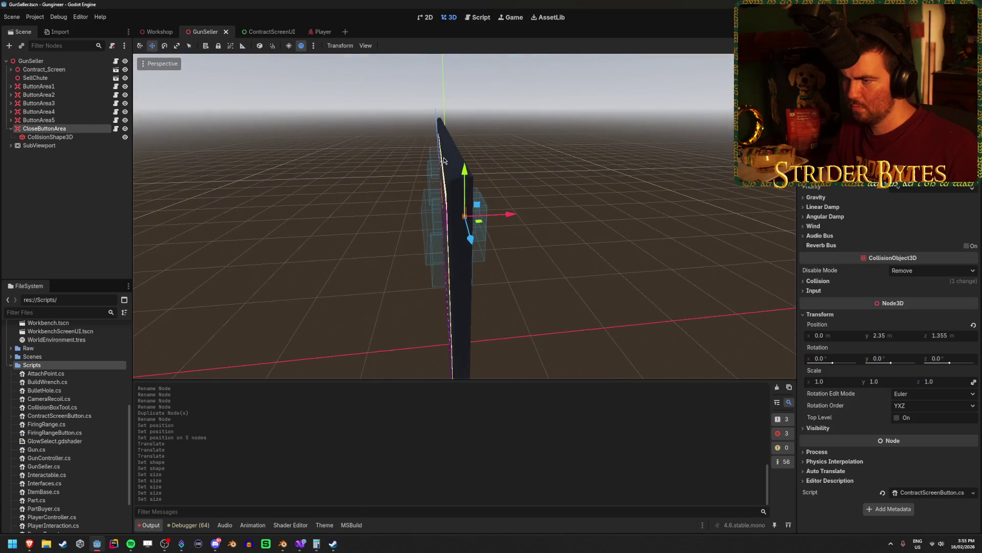
left_click(56, 137)
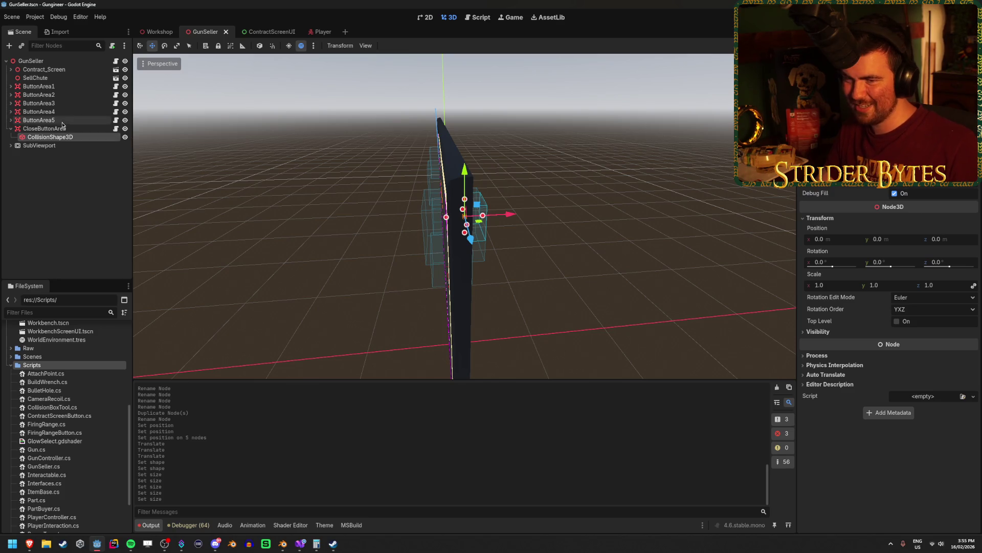
left_click(44, 128)
mouse_move(445, 240)
left_mouse_down()
mouse_move(464, 259)
mouse_move(423, 311)
mouse_move(487, 344)
mouse_move(502, 313)
mouse_move(449, 268)
left_mouse_up()
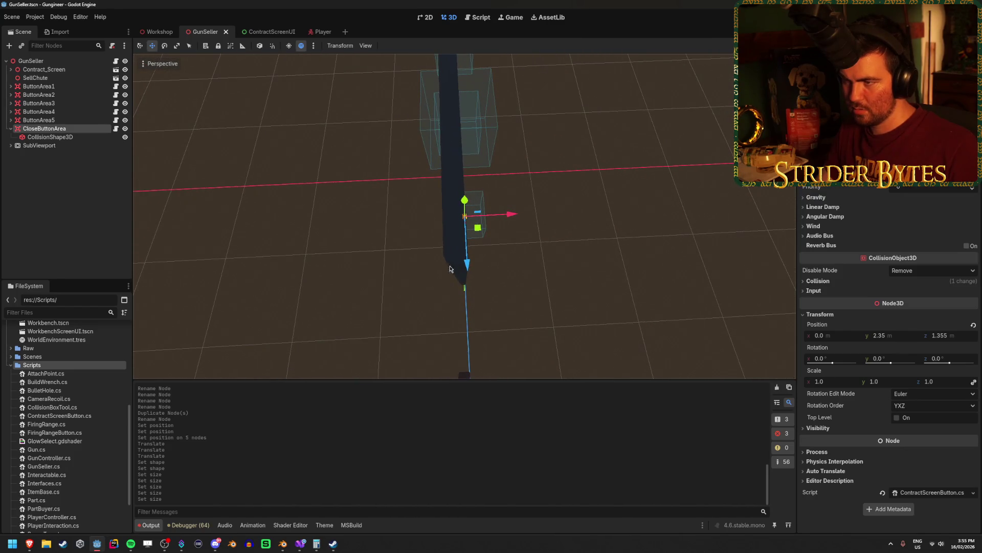
left_click(56, 123)
mouse_move(540, 160)
left_mouse_down()
mouse_move(600, 206)
mouse_move(601, 228)
mouse_move(616, 167)
mouse_move(602, 140)
mouse_move(614, 128)
mouse_move(588, 190)
mouse_move(592, 226)
mouse_move(567, 221)
mouse_move(574, 205)
mouse_move(537, 182)
mouse_move(584, 174)
mouse_move(544, 171)
mouse_move(527, 219)
left_mouse_up()
scroll(607, 130, "up", 3)
scroll(608, 133, "down", 3)
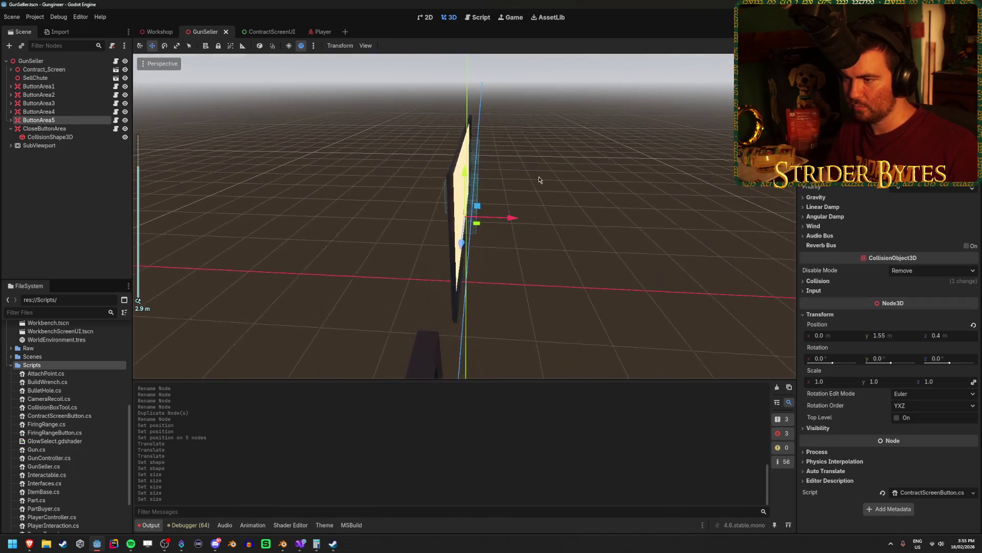
scroll(537, 182, "down", 3)
key("Down")
key("Up")
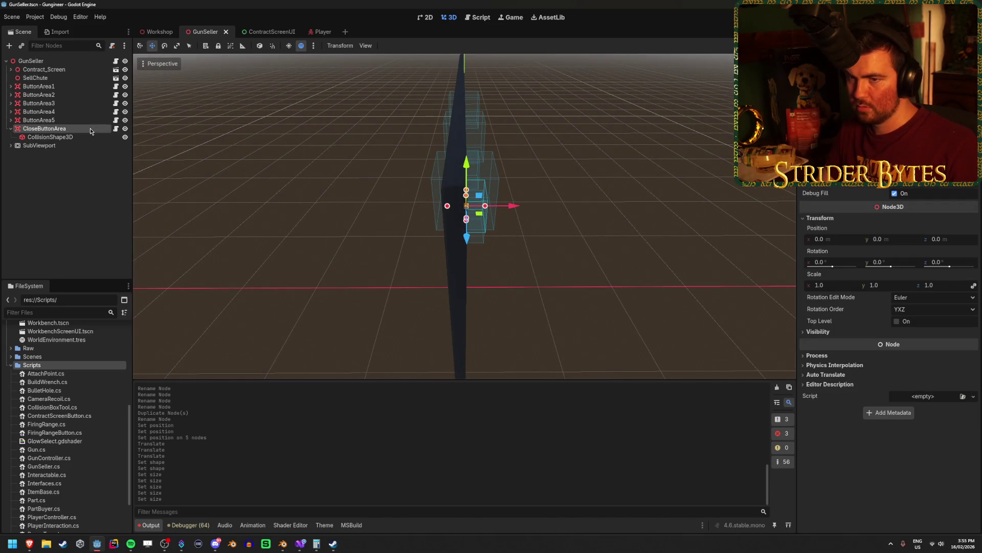
- Set CloseButtonArea's Position X to -0.05
left_click_drag(834, 335, 827, 335)
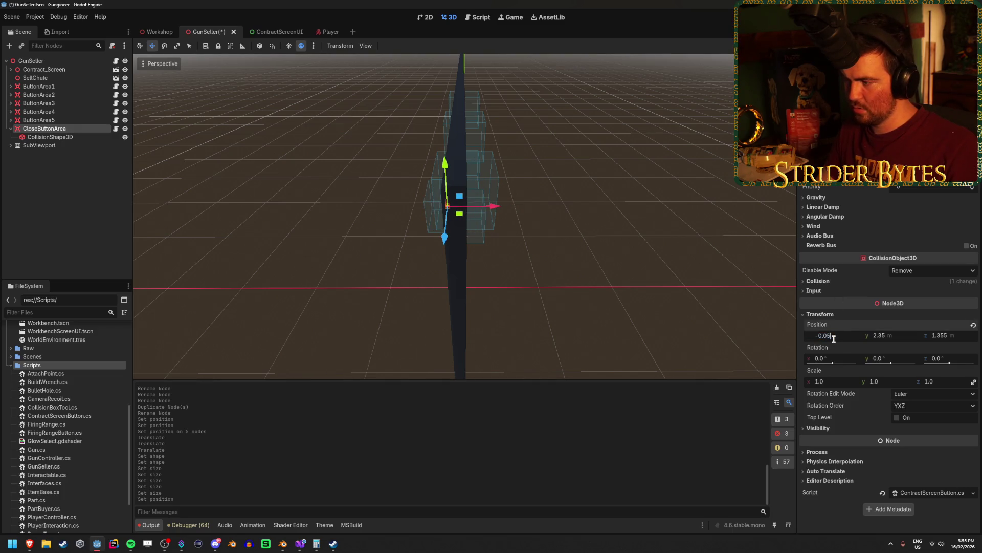
double_click(44, 128)
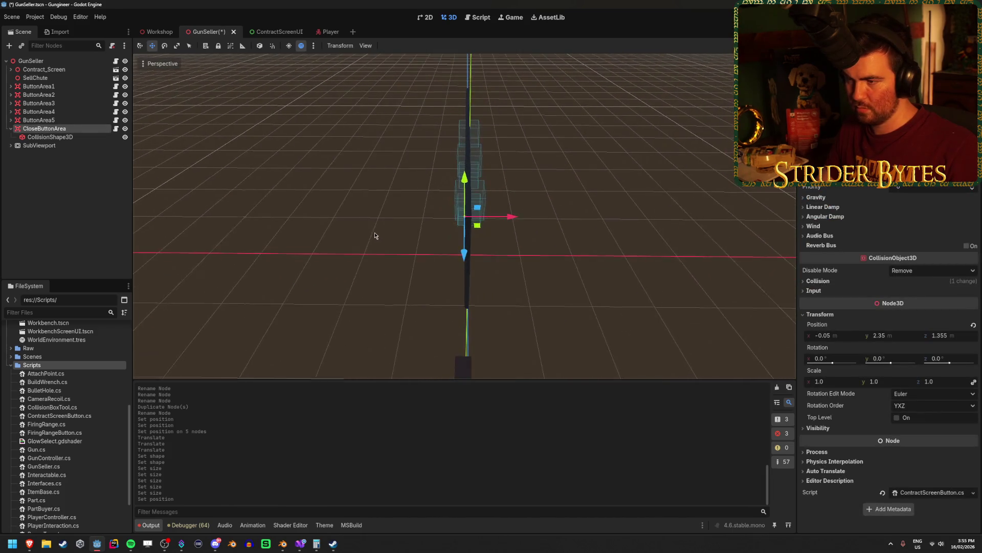
scroll(400, 233, "down", 3)
mouse_move(400, 234)
left_mouse_down()
mouse_move(384, 228)
mouse_move(403, 220)
mouse_move(375, 184)
mouse_move(363, 192)
left_mouse_up()
- Set ButtonArea1–5 together to Position X -0.05 and save the GunSeller scene
left_click(51, 120)
left_click(58, 88, "shift")
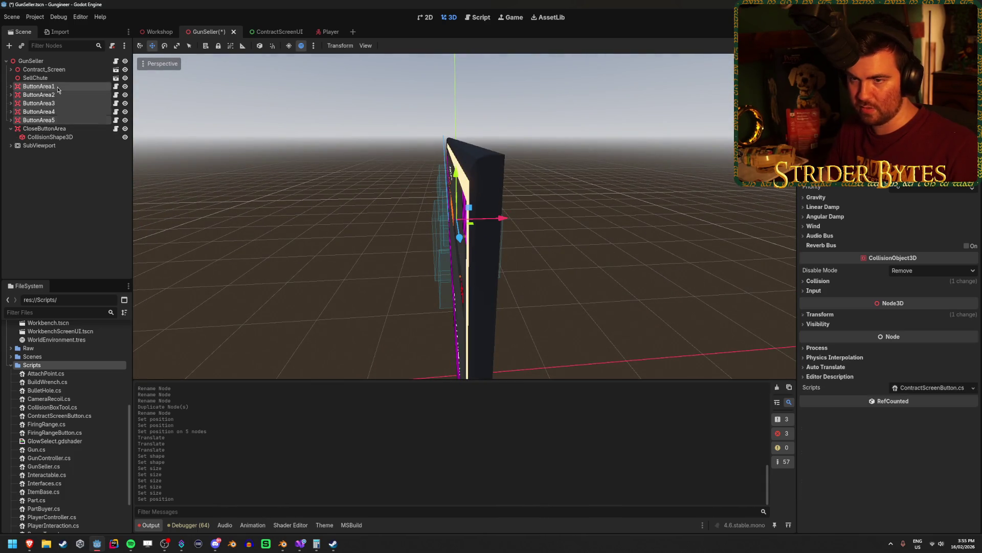
left_click(820, 314)
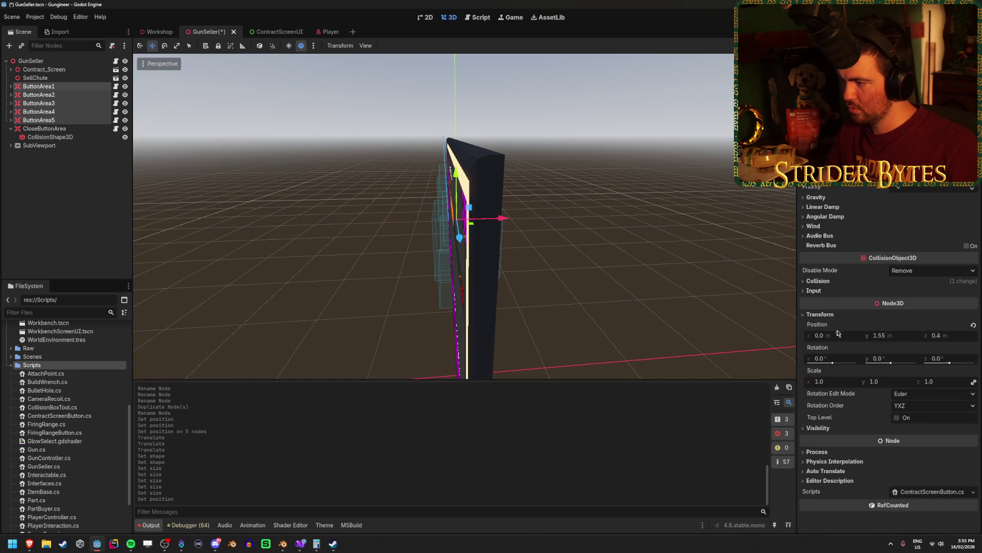
left_click(831, 337)
type("-0")
key("Return")
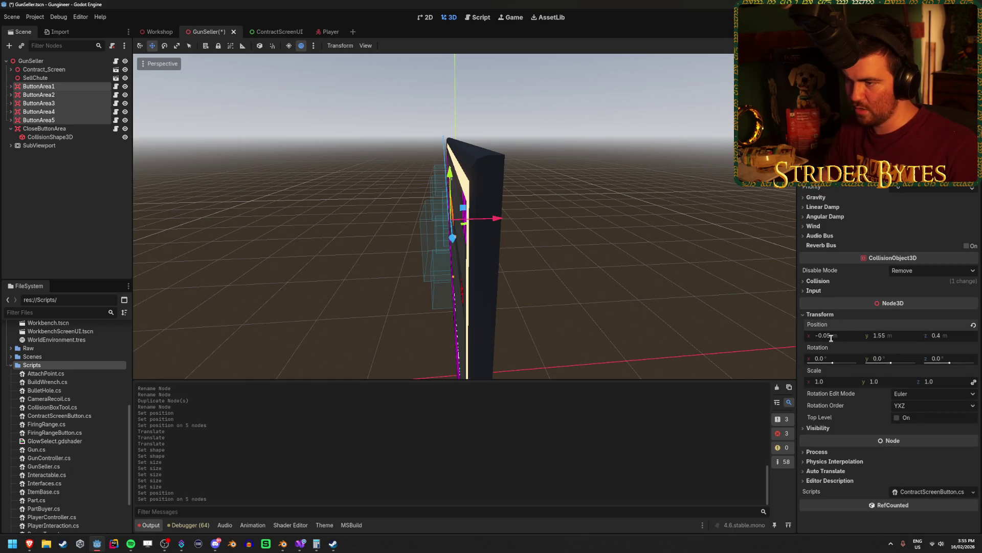
left_click(299, 240)
mouse_move(300, 240)
left_mouse_down()
mouse_move(337, 273)
mouse_move(545, 159)
left_mouse_up()
key("ctrl+s")
scroll(338, 273, "up", 3)
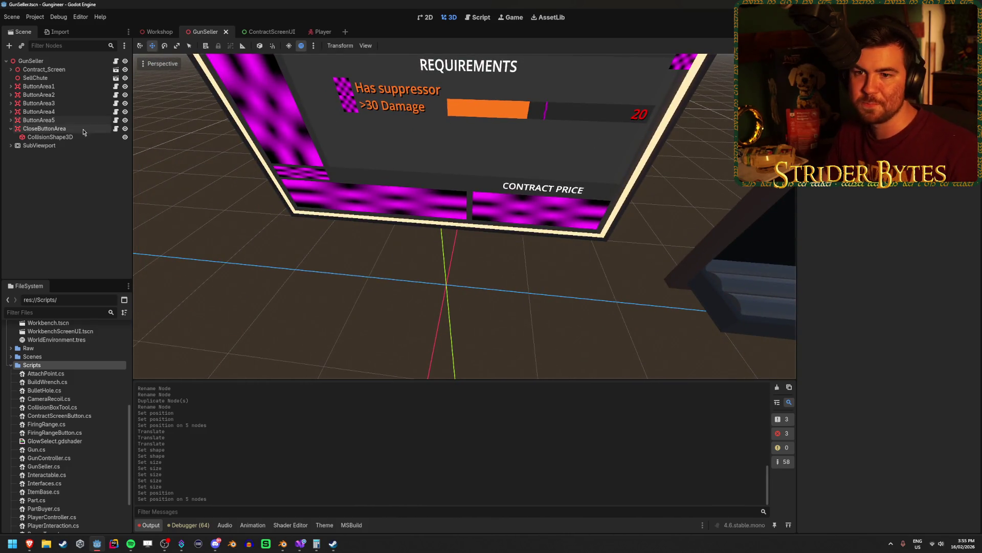
- Select CloseButtonArea and orbit the view to face the contract screen head-on
left_click(10, 129)
left_click(44, 128)
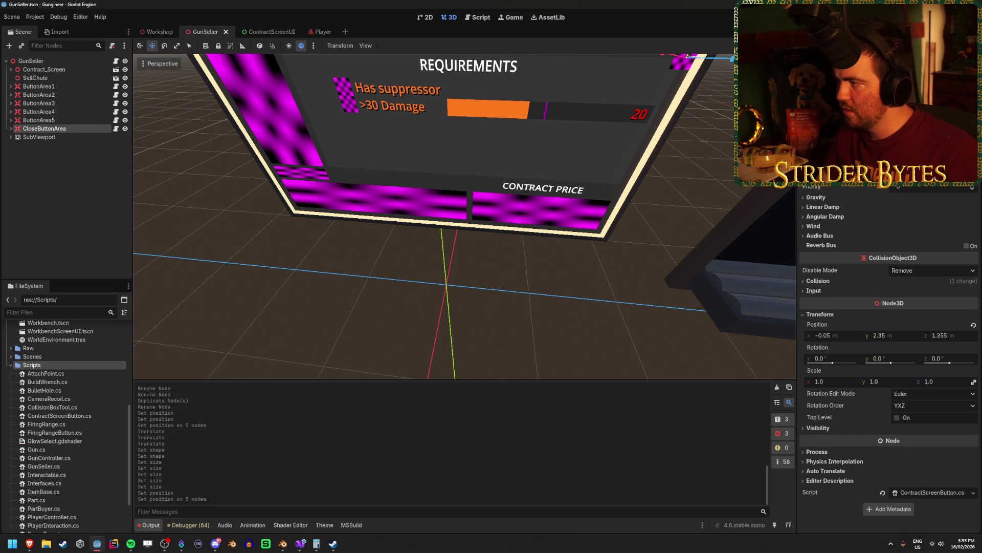
left_click_drag(680, 129, 647, 190)
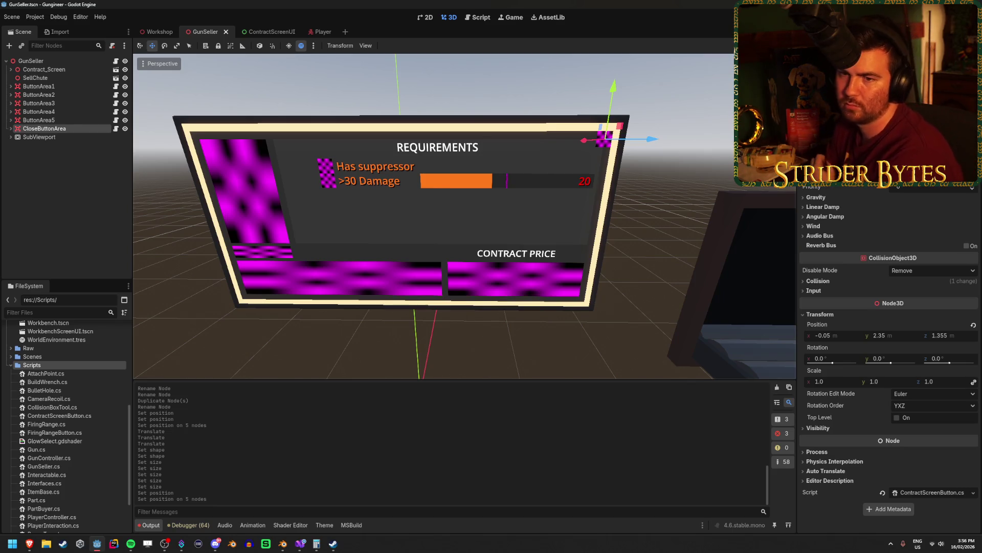
- Expand SubViewport to list ContractScreenUI, collapsing CanvasLayer6's children
left_click(11, 129)
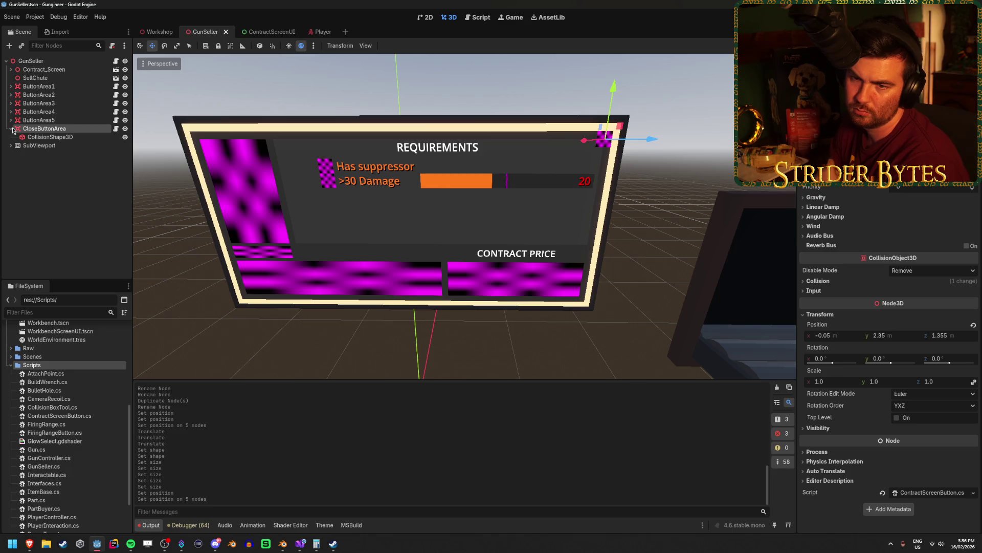
left_click(12, 137)
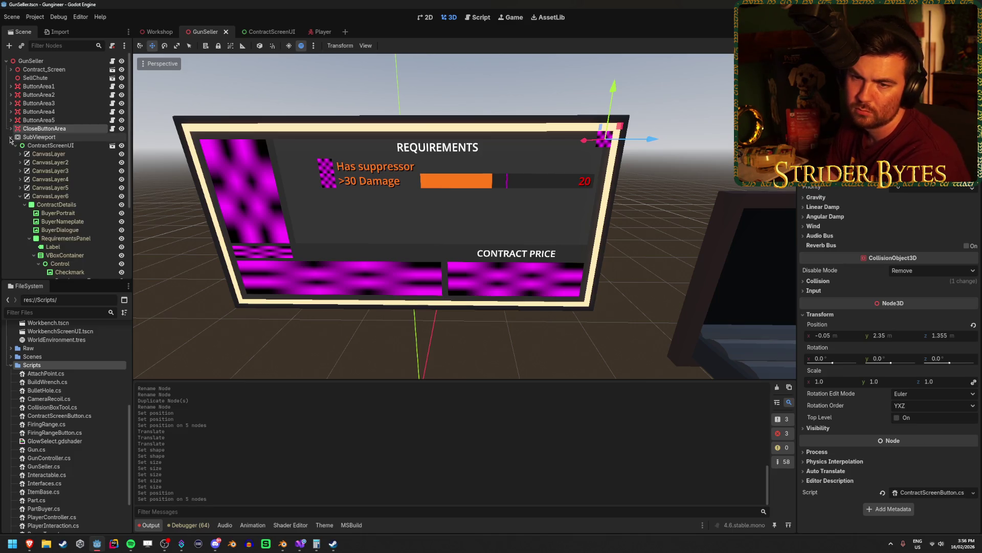
left_click(20, 196)
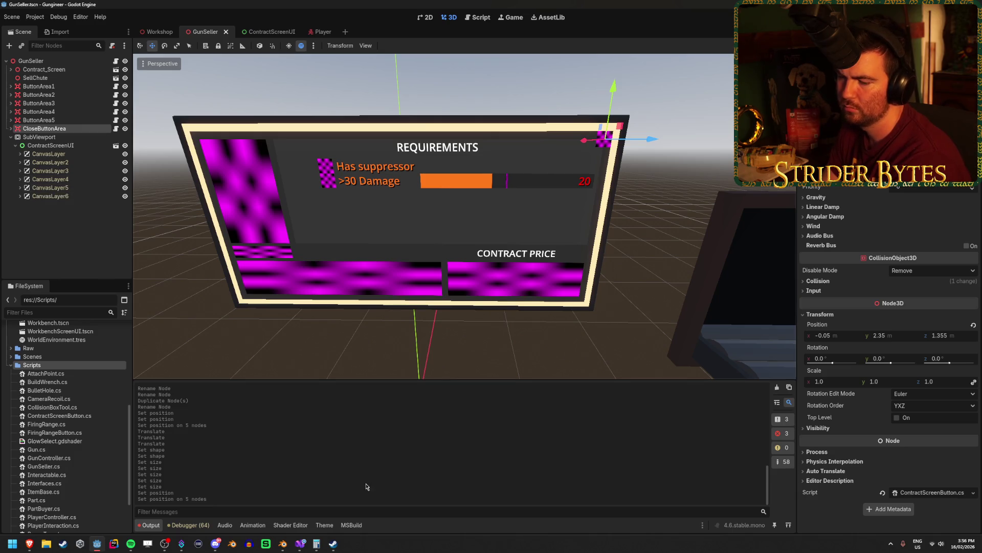
left_click(305, 545)
- Add an [Export] bool isCloseButton field to ContractScreenButton.cs
left_click(318, 174)
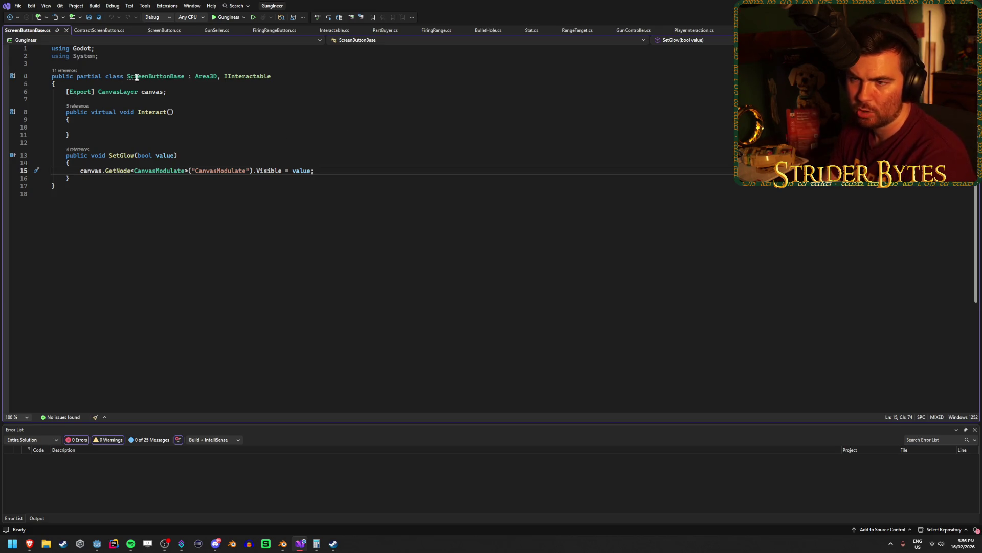
left_click(98, 29)
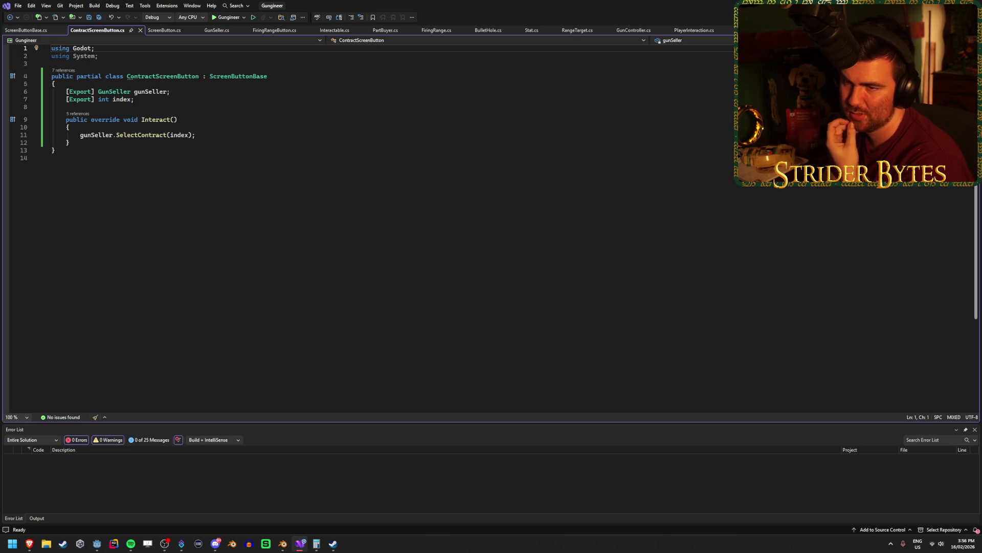
left_click(164, 102)
key("Return")
type("[Export] bool isCloseButton;")
- Make Interact() return early when isCloseButton is set, save, and rebuild in Godot
left_click(178, 135)
key("Return")
type("if (")
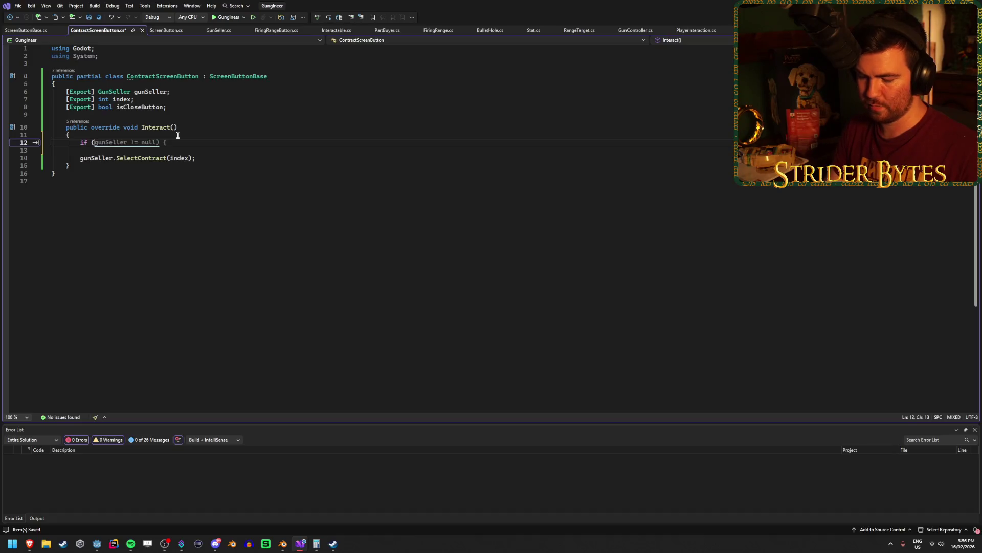
type("isClo")
key("Tab")
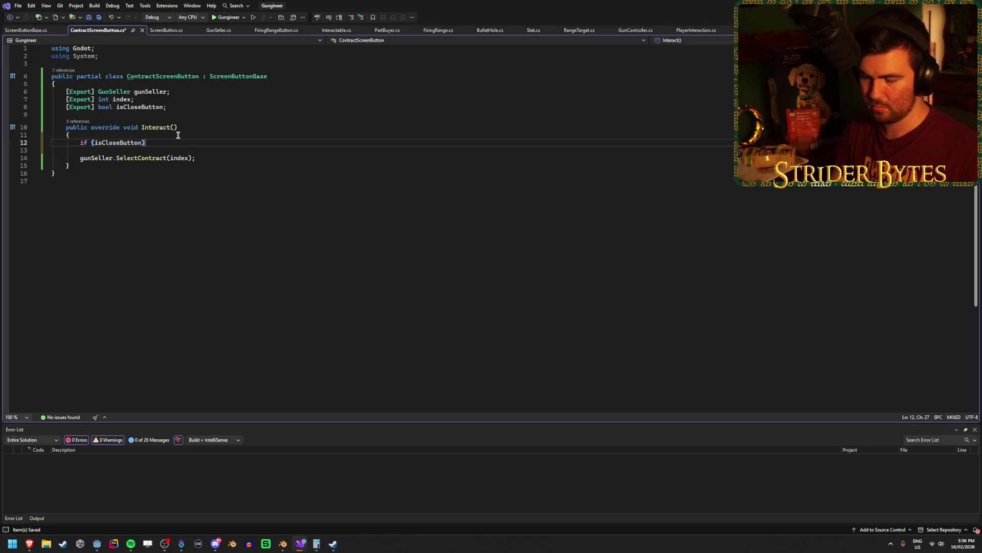
key("Return")
type("return;")
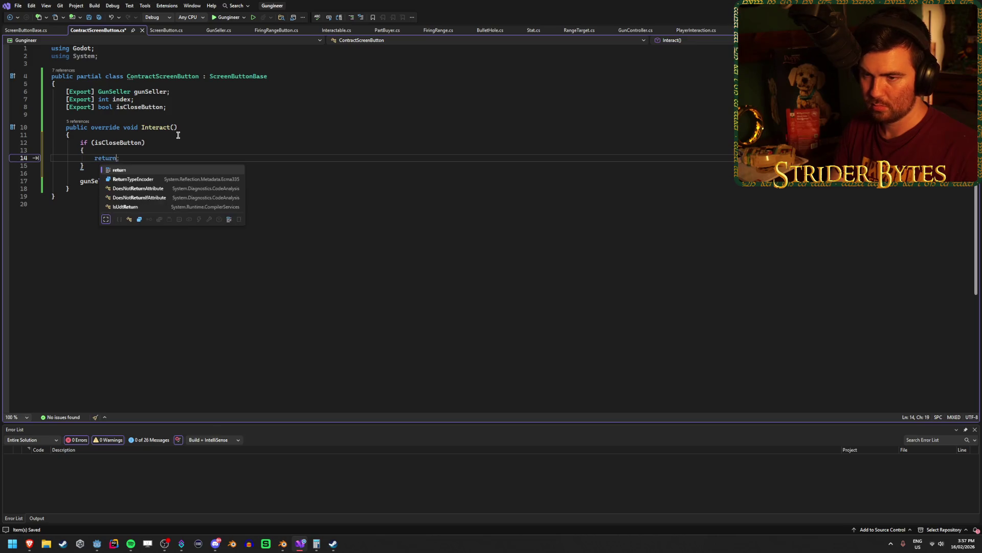
key("ctrl+s")
key("ctrl+Return")
key("ctrl+s")
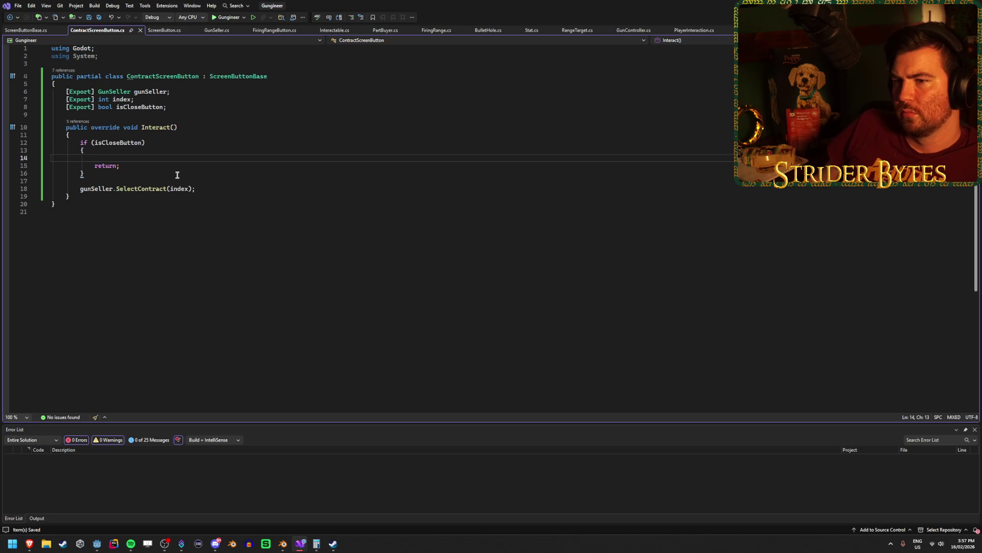
key("alt+Tab")
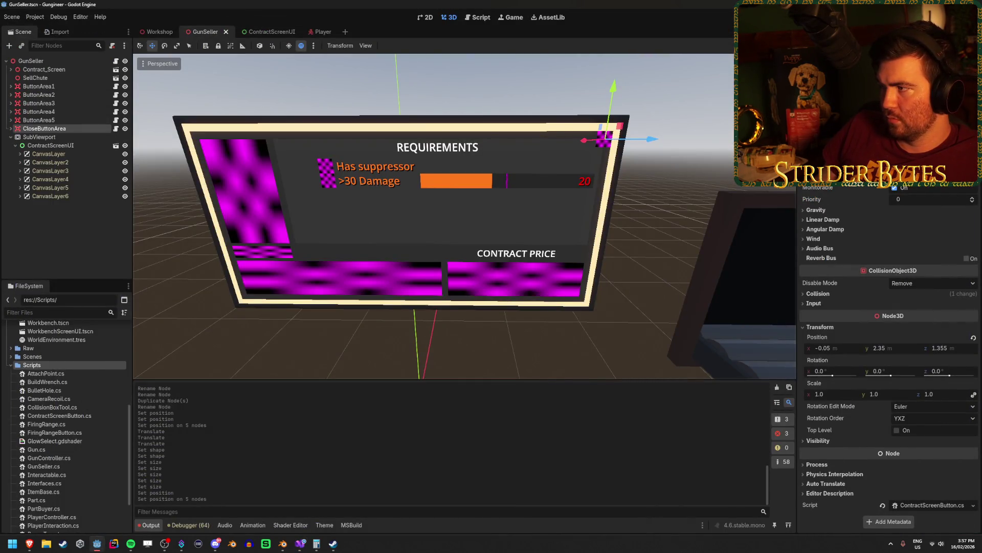
key("F5")
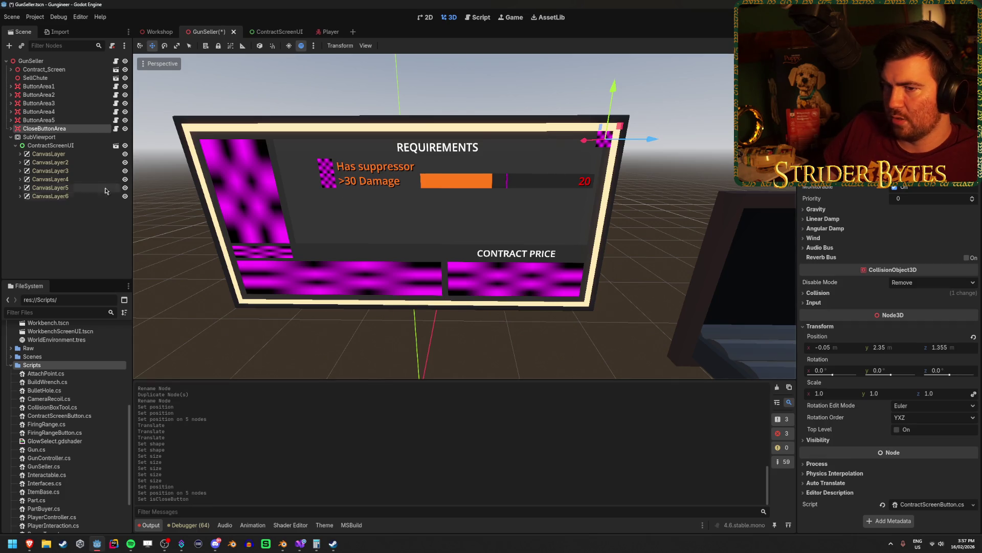
- Step through the scene nodes, save the GunSeller scene, and check CloseButtonArea
left_click(87, 121)
key("Up")
key("Up")
key("Up")
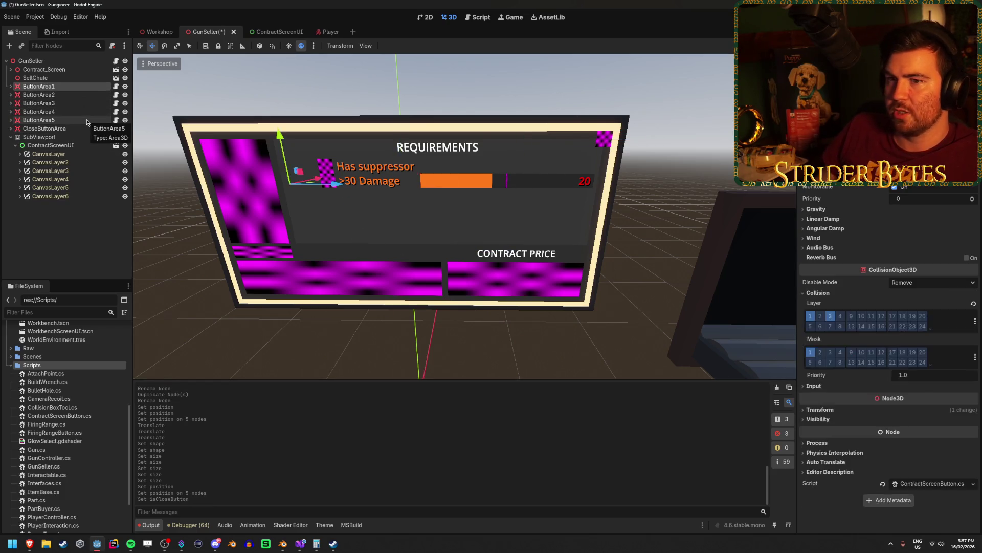
key("Down")
key("Down")
key("Down")
key("ctrl+s")
left_click(77, 129)
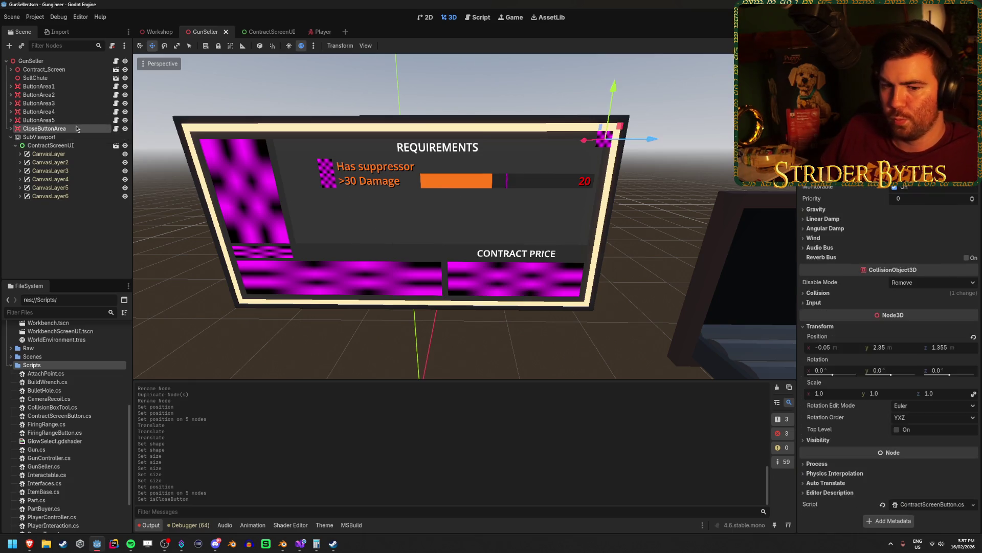
left_click(78, 250)
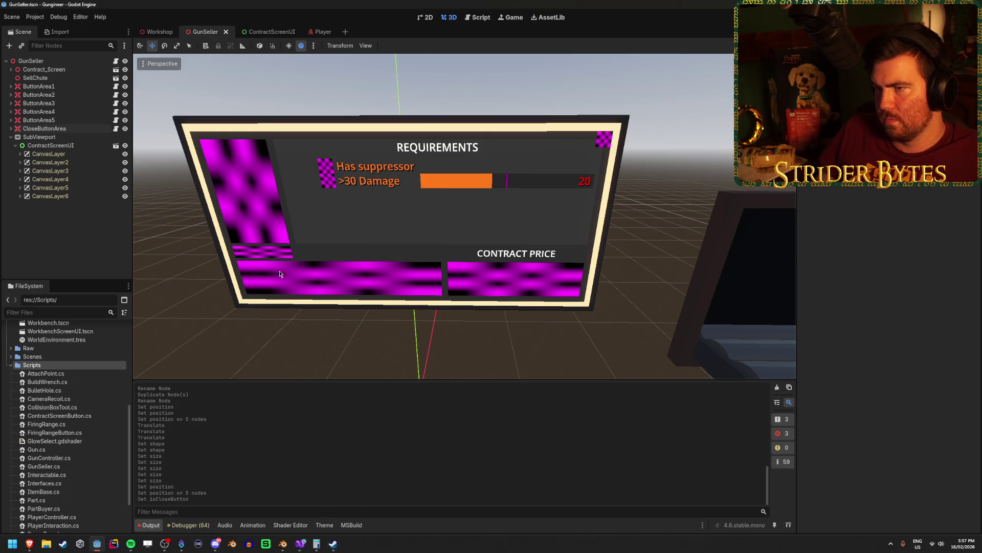
- Cycle through the Workshop, ContractScreenUI and GunSeller scene tabs to refresh them
left_click(148, 33)
left_click(253, 32)
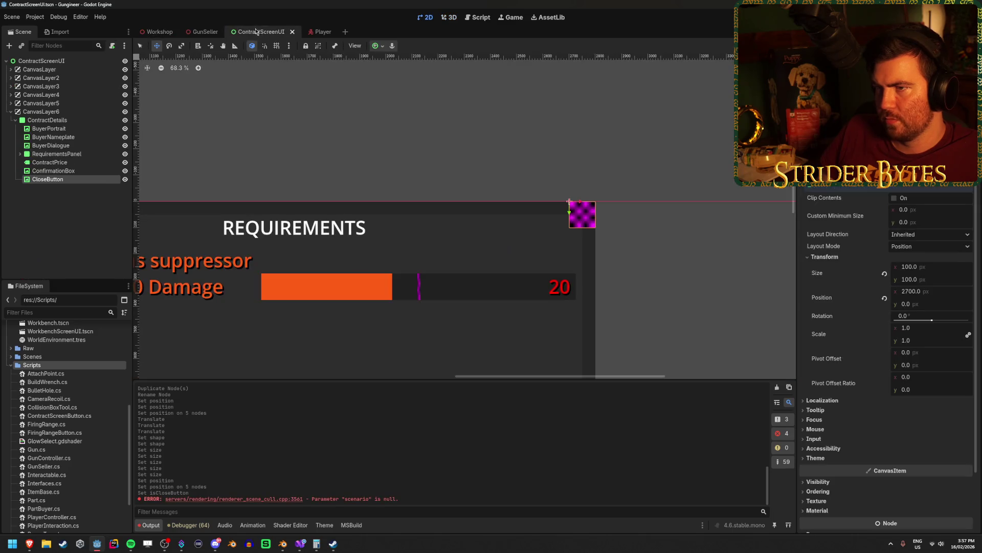
left_click(201, 33)
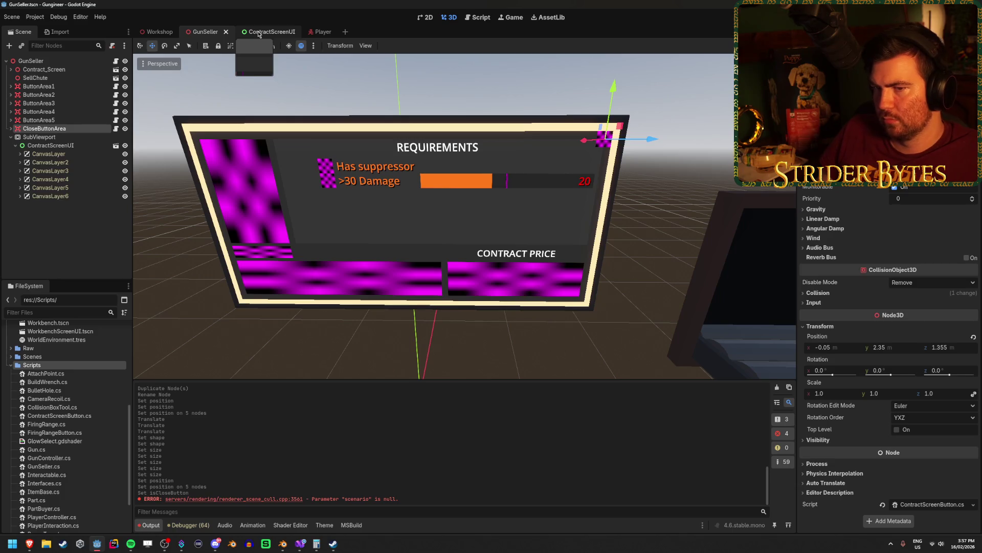
left_click(259, 33)
left_click(201, 32)
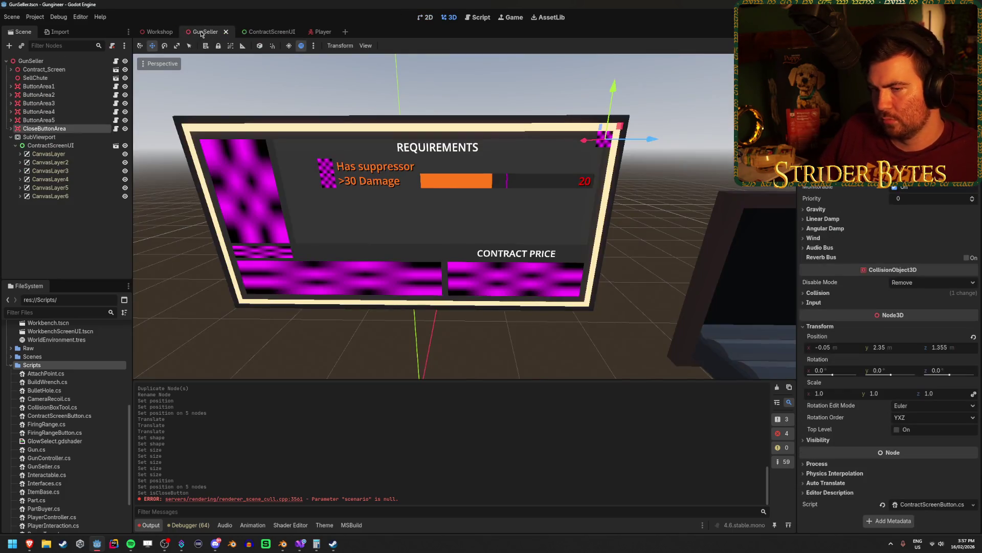
left_click(306, 547)
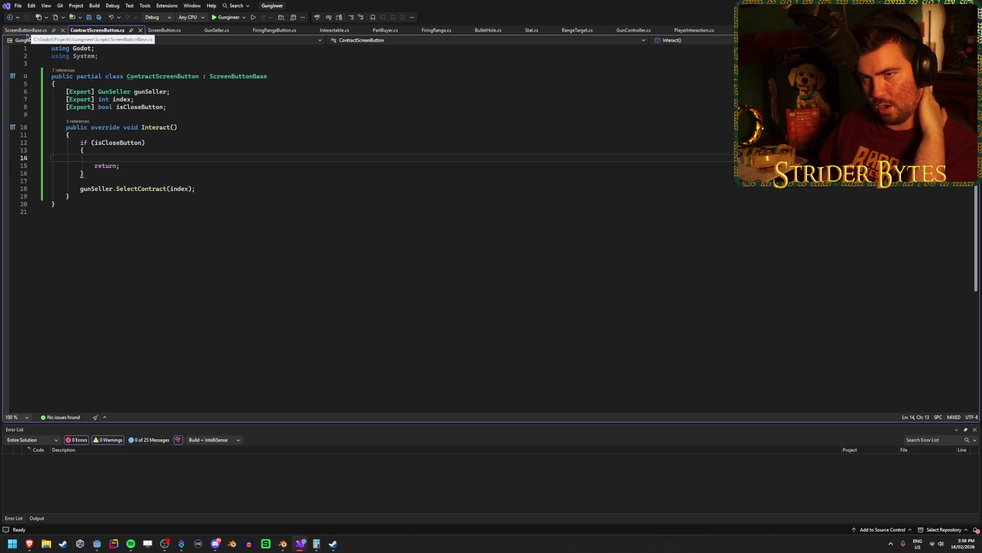
- Add gunSeller.CloseContract(); to the isCloseButton branch and save ContractScreenButton.cs
left_click(217, 30)
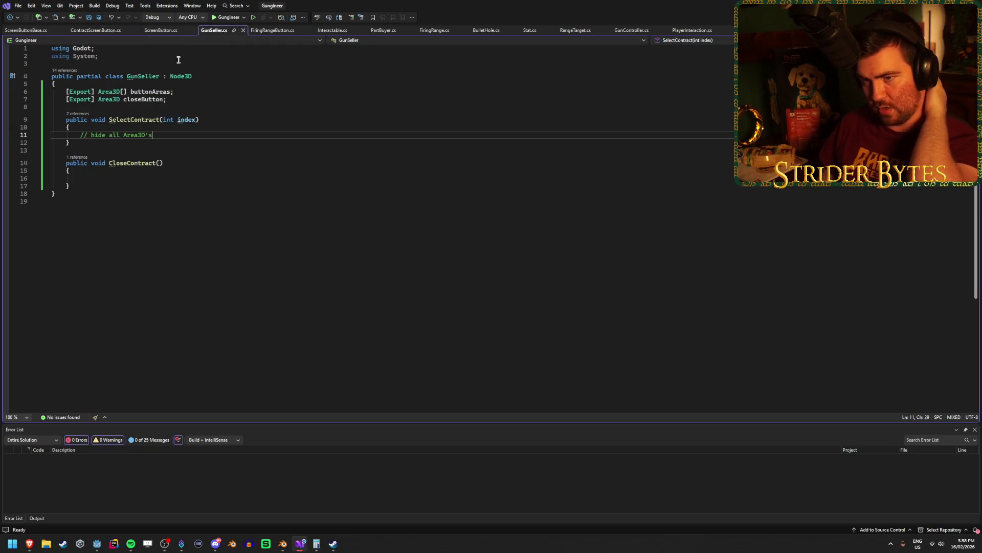
left_click(121, 178)
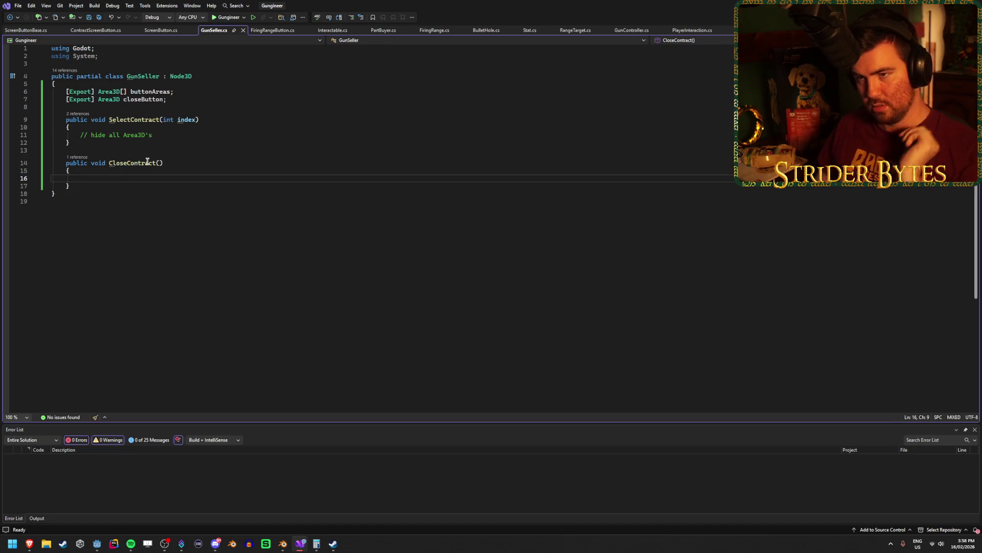
left_click(162, 31)
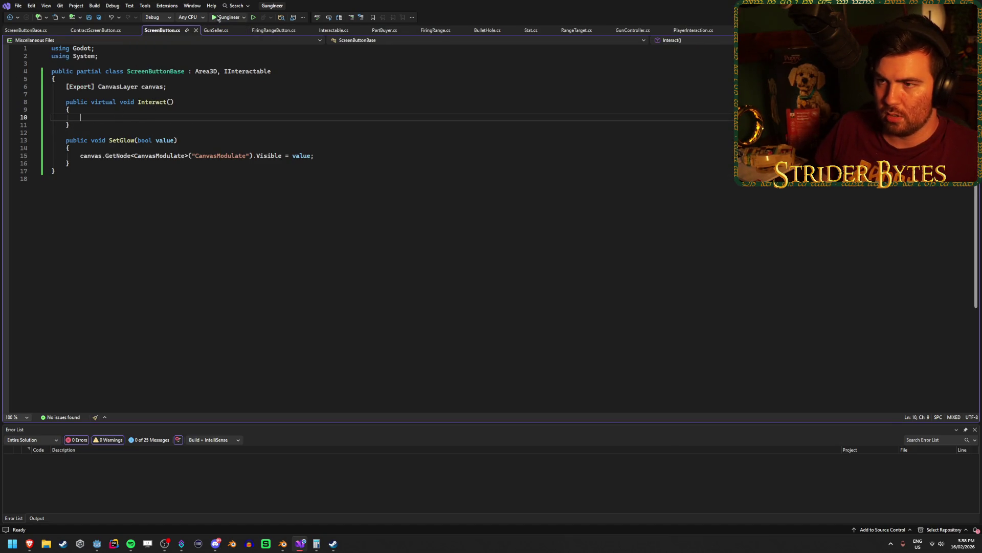
left_click(96, 30)
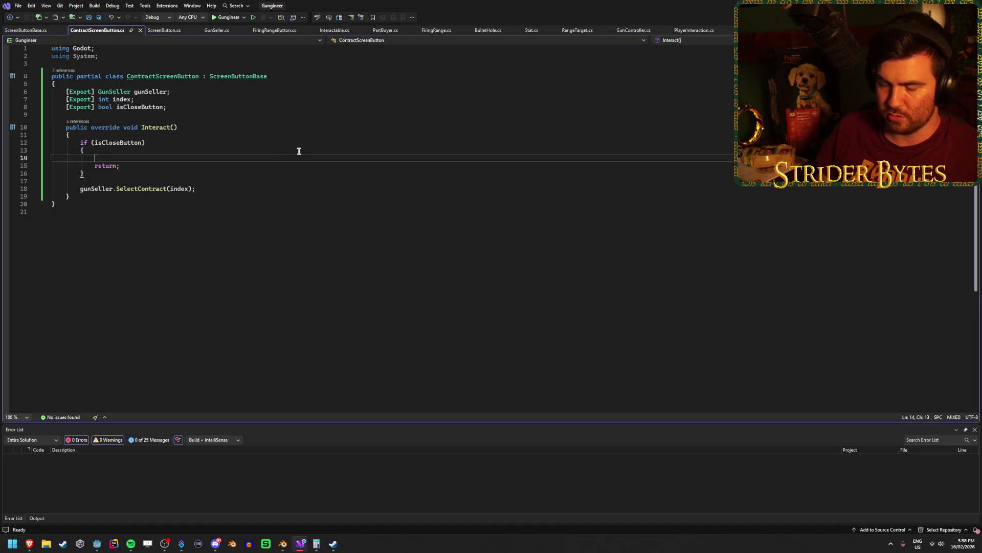
type("gunSeller")
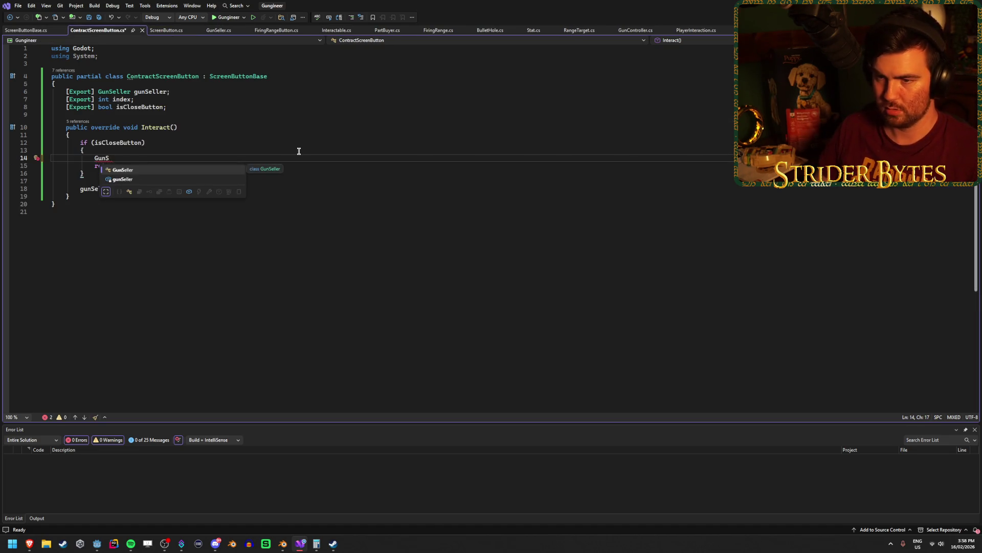
type(".CloseContract();")
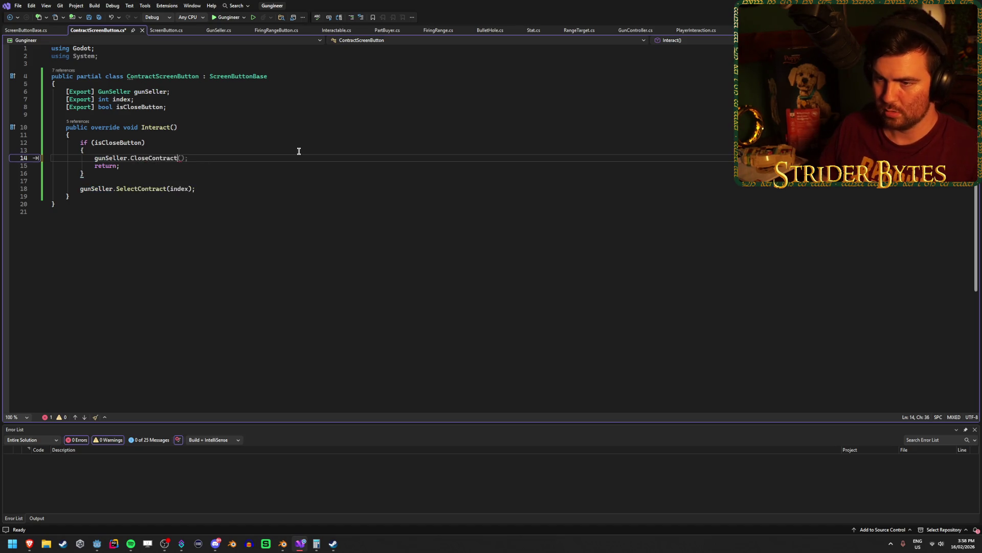
key("ctrl+s")
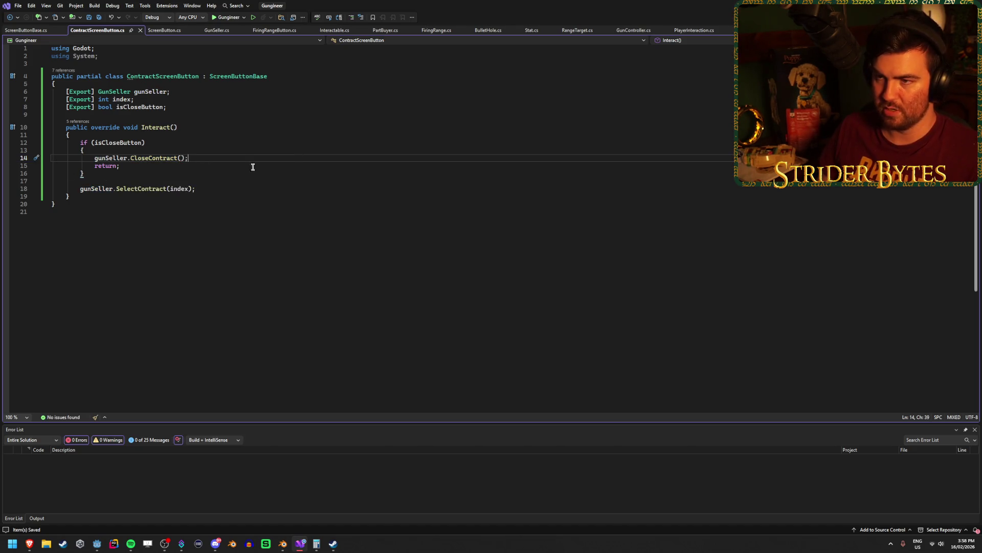
left_click(166, 32)
left_click(223, 33)
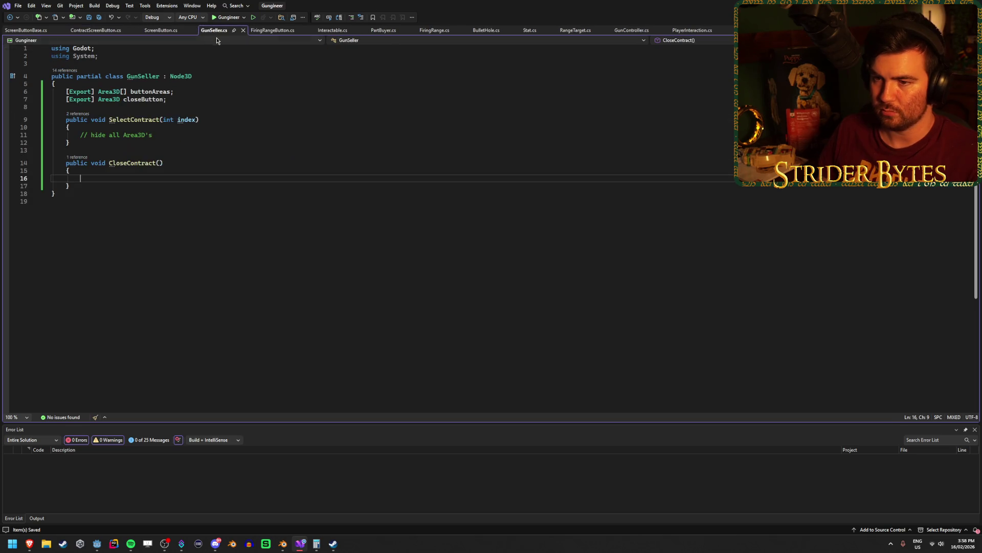
- Below the hide-all comment, write the header foreach (Area3D area in buttonAreas)
left_click(185, 131)
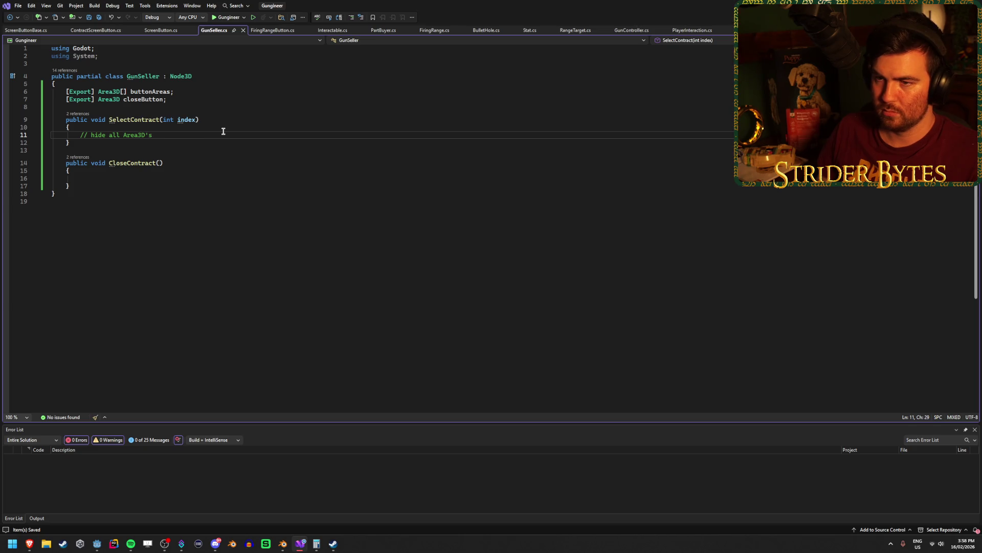
key("Return")
type("foreach")
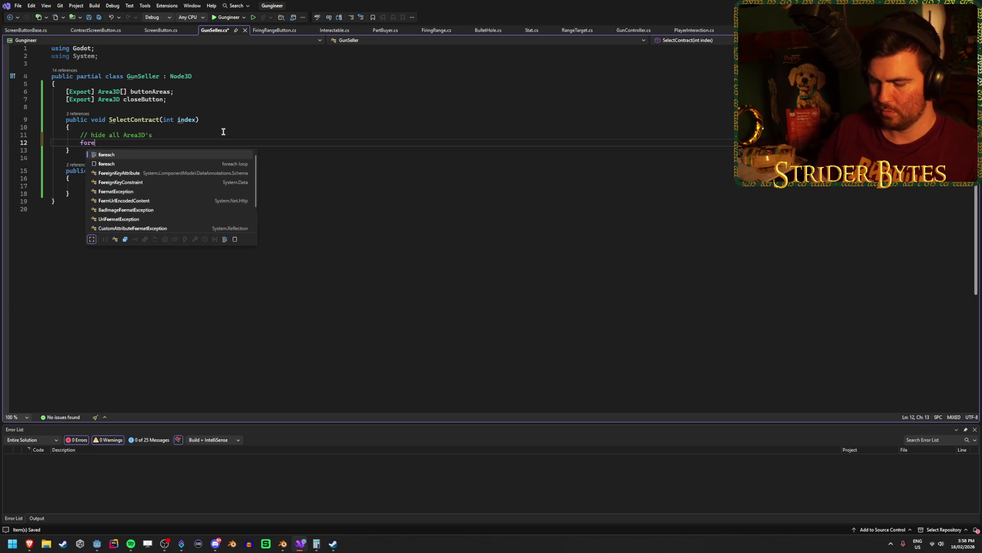
key("Escape")
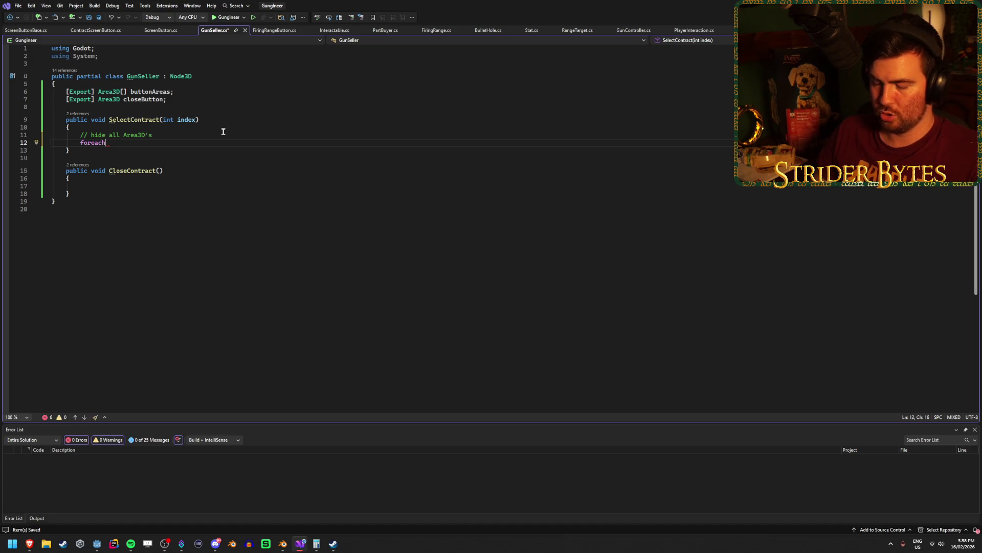
type("(")
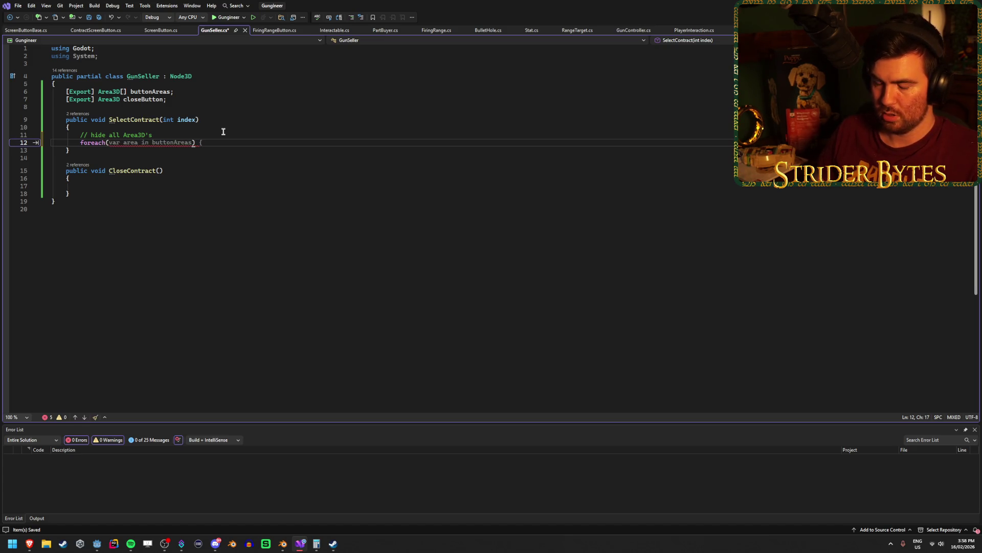
type("Are")
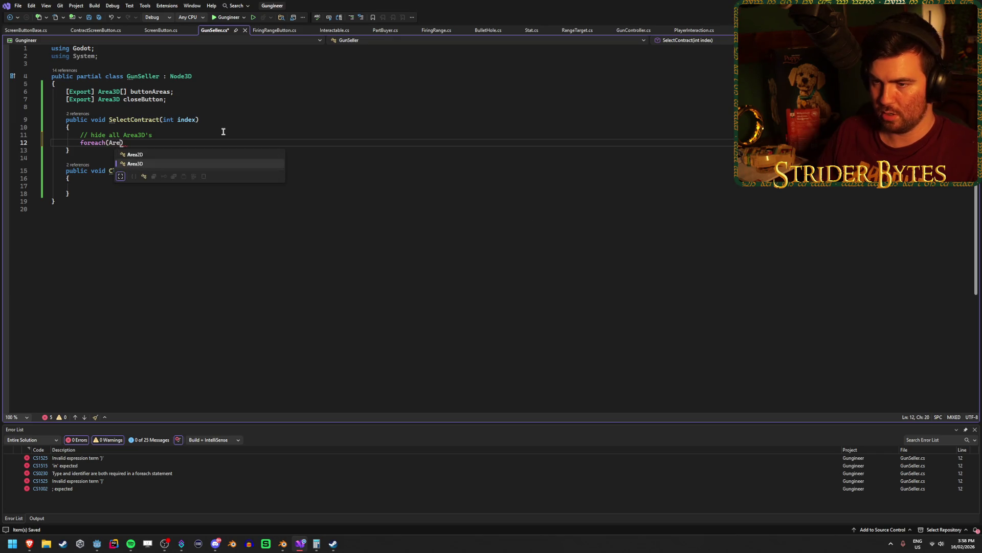
key("Tab")
type("area")
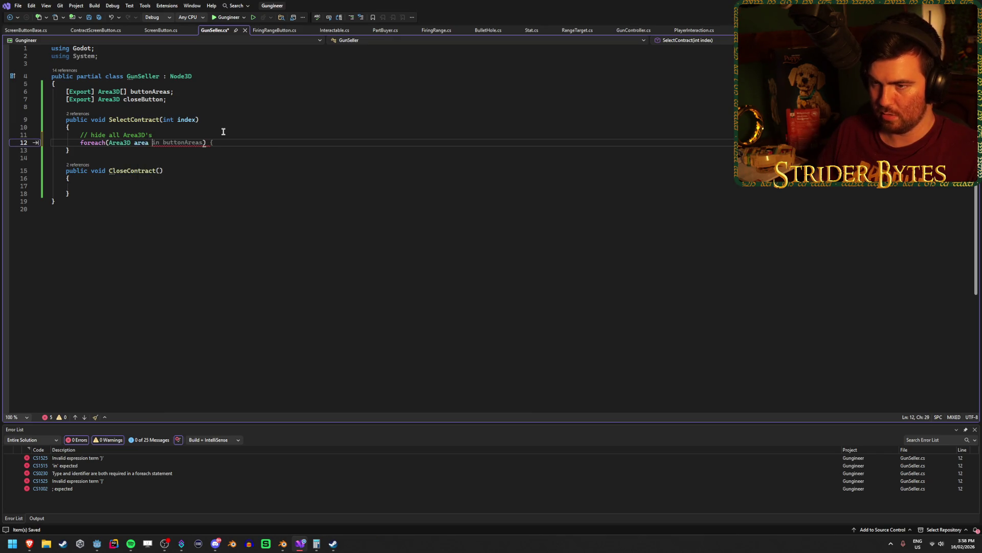
key("Tab")
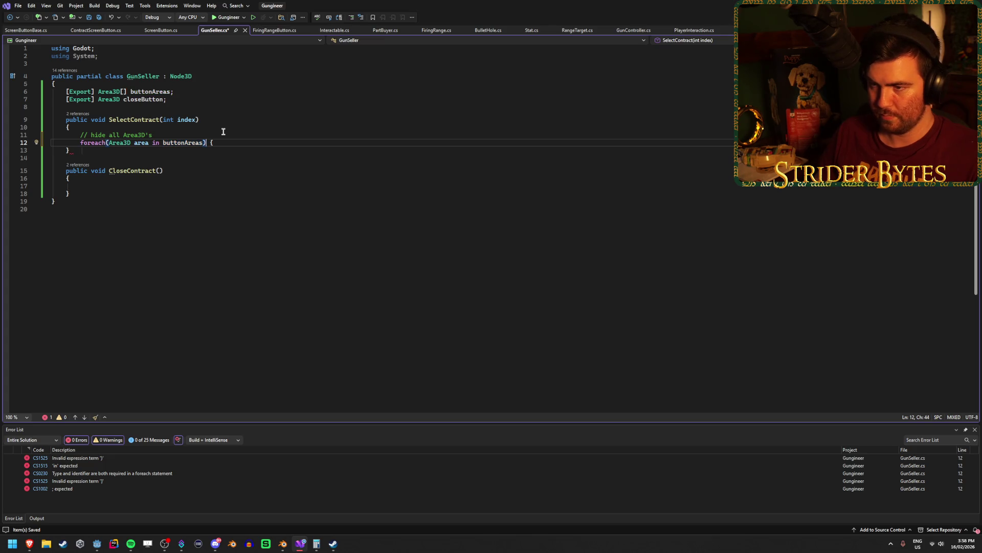
type("}")
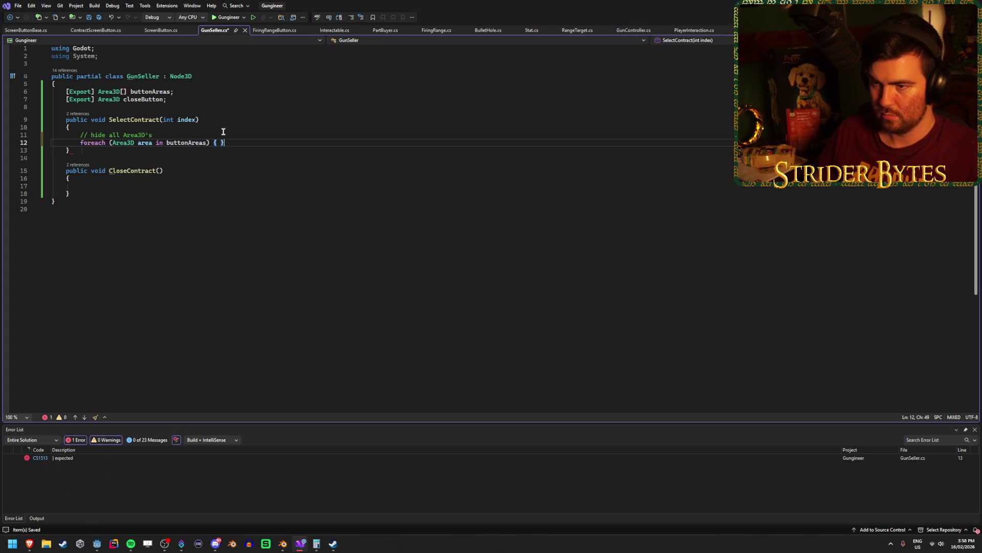
- Put the loop's braces on separate lines with an empty body and save GunSeller.cs
key("Left")
key("Return")
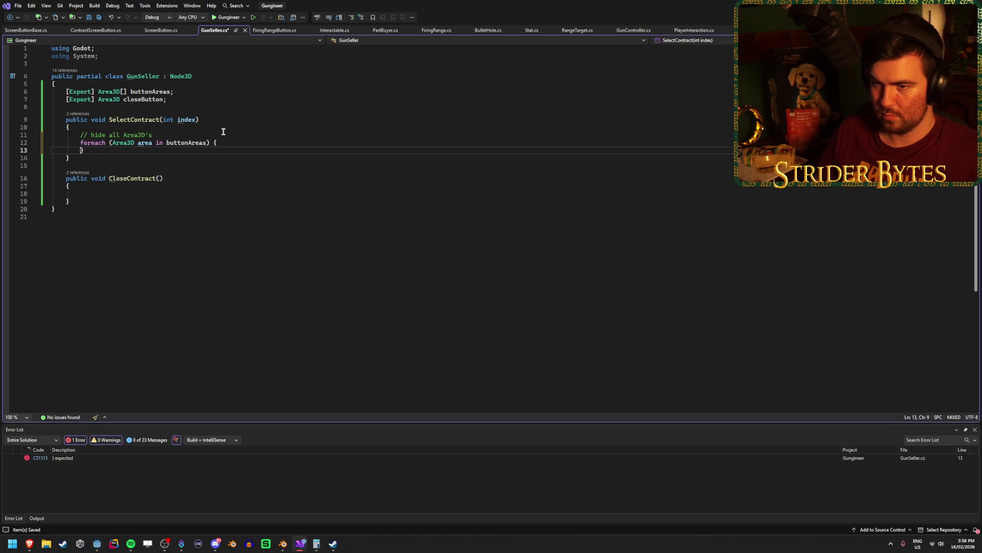
key("Delete")
key("Tab")
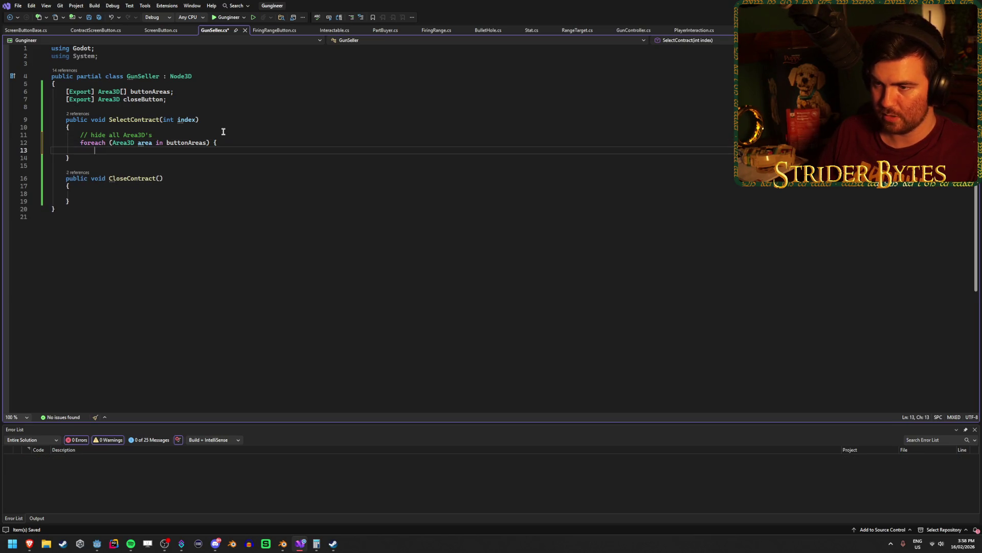
type("}")
key("Return")
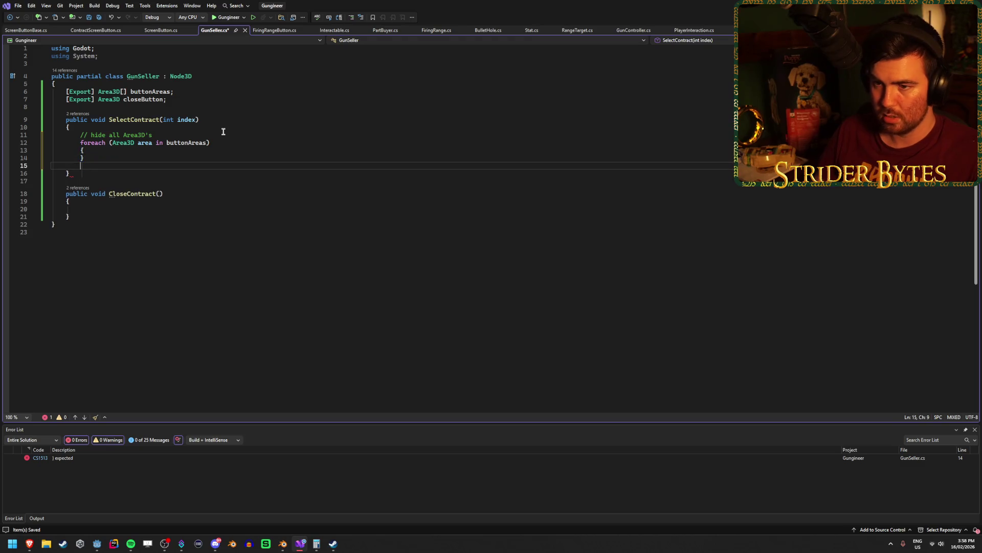
key("Up")
key("Up")
key("End")
key("Return")
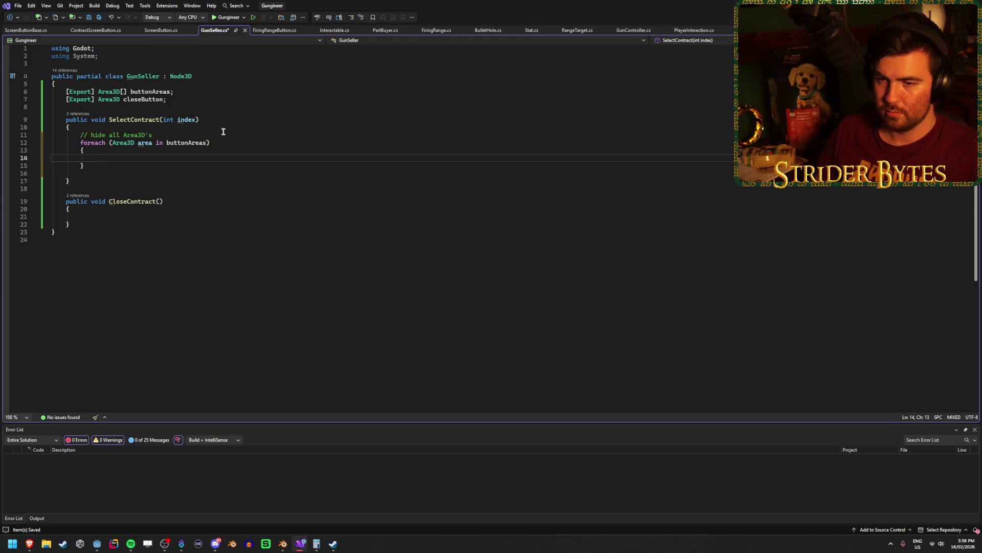
key("Down")
key("Down")
key("BackSpace")
key("ctrl+s")
key("Up")
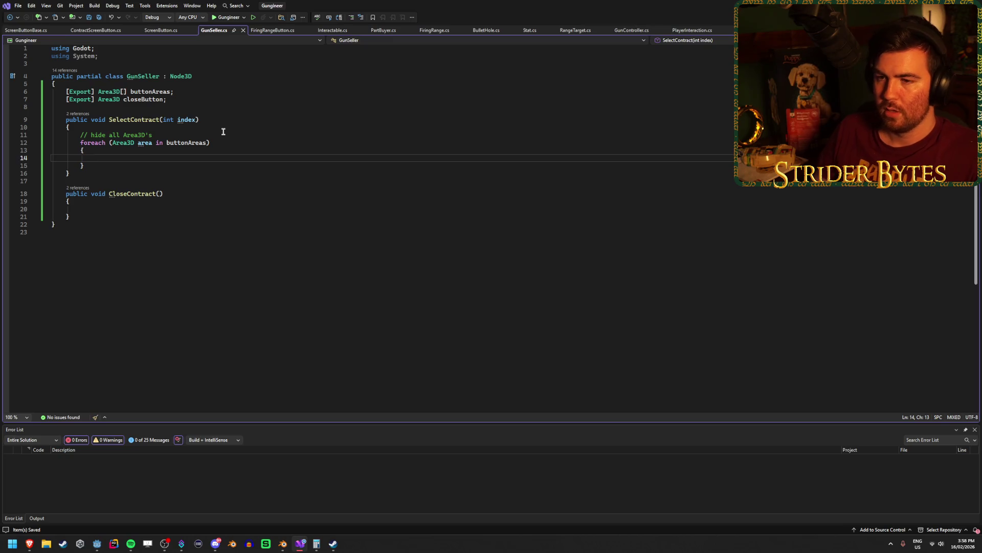
- Start typing area. inside the loop and browse the member suggestions
type("area.ena")
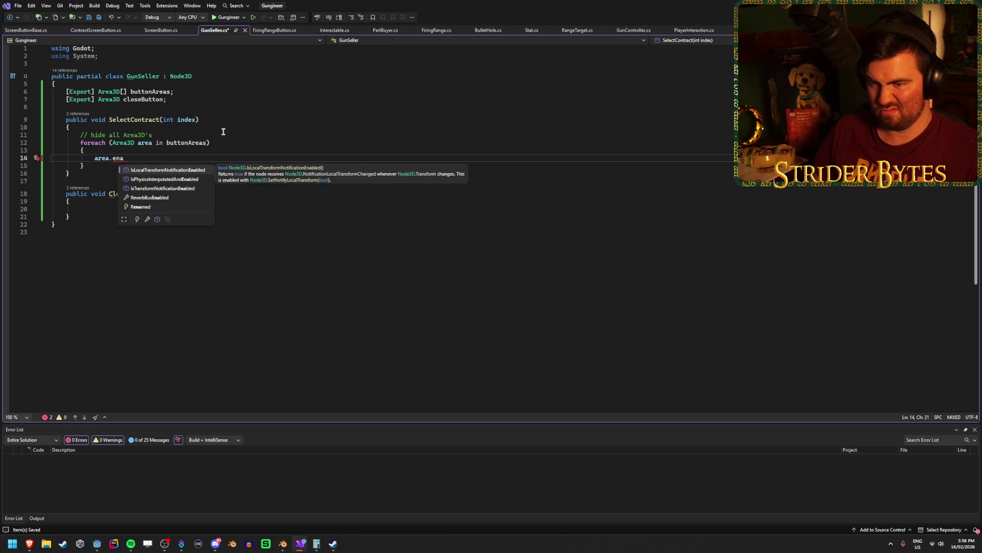
key("BackSpace")
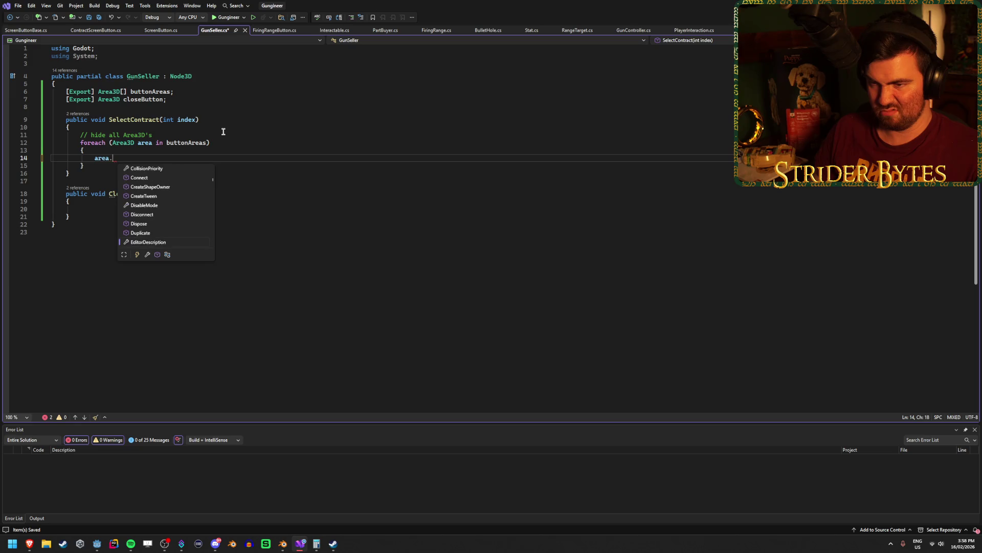
key("Page_Down")
key("Page_Down")
key("Page_Down")
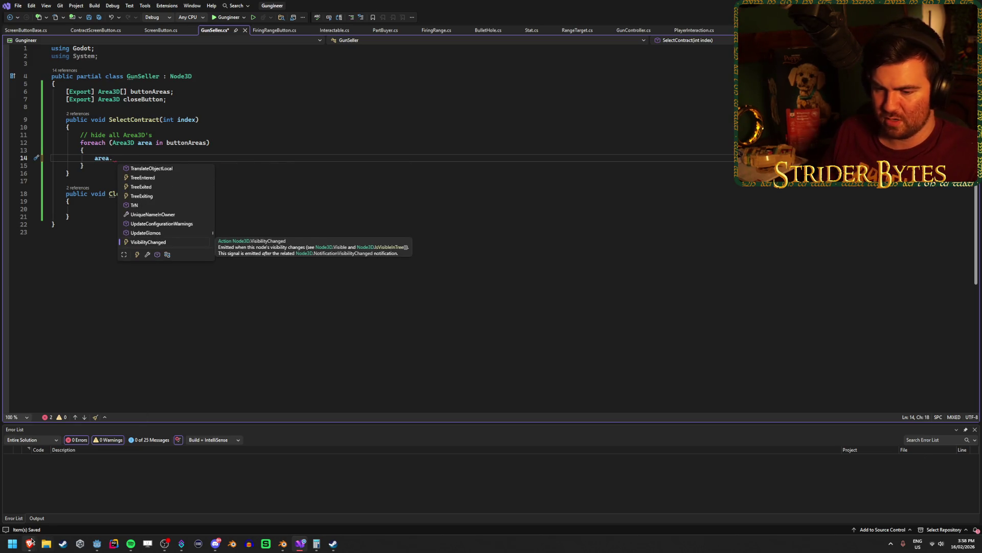
mouse_move(32, 545)
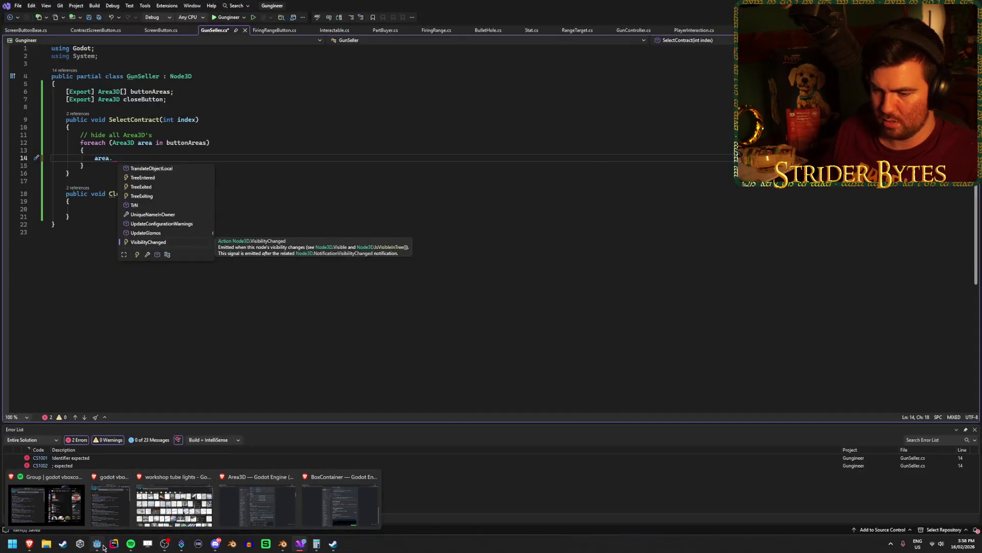
left_click(97, 544)
- Select ButtonArea4 and toggle its editor visibility off and back on
left_click(39, 111)
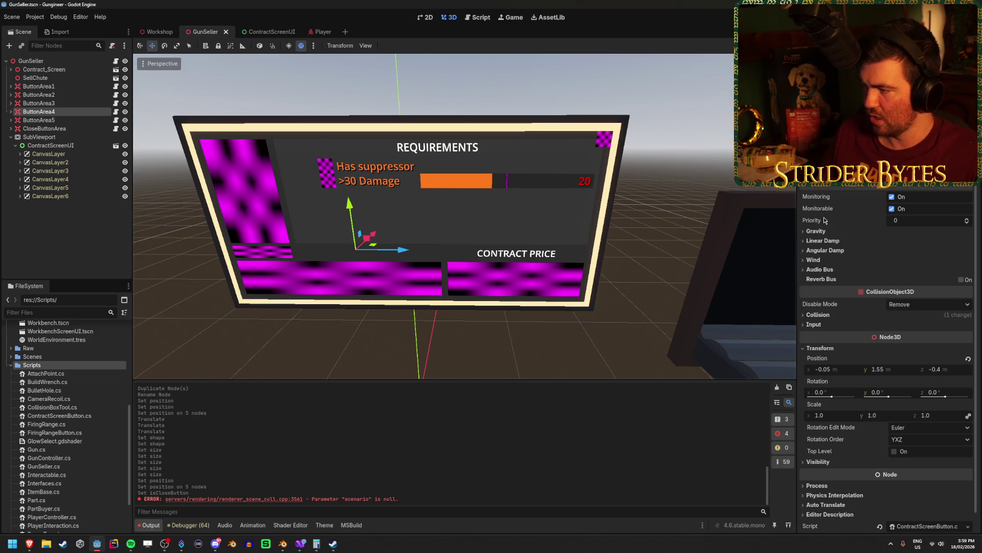
left_click(124, 114)
left_click(124, 113)
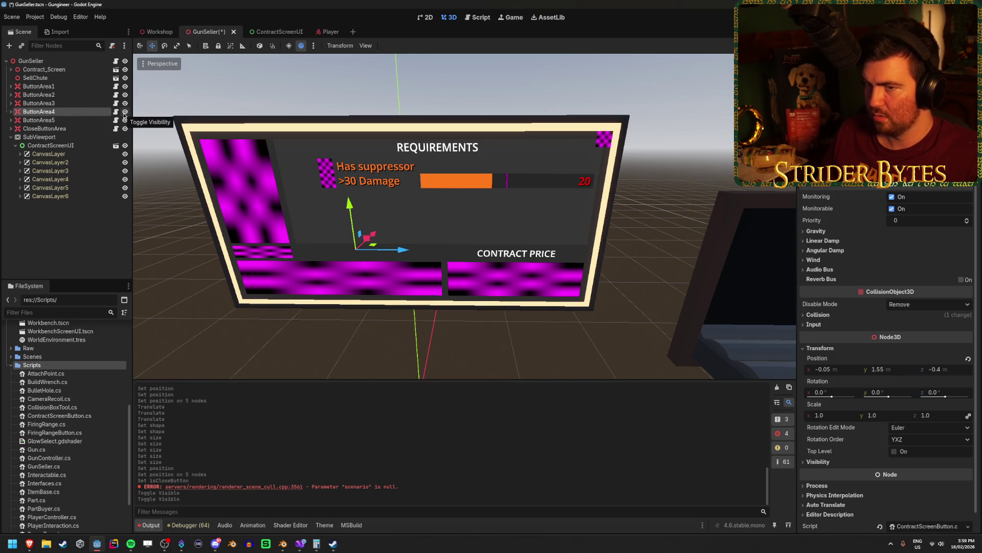
- Hide CanvasLayer6 in ContractScreenUI, hide ButtonArea5 in GunSeller, and save
left_click(270, 31)
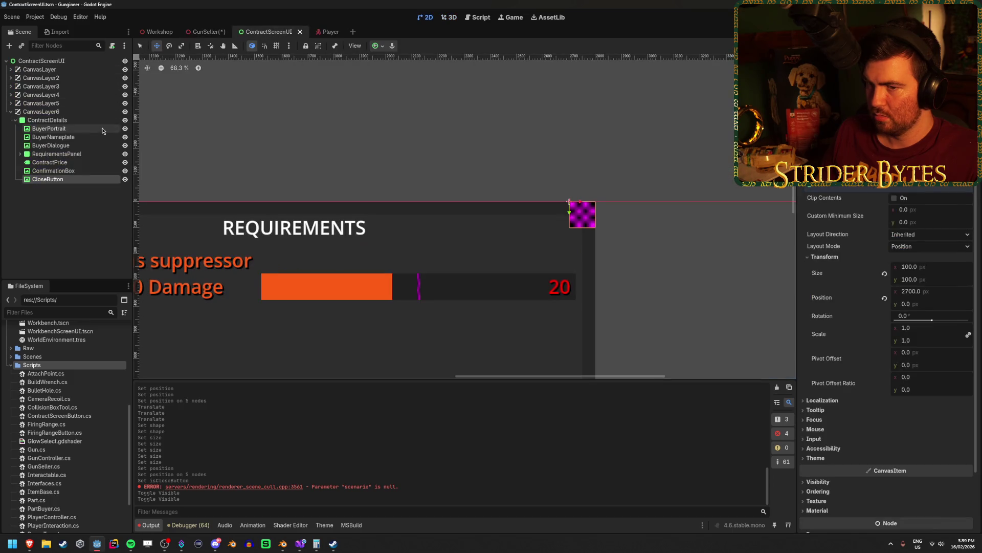
left_click(125, 112)
left_click(210, 31)
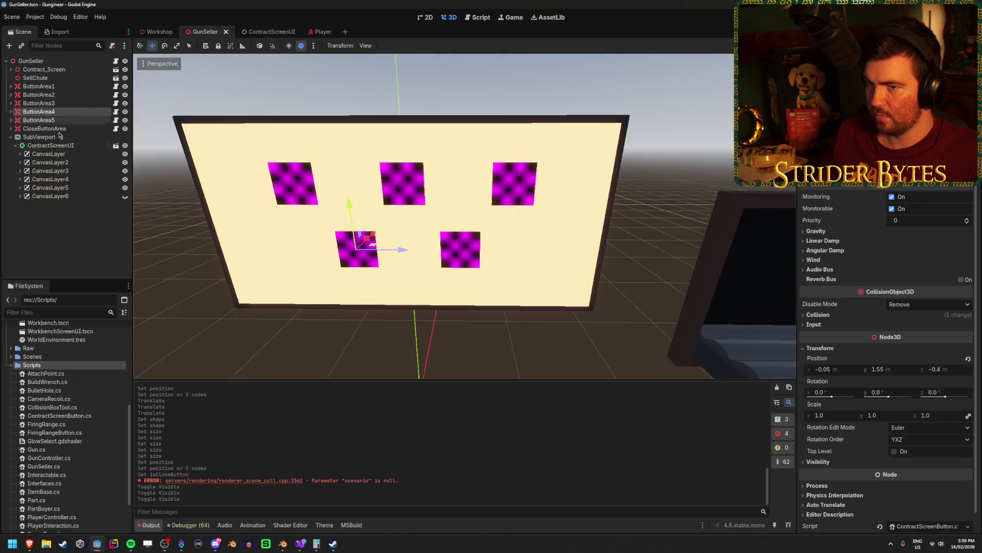
left_click(125, 120)
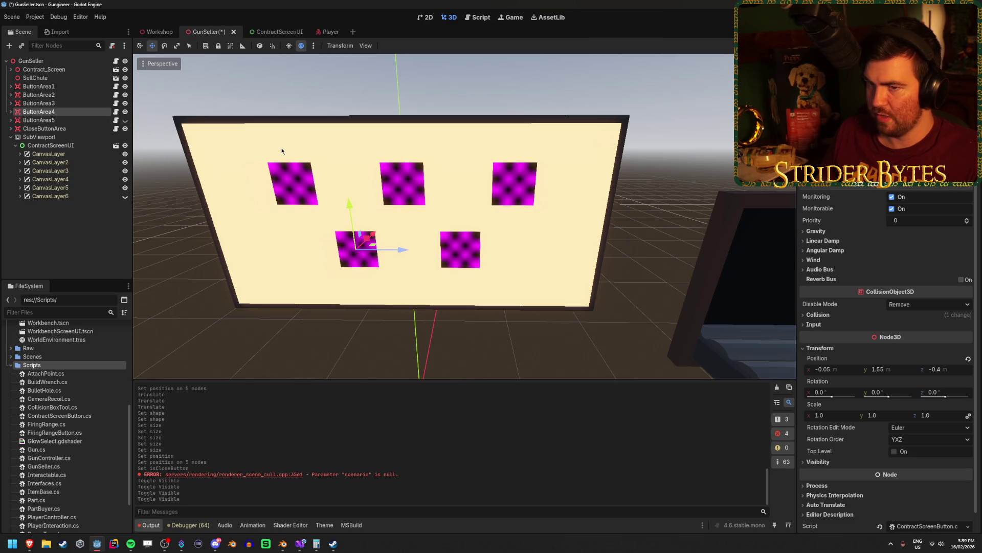
left_click(58, 121)
key("ctrl+s")
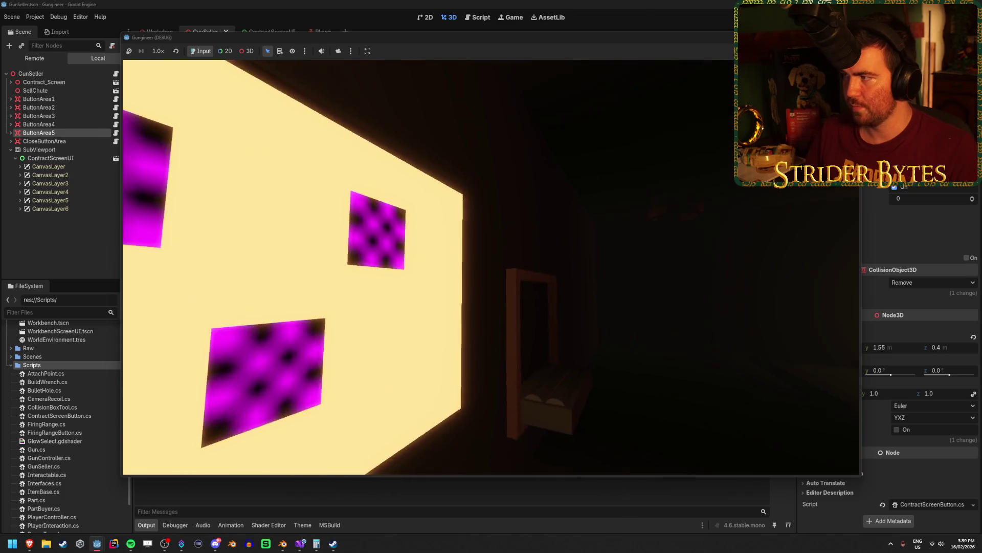
- Restart the game, save the scene, walk up to the contract screen, then stop the run
key("F8")
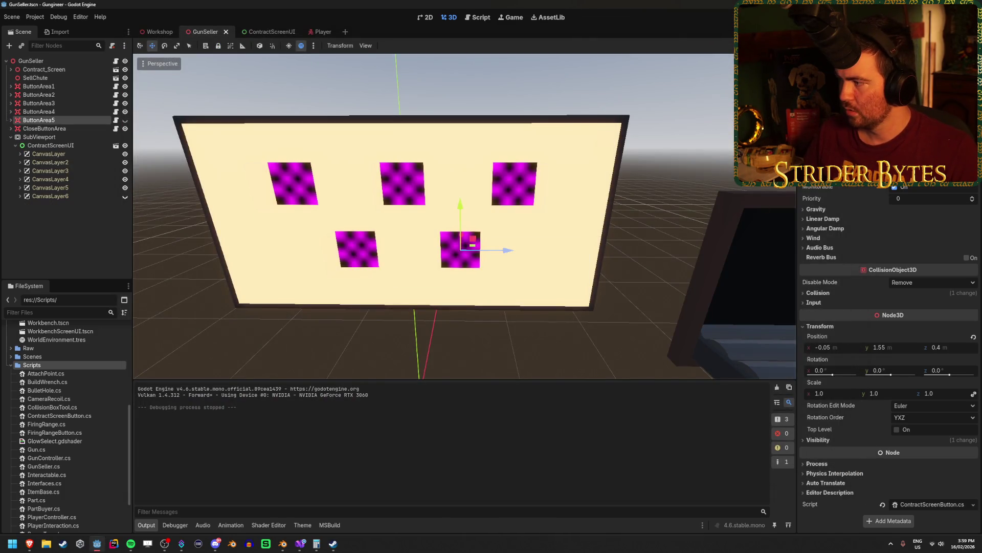
key("F5")
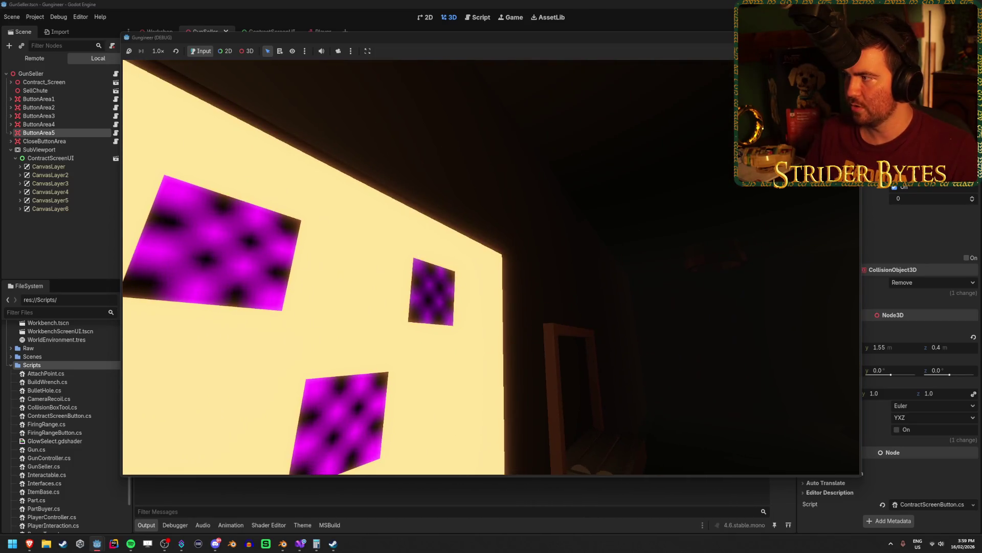
key("F8")
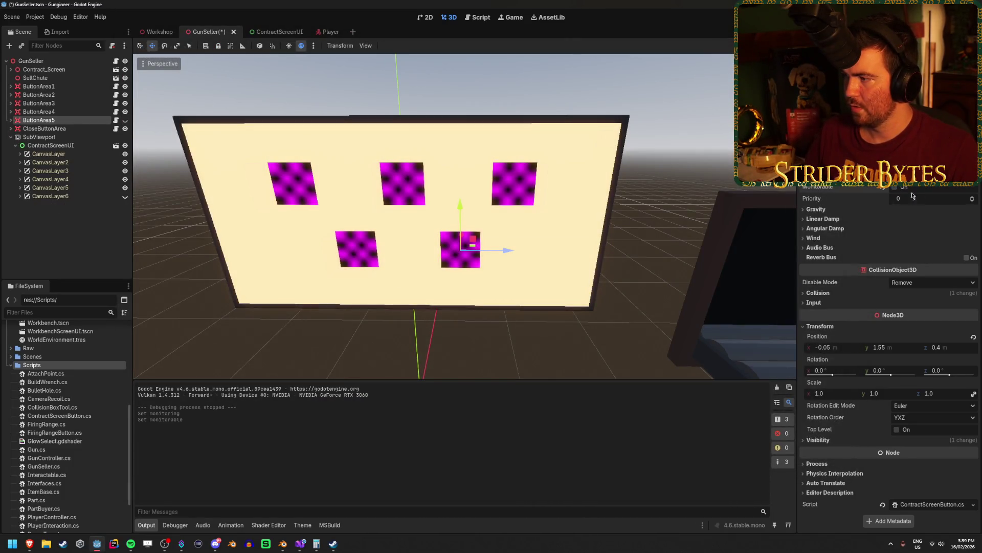
key("ctrl+s")
key("F5")
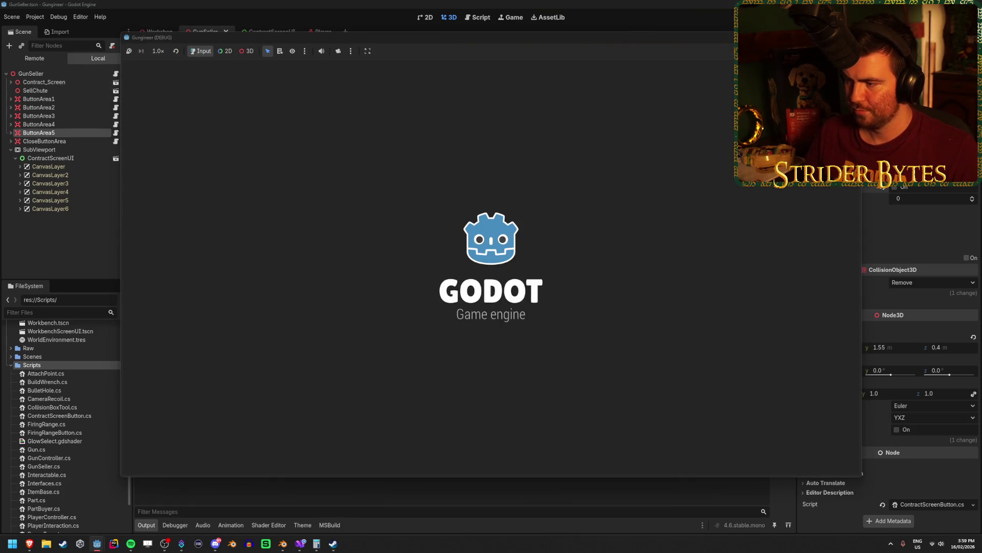
key("w")
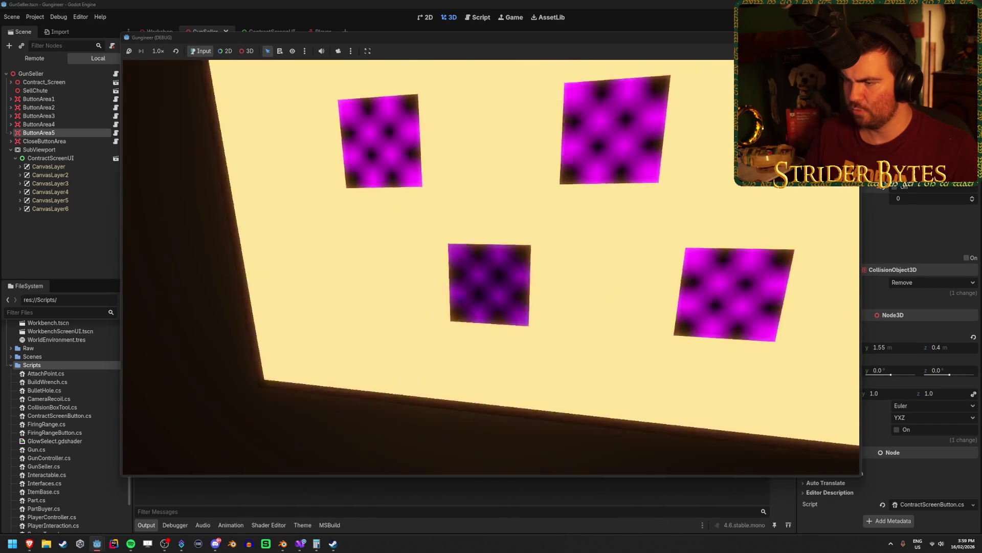
key("F8")
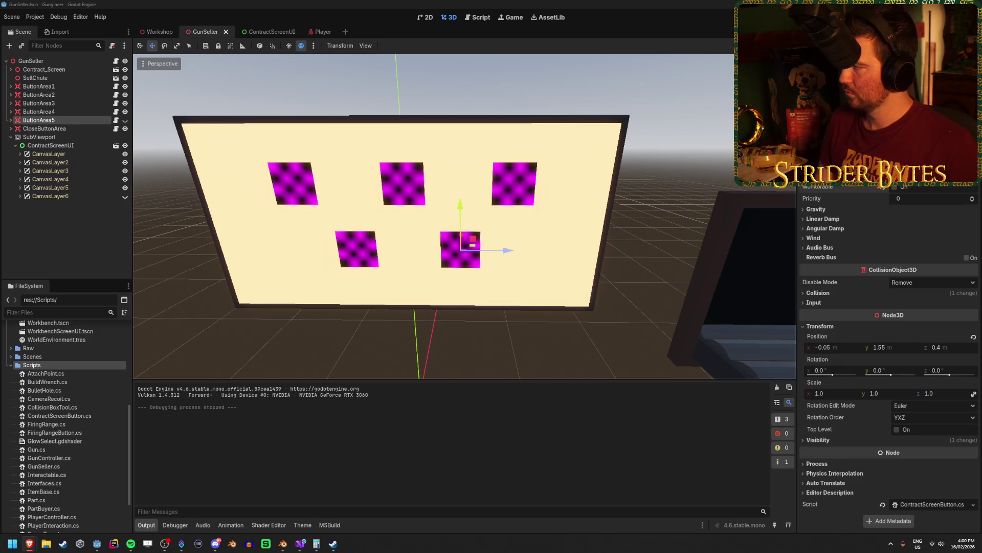
- Enable Monitorable on ButtonArea5, set its process mode to Disabled, and test-run the game
left_click(894, 188)
left_click(829, 463)
left_click(916, 474)
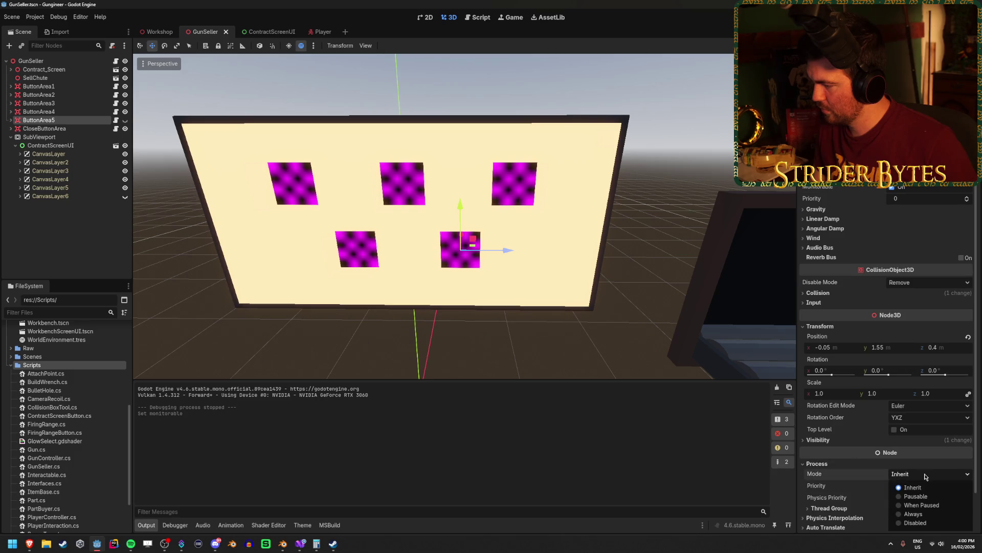
left_click(904, 524)
key("F5")
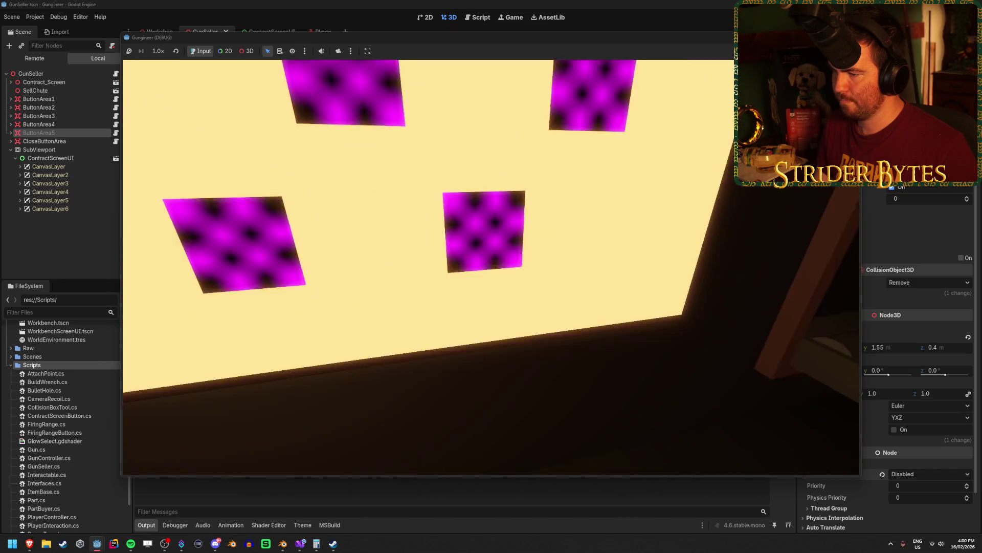
key("F8")
- Restore ButtonArea5's process mode to Inherit and make ButtonArea5 visible again
left_click(929, 473)
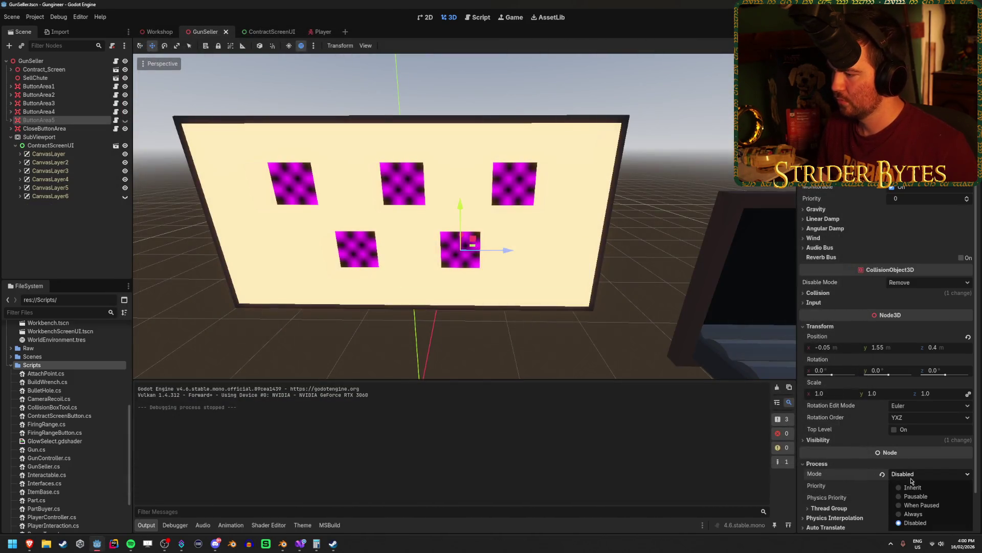
left_click(910, 488)
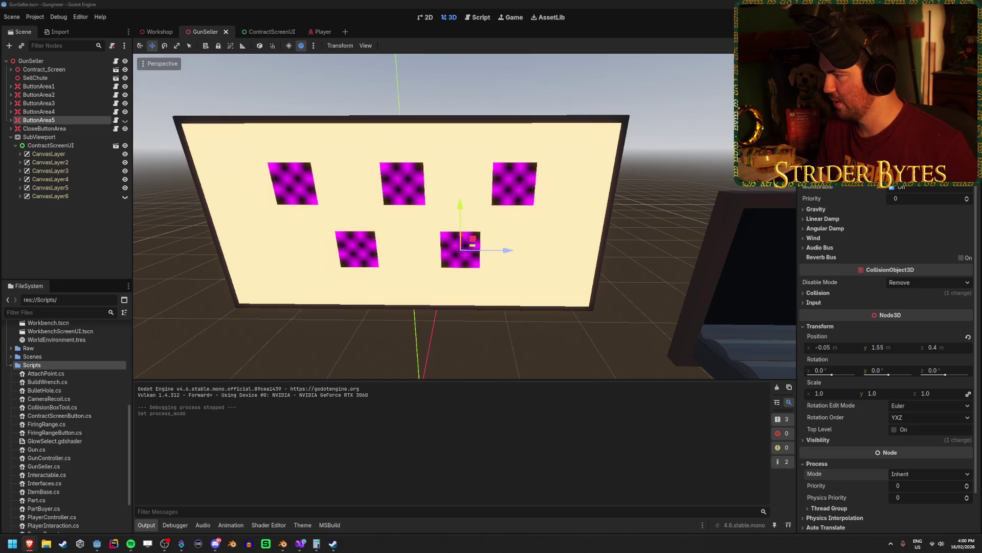
left_click(98, 220)
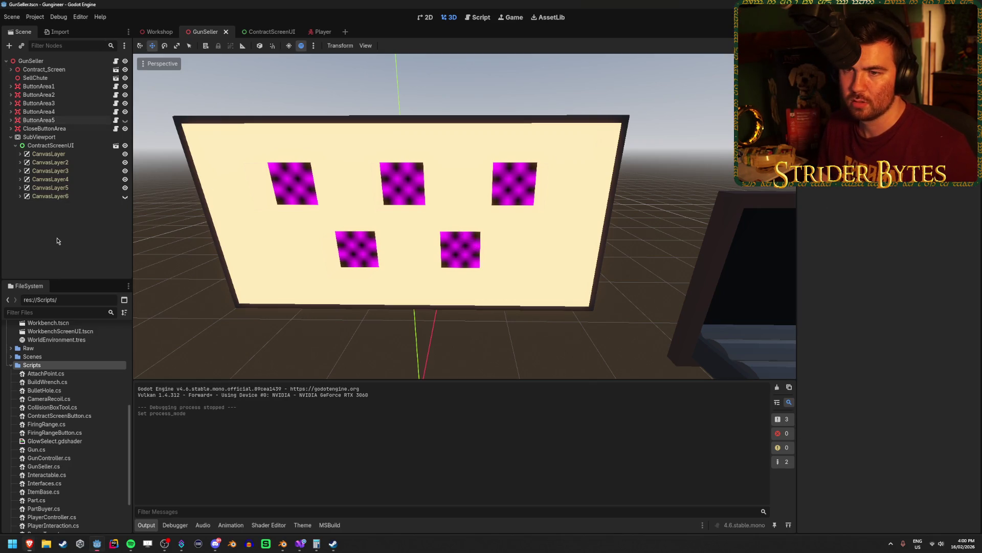
left_click(125, 120)
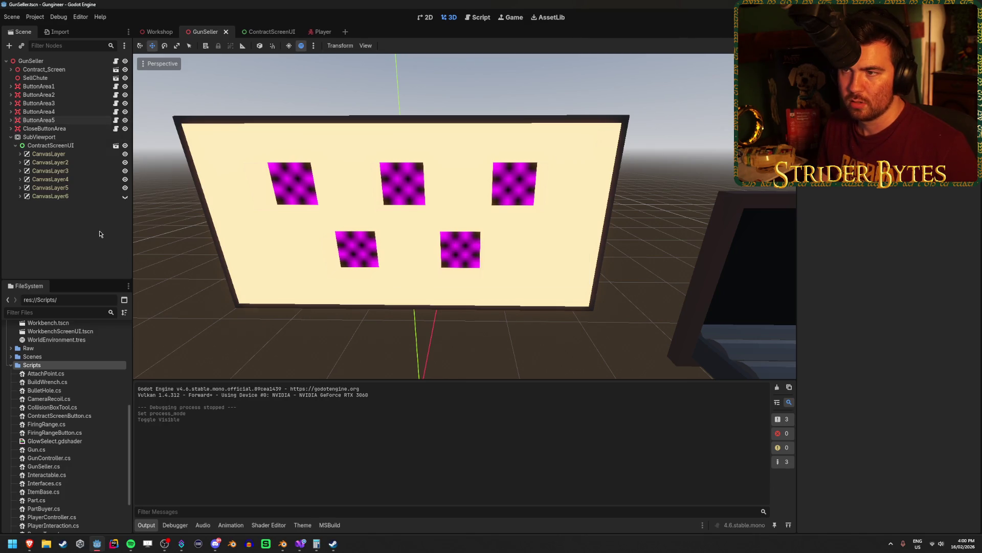
left_click(301, 543)
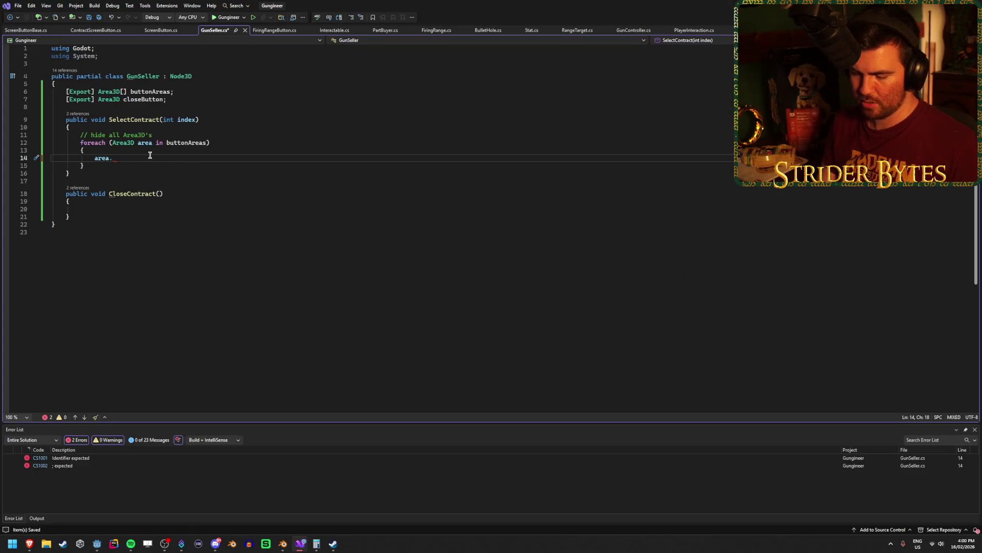
- Start an area.SetProcess() call inside the buttonAreas loop, then return to Godot
type("Proc")
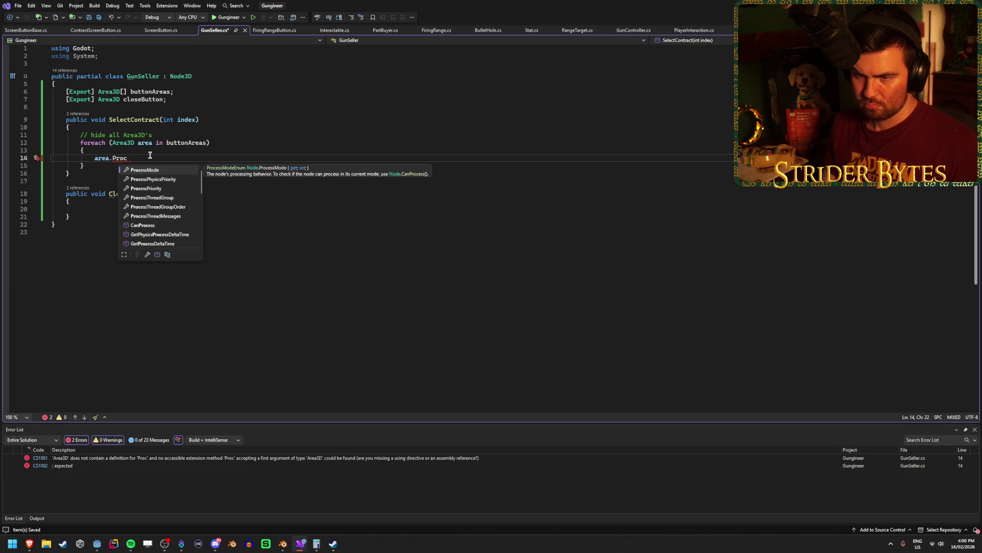
scroll(169, 197, "down", 6)
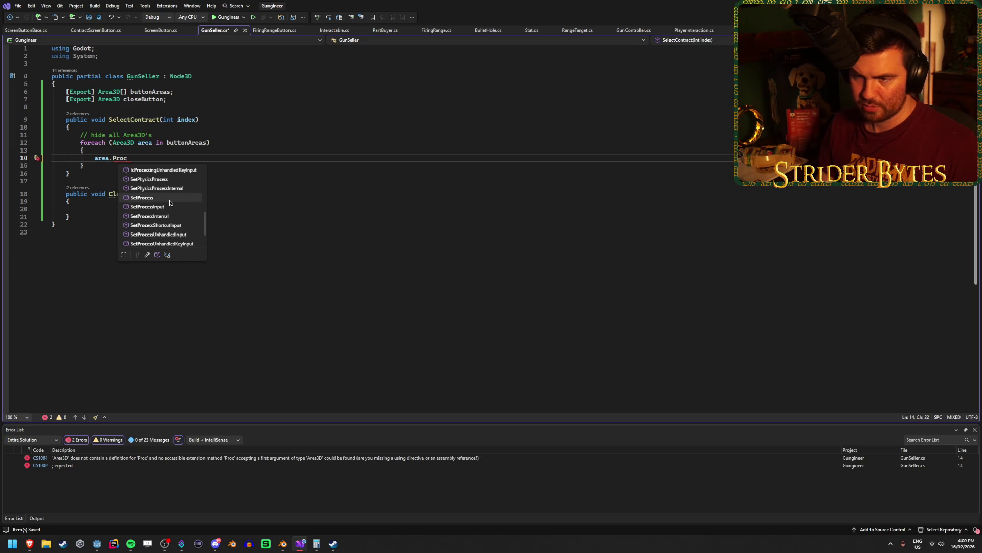
double_click(170, 199)
type("(")
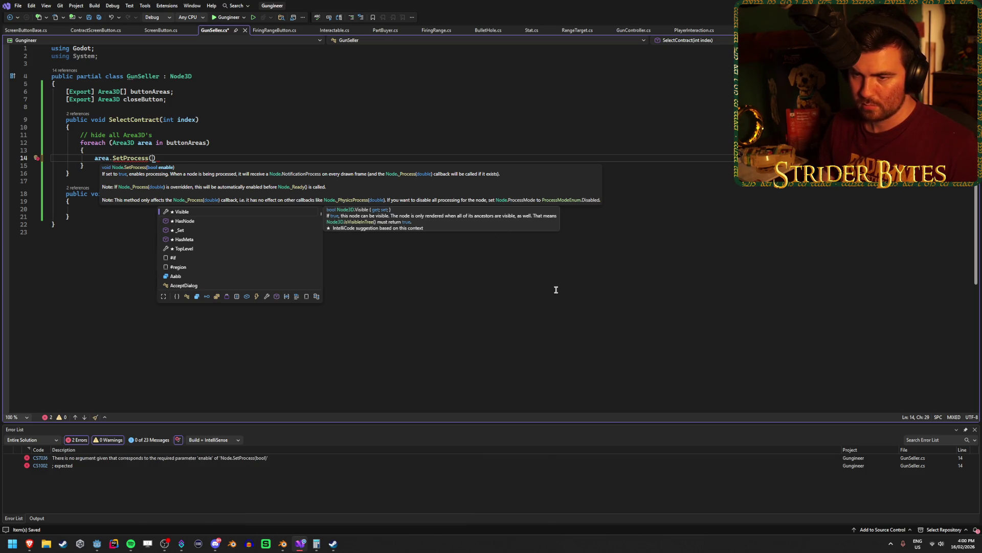
key("Escape")
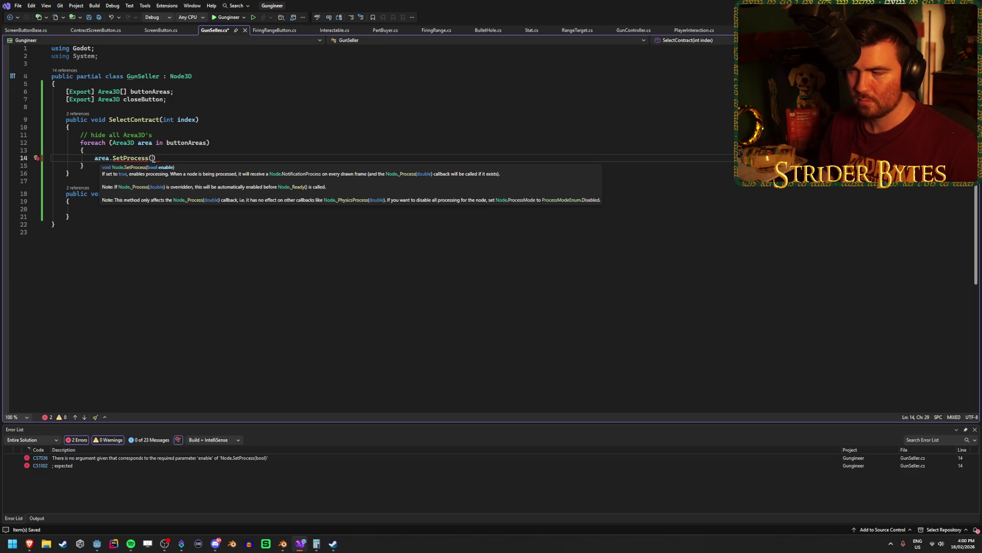
key("alt+Tab")
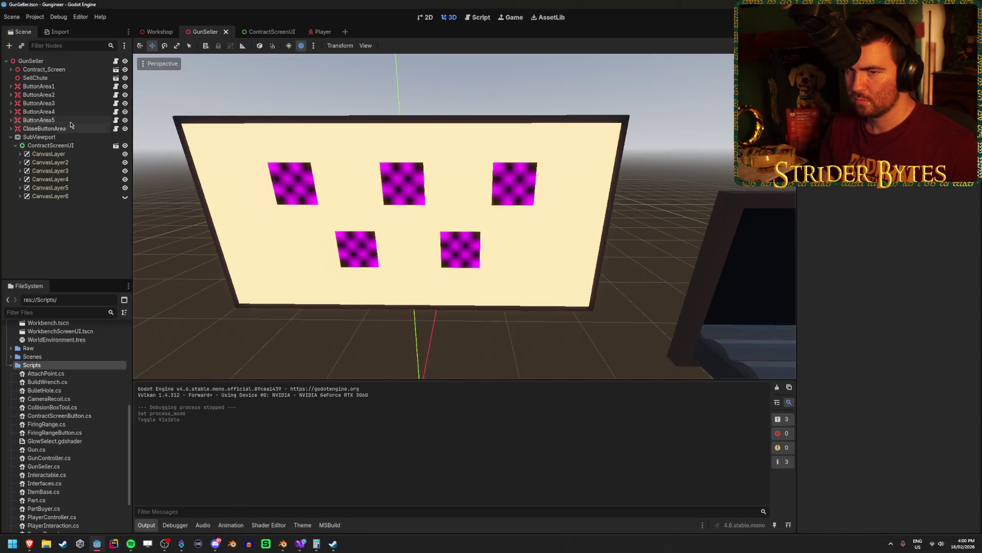
- Review ButtonArea5's process mode options, leaving Inherit, then select the SetProcess call in GunSeller.cs
scroll(837, 438, "down", 2)
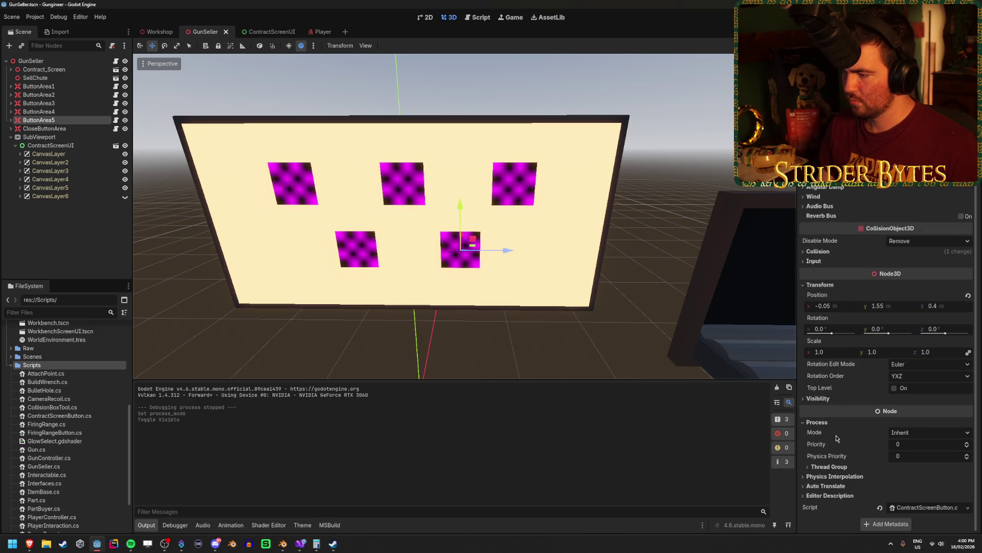
left_click(912, 439)
left_click(919, 435)
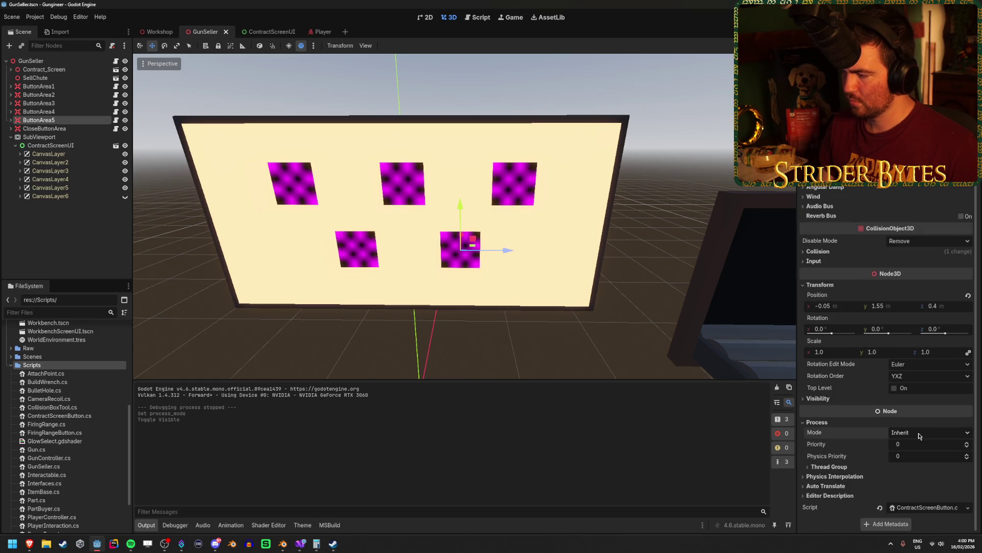
left_click(97, 544)
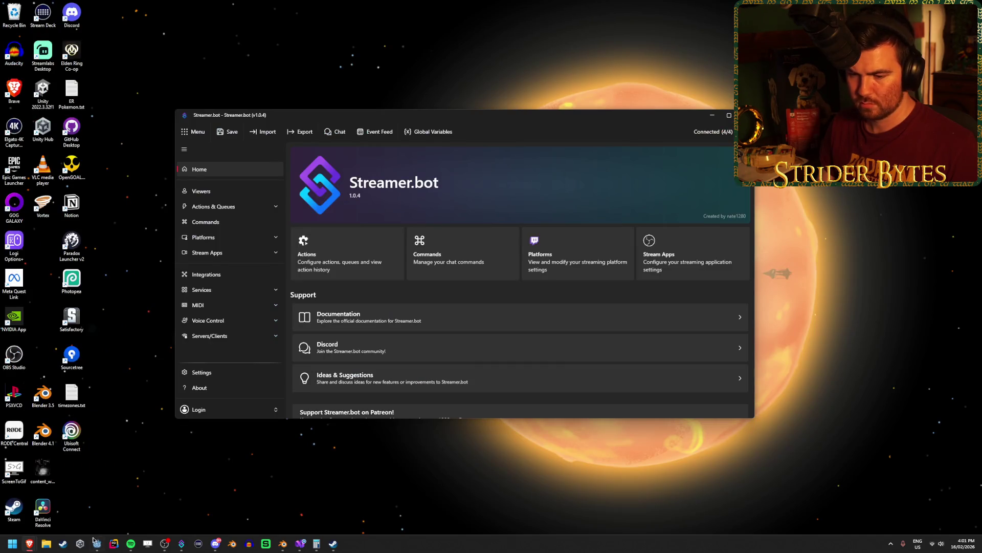
left_click(96, 543)
left_click(300, 543)
left_click_drag(155, 159, 113, 159)
- Make the loop body call area.SetProcess(false); and save GunSeller.cs
type("Proc")
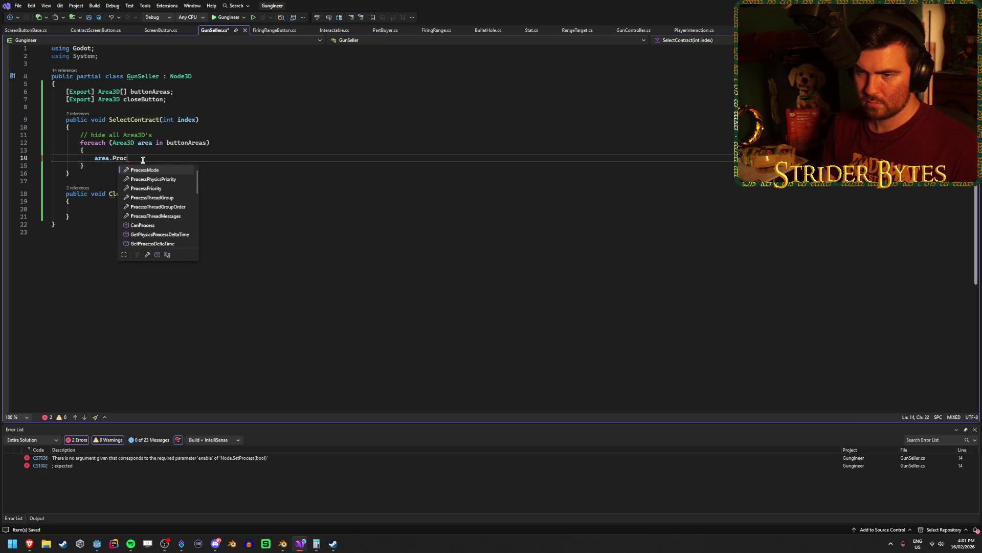
key("Tab")
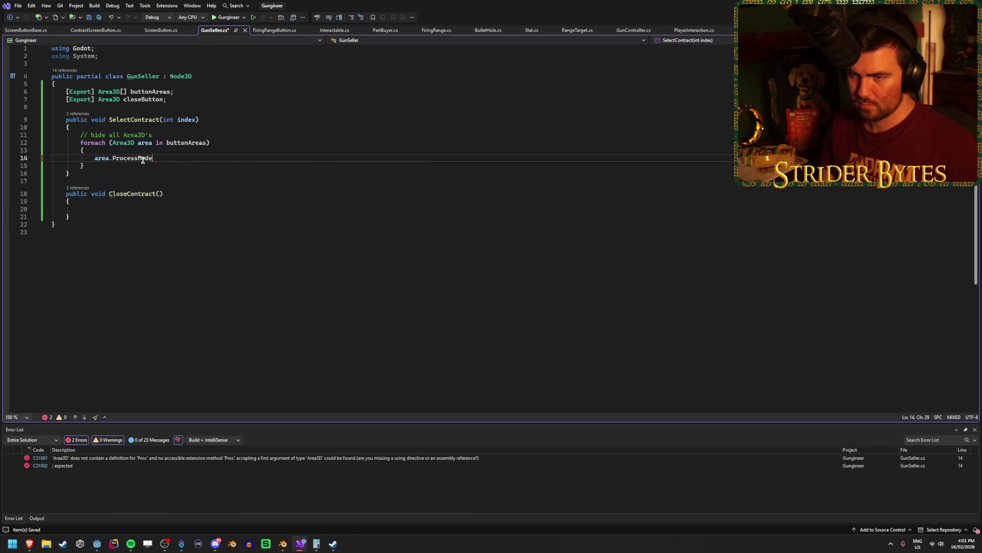
key("Escape")
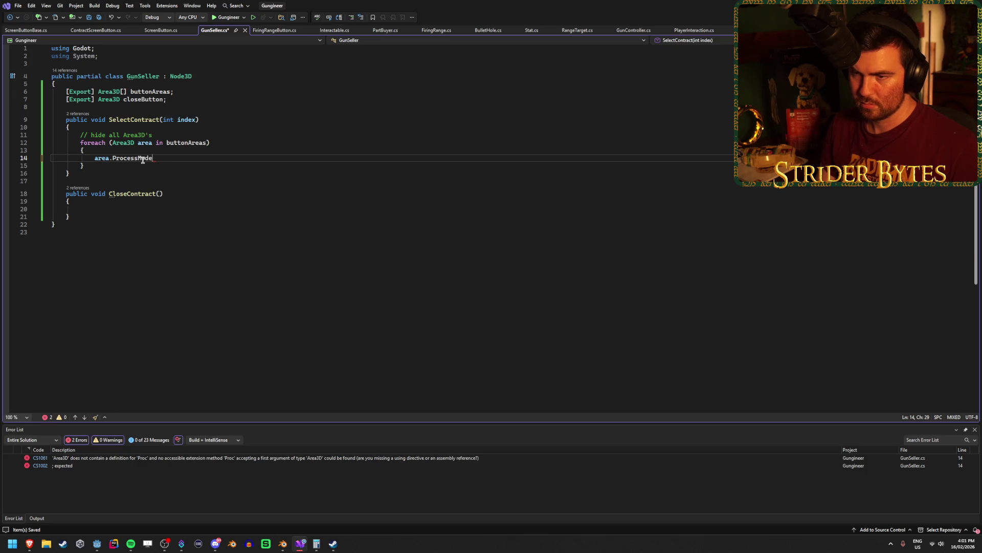
key("BackSpace")
key("BackSpace")
key("BackSpace")
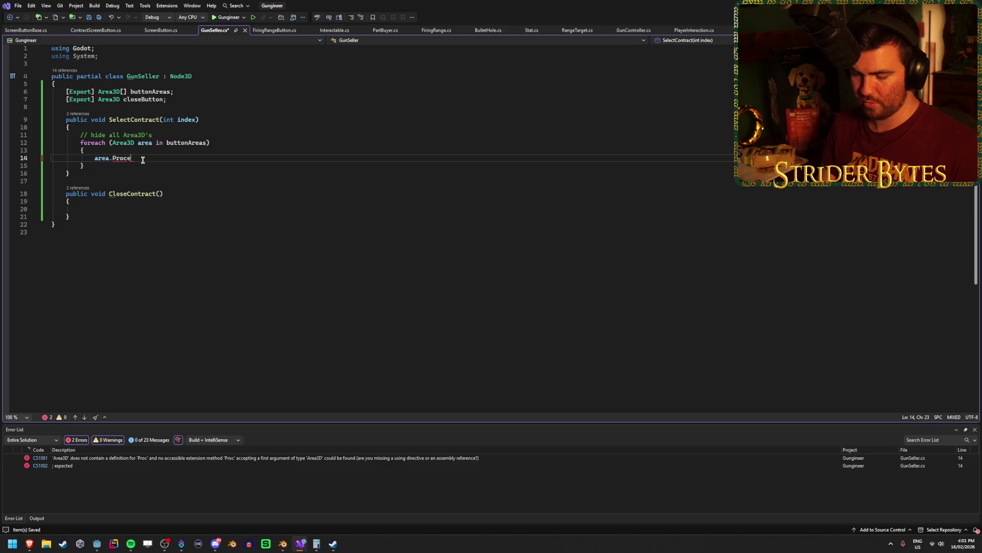
type("essMode.Compa")
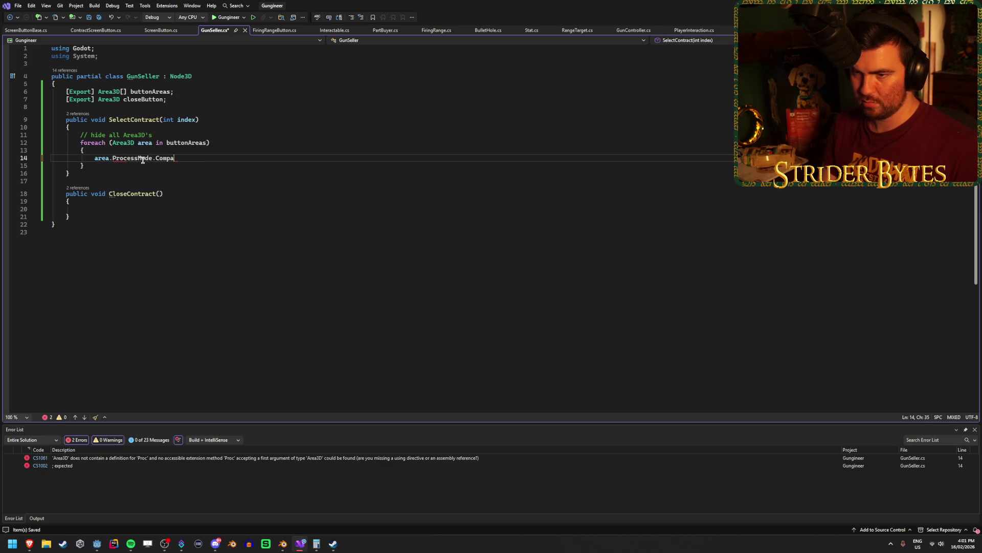
type("reTo/.")
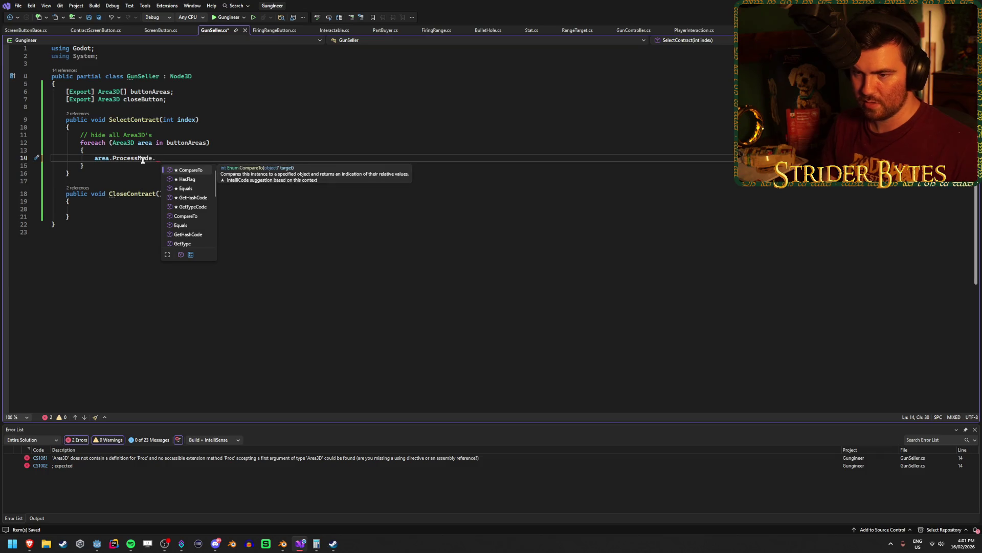
scroll(198, 205, "down", 3)
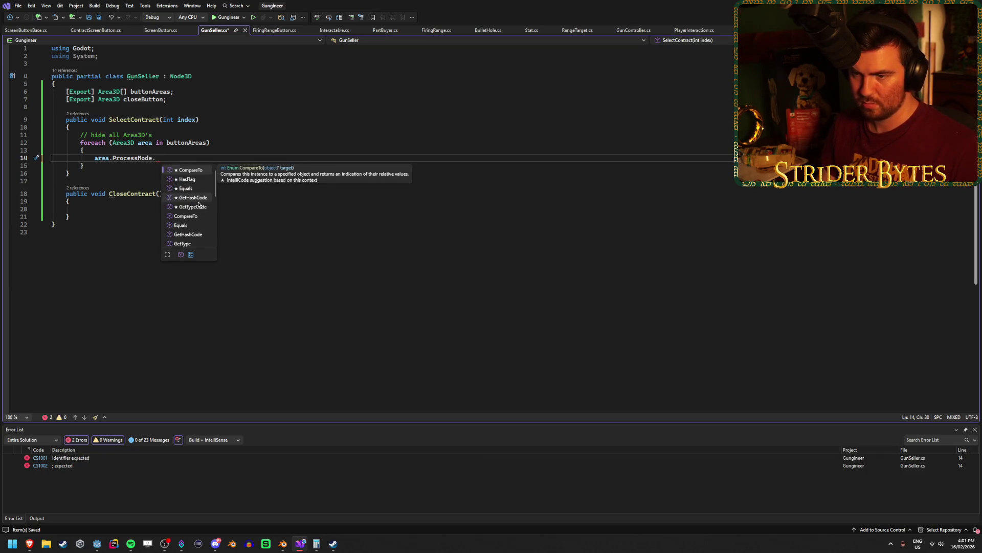
key("BackSpace")
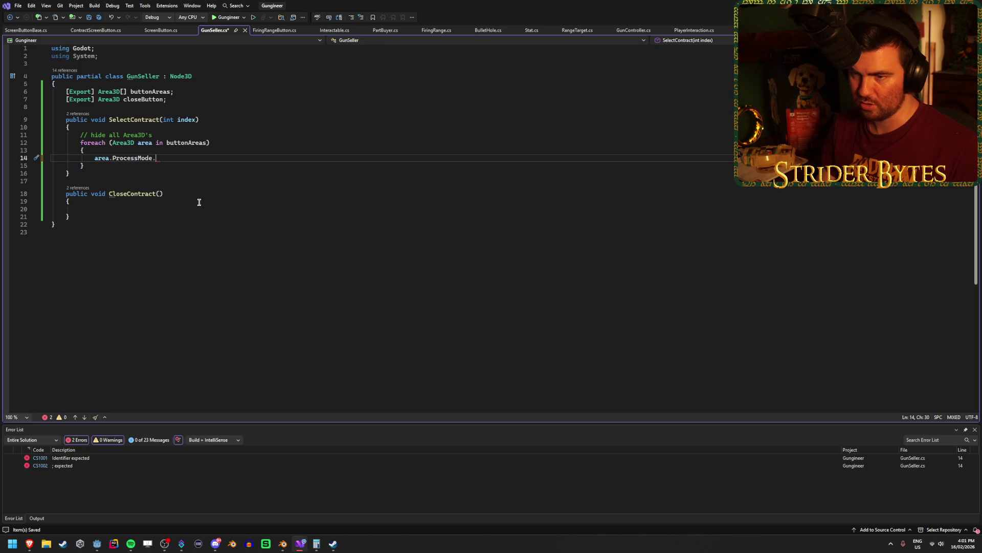
key("BackSpace")
key("BackSpace")
key("BackSpace")
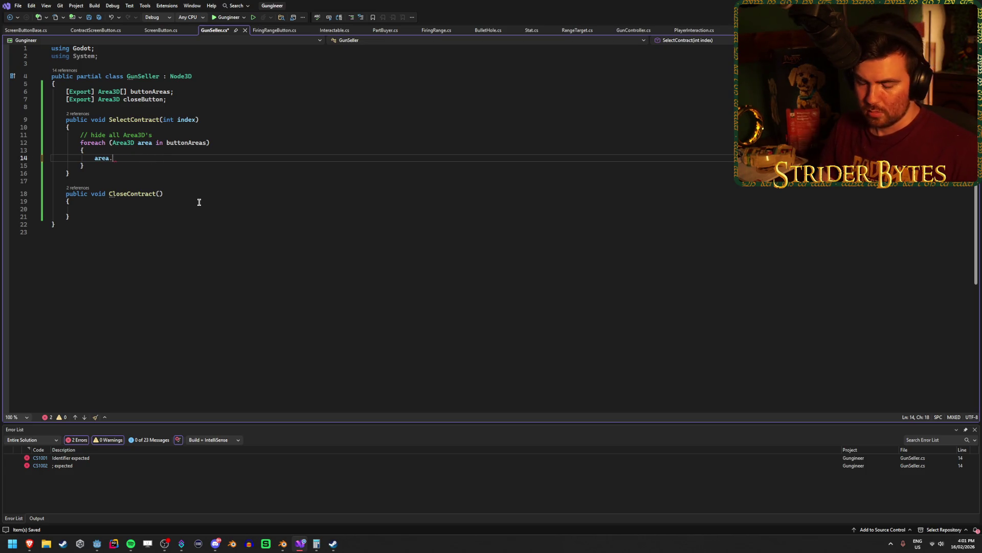
type("Set")
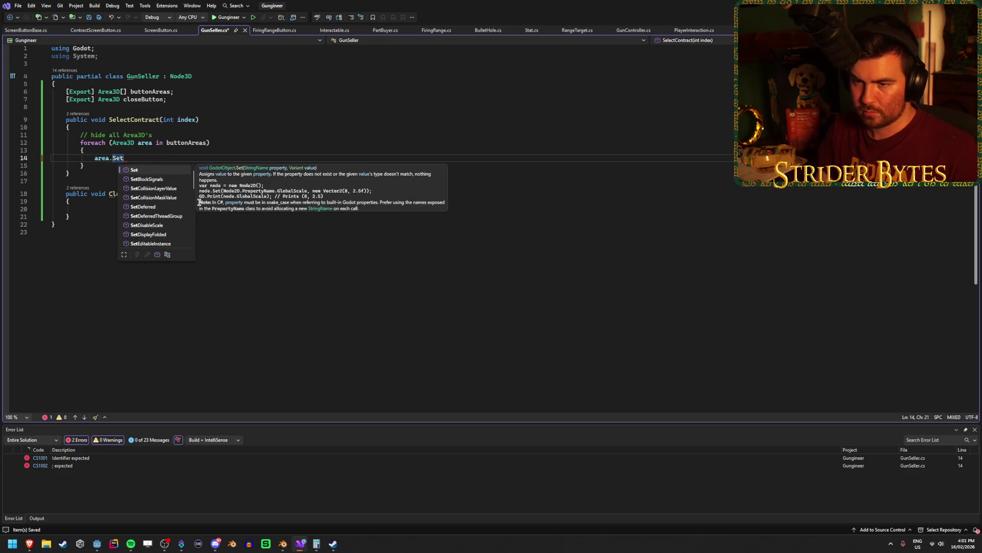
type("Proc")
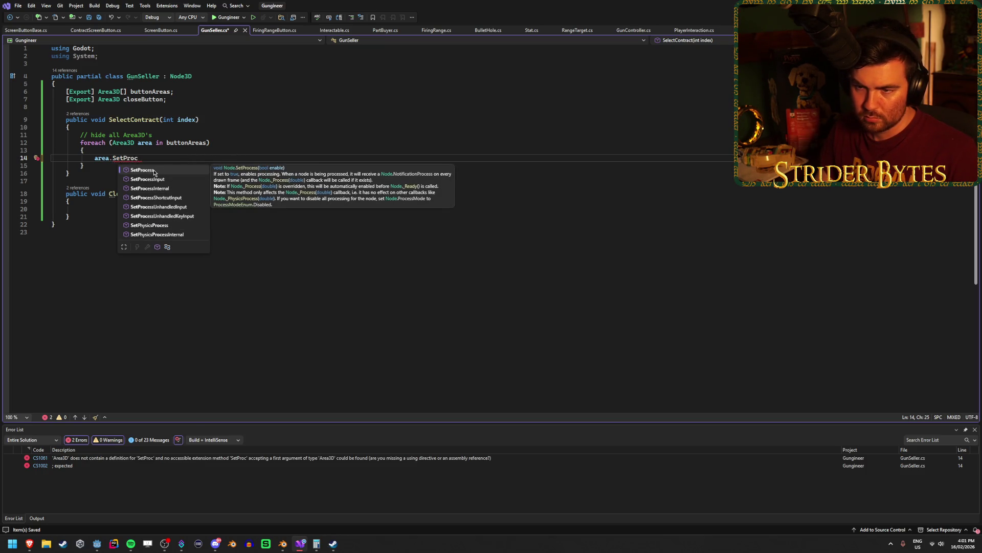
key("Escape")
type("ess(false);")
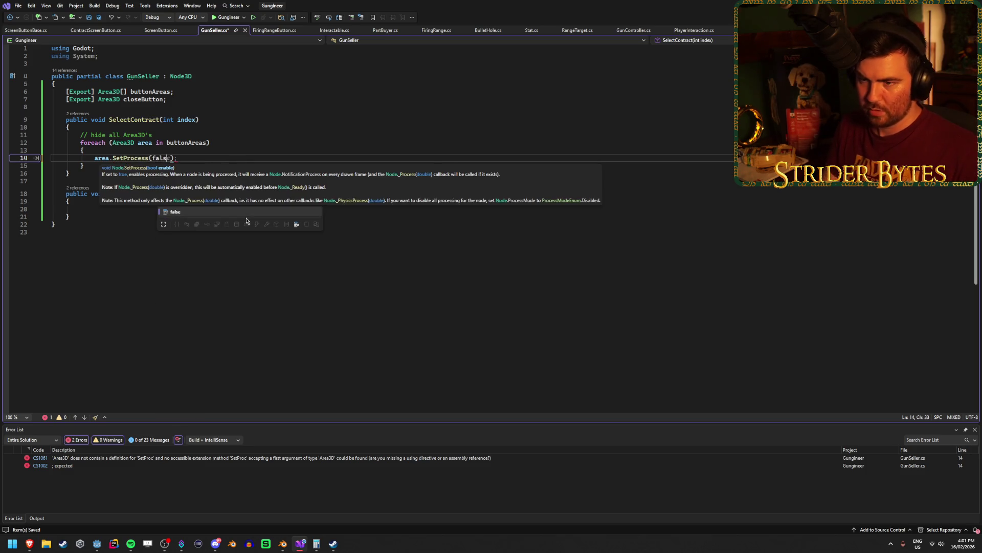
key("ctrl+s")
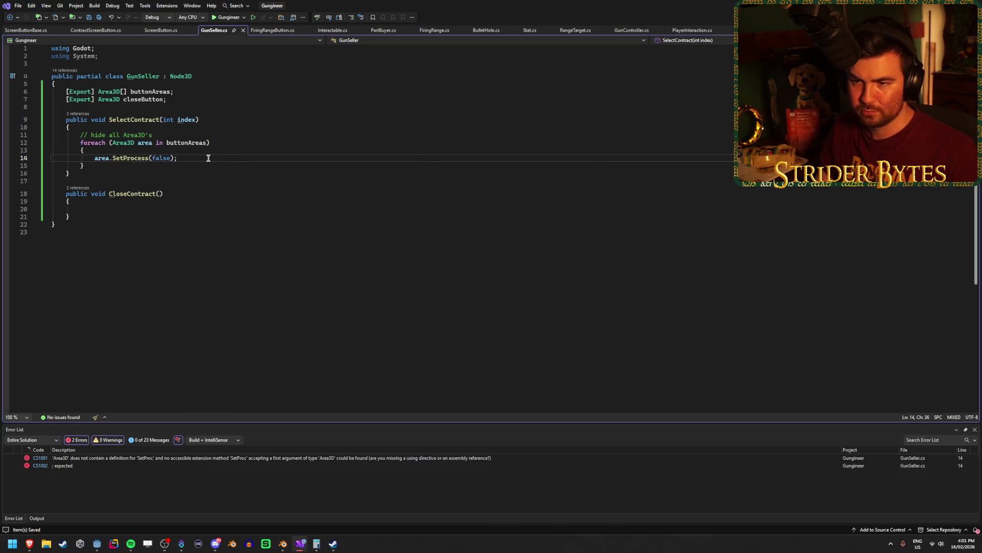
- Add closeButton.SetProcess(true); after the loop and save the script
left_click(204, 163)
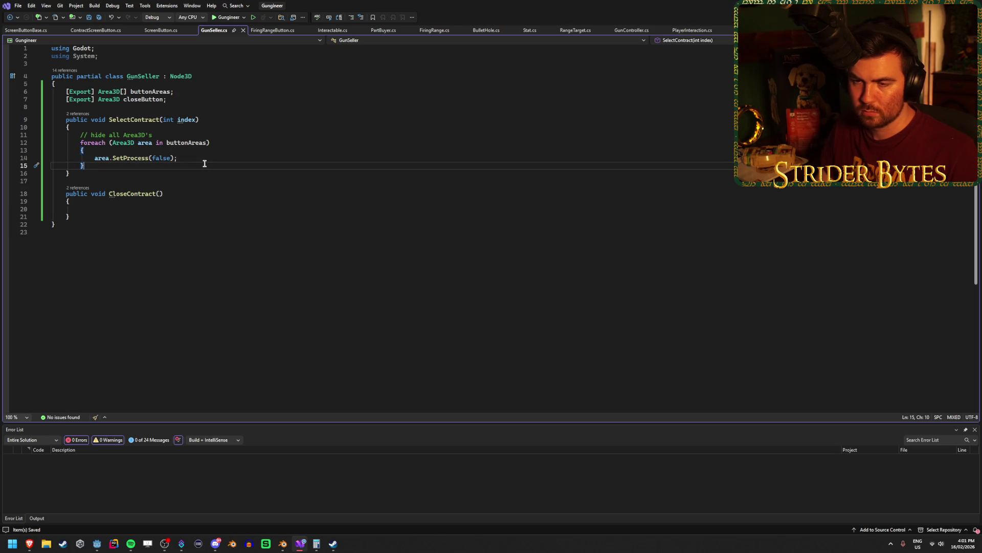
key("Return")
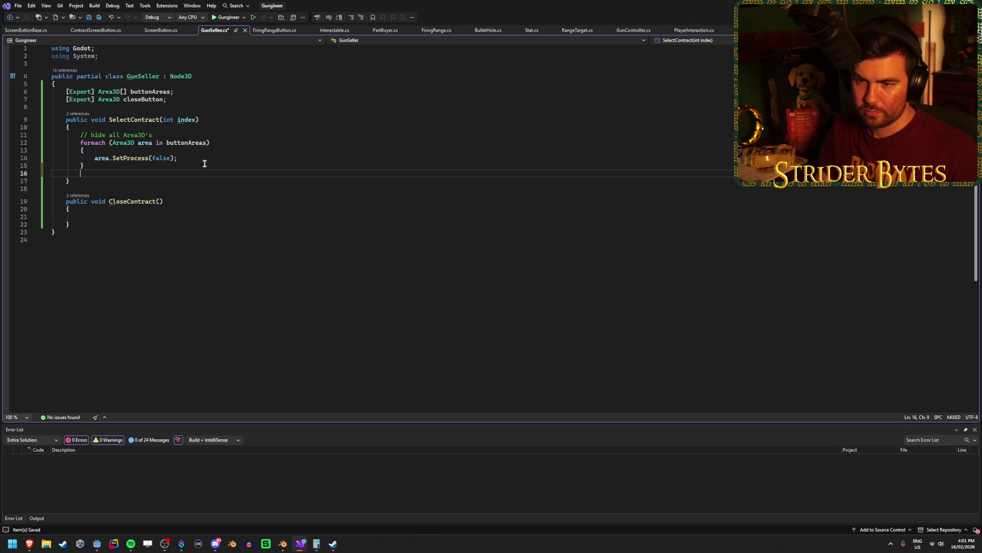
type("closeButton.")
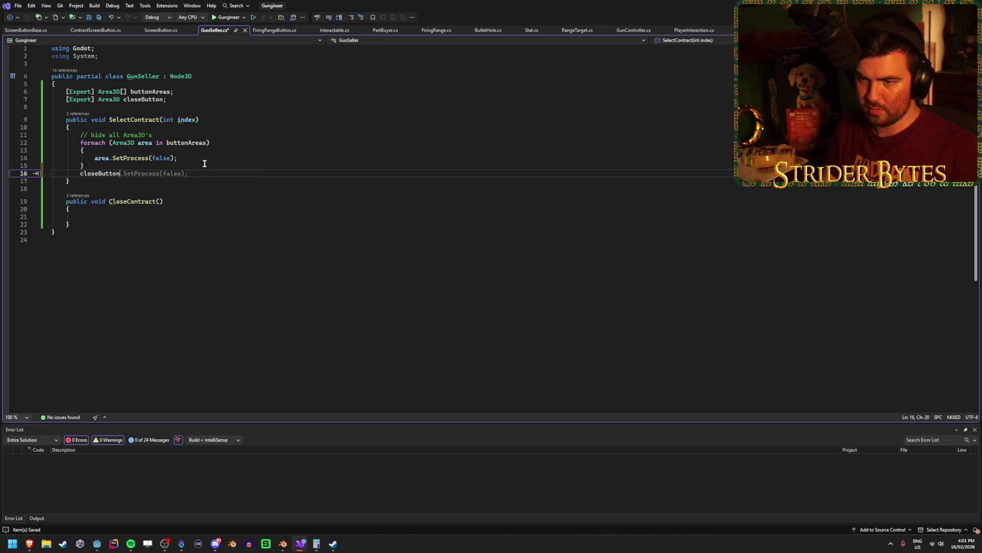
key("Tab")
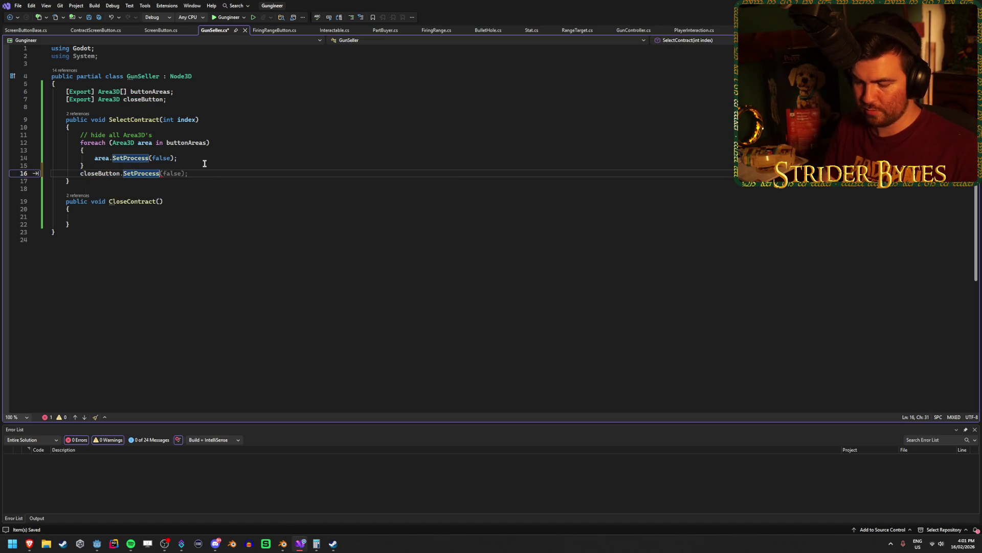
type("(true);")
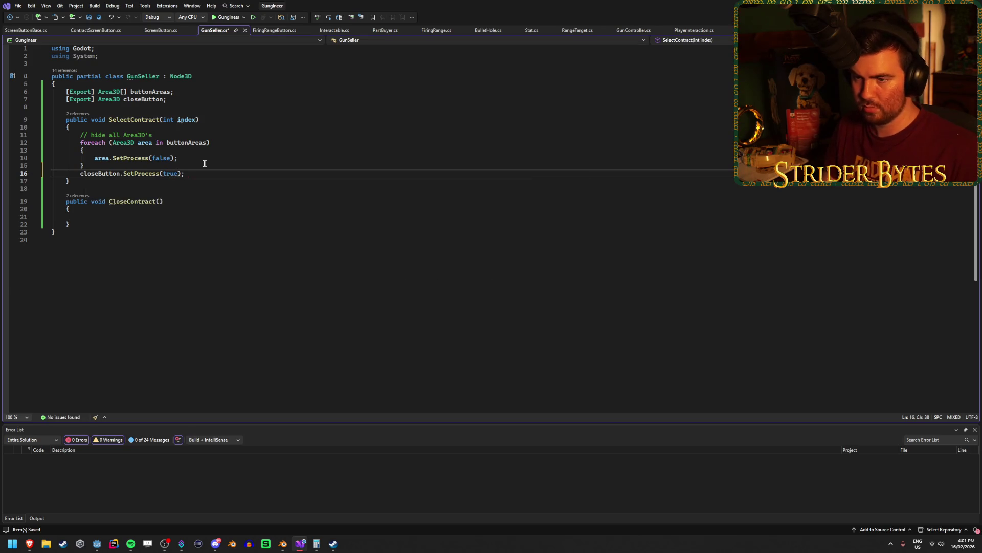
key("ctrl+s")
key("alt+Tab")
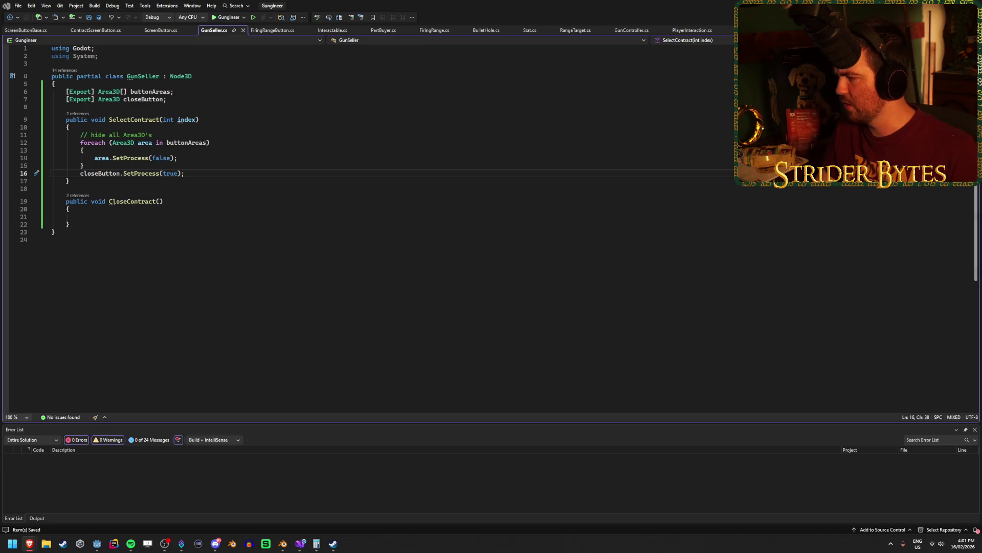
left_click(221, 174)
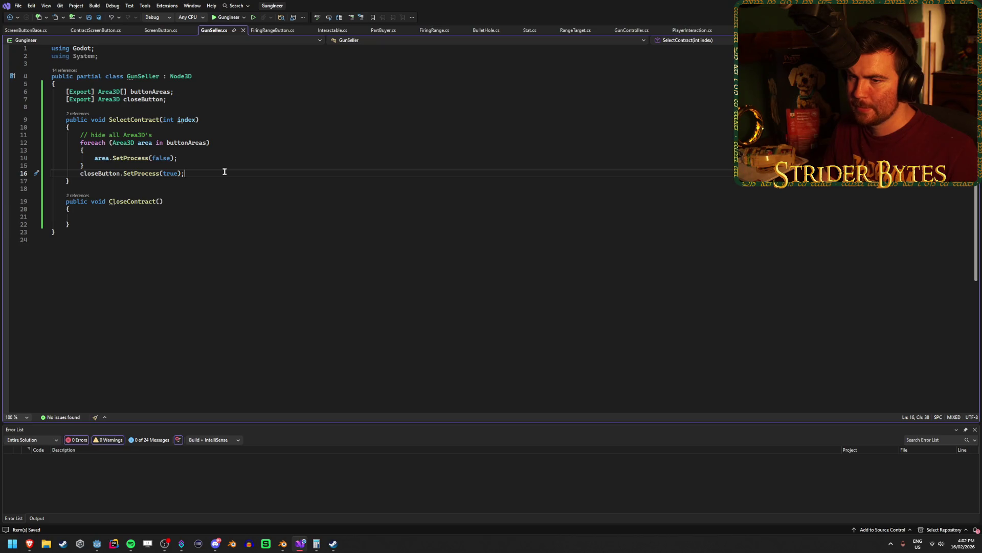
key("alt+Tab")
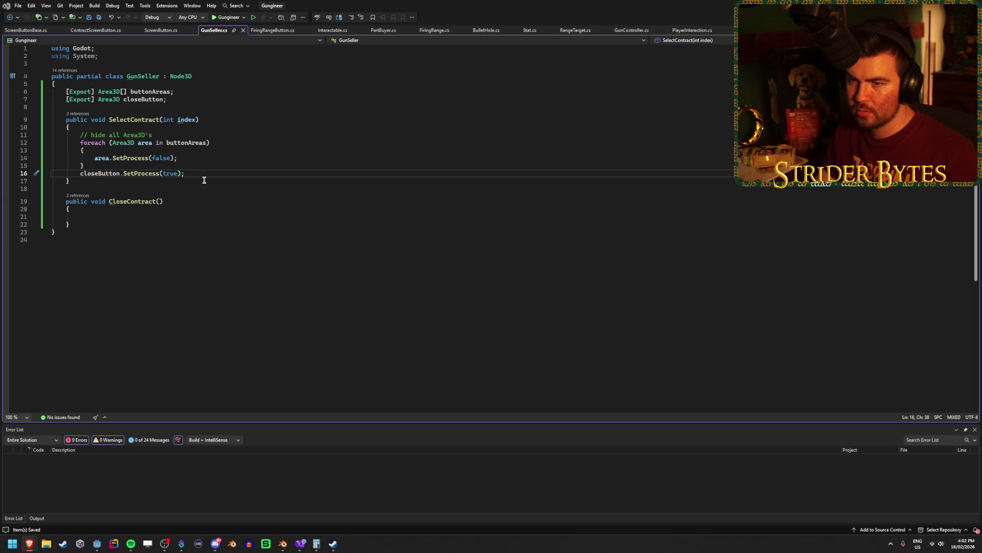
left_click_drag(188, 161, 112, 158)
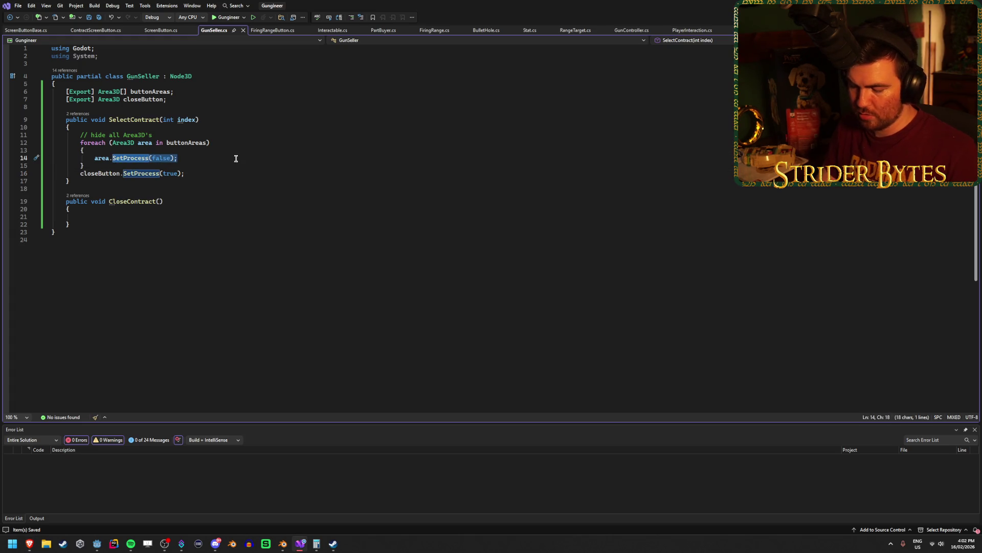
- Set each button area's ProcessMode to ProcessModeEnum.Disabled inside the loop
type("Proce")
key("Tab")
type("=")
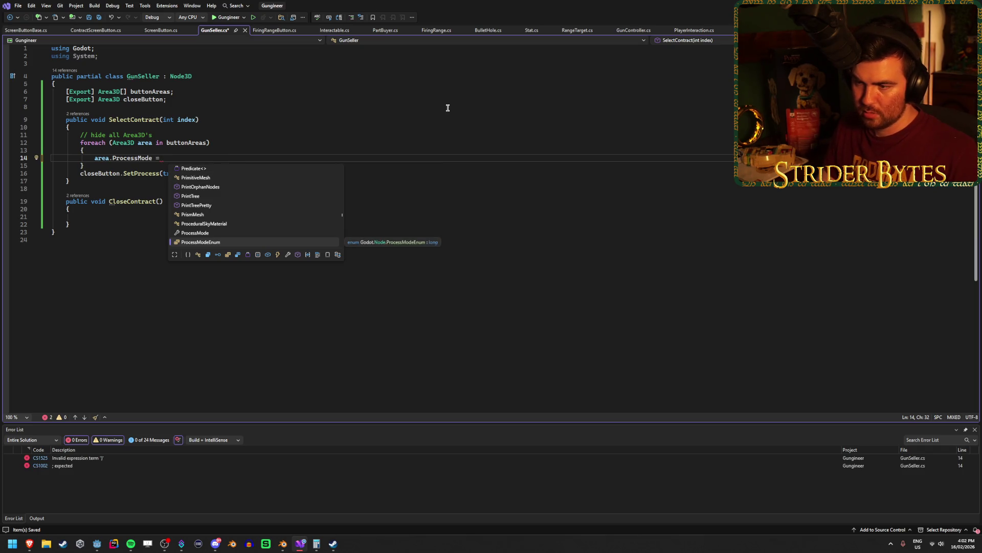
key("Tab")
type(".")
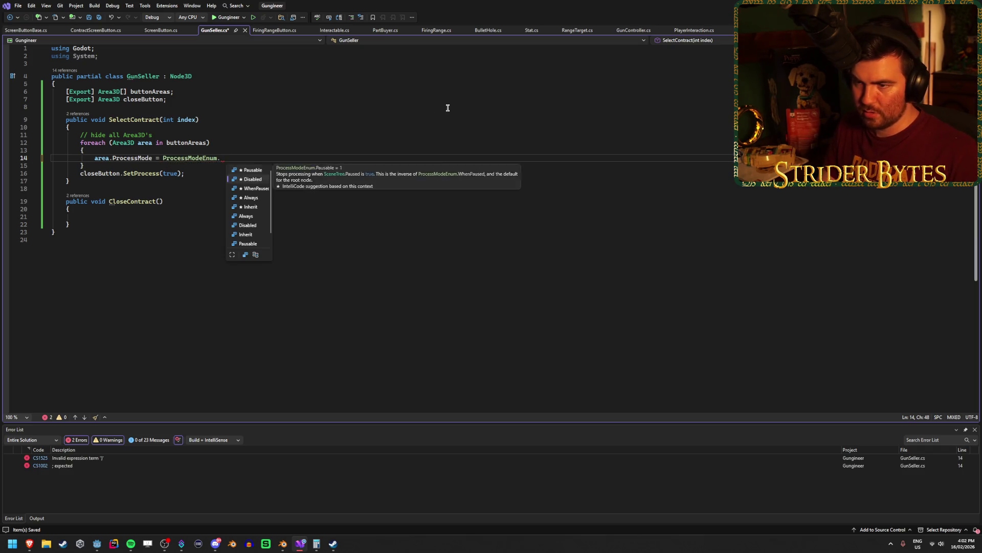
key("Tab")
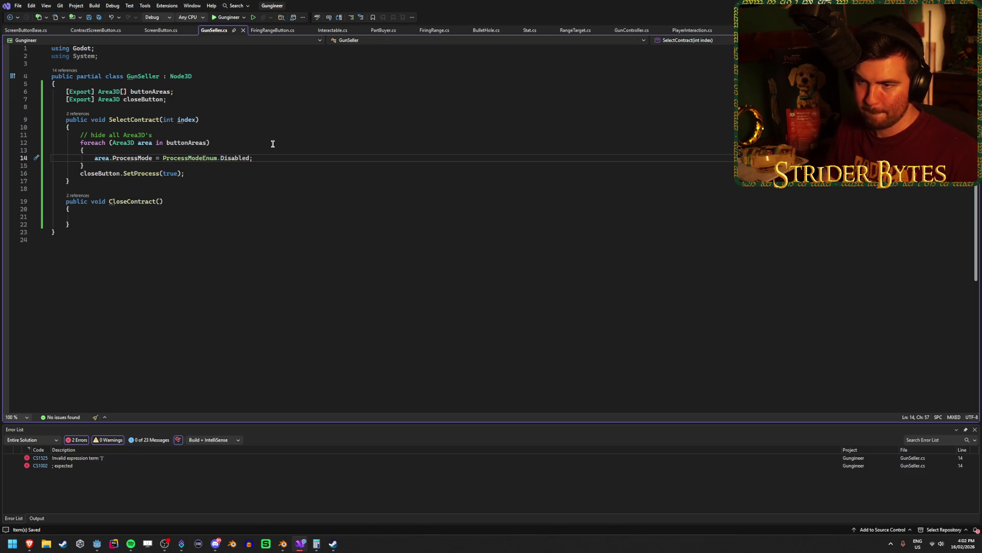
left_click_drag(253, 159, 97, 159)
- Replace closeButton's call with ProcessMode = ProcessModeEnum.Inherit; and save
mouse_move(184, 174)
left_mouse_down()
mouse_move(110, 174)
mouse_move(123, 174)
left_mouse_up()
type("Proc")
key("Tab")
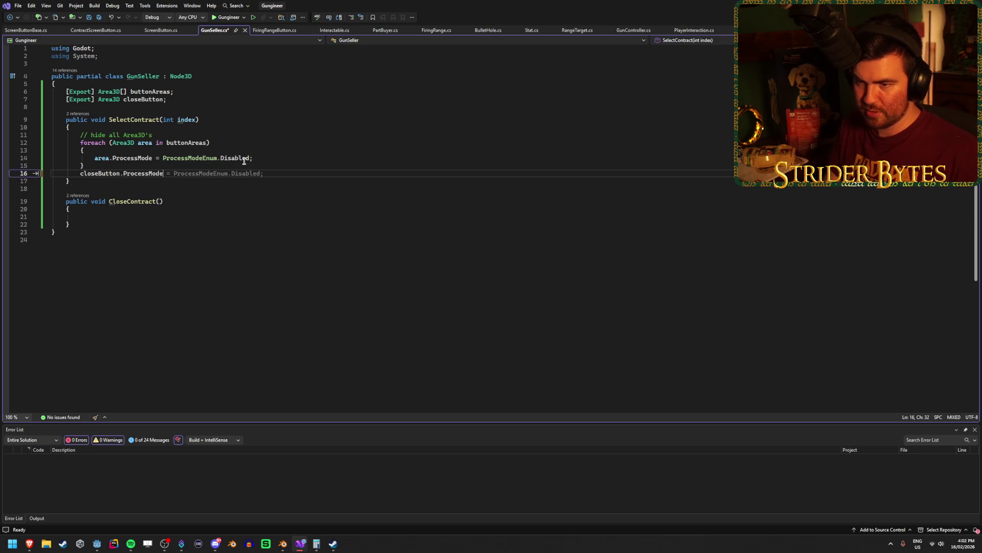
key("Tab")
key("BackSpace")
key("BackSpace")
key("BackSpace")
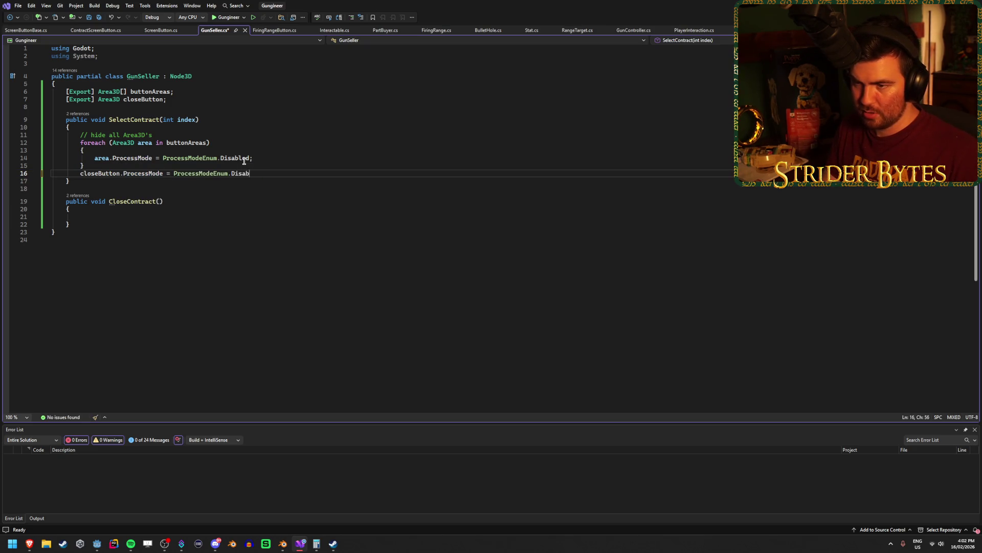
key("BackSpace")
type("Ena")
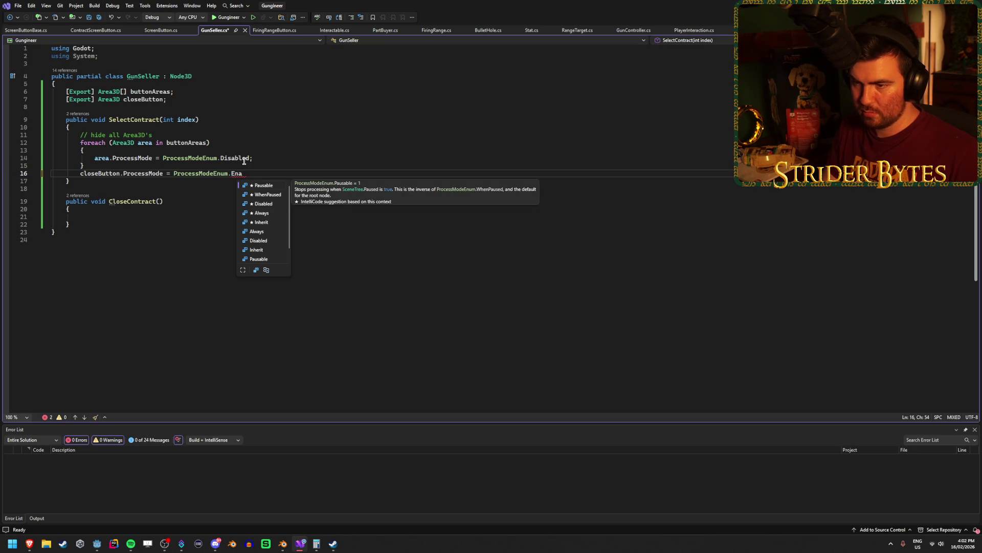
key("Down")
key("Down")
key("Down")
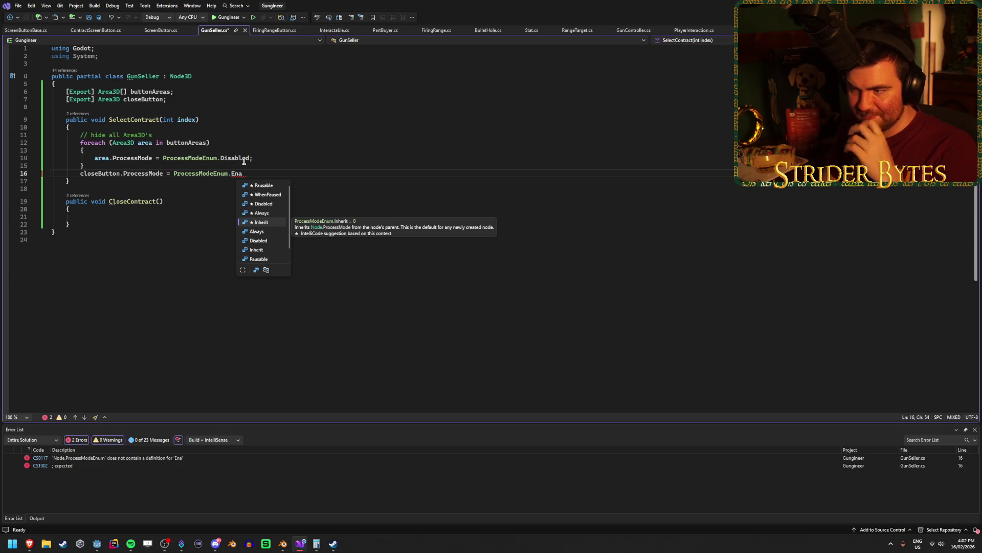
key("Up")
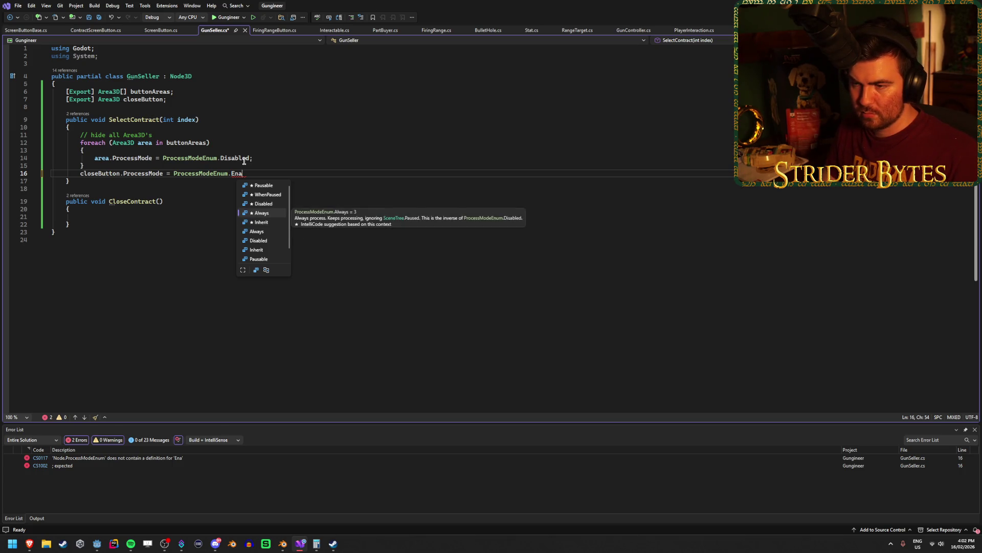
key("Down")
key("Tab")
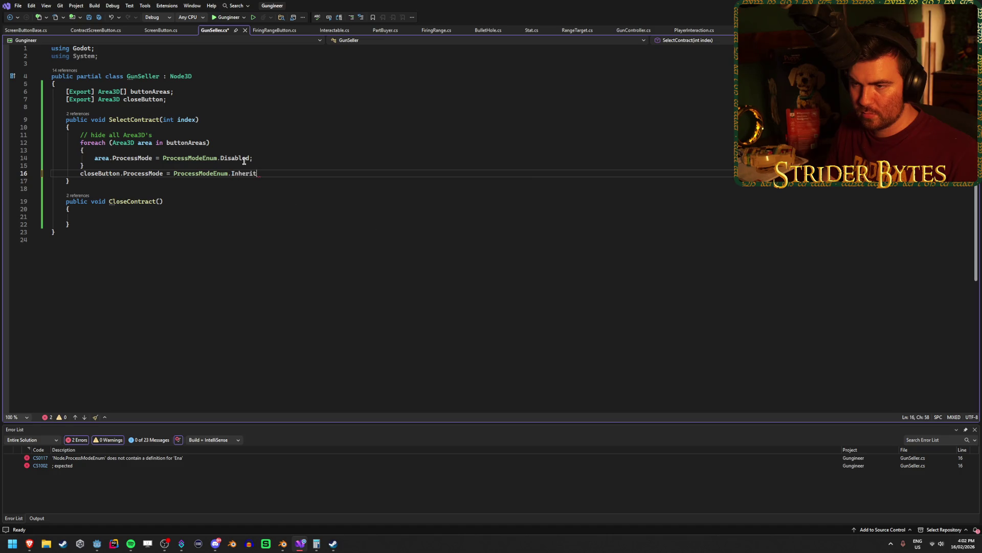
type(";")
key("ctrl+s")
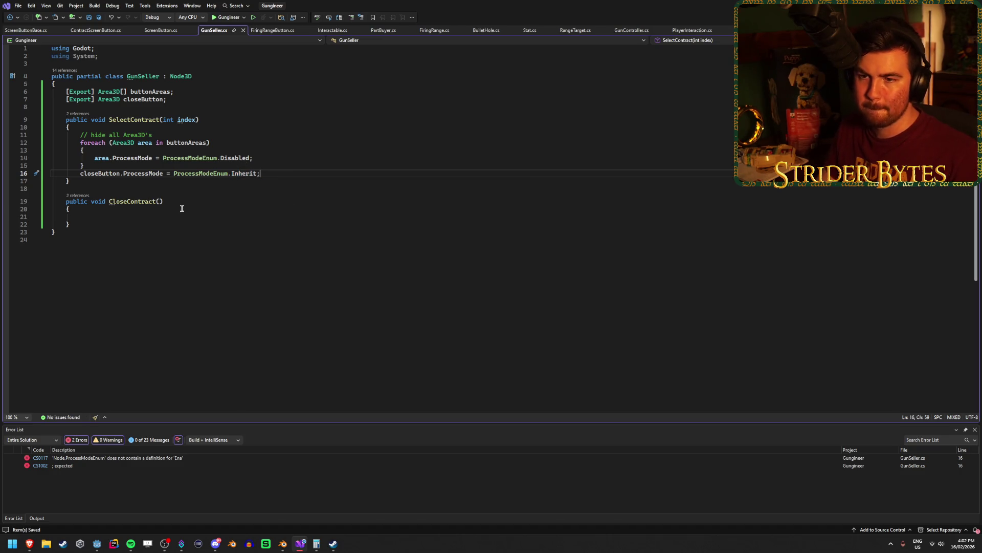
- Delete the hide all Area3D's comment line and copy the SelectContract body lines
mouse_move(265, 175)
left_mouse_down()
mouse_move(56, 173)
mouse_move(14, 141)
left_mouse_up()
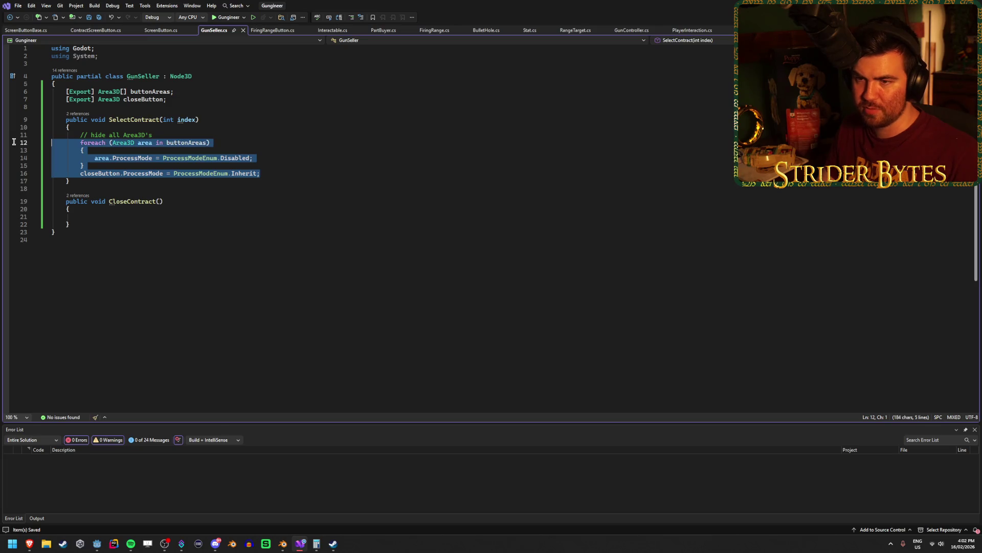
left_click(12, 134)
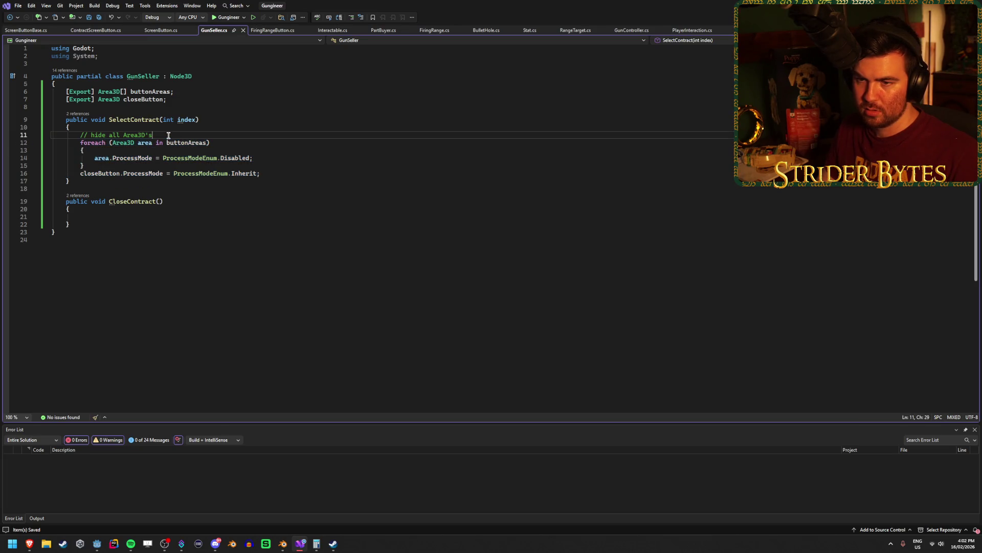
key("Delete")
mouse_move(287, 169)
left_mouse_down()
mouse_move(12, 160)
mouse_move(11, 135)
left_mouse_up()
key("ctrl+c")
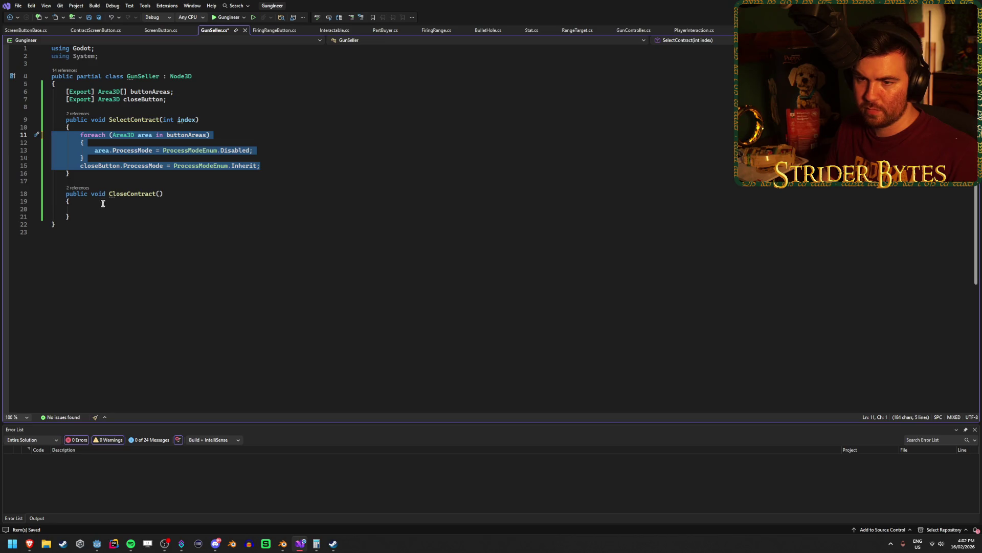
- Paste the body into CloseContract and set the button areas' ProcessMode to Inherit
left_click(172, 209)
key("ctrl+v")
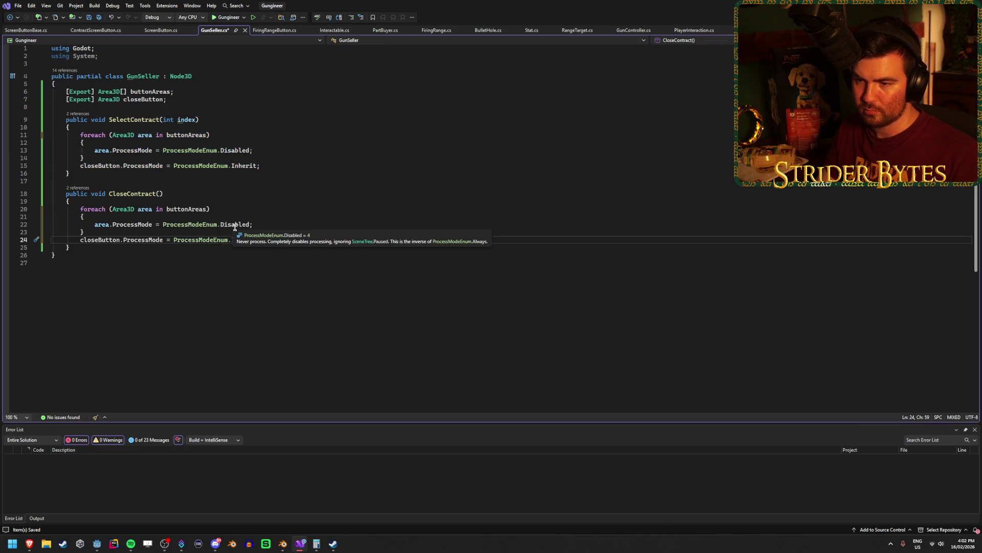
double_click(245, 241)
key("ctrl+c")
left_click(235, 225)
key("ctrl+v")
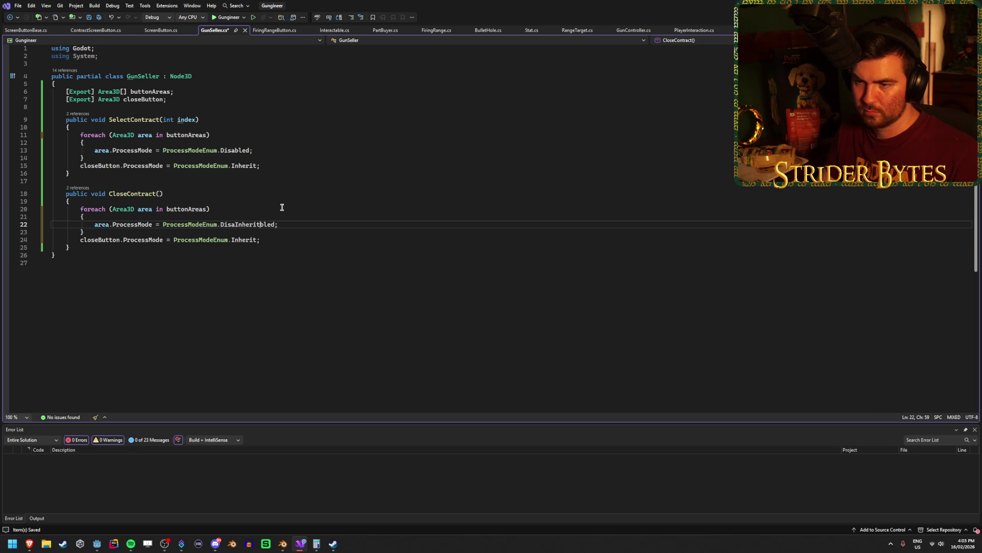
key("ctrl+z")
double_click(239, 226)
key("ctrl+v")
- Set closeButton to Disabled in CloseContract, save, and review both methods
double_click(235, 151)
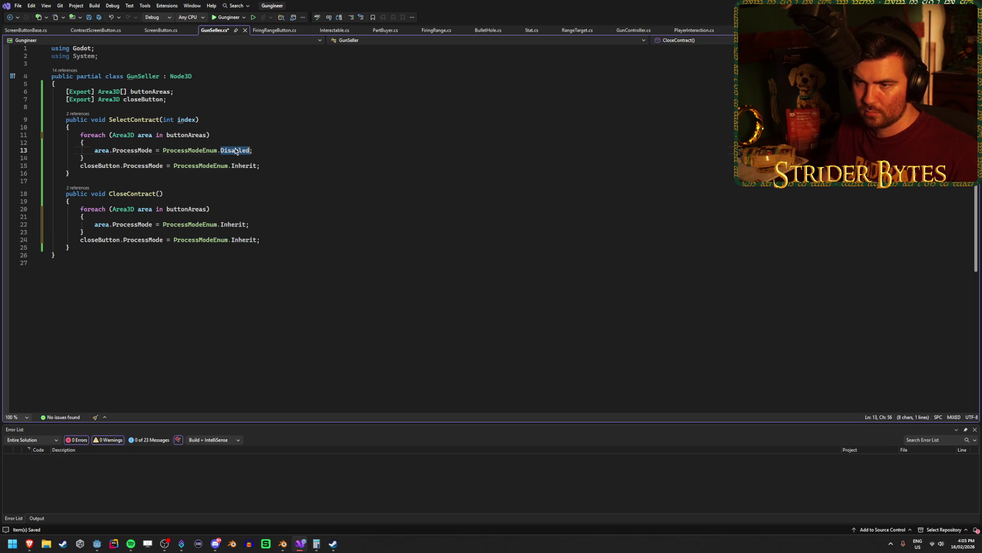
double_click(244, 240)
key("ctrl+v")
left_click(285, 243)
key("ctrl+s")
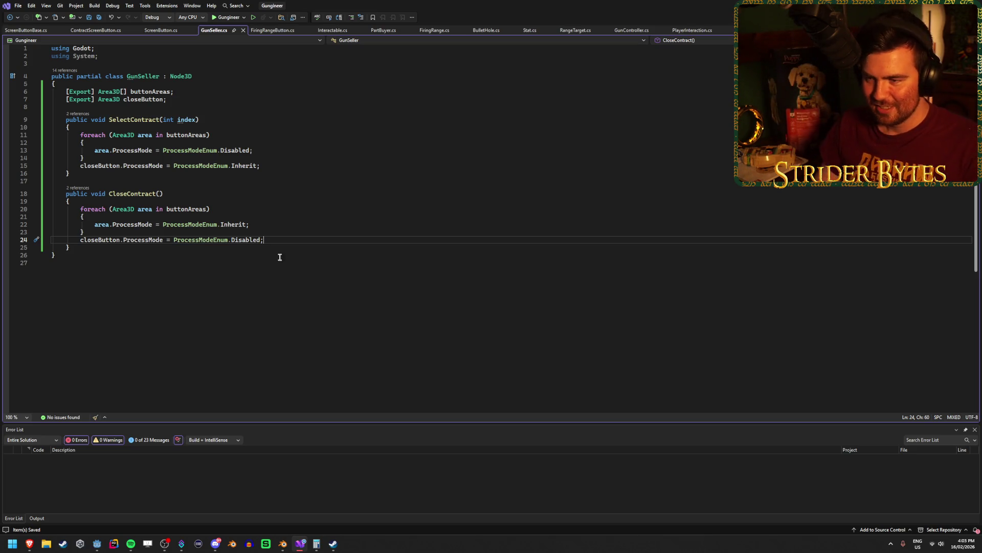
left_click(295, 223)
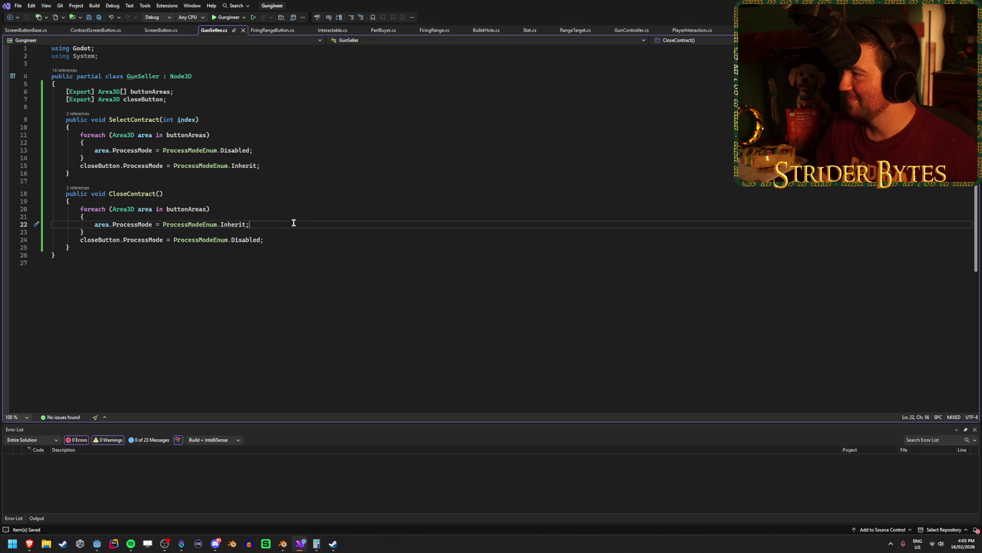
left_click(278, 167)
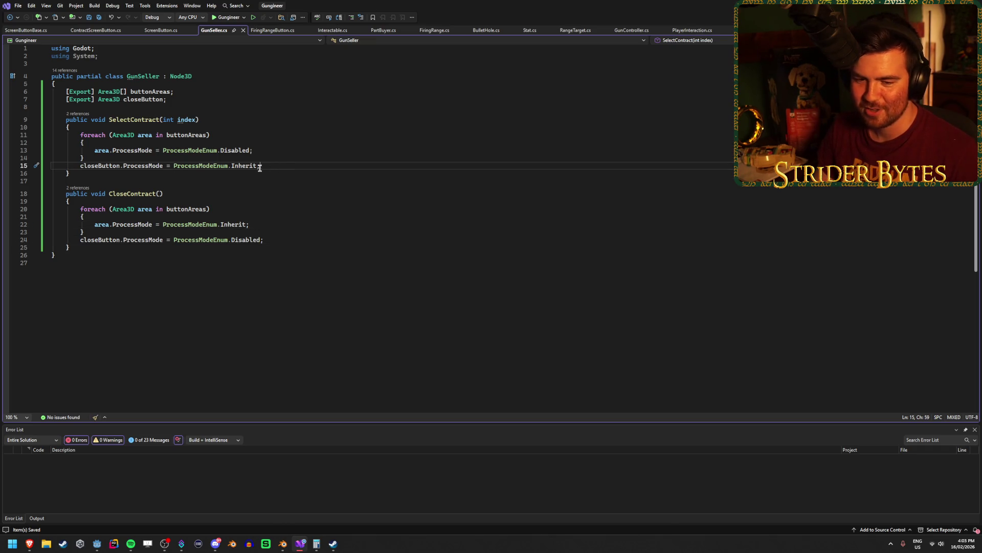
key("alt+Tab")
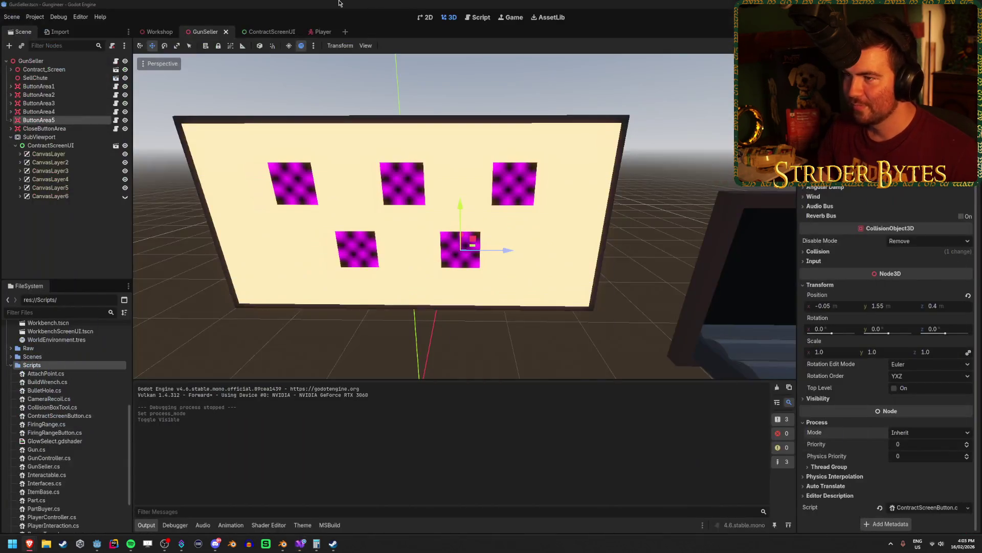
- Expand CanvasLayer6 in the GunSeller scene and select its CloseButton node
left_click(90, 241)
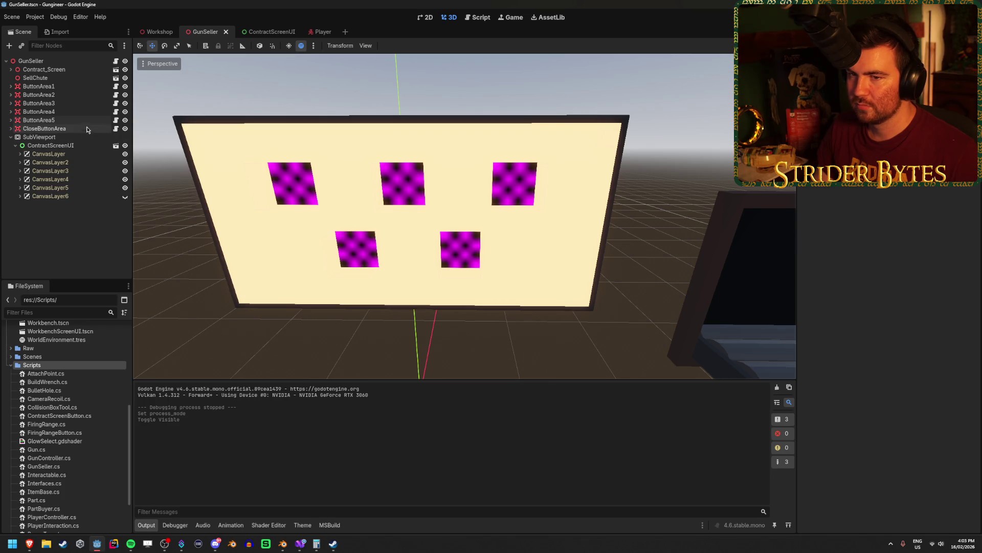
left_click(124, 197)
left_click(125, 197)
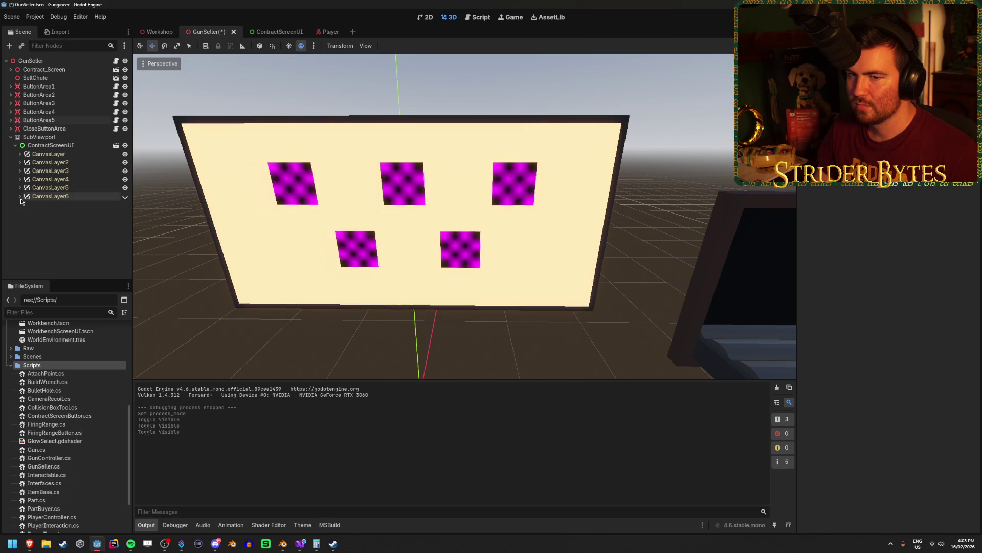
left_click(20, 196)
scroll(80, 210, "down", 2)
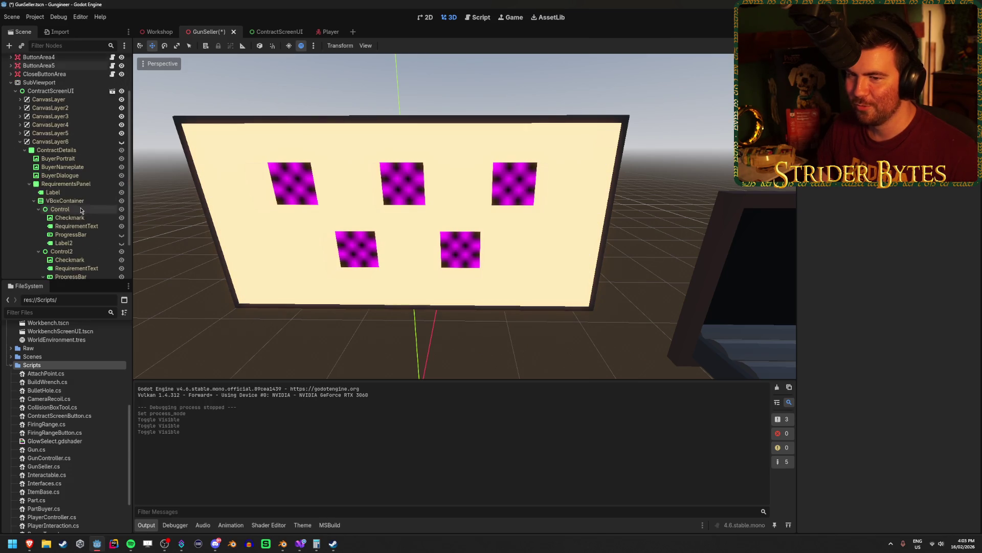
scroll(85, 159, "down", 2)
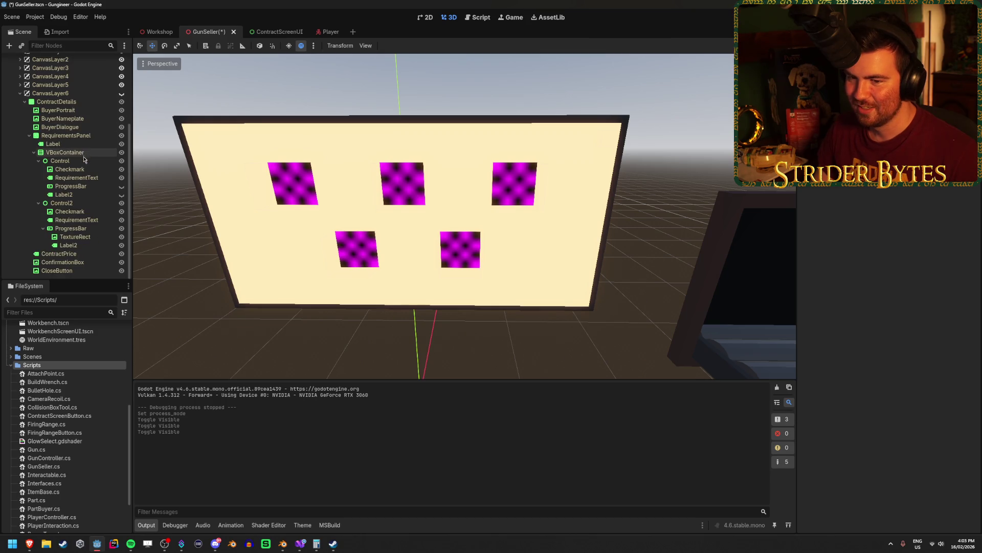
left_click(56, 271)
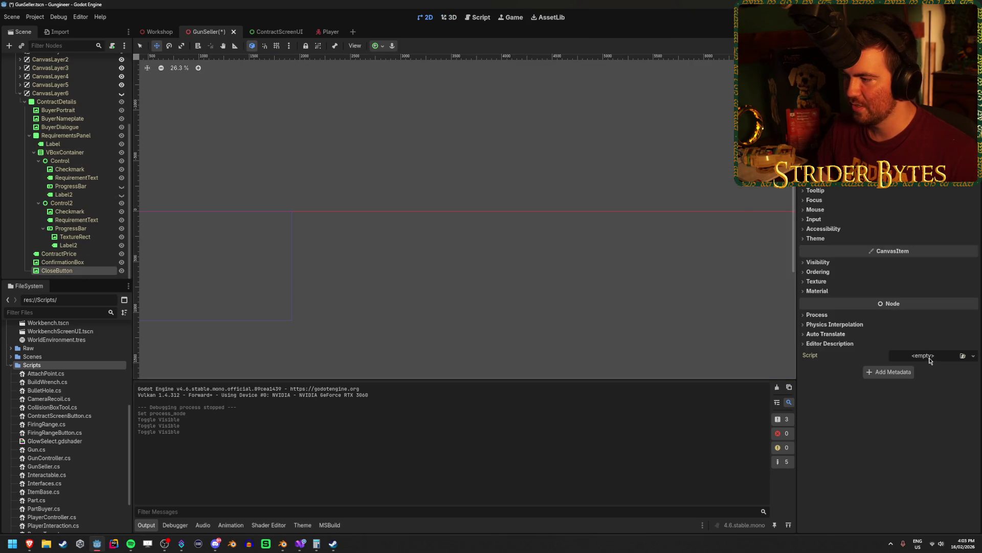
- Set CloseButton's process mode to Disabled and save the GunSeller scene
left_click(844, 314)
left_click(915, 325)
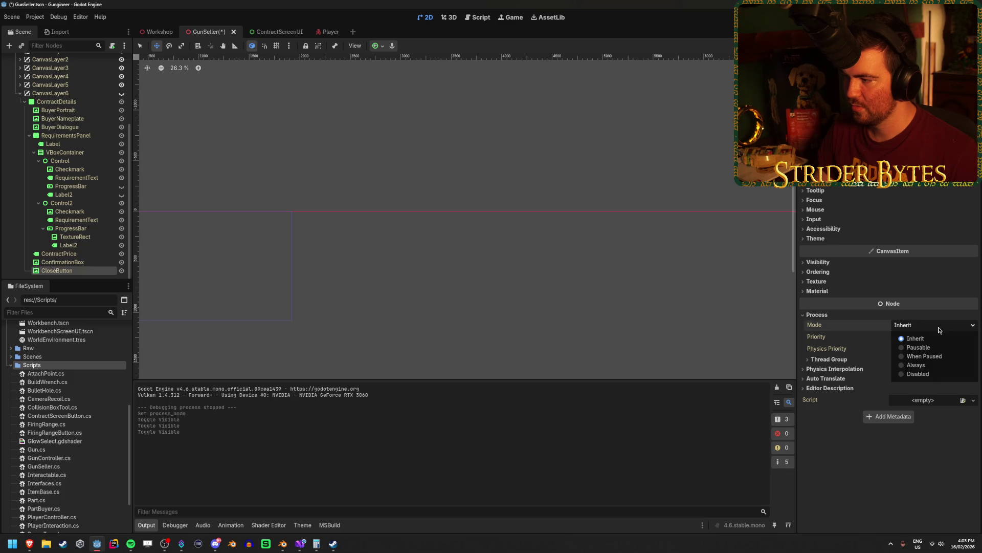
left_click(926, 375)
key("ctrl+s")
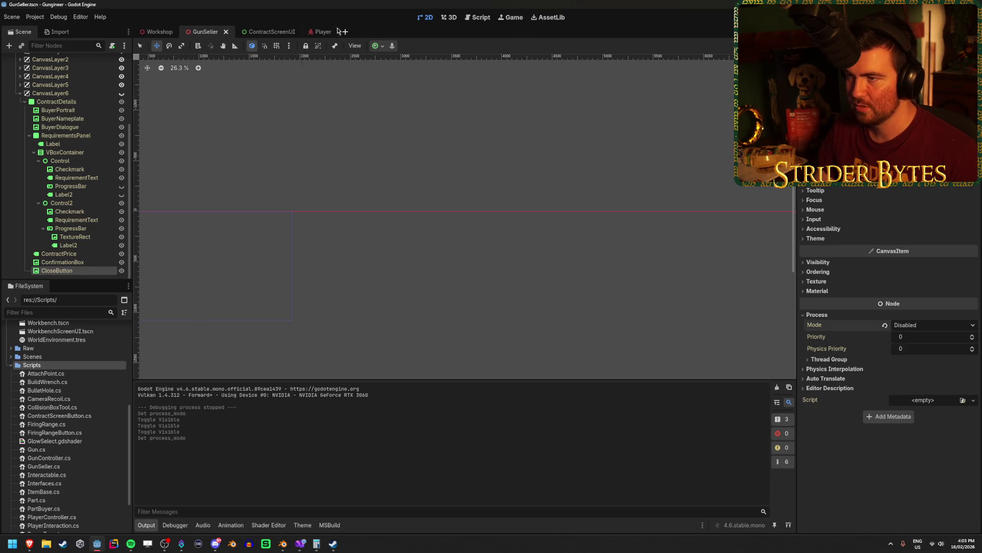
left_click(266, 31)
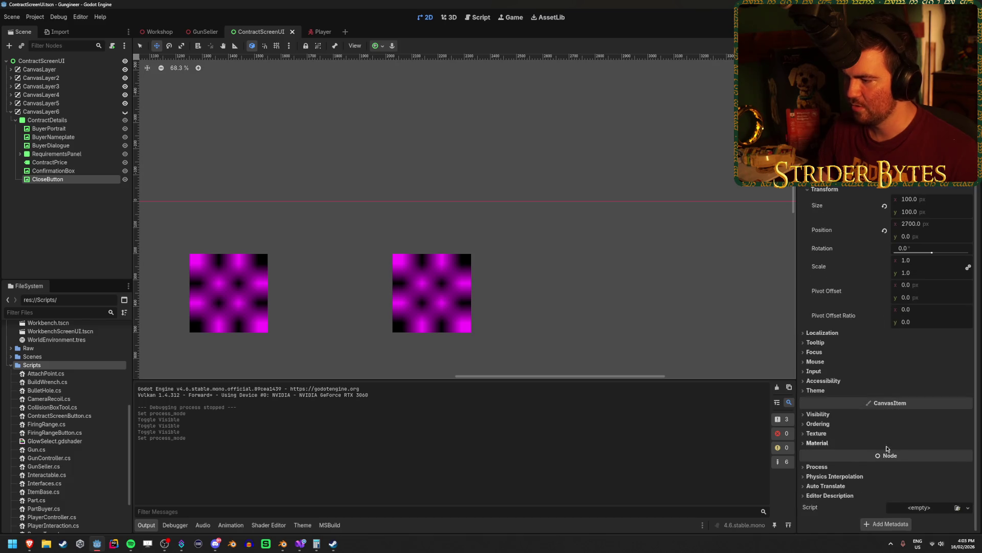
- Set the ContractScreenUI CloseButton's process mode to Disabled and save the scene
left_click(817, 466)
left_click(921, 477)
left_click(914, 536)
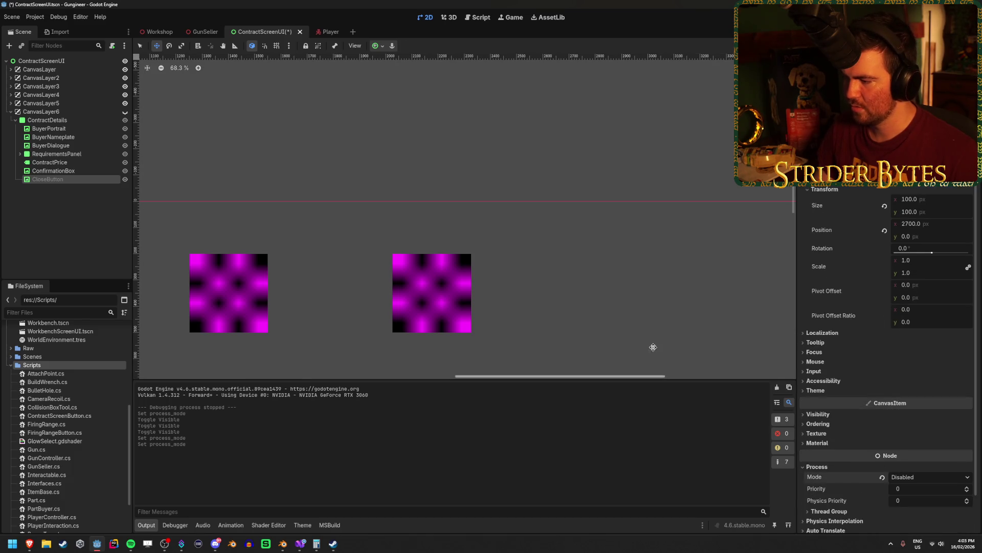
key("ctrl+s")
- In the GunSeller scene, toggle CanvasLayer6 and ContractDetails visibility on and off to check them
key("ctrl+shift+Tab")
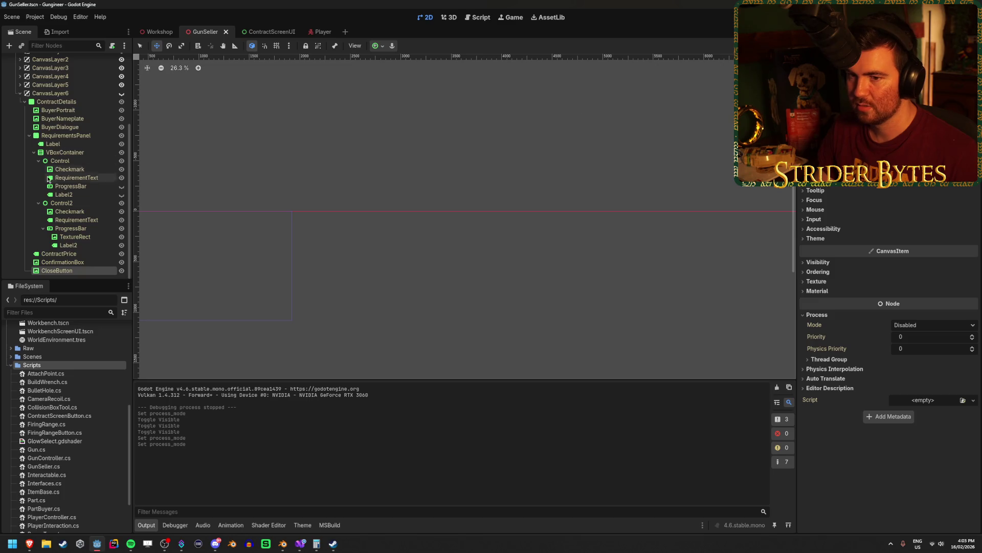
scroll(48, 179, "up", 3)
left_click(50, 148)
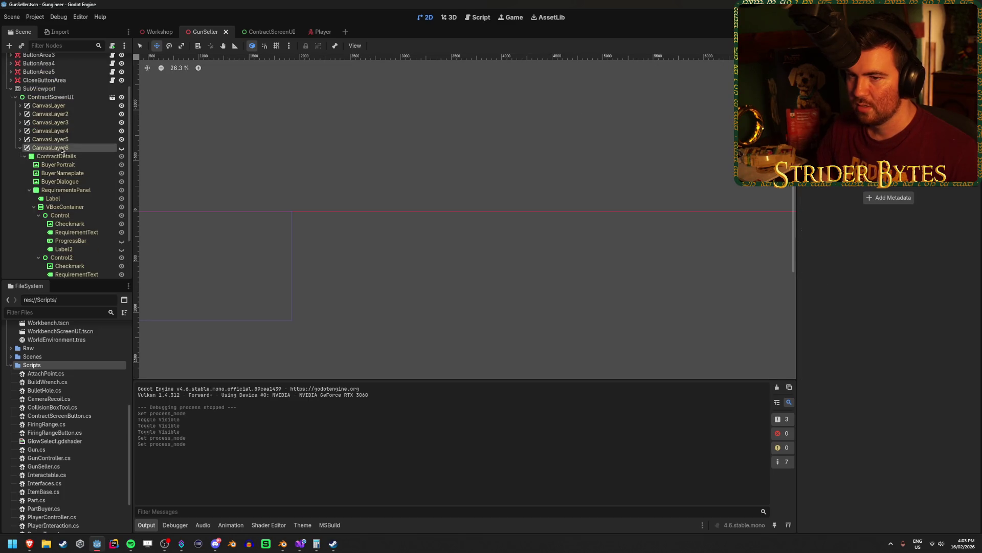
left_click(122, 148)
left_click(121, 148)
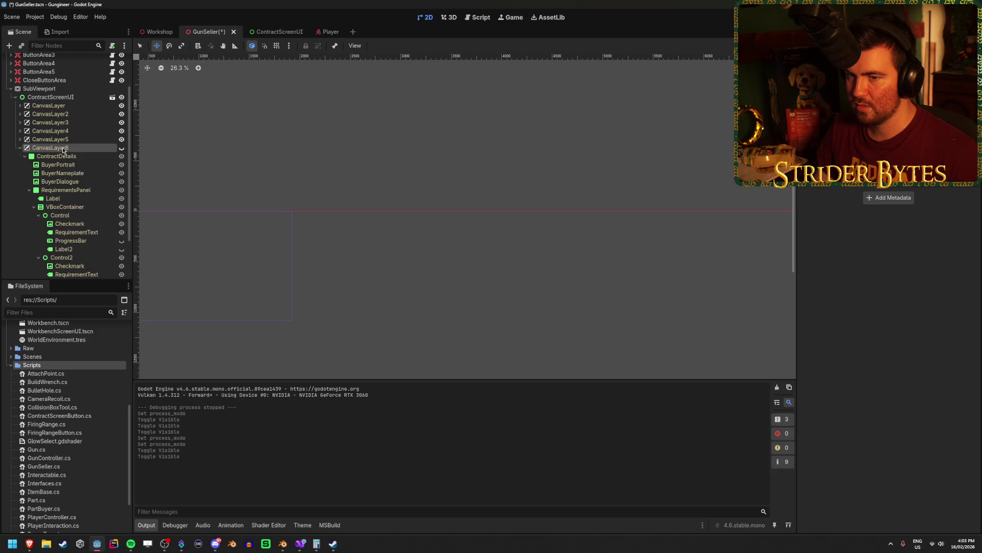
left_click(70, 157)
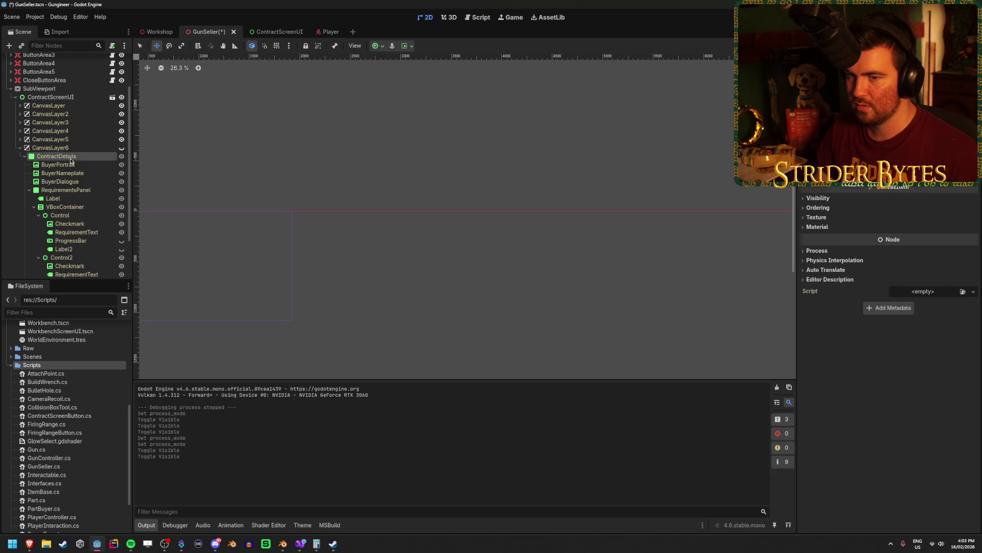
left_click(122, 156)
left_click(121, 156)
- In ContractScreenUI, show CanvasLayer6, hide ContractDetails, and save the scene
left_click(277, 32)
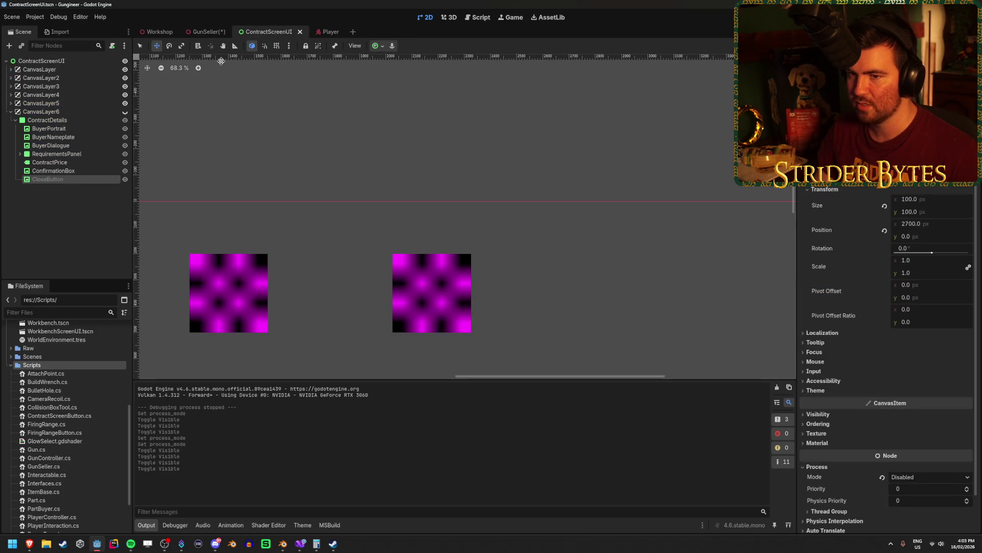
left_click(125, 112)
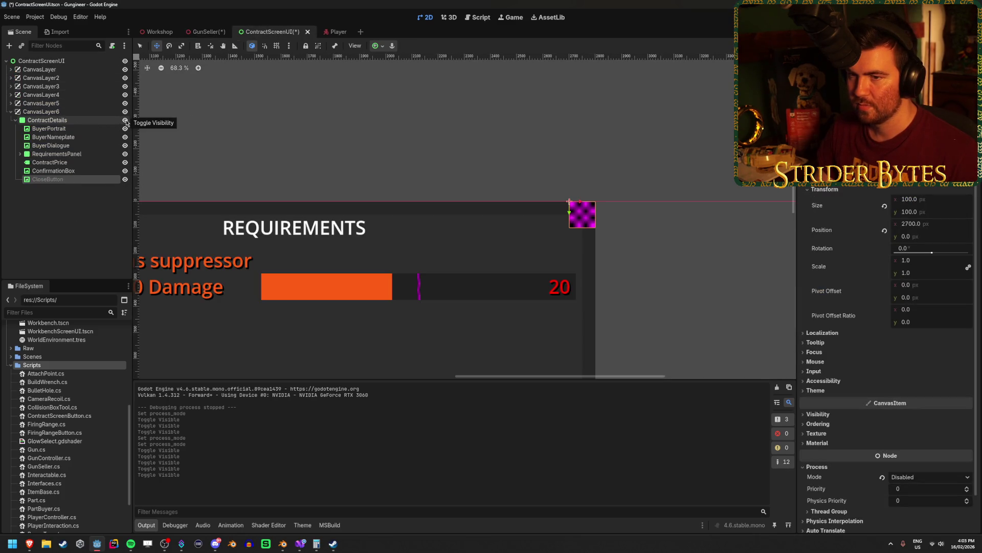
left_click(125, 120)
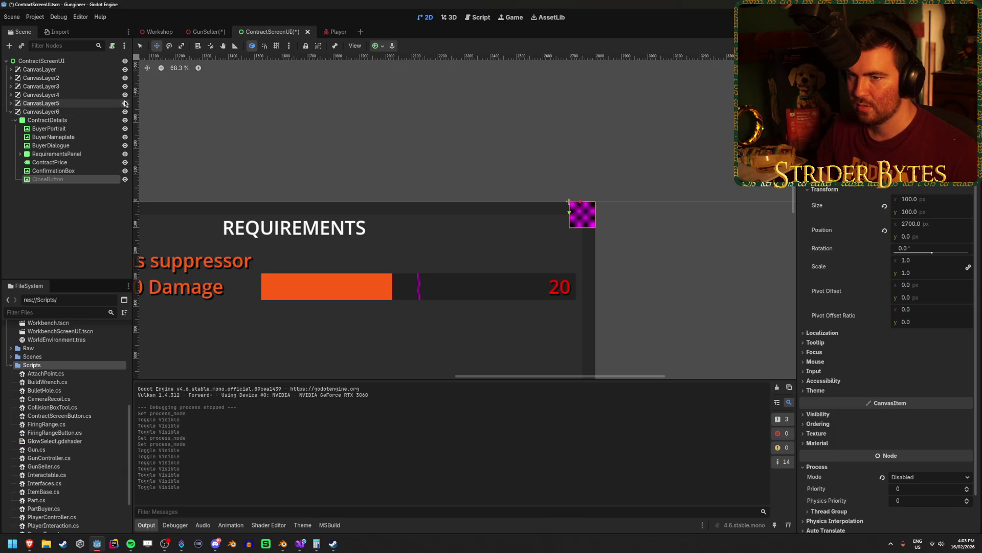
left_click(125, 112)
left_click(98, 115)
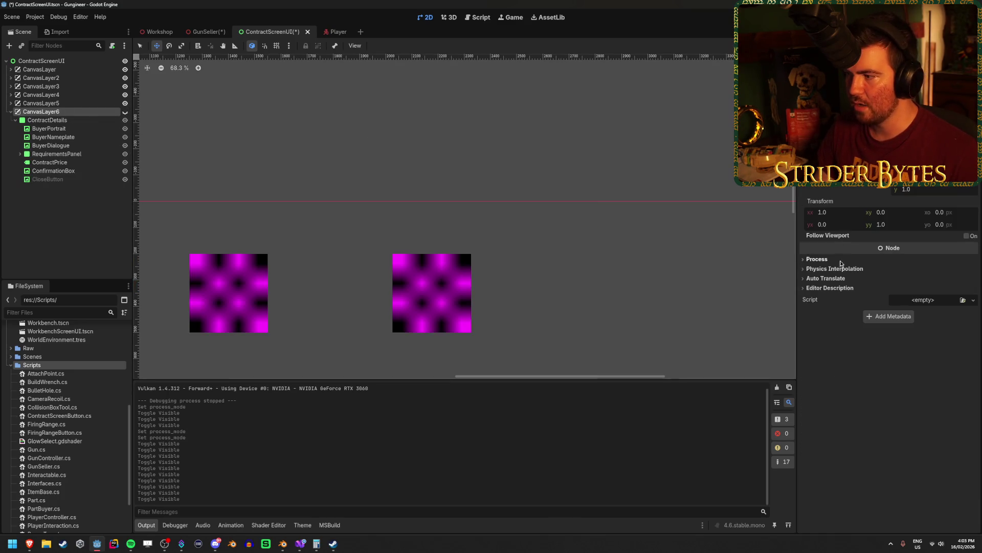
left_click(125, 112)
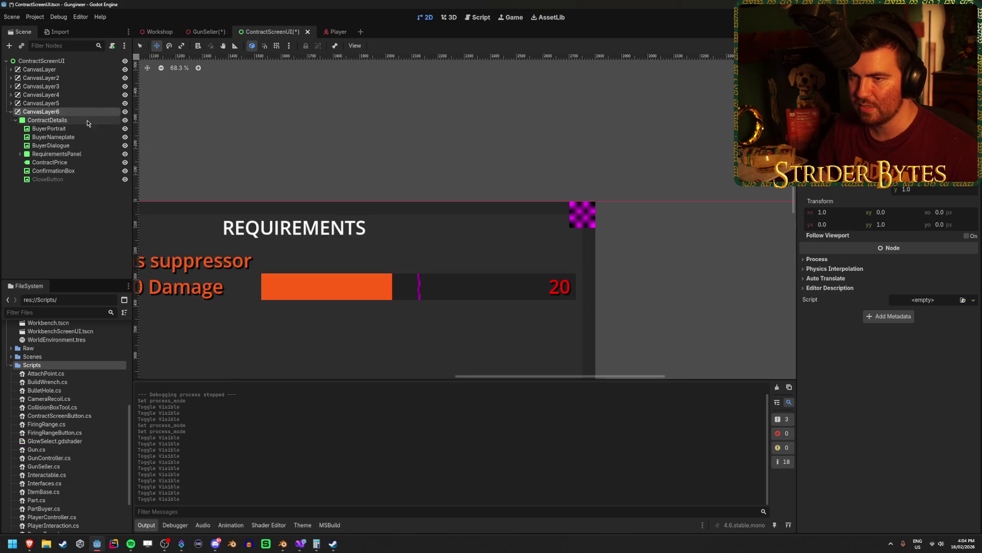
left_click(87, 120)
left_click(124, 120)
key("ctrl+s")
scroll(287, 283, "down", 5)
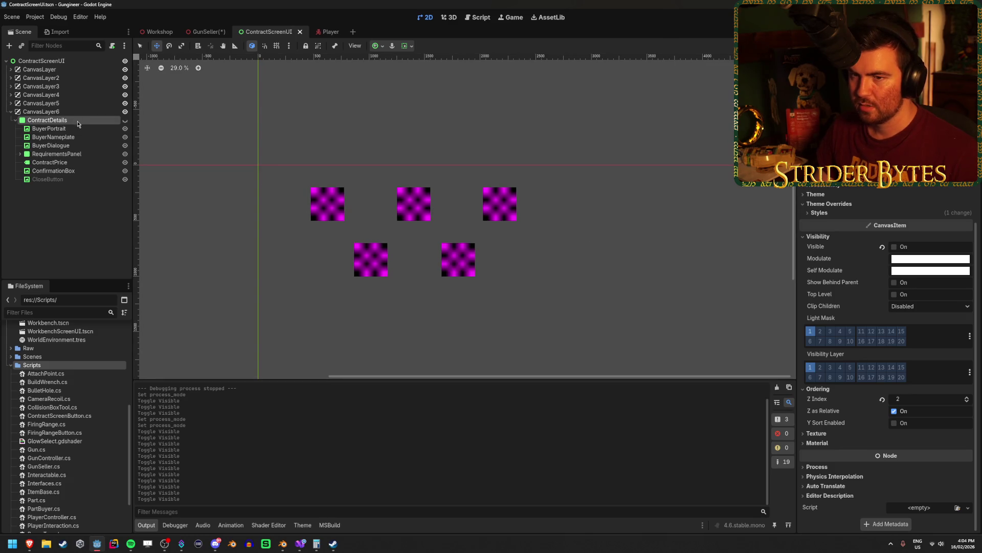
- Return to GunSeller.cs at the end of the closeButton field line
left_click(205, 32)
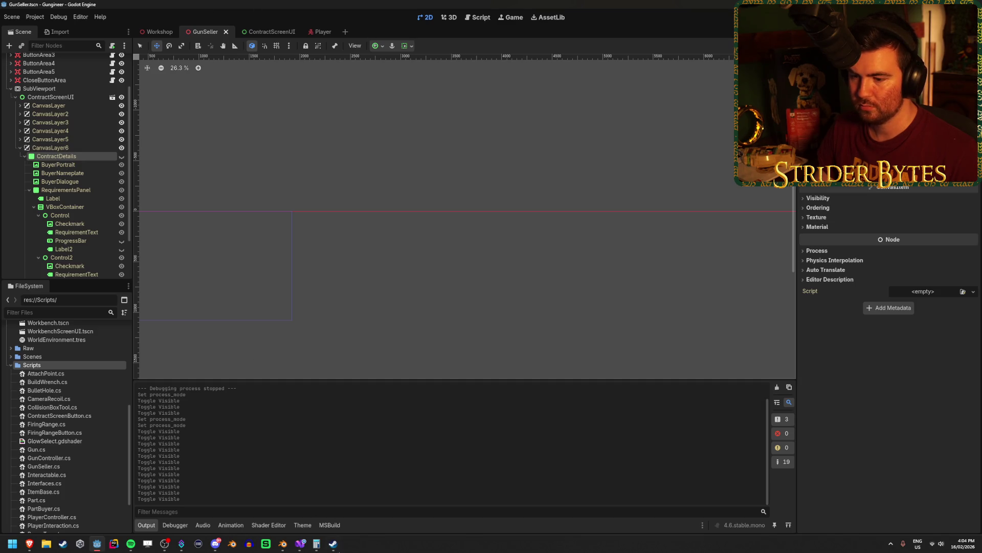
left_click(301, 545)
left_click(186, 99)
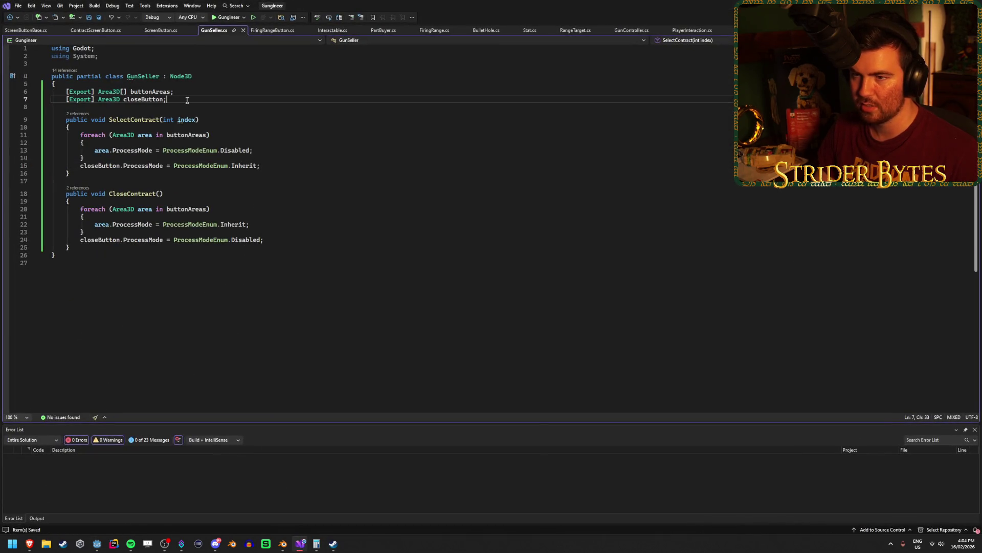
- Add a blank line under the closeButton field and briefly check Transform in Godot
key("Return")
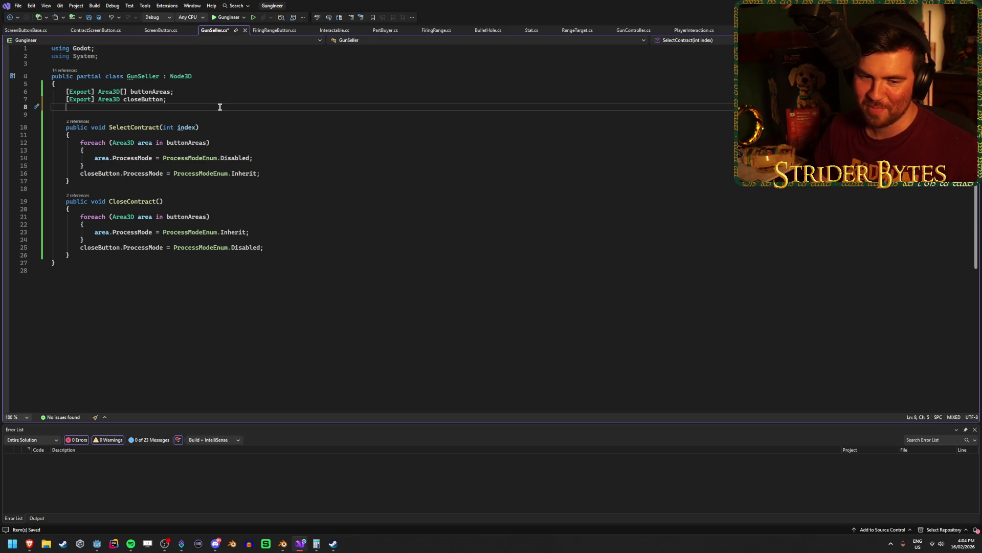
key("alt+Tab")
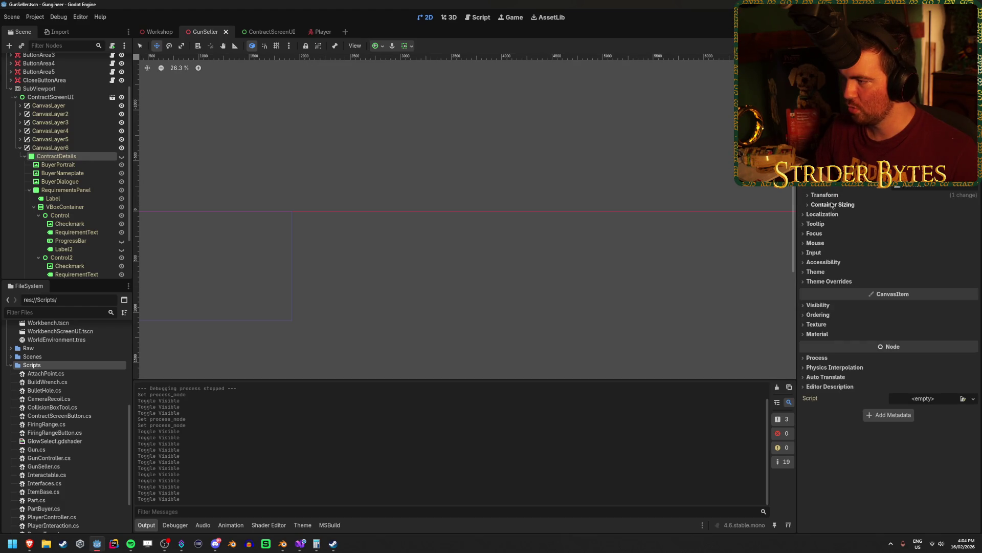
left_click(825, 195)
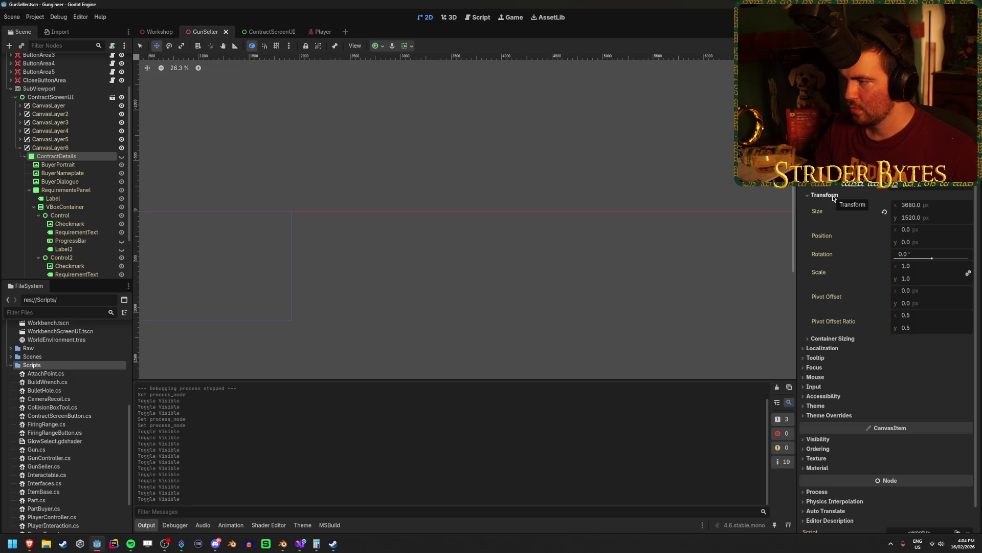
left_click(834, 199)
left_click(97, 543)
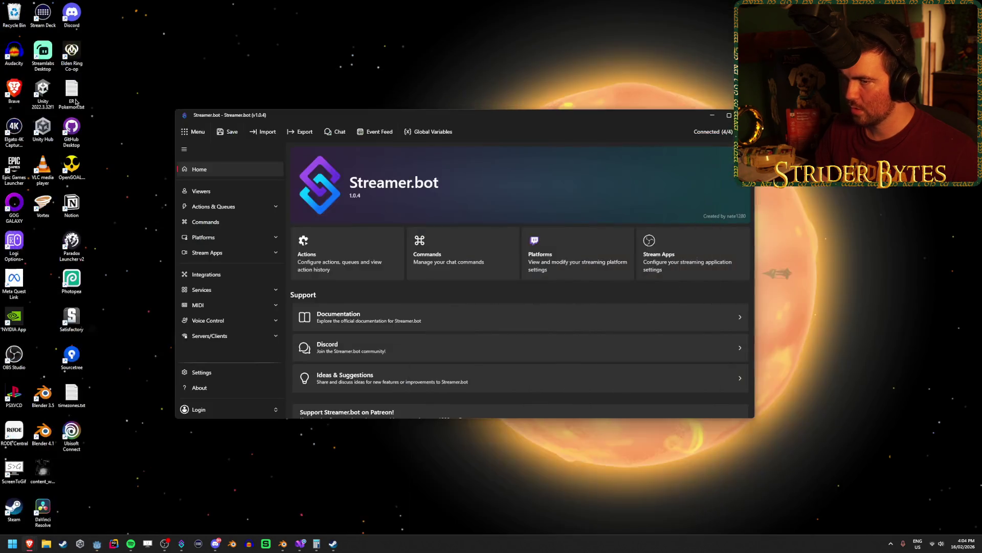
left_click(96, 544)
left_click(301, 544)
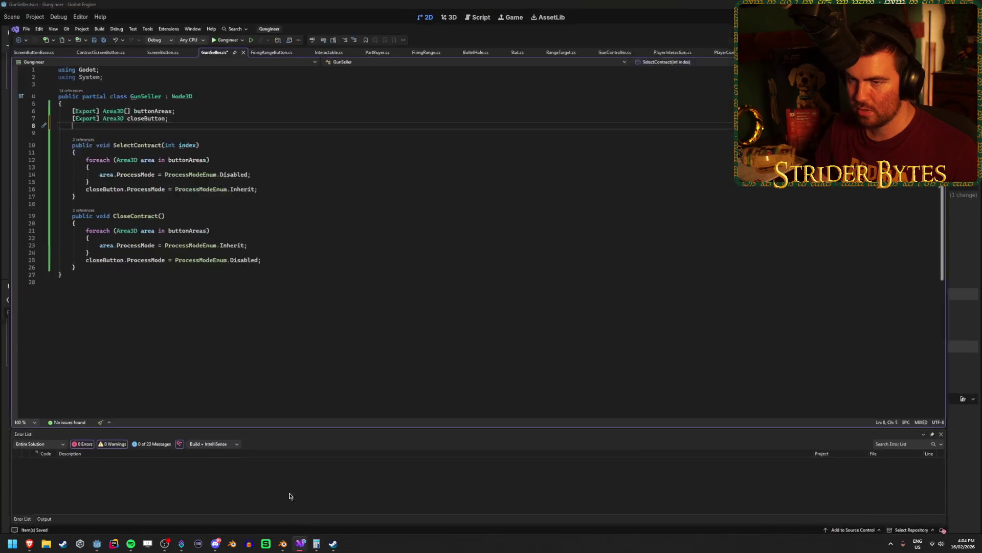
- Add '[Export] Control contractDetails;', open a new line in SelectContract, and save
left_click(142, 107)
type("[Export] Co")
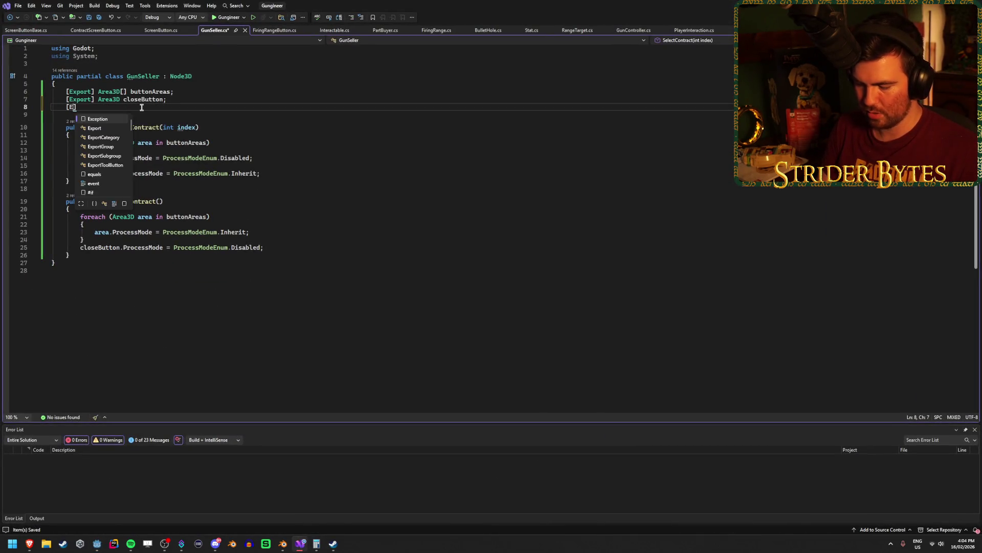
type("ntrol")
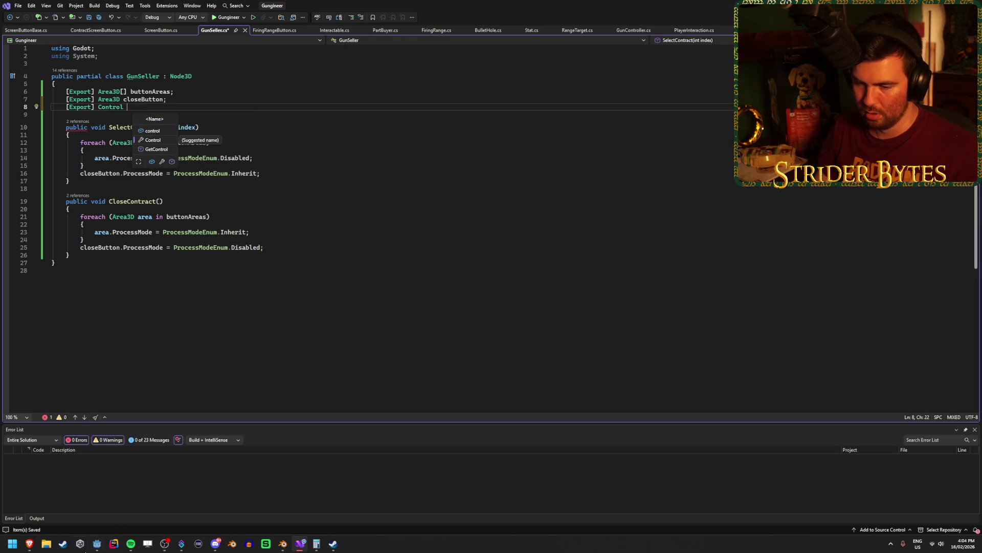
mouse_move(96, 543)
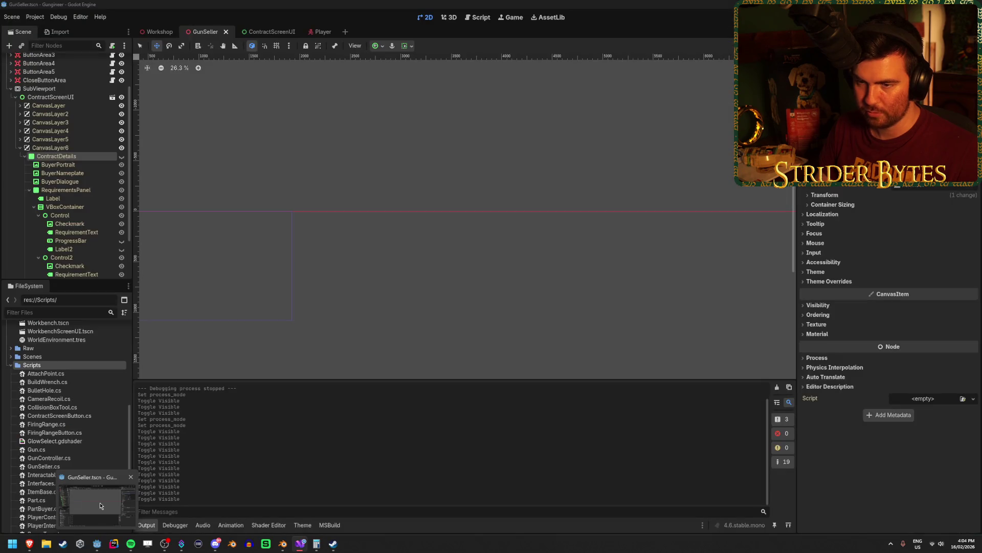
type("c")
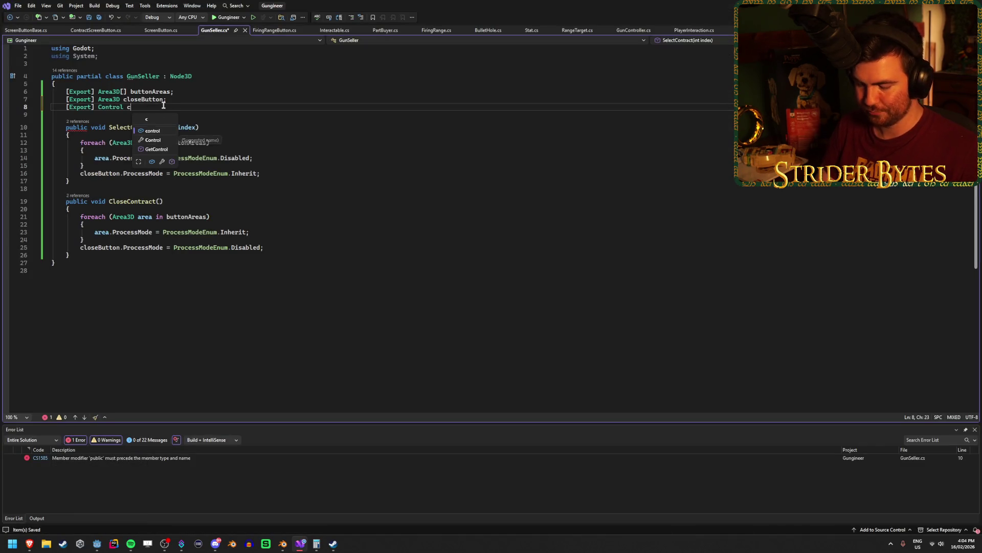
type("ontractDetails;")
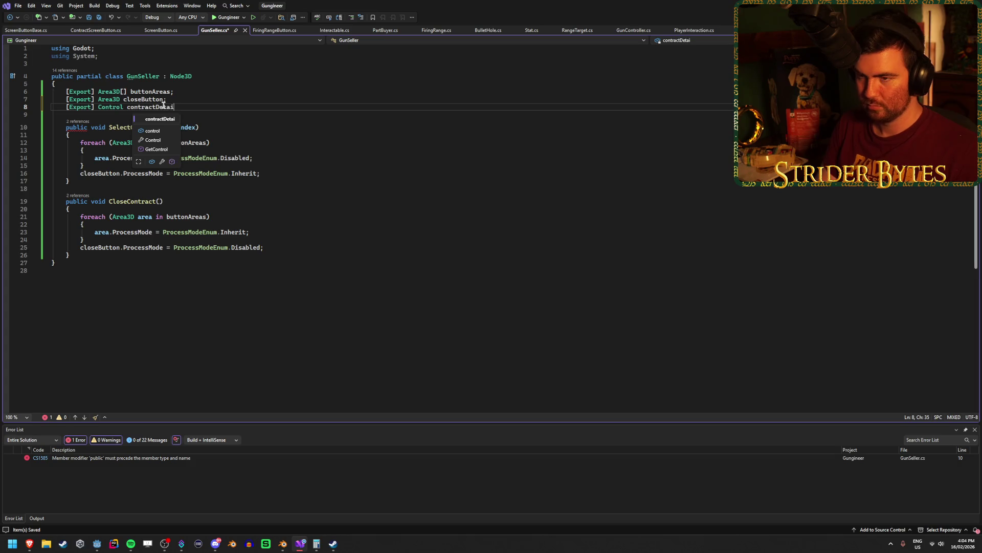
left_click(286, 173)
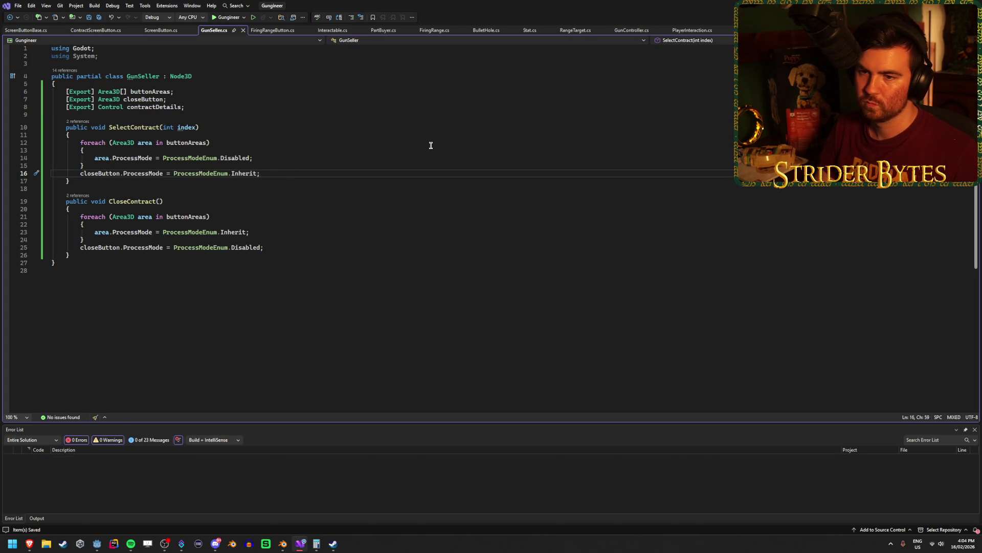
key("Return")
key("Return")
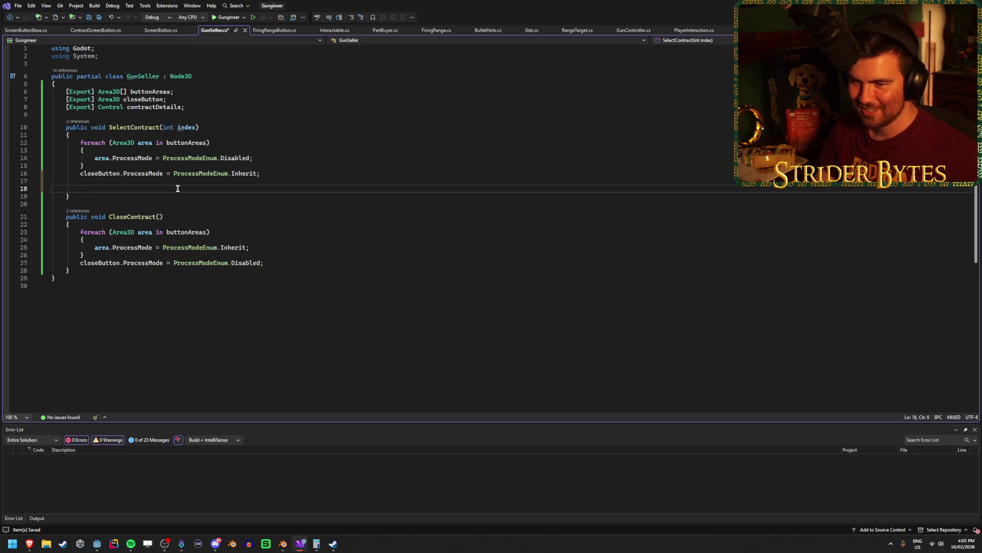
key("ctrl+s")
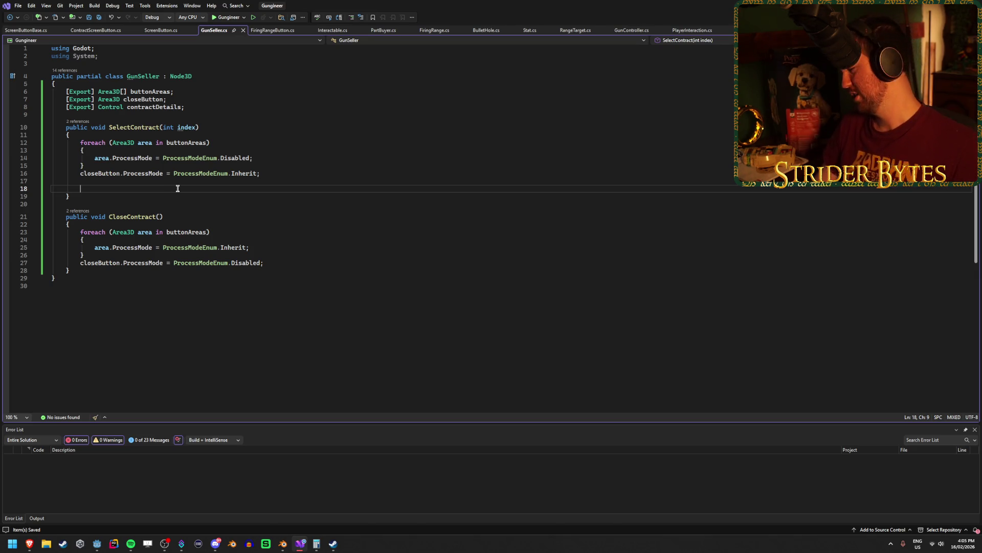
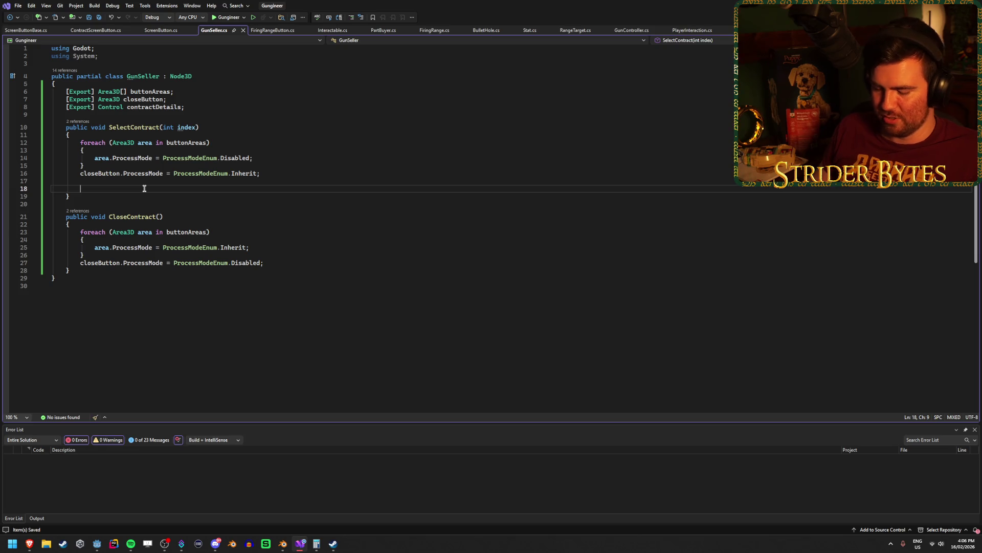
- Glance at the Workshop scene in Godot, then return to GunSeller.cs
key("alt+Tab")
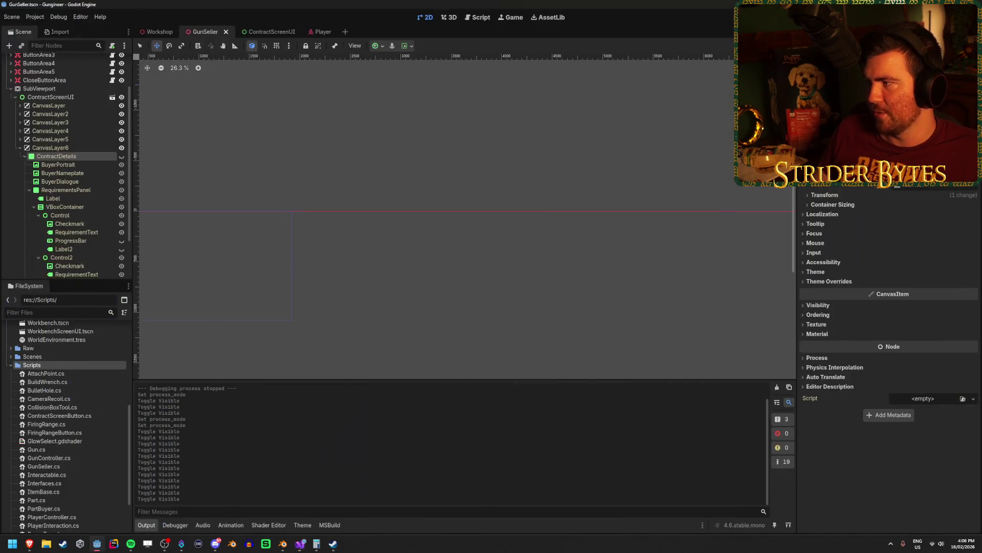
left_click(159, 32)
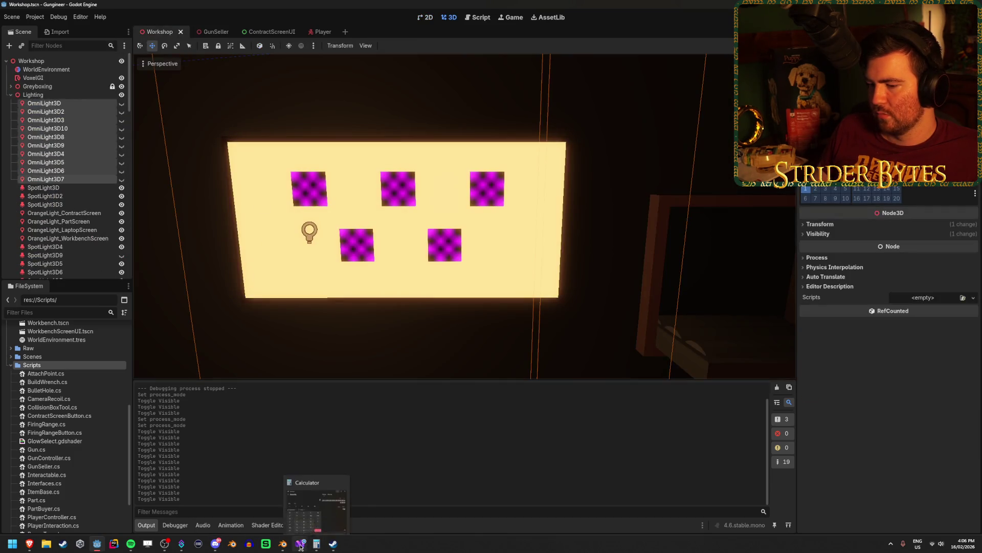
left_click(301, 543)
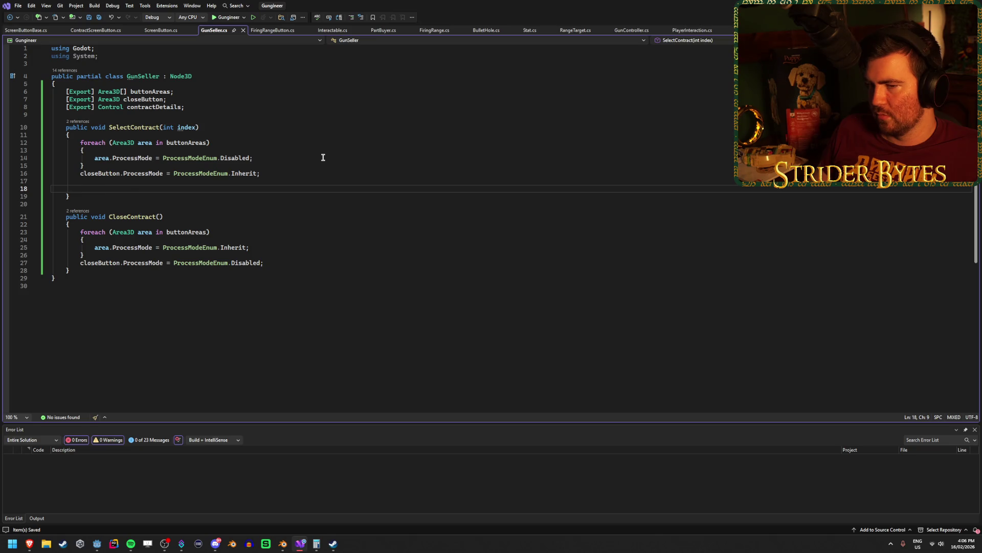
- Add contractDetails.Scale = Vector2.Zero; to SelectContract and save the file
type("contr")
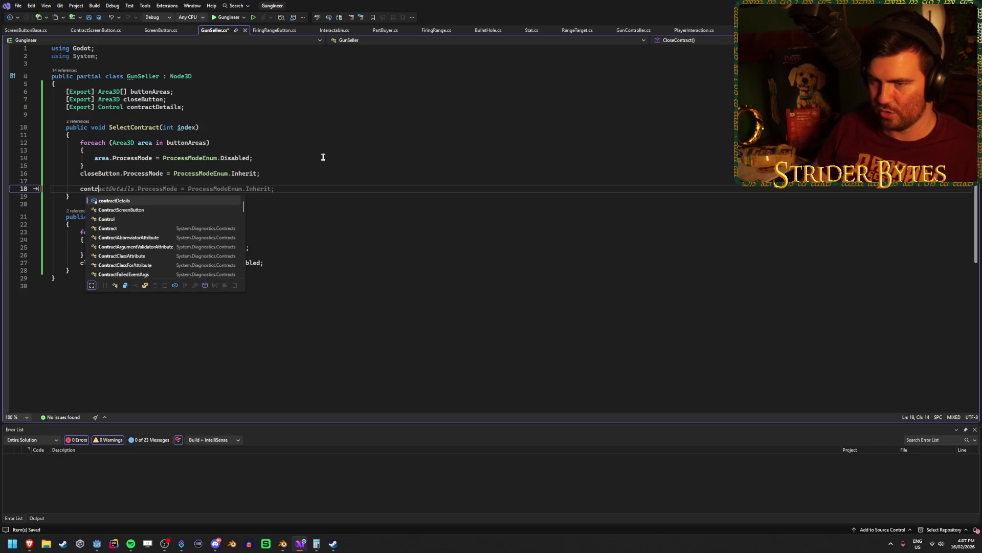
key("Tab")
type(".Scale")
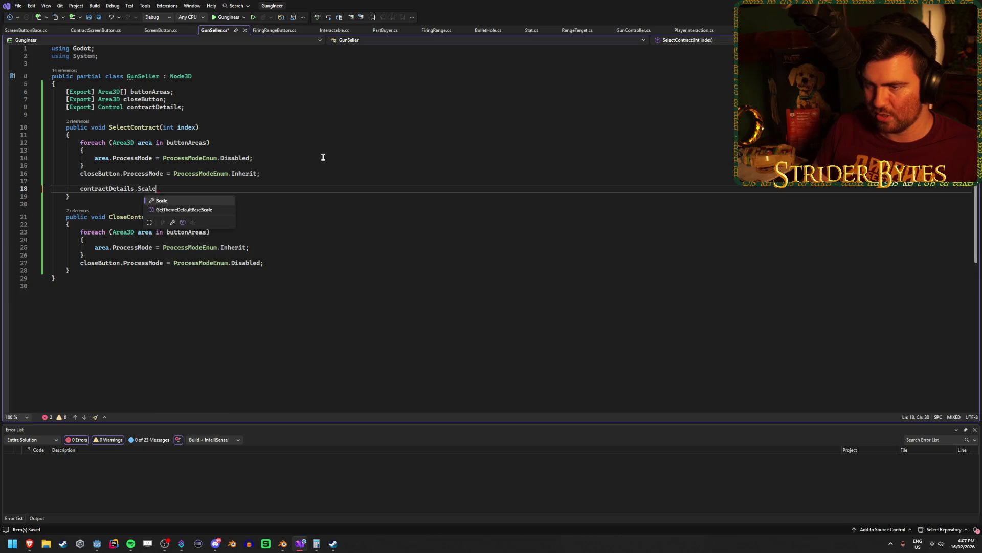
type(" = ")
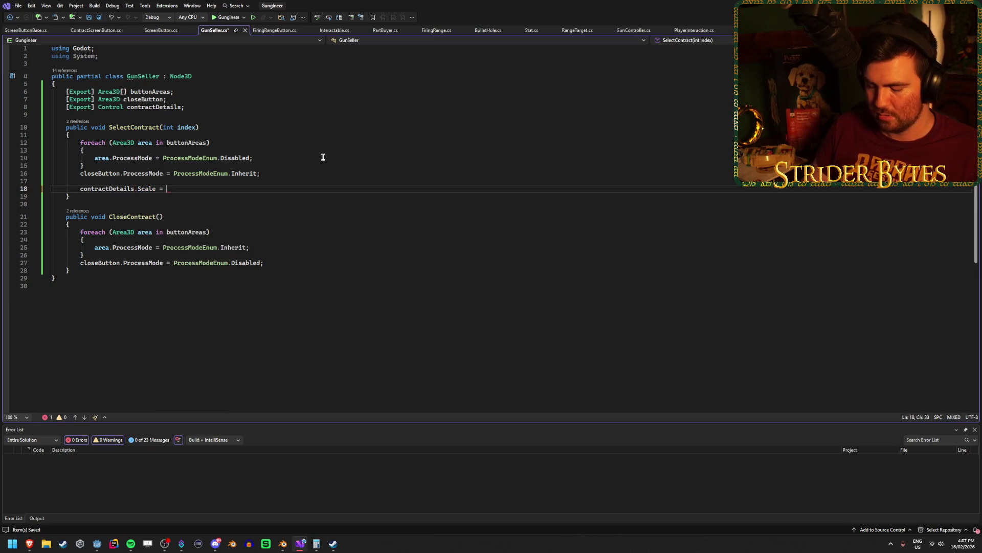
type("Vec")
key("Tab")
type(".")
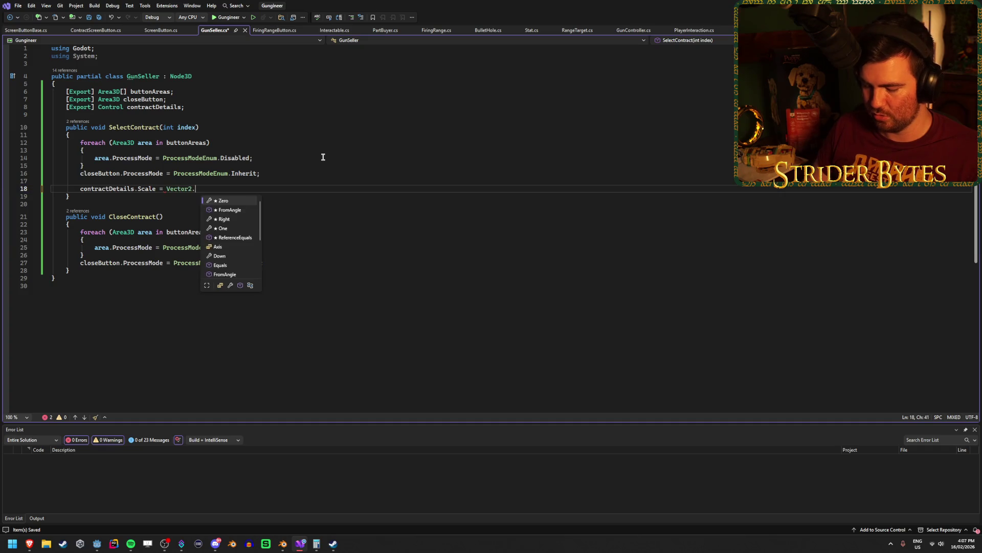
type("Ze")
key("Tab")
type(";")
key("ctrl+s")
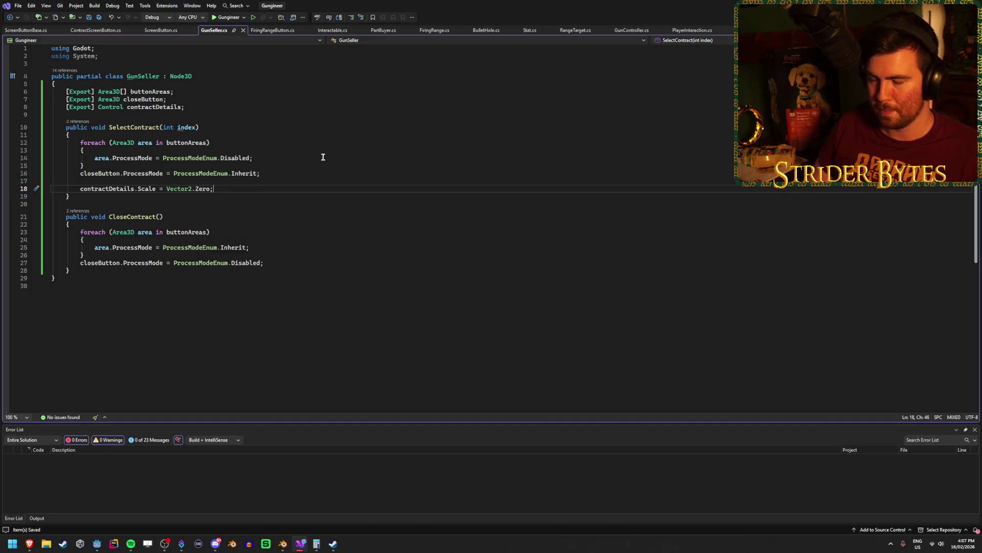
- Add contractDetails.Visible = true; and begin a CreateTween().Tween call on the next line
key("Return")
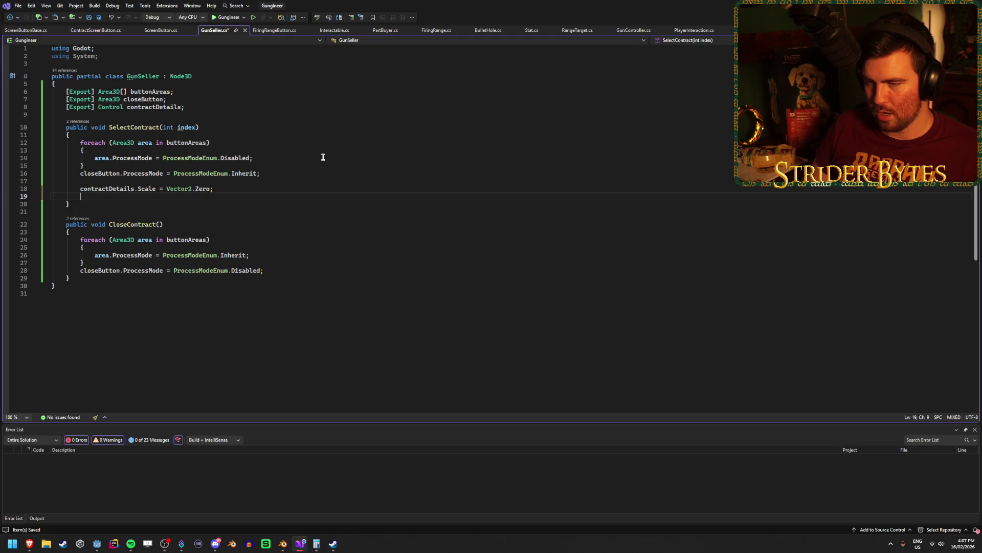
type("cont")
key("Tab")
type(".")
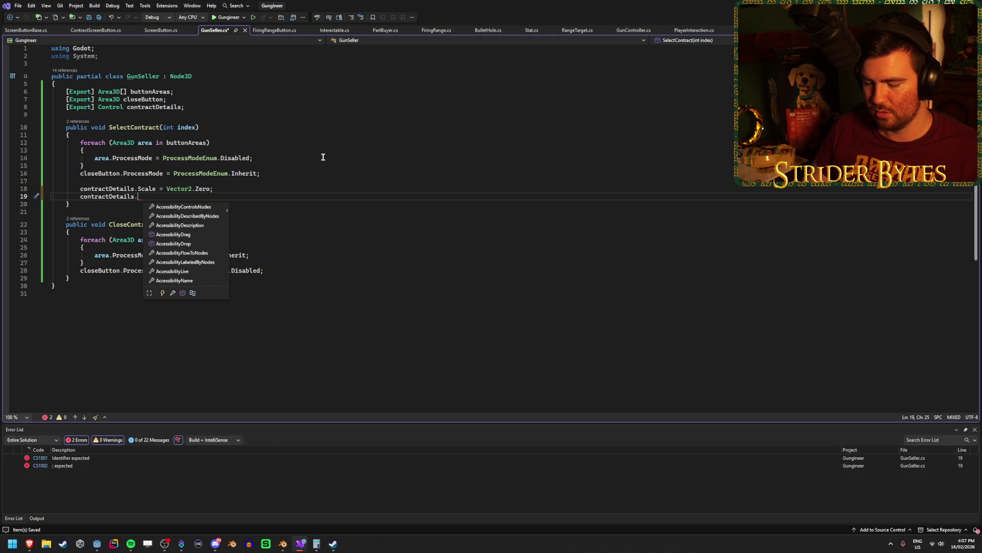
type("V")
type("ble = ")
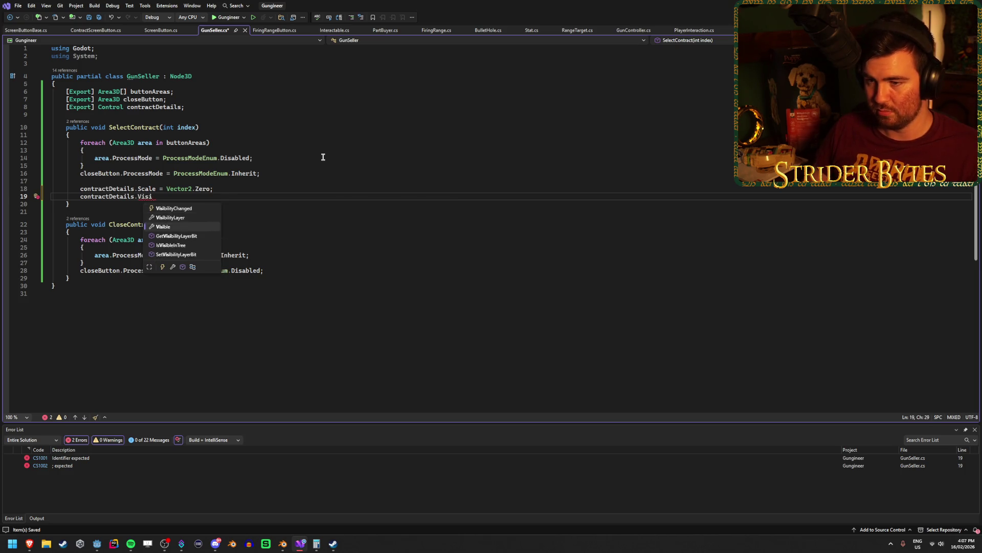
type("true;")
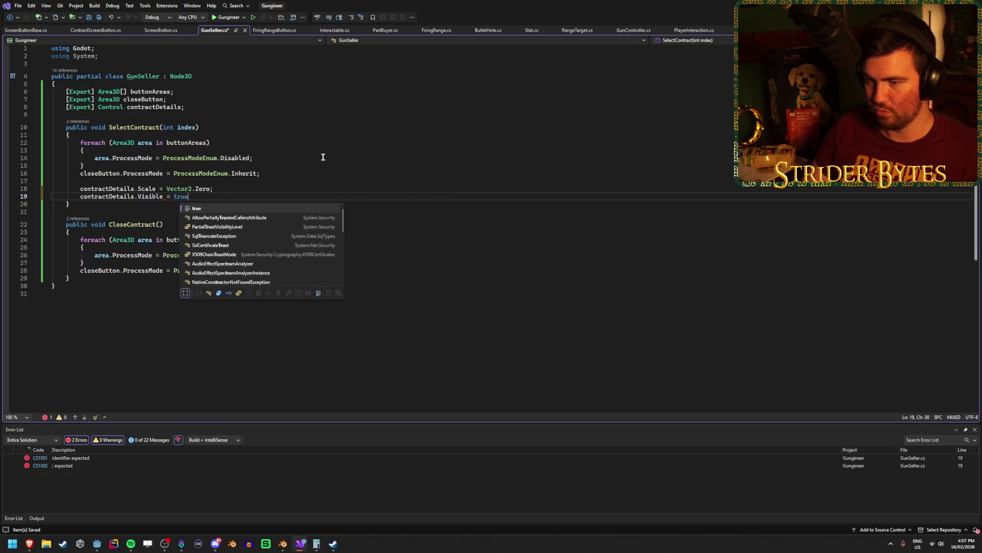
key("Return")
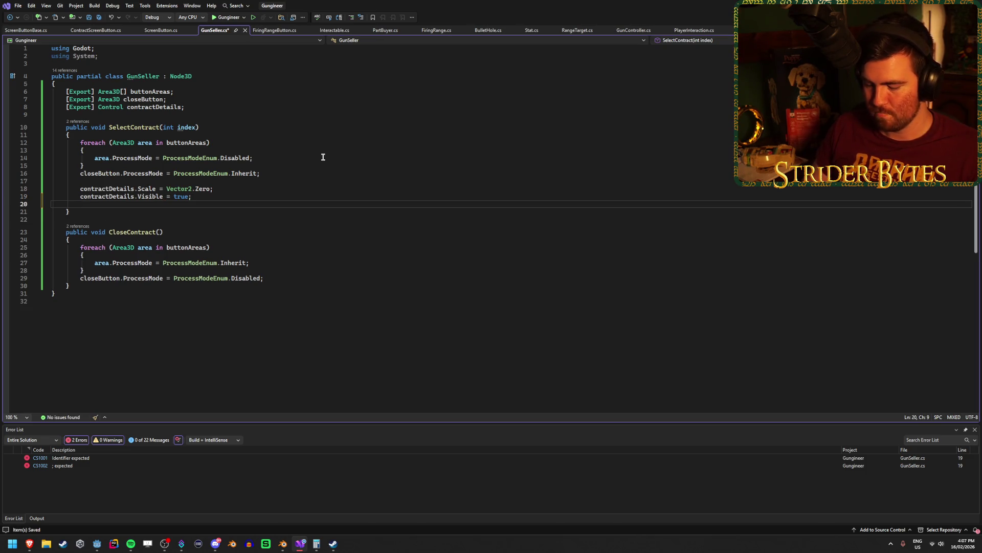
type("CreateTween")
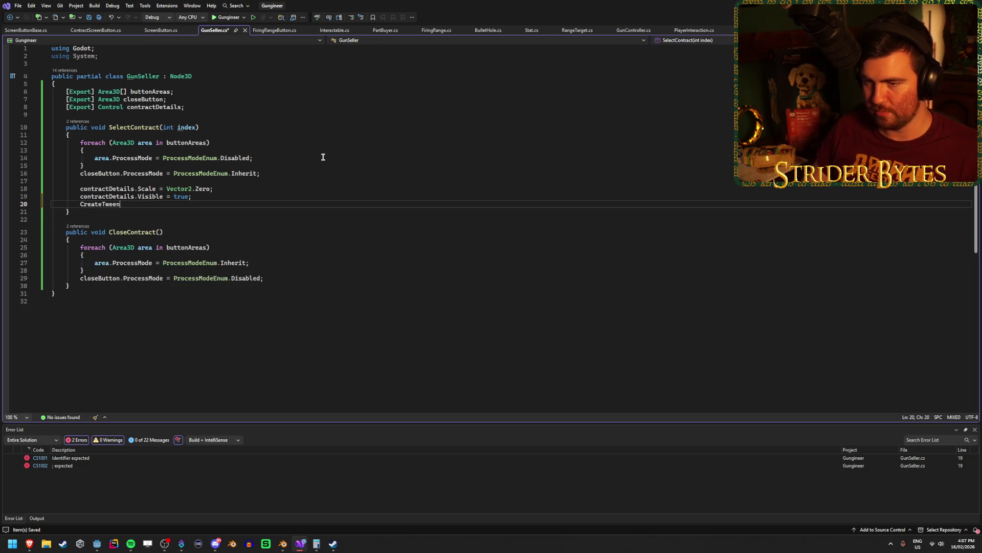
type("().Tween")
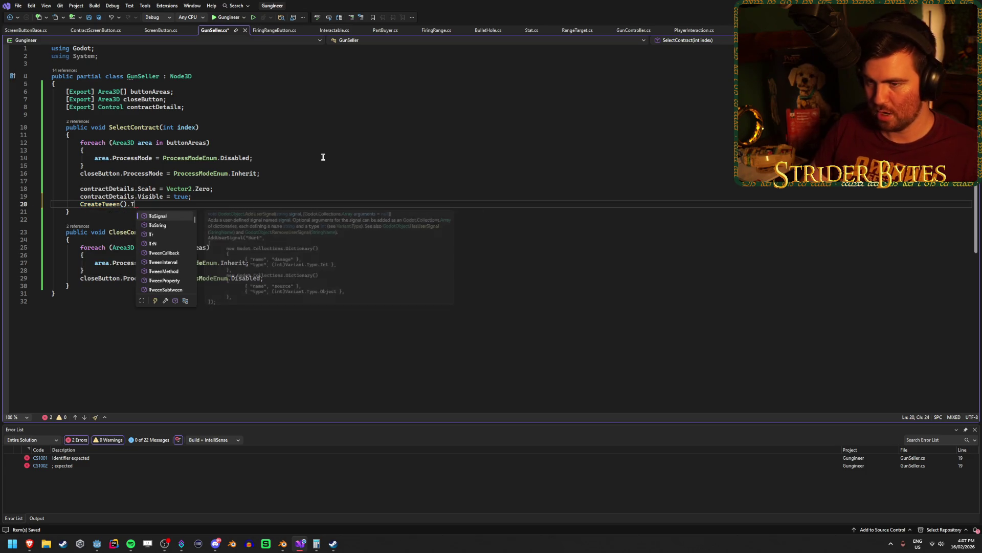
- Complete the line as TweenProperty(contractDetails, "scale", Vector2.One, 0.5f); and save GunSeller.cs
key("Down")
key("Down")
key("Down")
key("Tab")
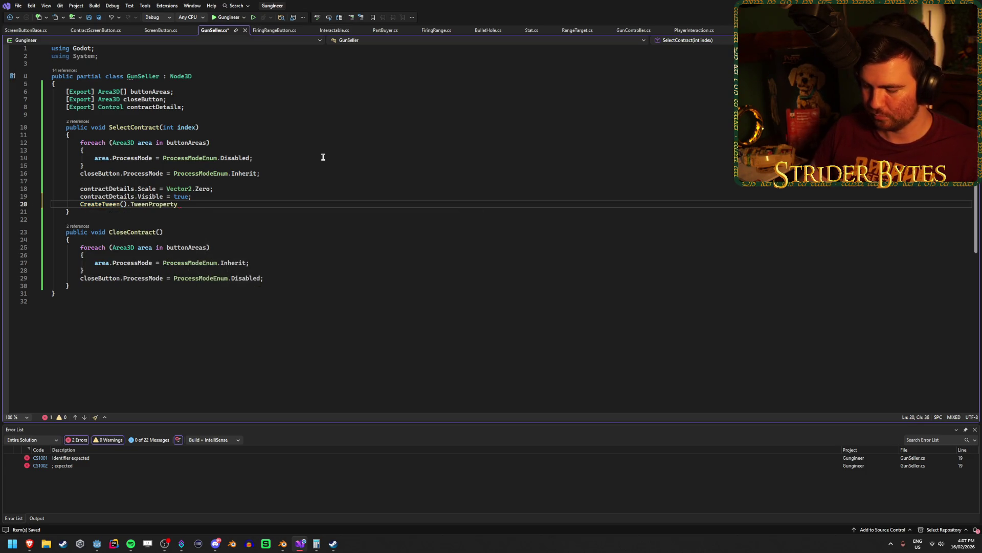
type("(")
type("contr")
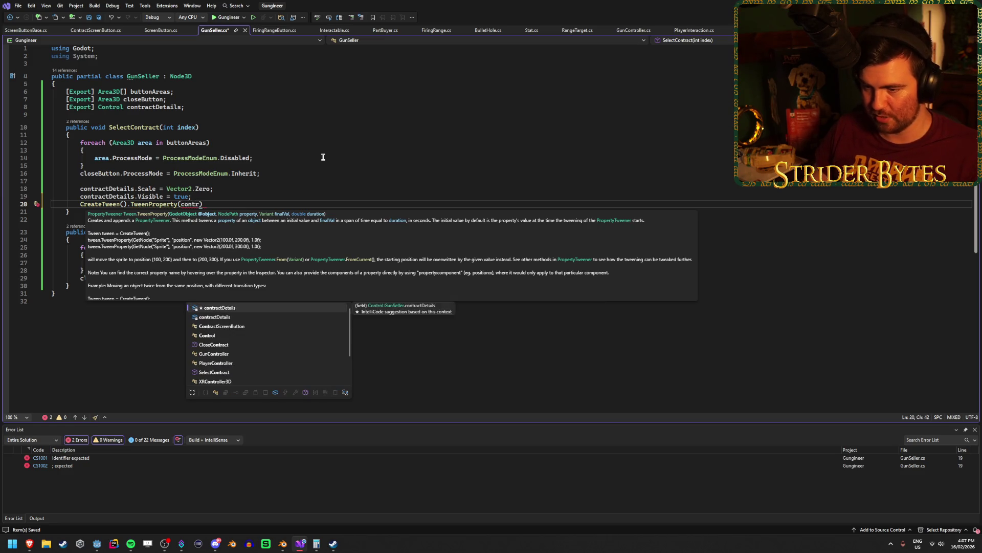
key("Tab")
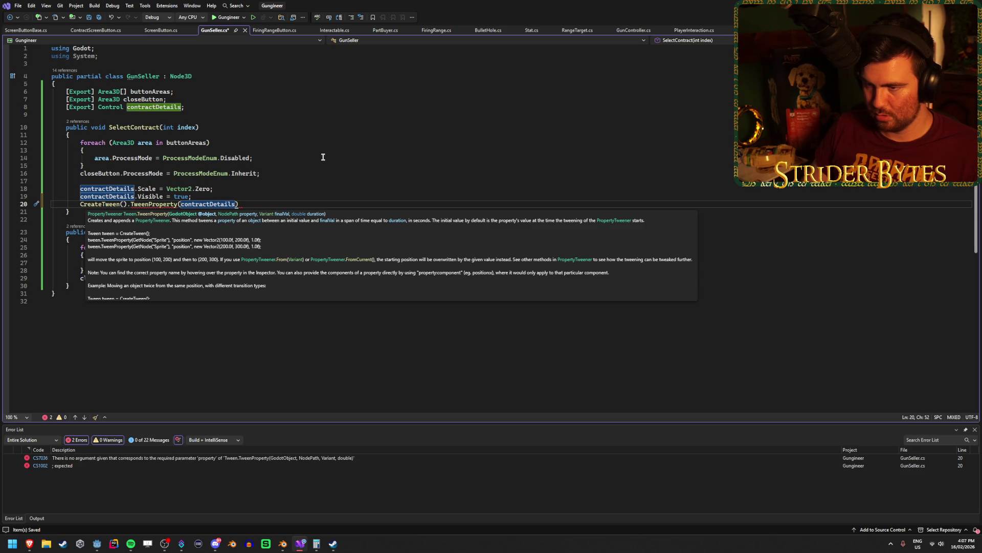
type(", \"scal")
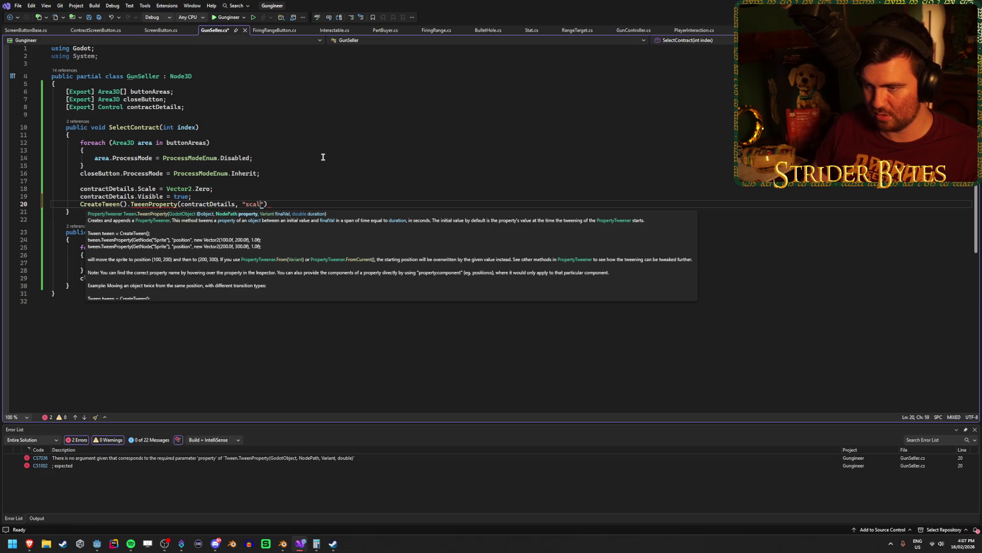
type(", Vecto")
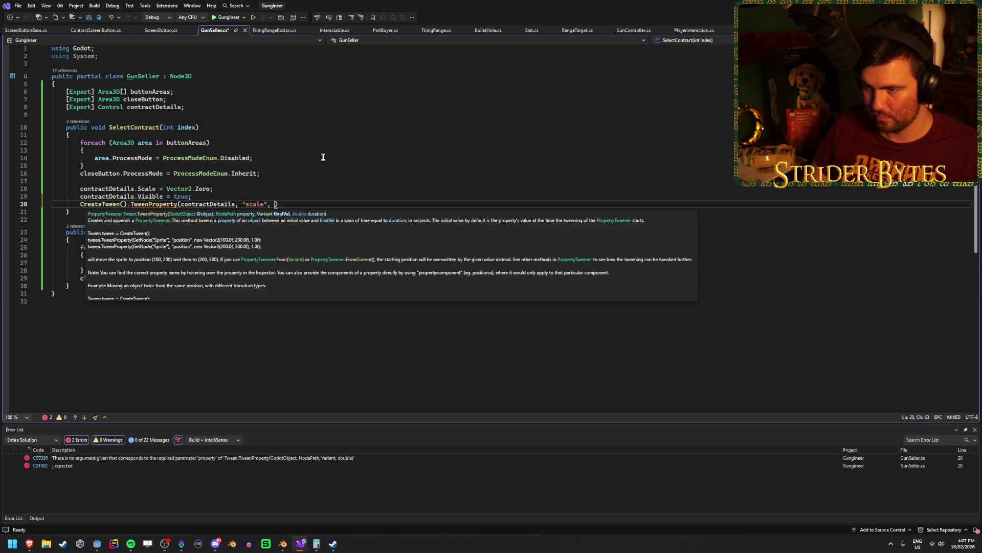
type("r2.o")
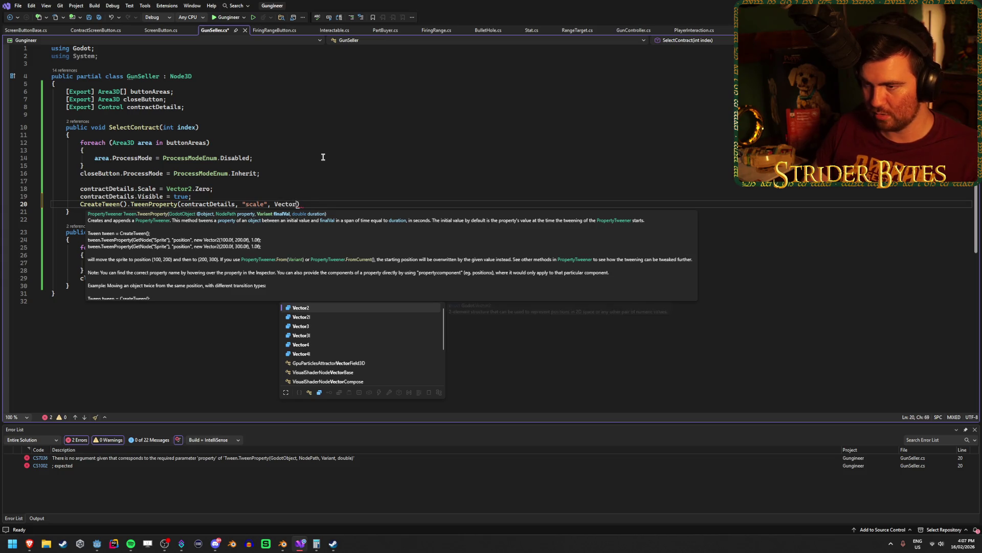
type("ne,")
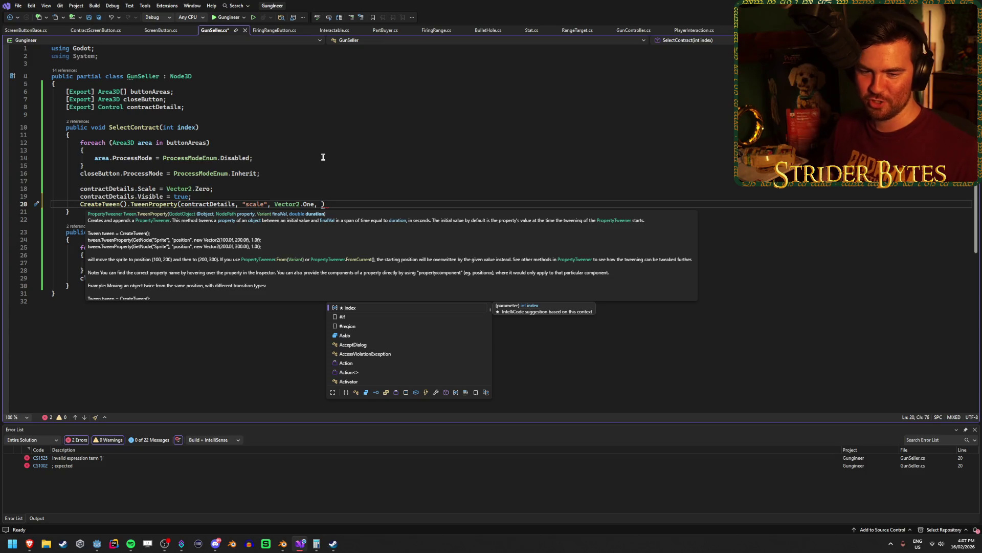
key("Escape")
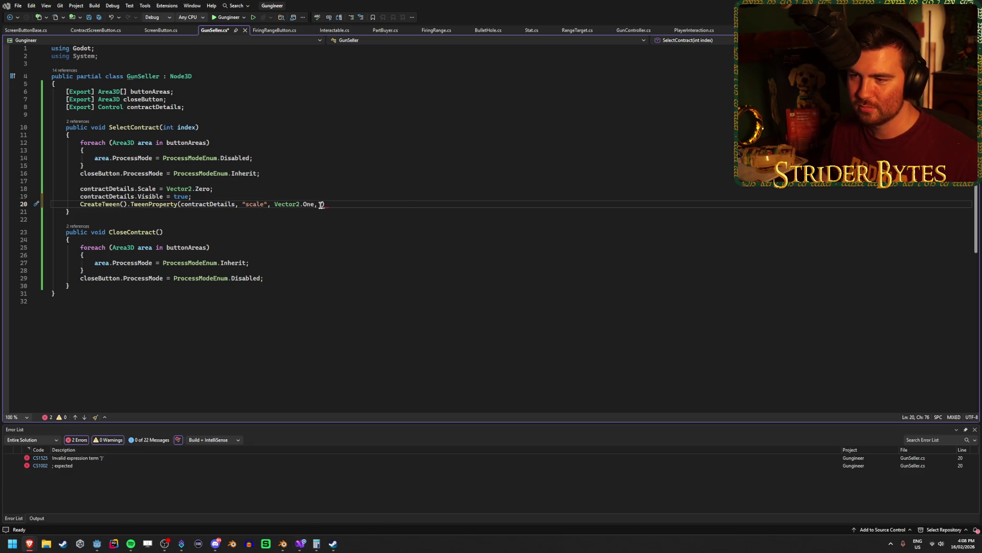
key("alt+Tab")
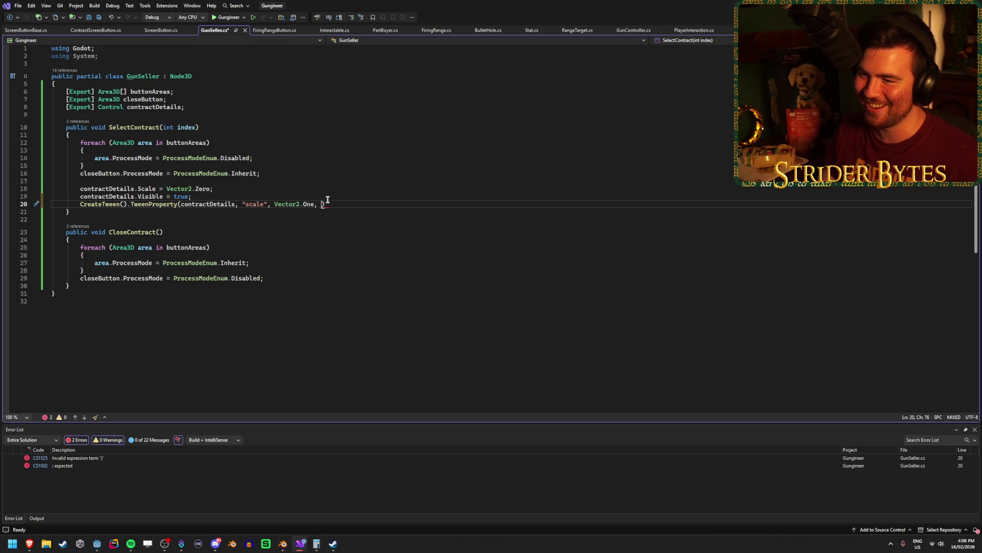
key("BackSpace")
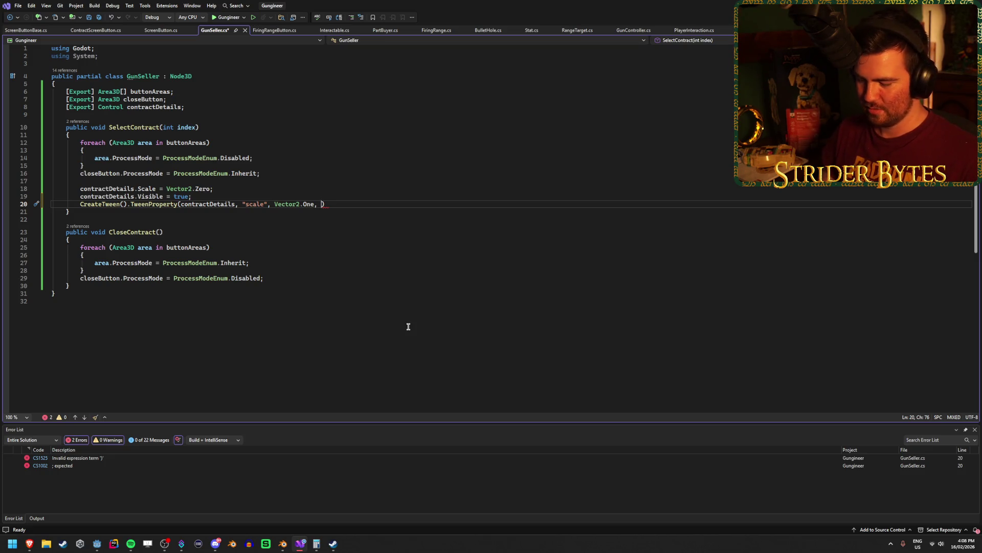
type("0.5f)")
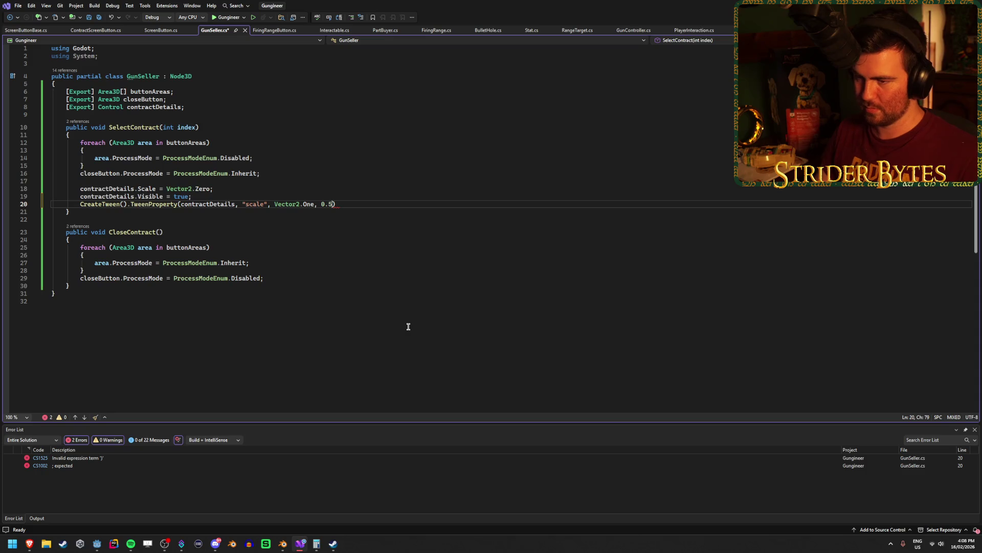
type(";")
key("ctrl+s")
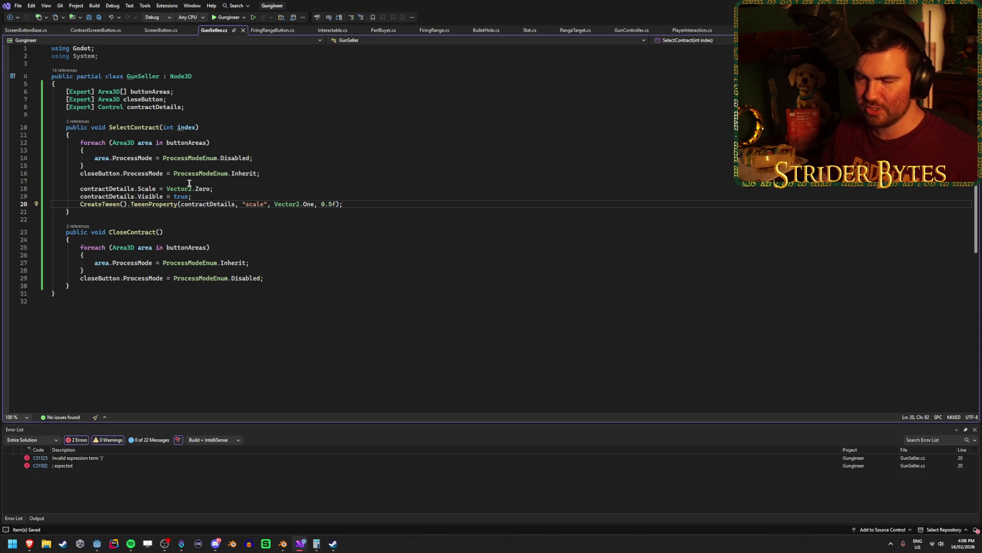
- Copy the tween line onto a new line at the end of CloseContract
left_click_drag(355, 204, 19, 188)
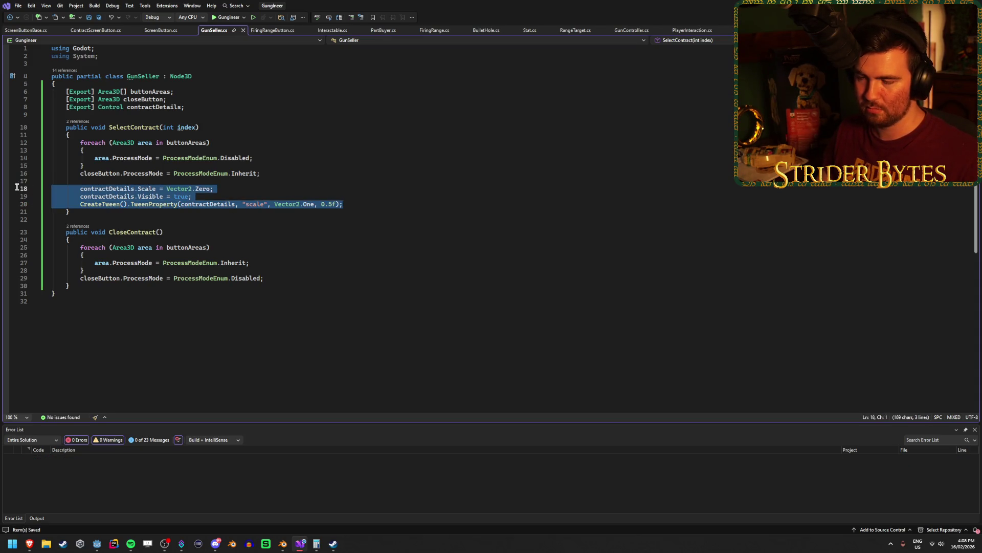
left_click_drag(344, 203, 12, 204)
key("ctrl+c")
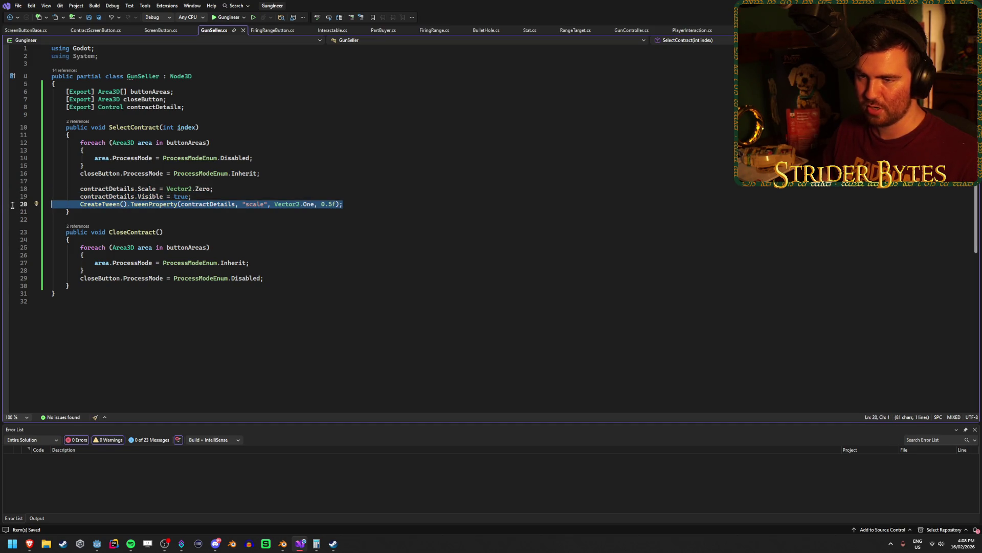
left_click(277, 273)
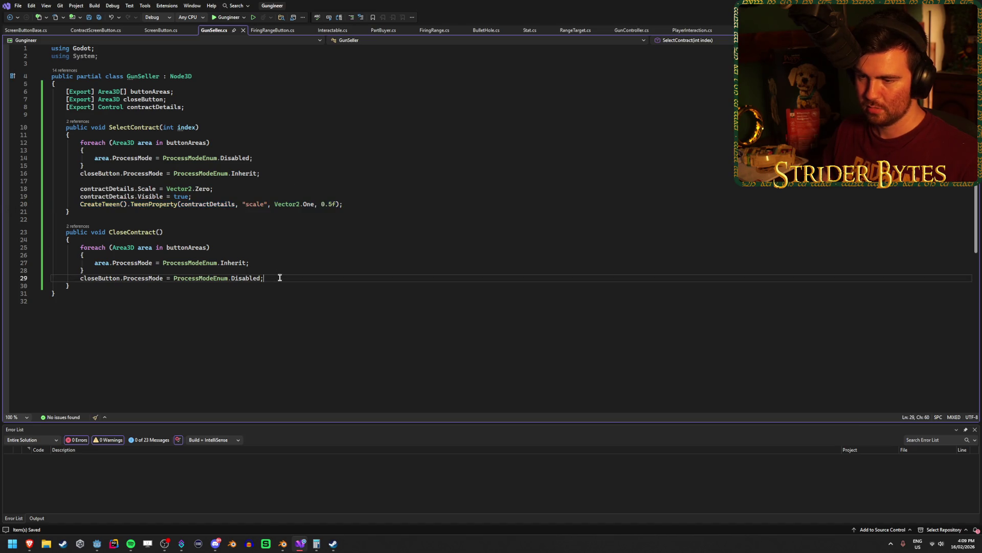
key("Return")
key("Return")
key("ctrl+v")
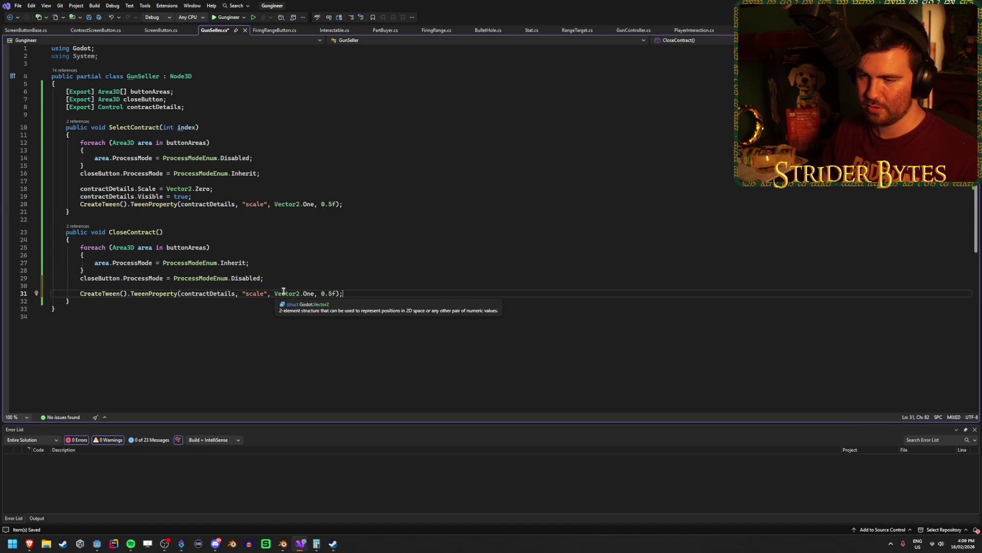
- Change the pasted tween's target from Vector2.One to Vector2.Zero and save GunSeller.cs
double_click(308, 293)
type("Zero")
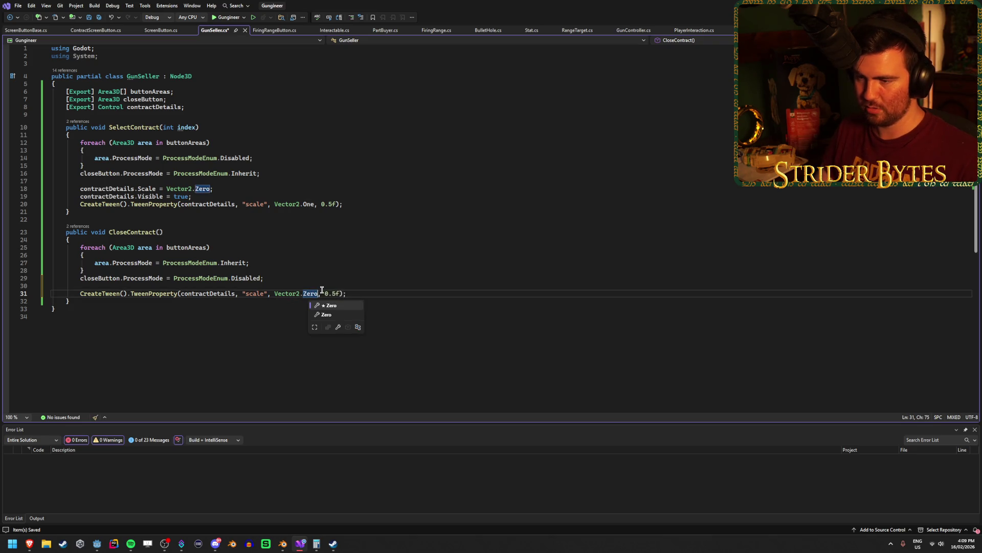
key("ctrl+s")
key("End")
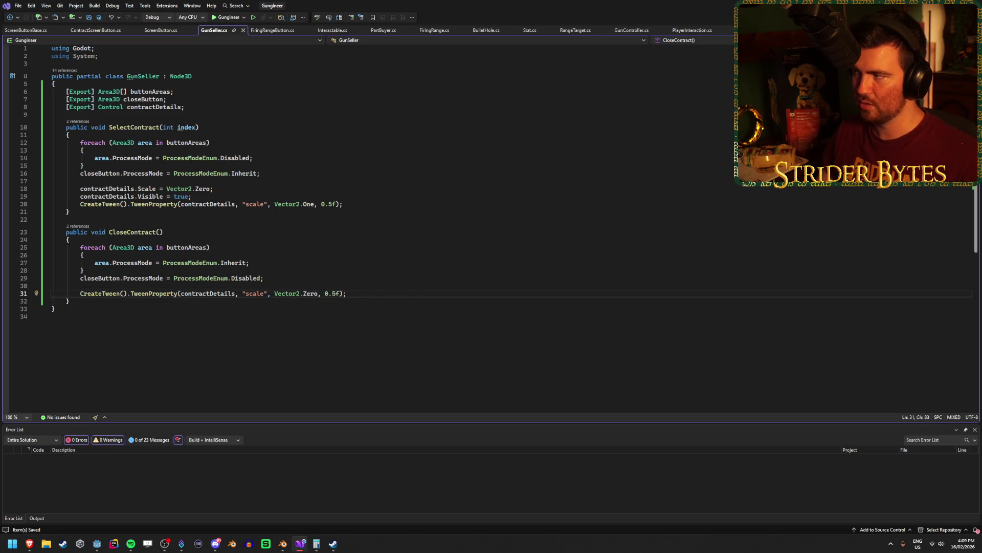
key("alt+Tab")
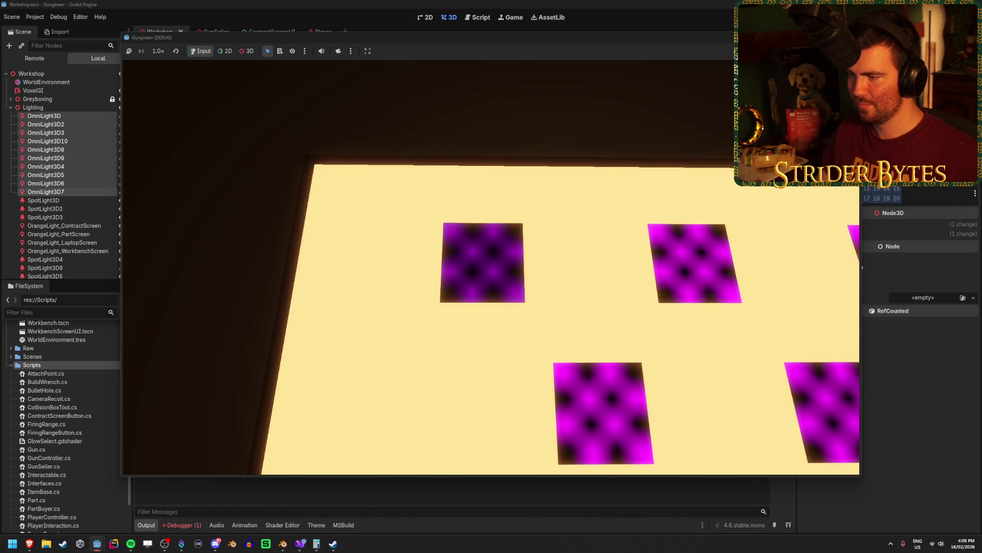
- Stop the running game and set the GunSeller close button field to CloseButtonArea
key("Escape")
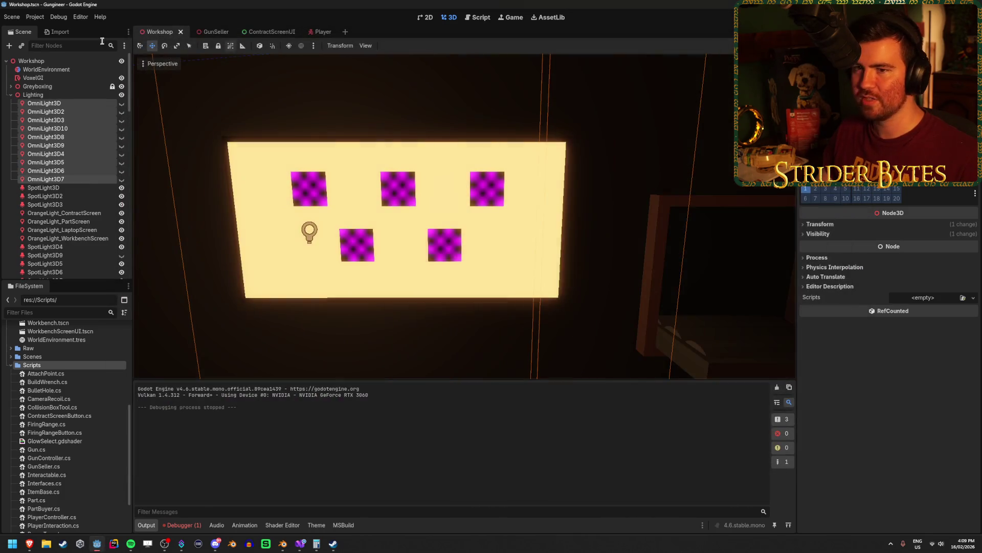
left_click(215, 32)
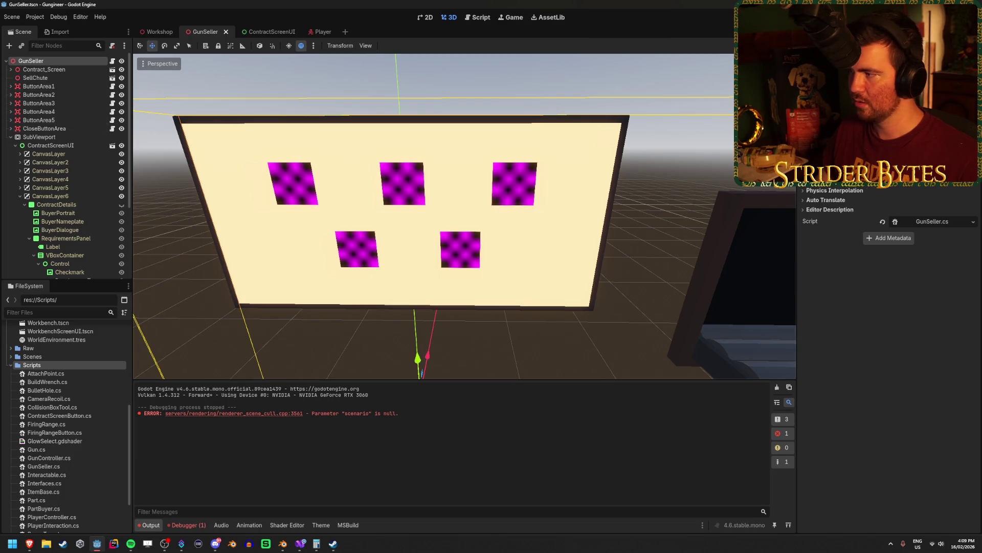
left_click(931, 154)
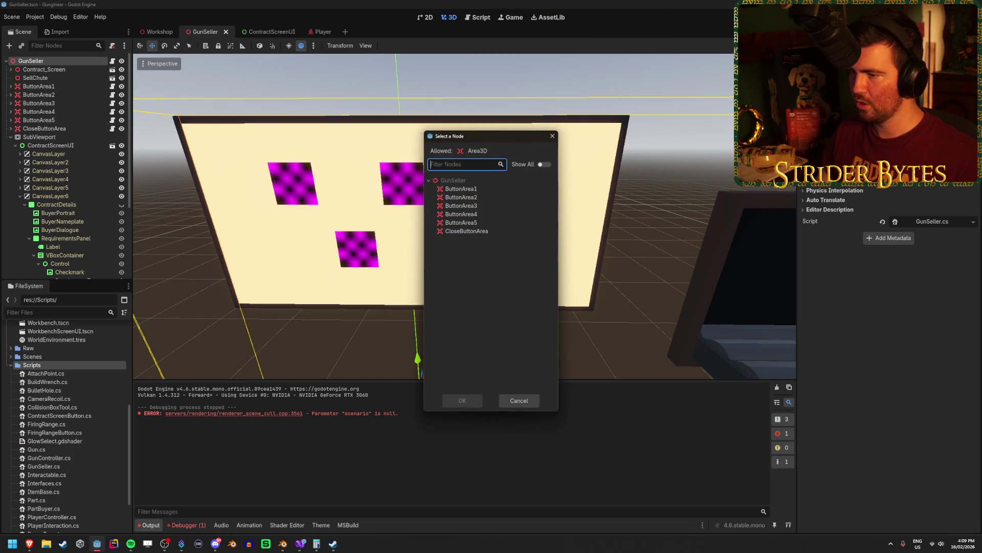
left_click(481, 232)
left_click(470, 400)
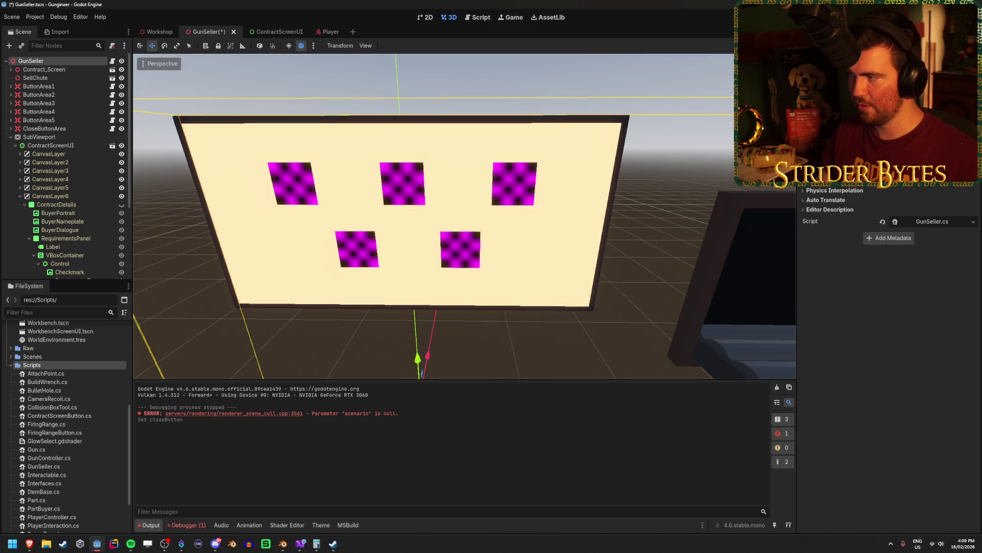
- Assign ContractDetails to the contract details field, save the scene, and launch the game
left_click(931, 163)
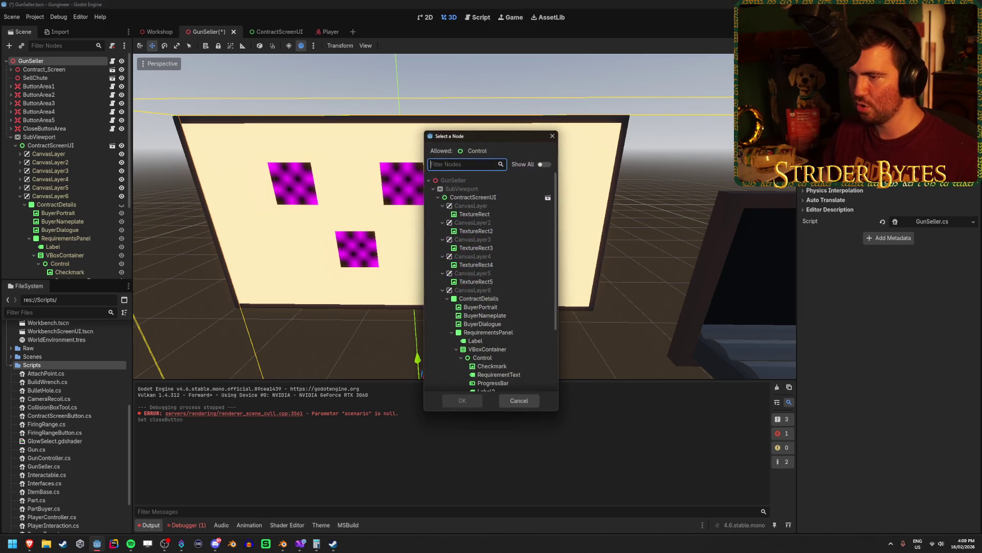
scroll(510, 234, "down", 3)
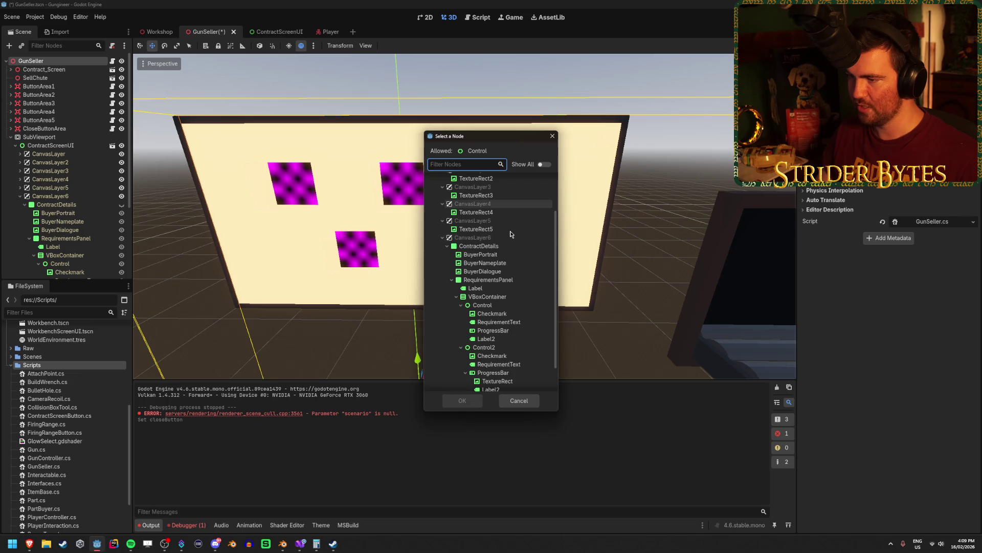
left_click(479, 246)
left_click(462, 400)
key("ctrl+s")
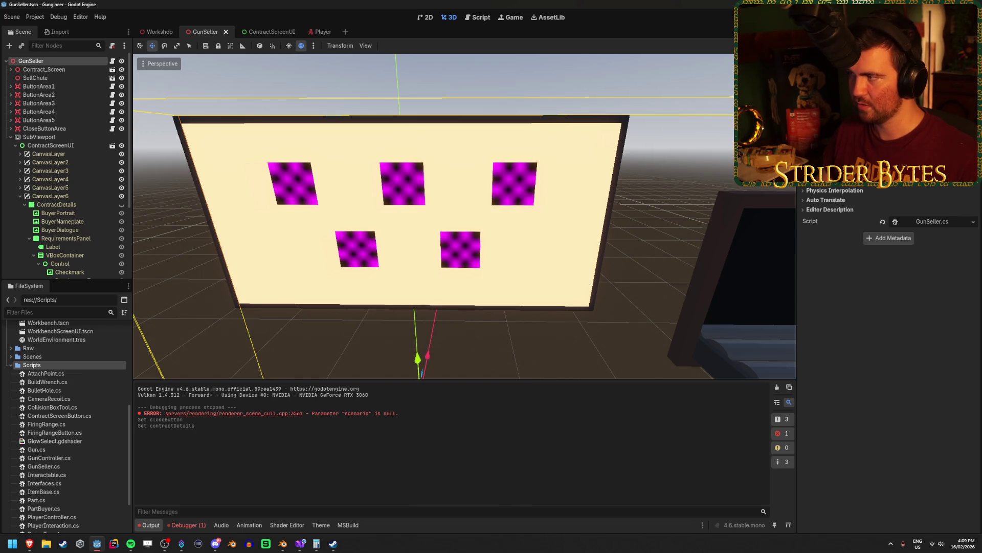
key("F5")
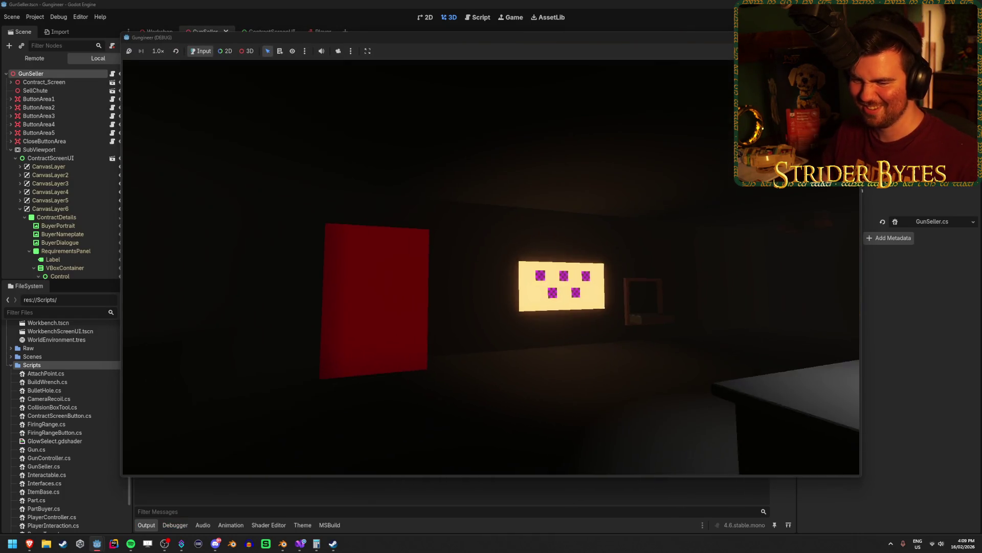
- Walk up to the contract screen and inspect the requirements panel
key("w")
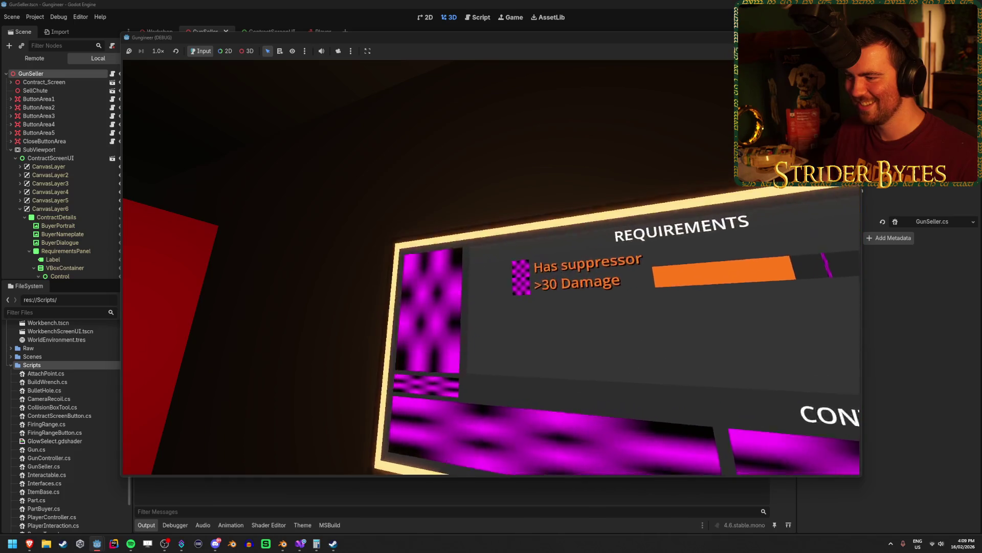
key("s")
key("w")
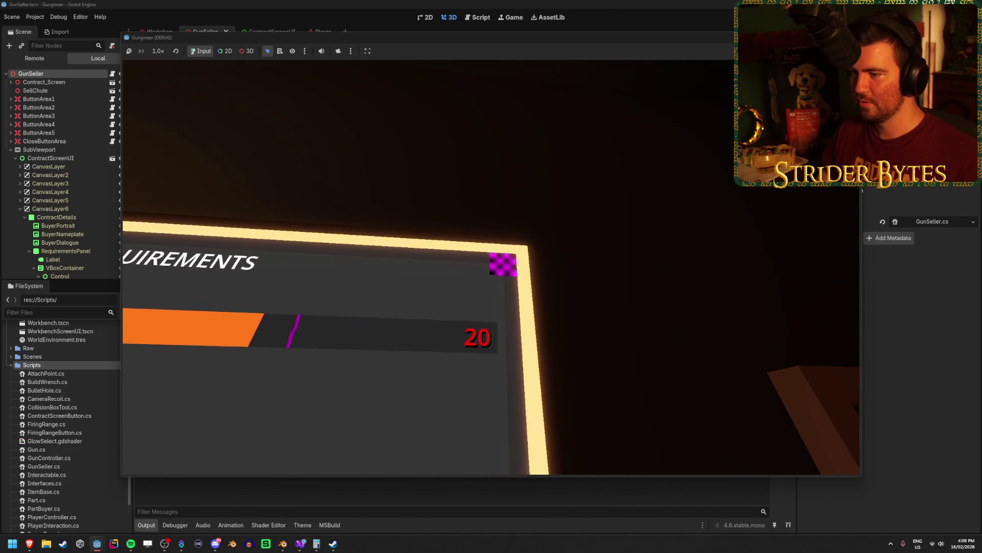
key("s")
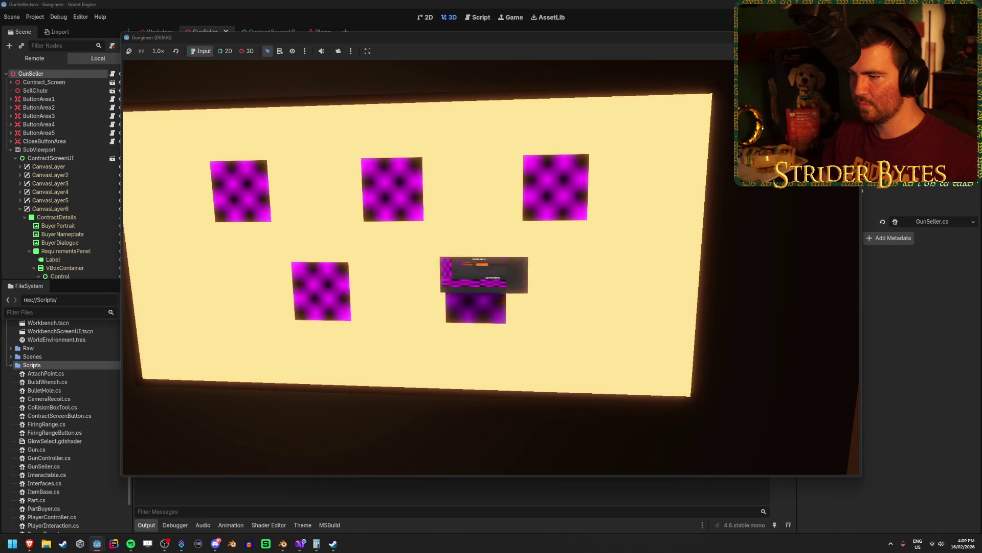
key("w")
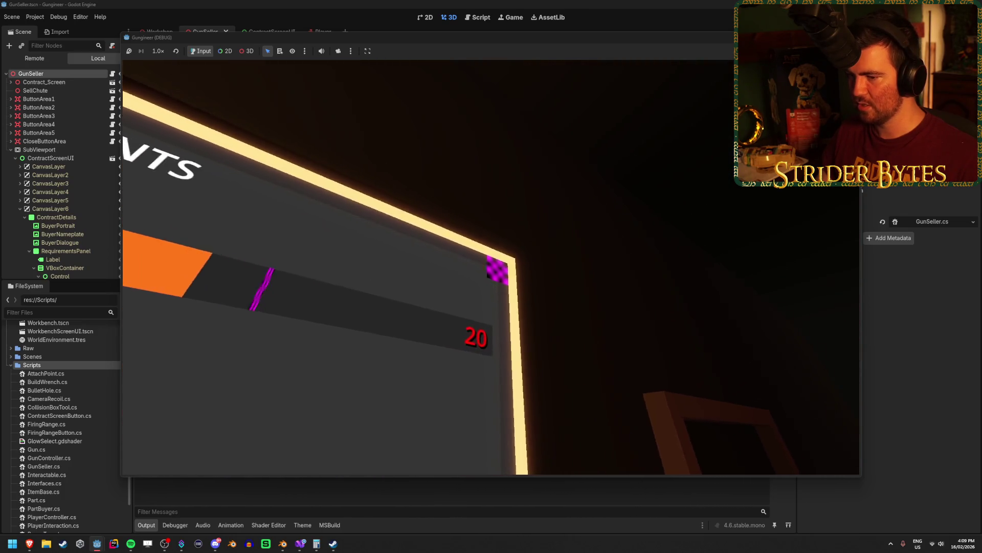
key("s")
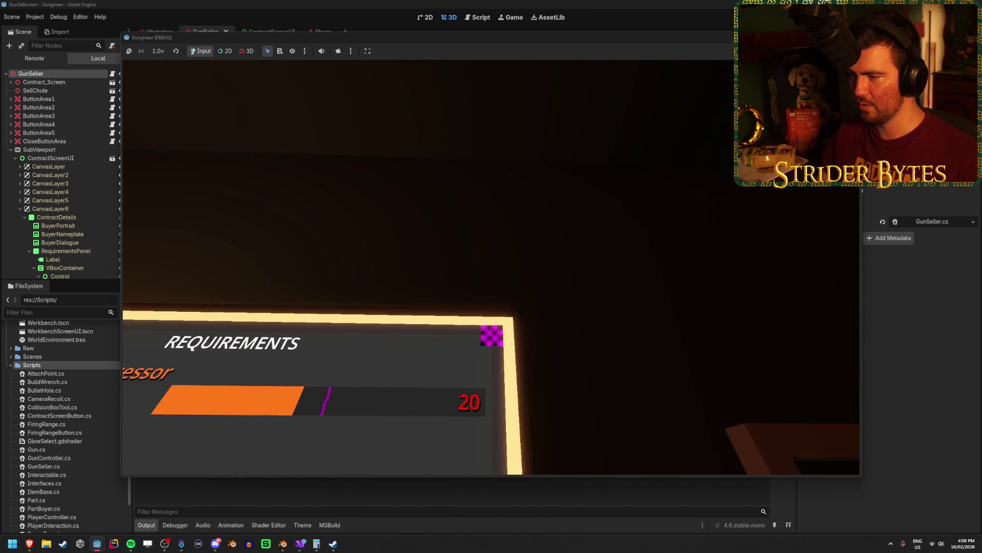
key("s")
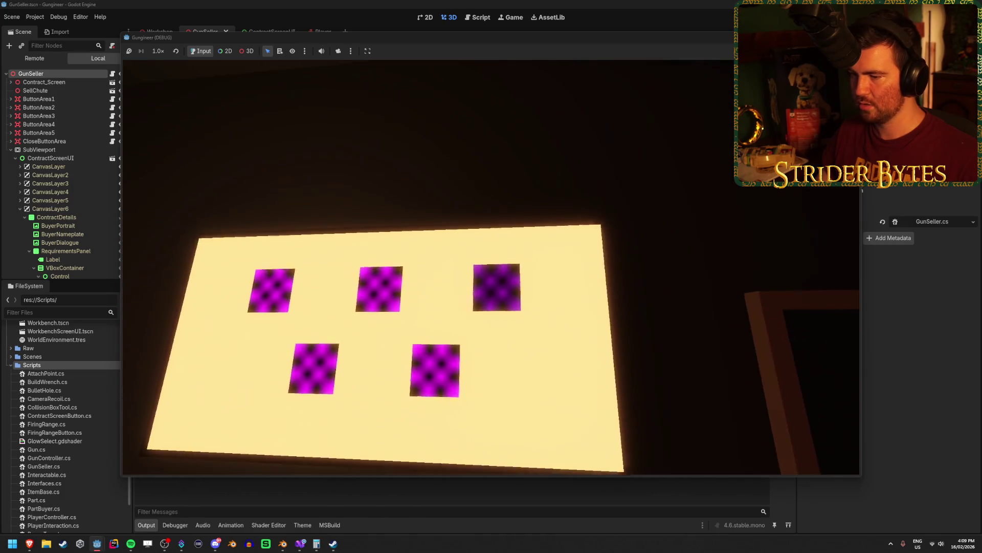
- Open and close a contract repeatedly to watch the panel scale in and out, then stop
key("e")
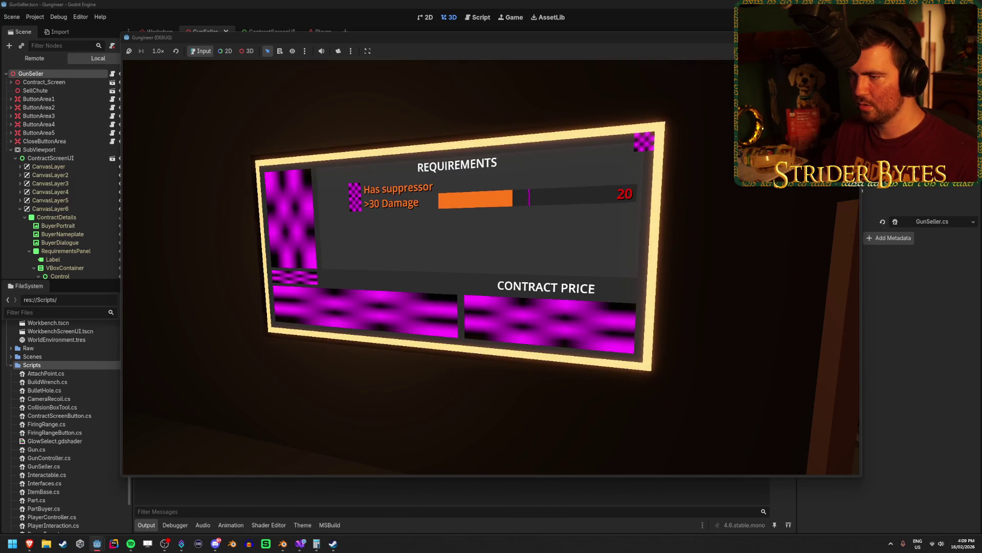
key("e")
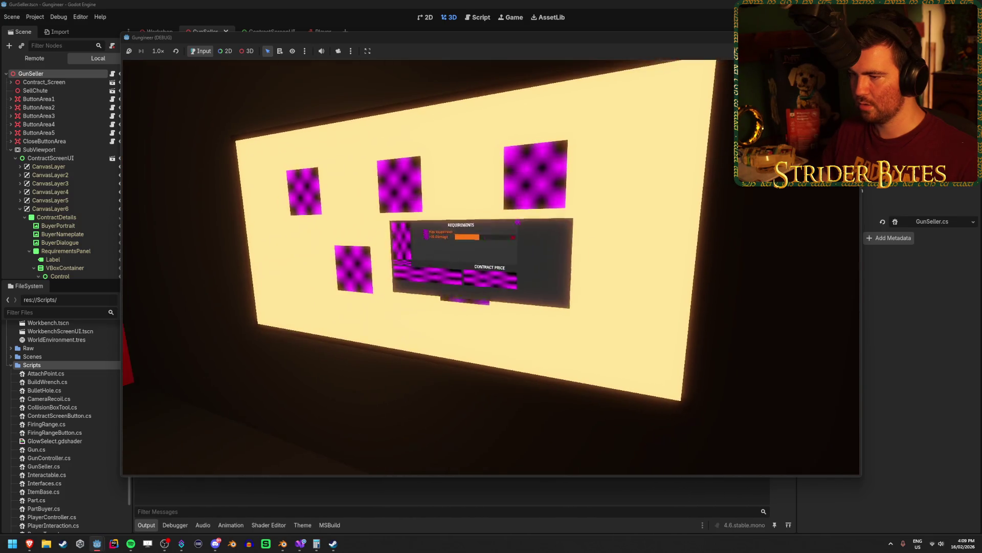
key("e")
key("e")
key("e")
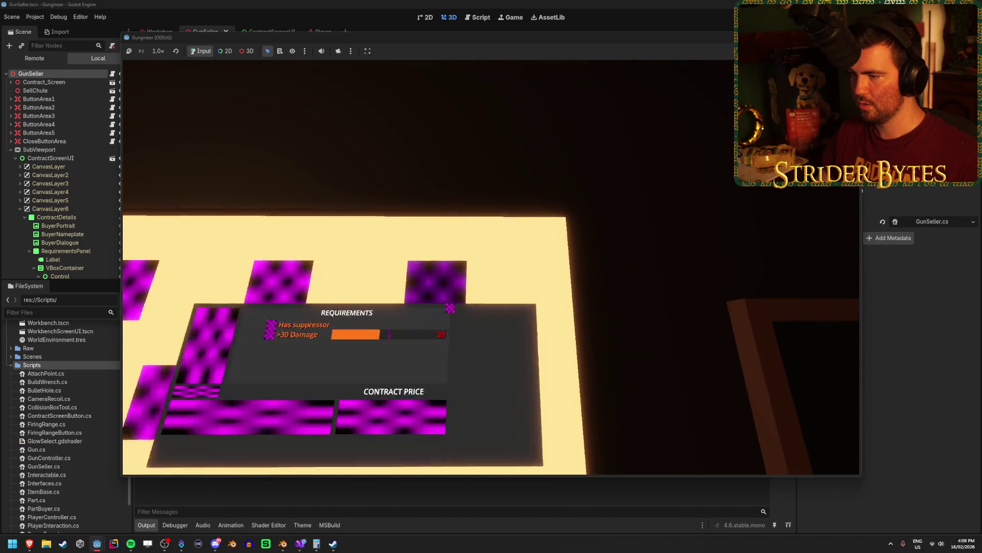
key("e")
key("e")
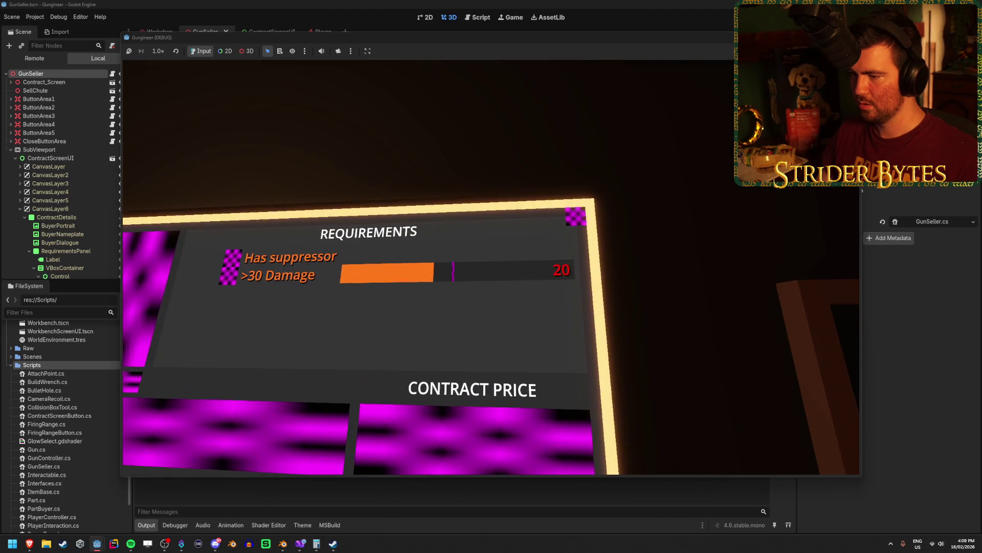
key("e")
key("e")
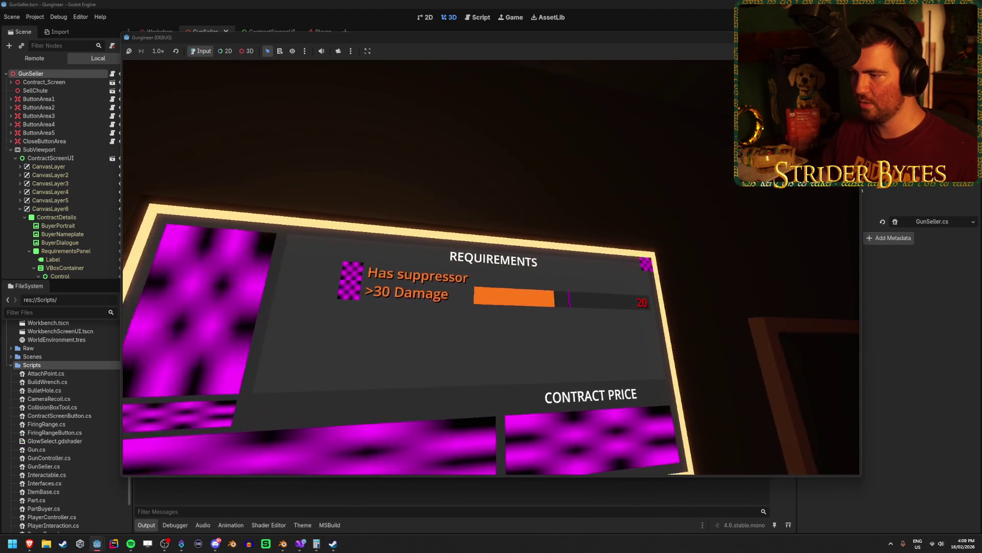
key("e")
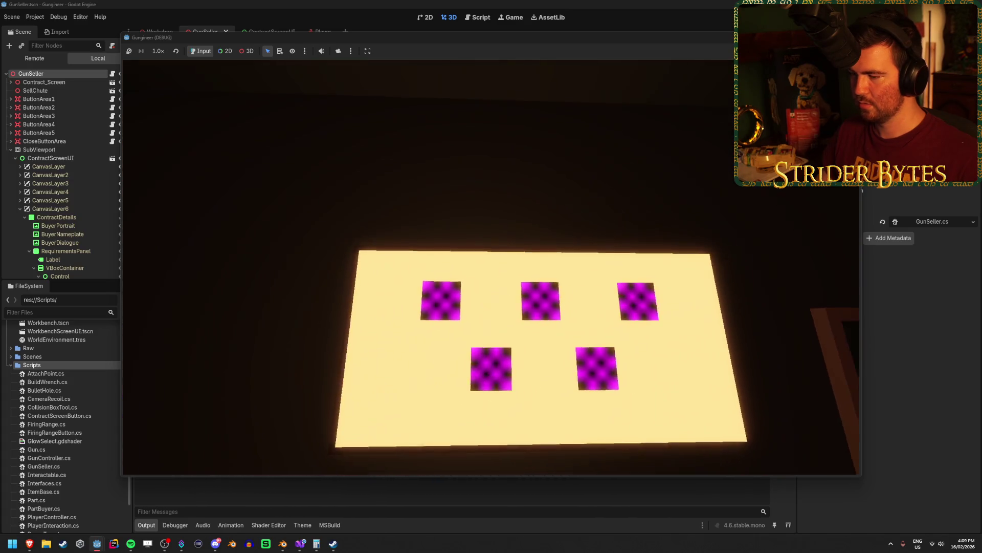
key("e")
key("e")
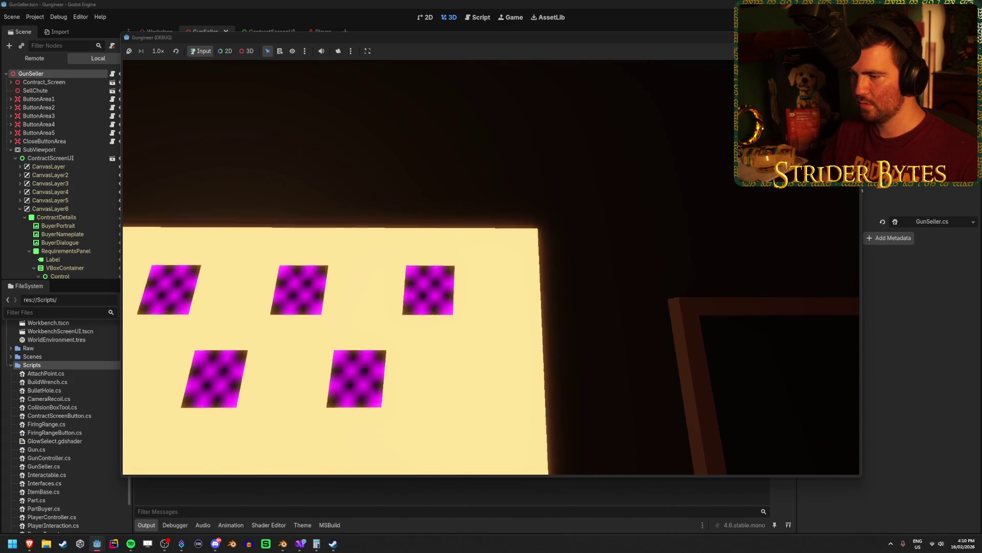
key("e")
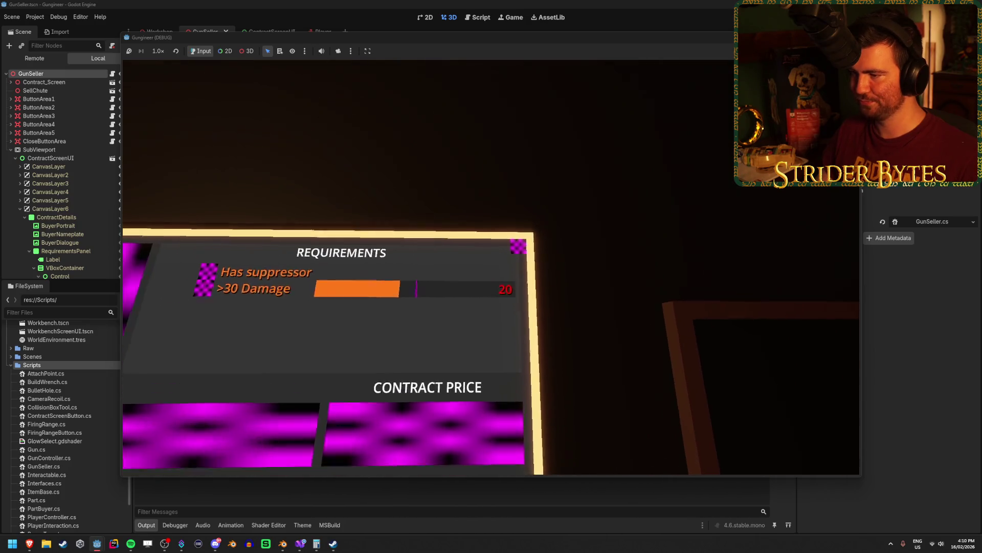
key("e")
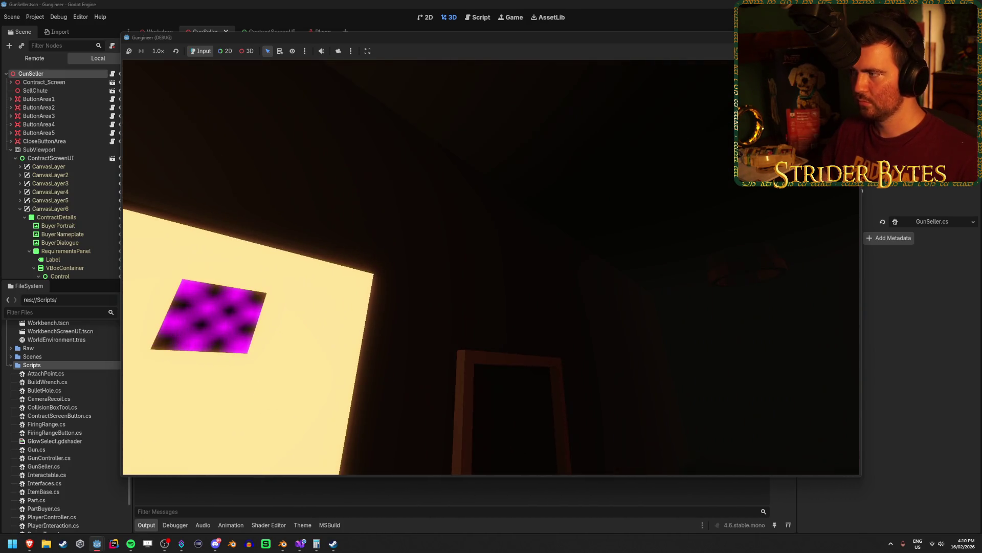
key("Escape")
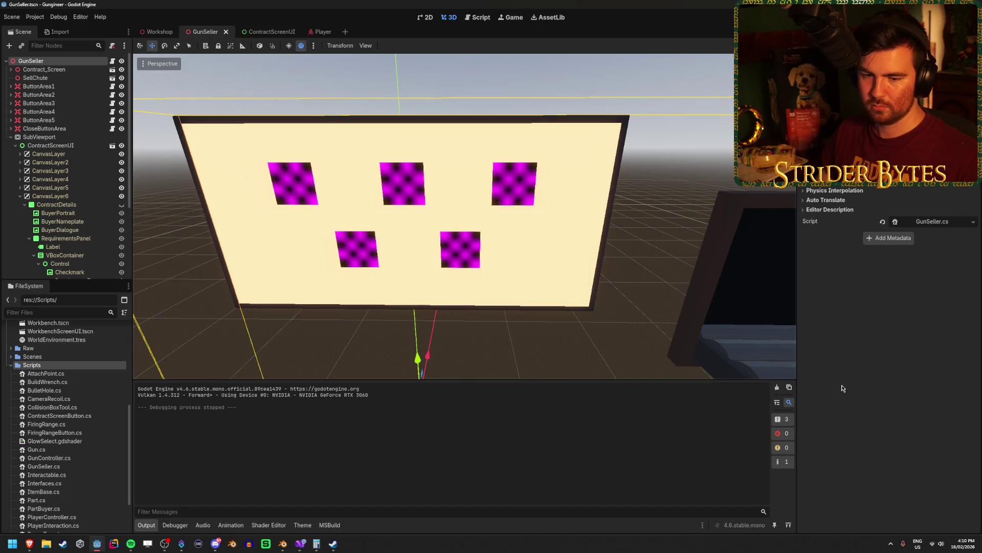
- In ContractScreenUI, make ContractDetails visible and try a 0.5 scale on it
left_click(56, 204)
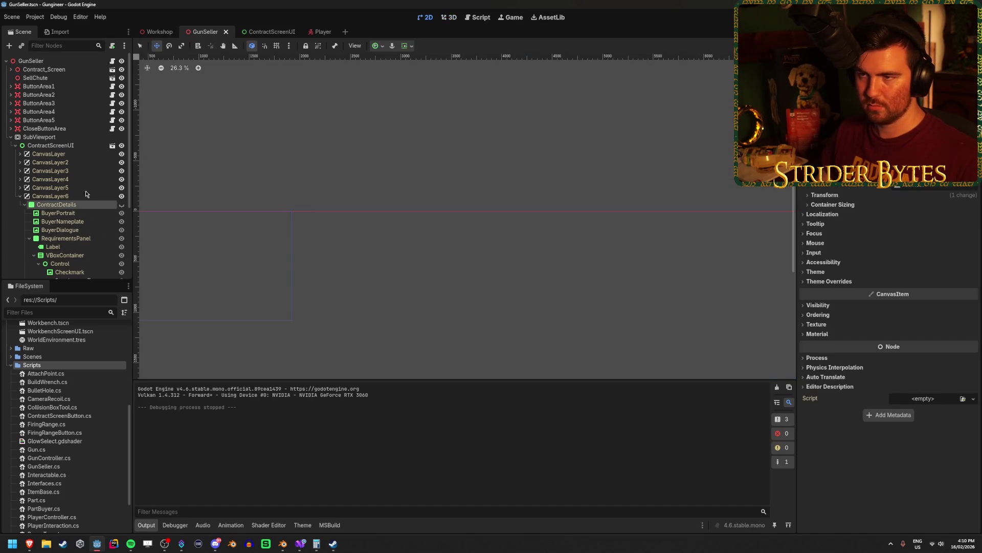
left_click(277, 32)
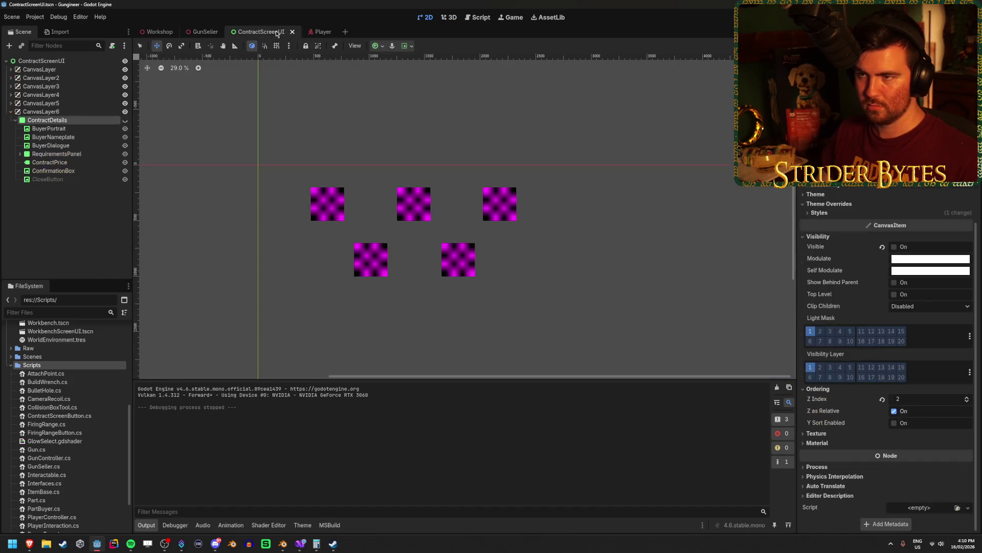
left_click(125, 119)
scroll(872, 216, "up", 5)
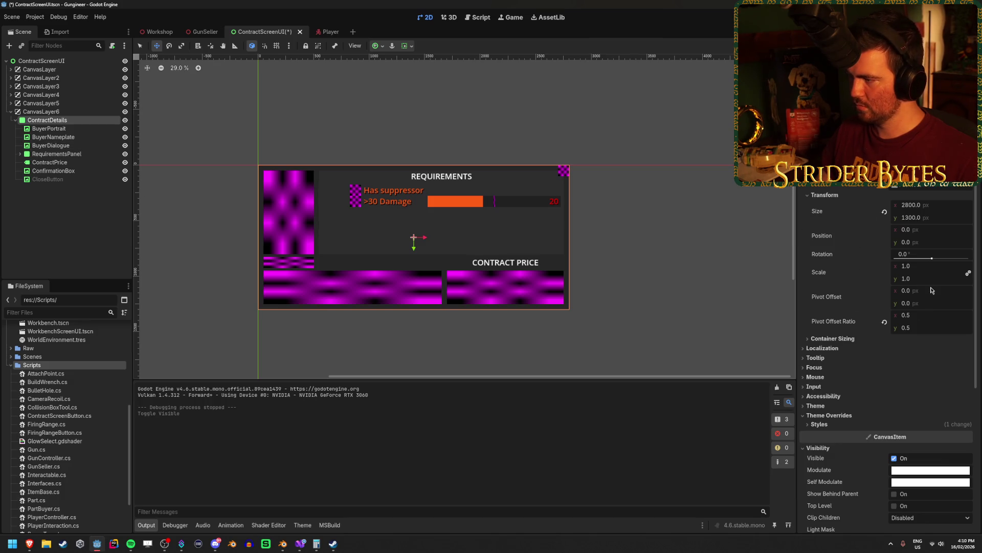
left_click(924, 266)
type("0.5")
key("Tab")
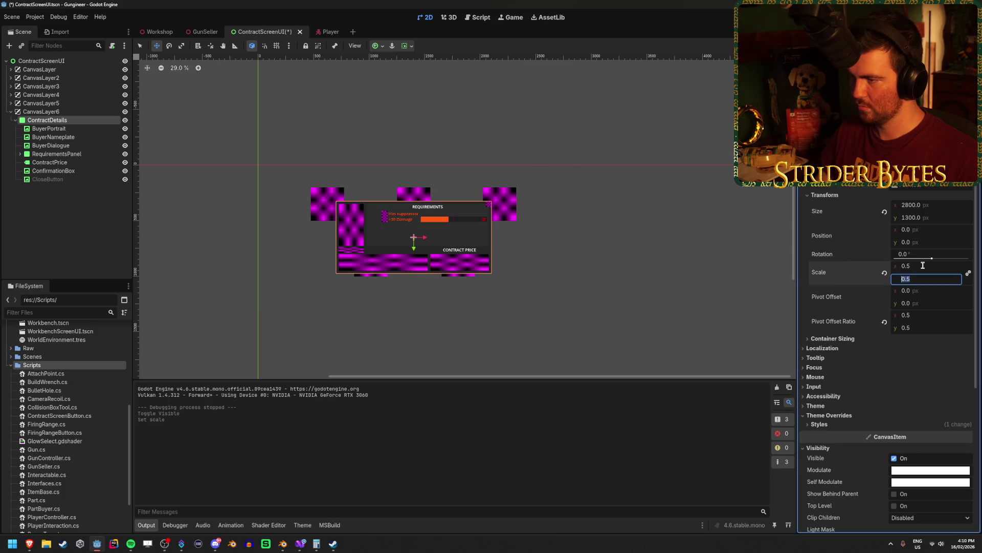
left_click(815, 358)
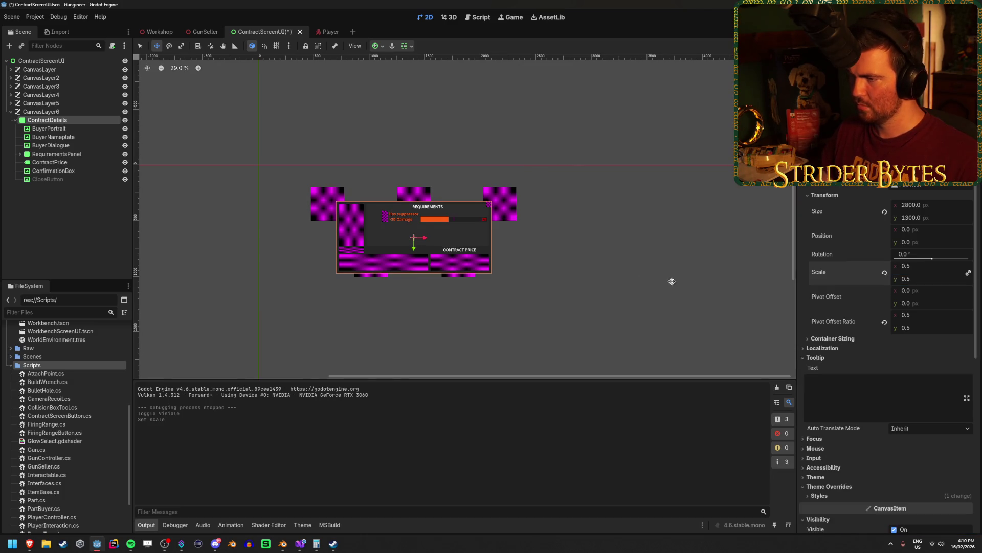
- Undo the panel's scale changes back to 1.0 and save the ContractScreenUI scene
scroll(668, 279, "up", 2)
scroll(368, 237, "up", 2)
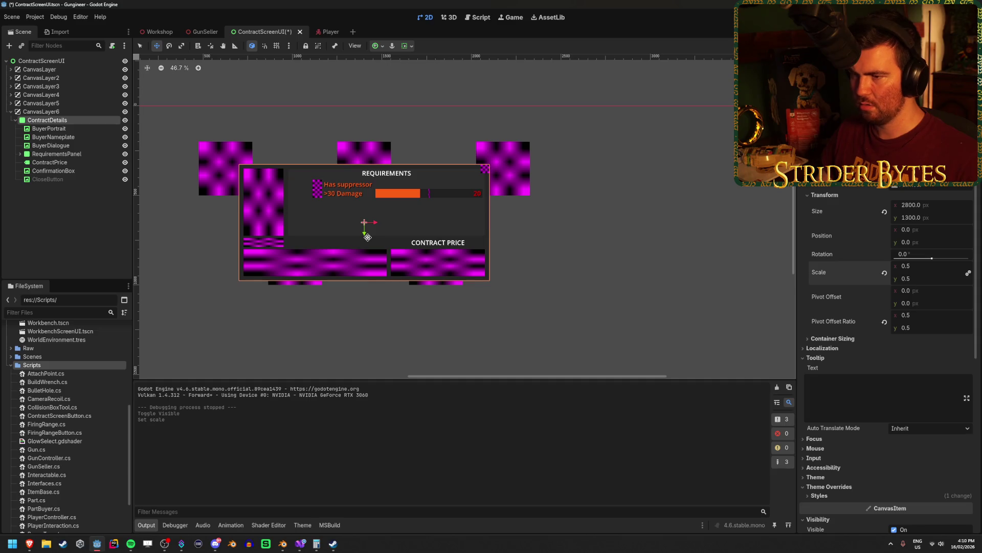
mouse_move(909, 266)
left_mouse_down()
mouse_move(891, 266)
mouse_move(926, 265)
mouse_move(900, 265)
mouse_move(916, 266)
left_mouse_up()
key("ctrl+z")
key("ctrl+z")
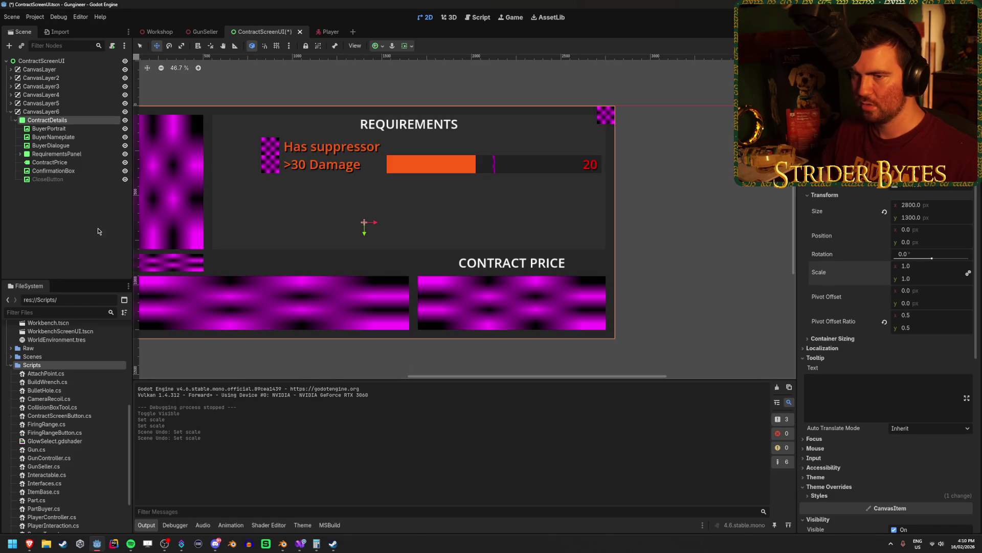
key("ctrl+s")
left_click(82, 224)
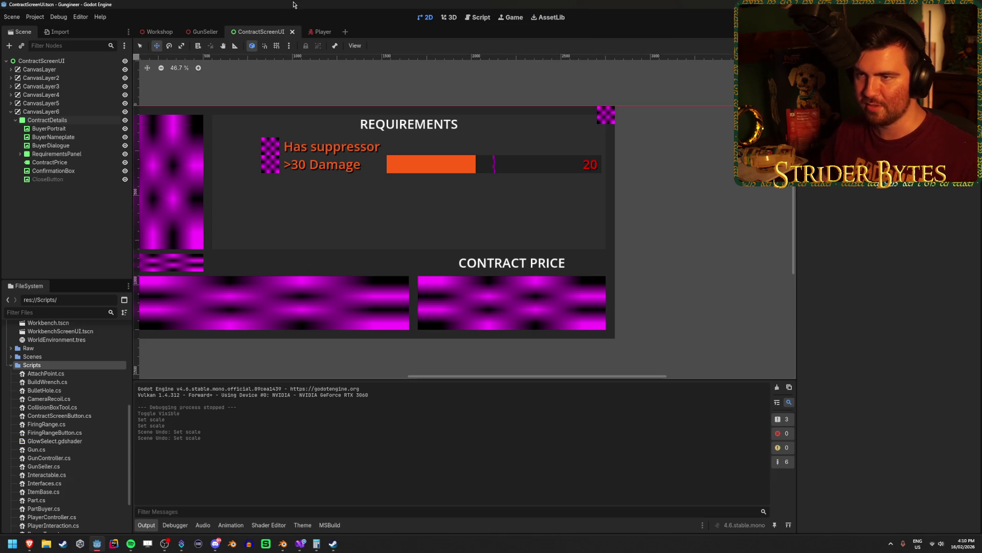
- Reselect ContractDetails and recentre the canvas to inspect the full-scale panel
left_click(47, 119)
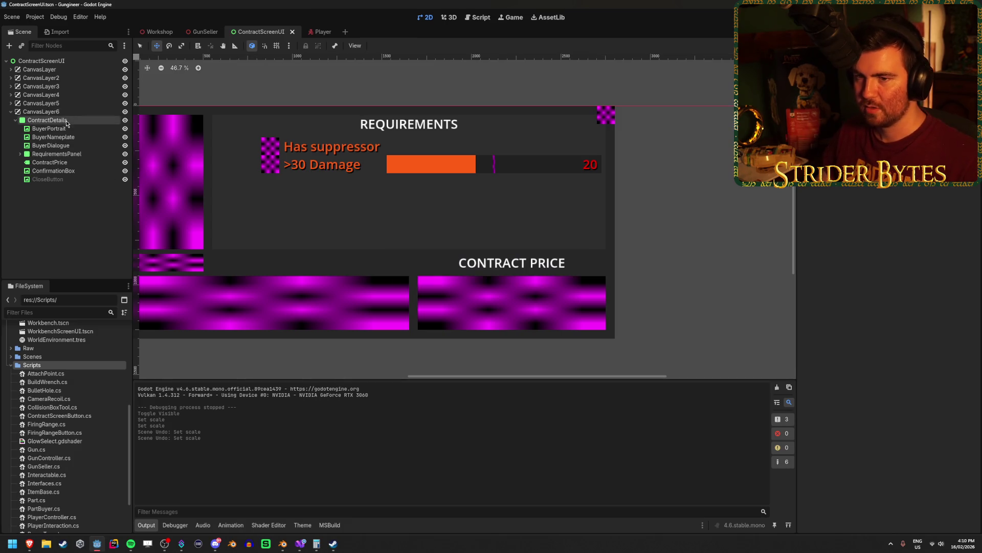
scroll(611, 281, "down", 2)
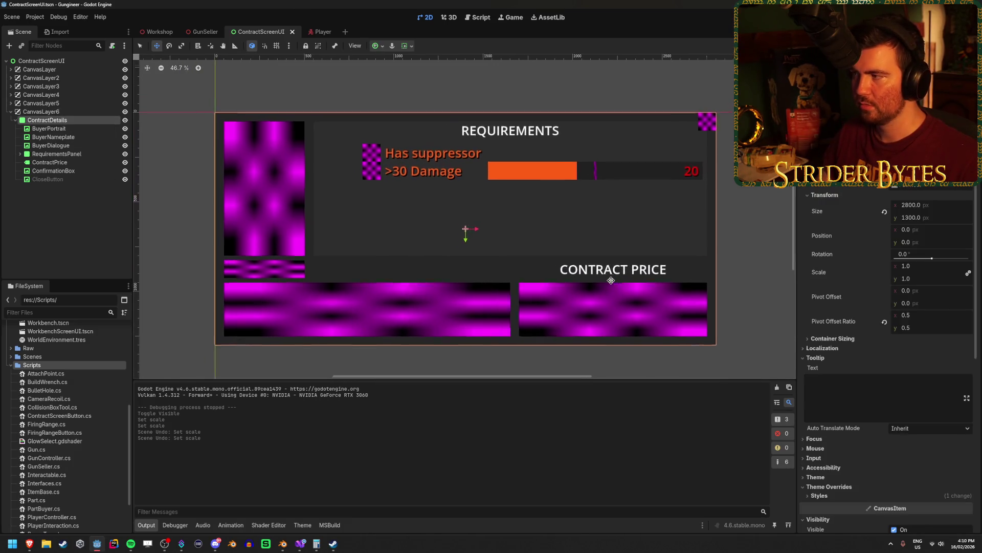
left_click_drag(611, 280, 578, 266)
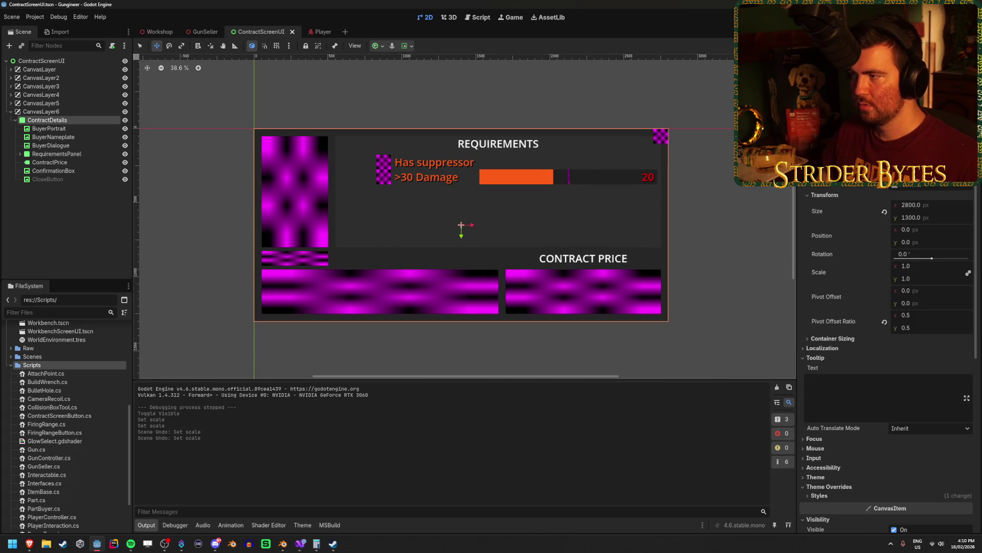
scroll(888, 358, "up", 1)
scroll(888, 358, "down", 1)
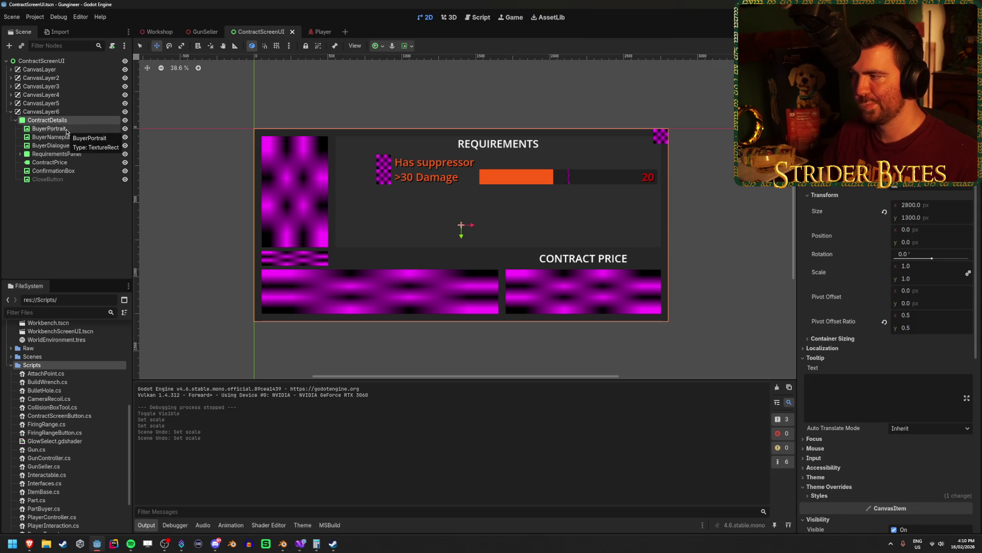
left_click(51, 229)
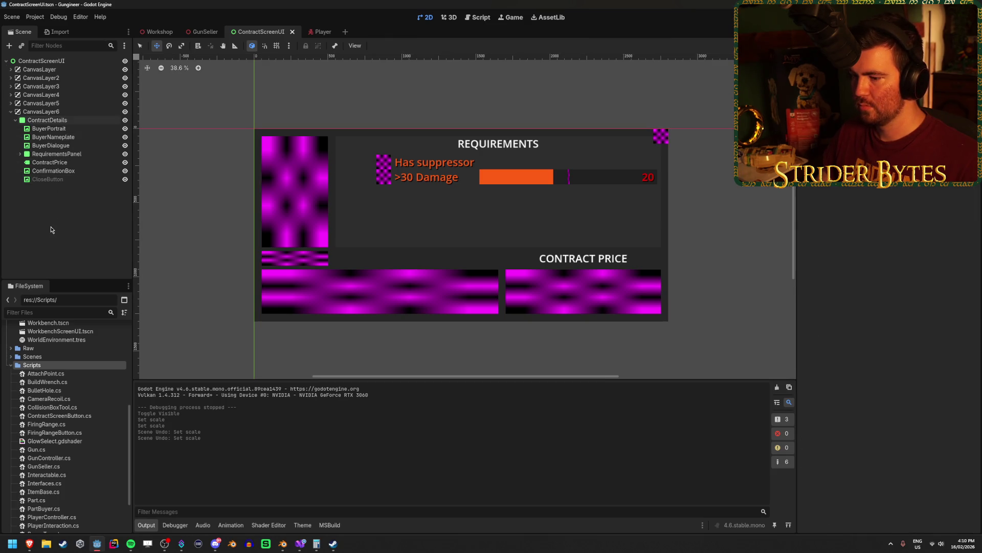
key("alt+Tab")
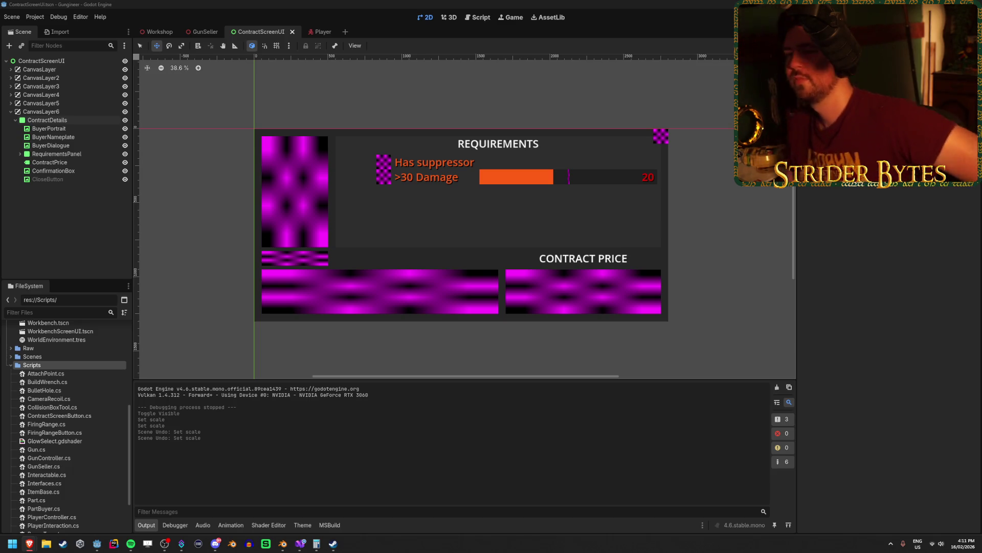
left_click(300, 543)
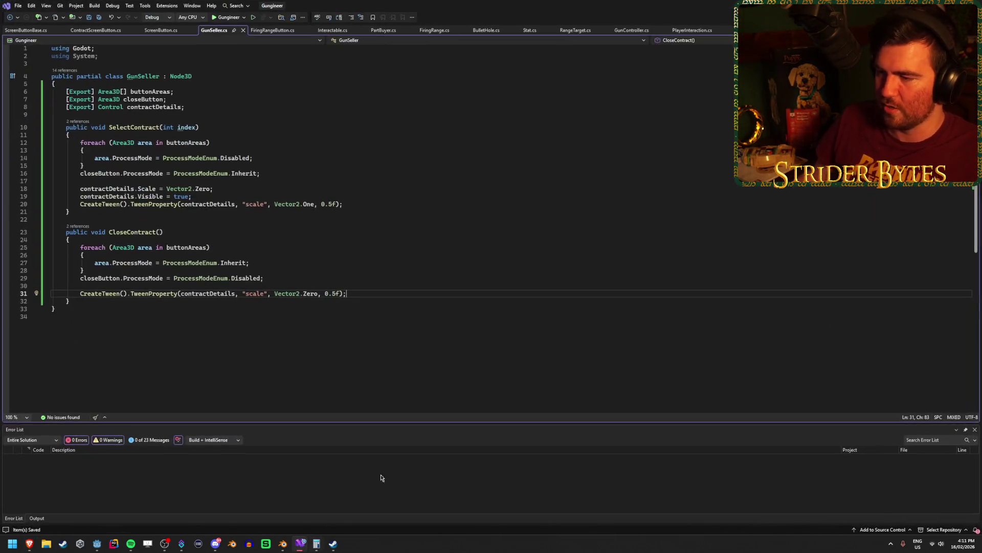
left_click(340, 204)
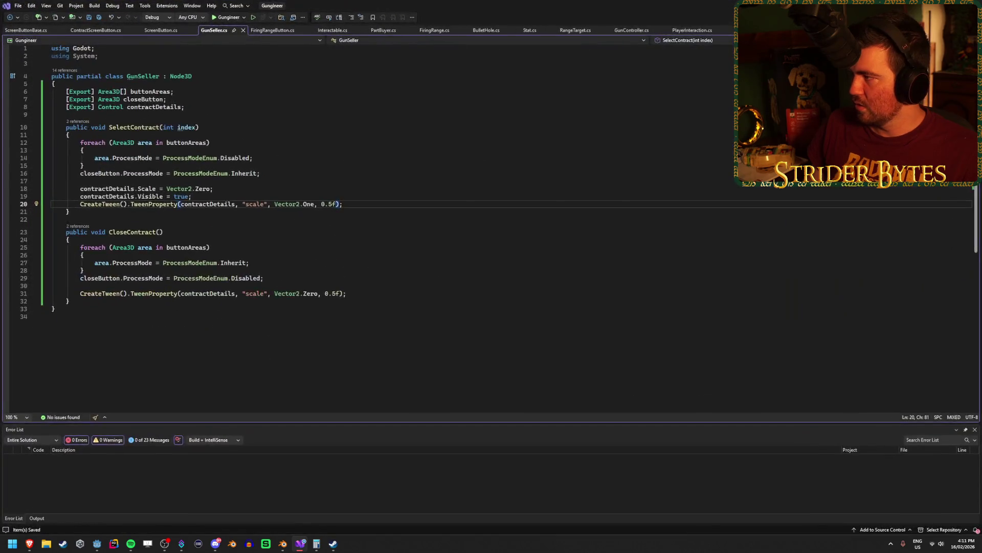
key("alt+Tab")
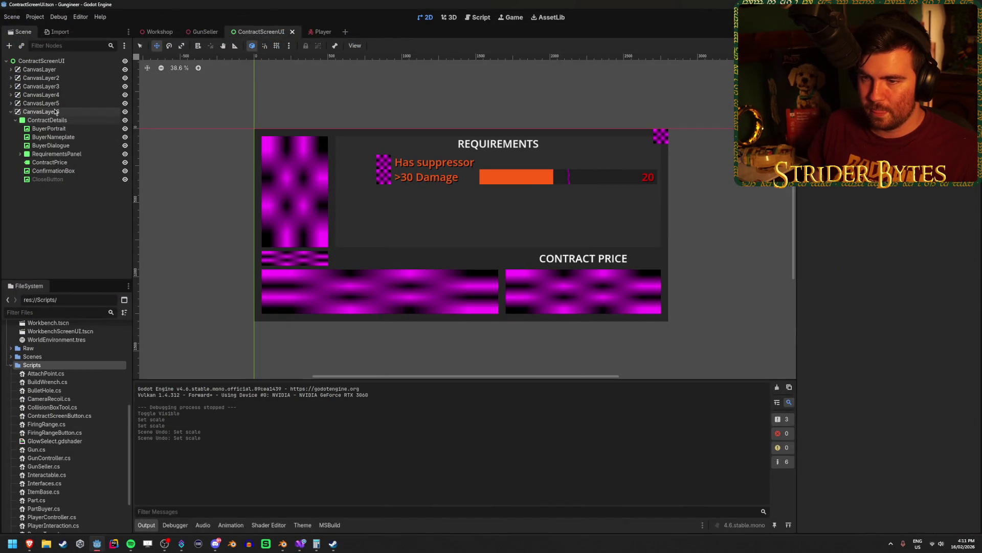
- Open the GunSeller scene and browse its nodes, cancelling a new child node on CloseButton
left_click(207, 33)
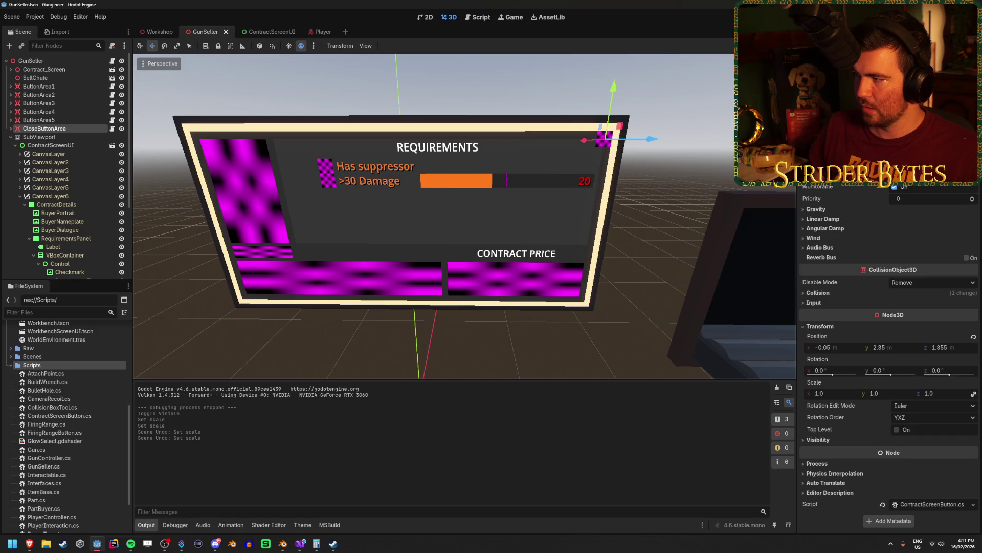
left_click(71, 188)
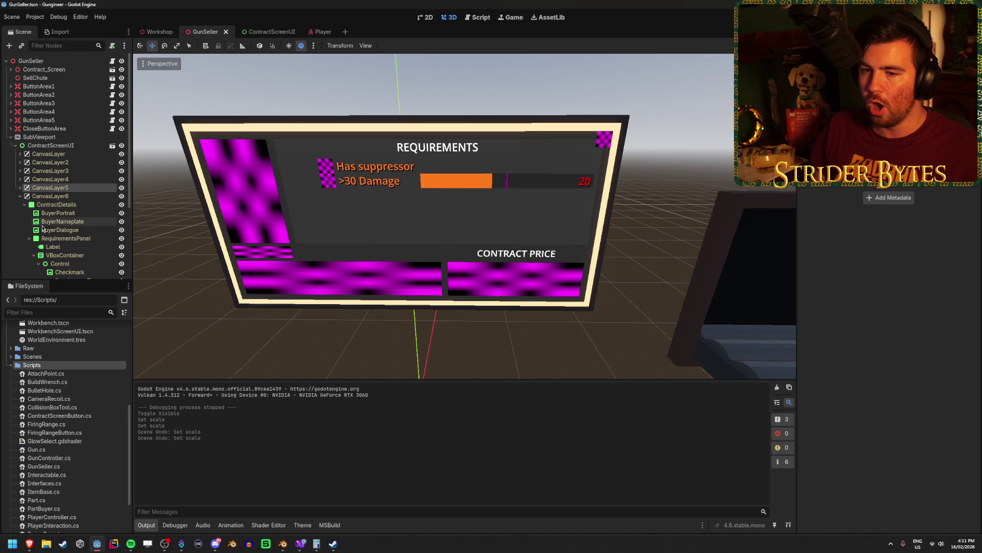
left_click(51, 128)
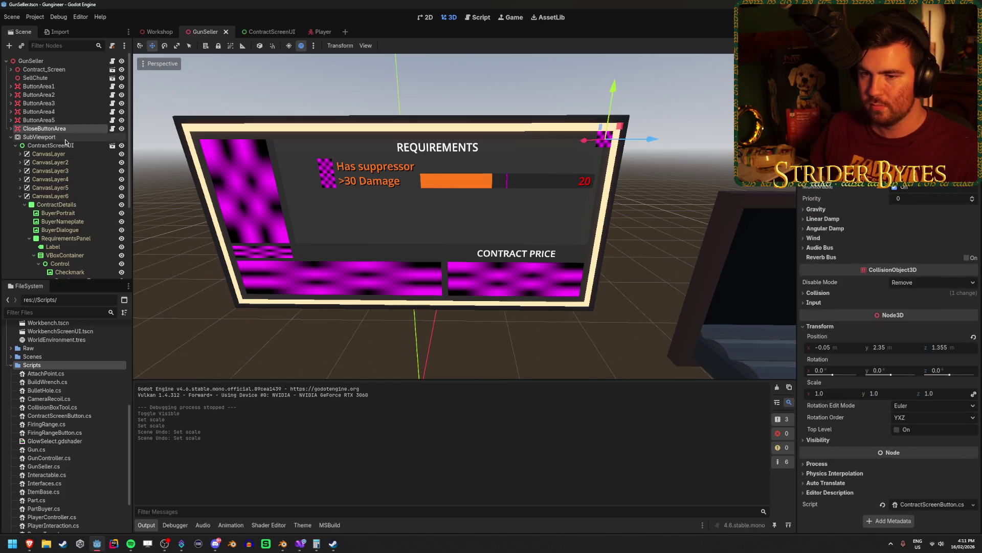
scroll(56, 230, "down", 5)
left_click(66, 271)
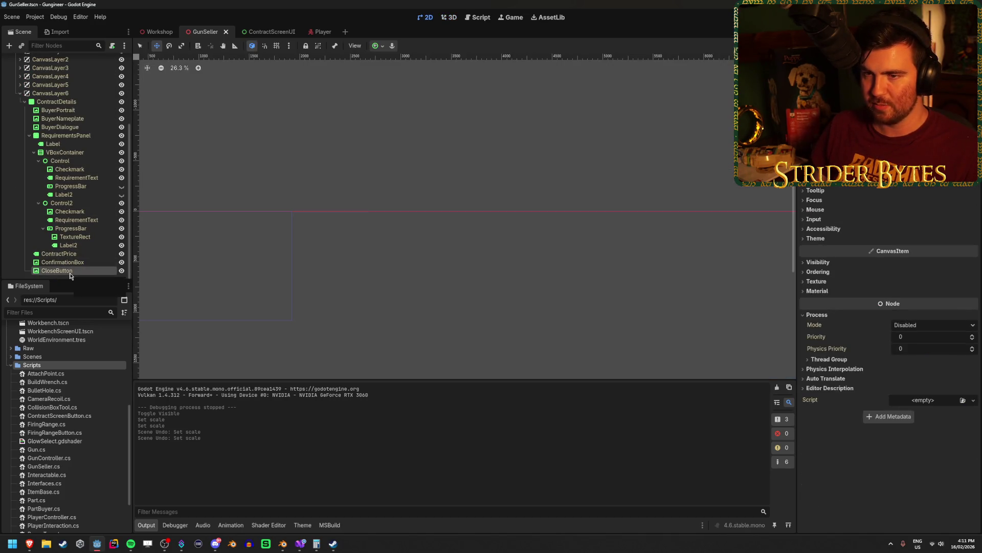
right_click(72, 274)
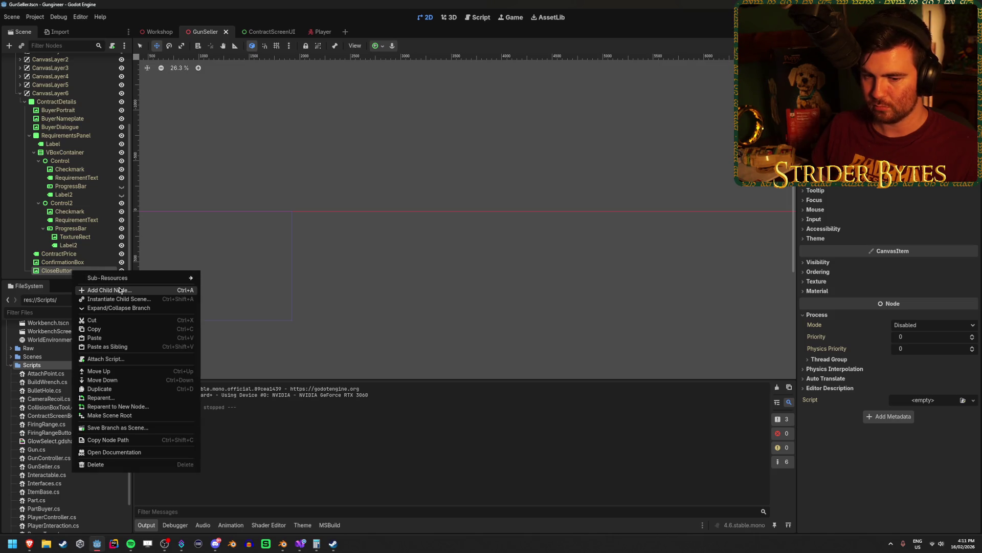
left_click(120, 290)
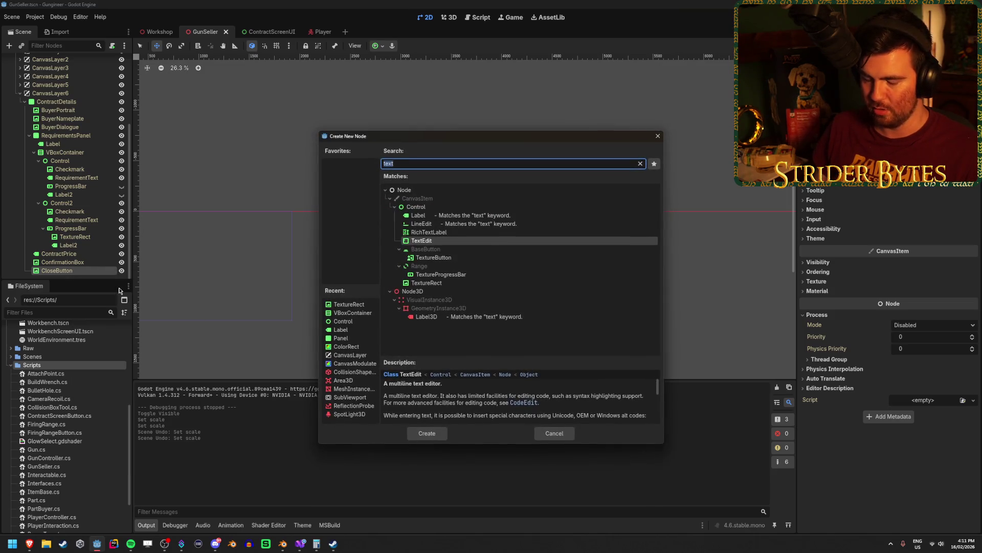
left_click(563, 439)
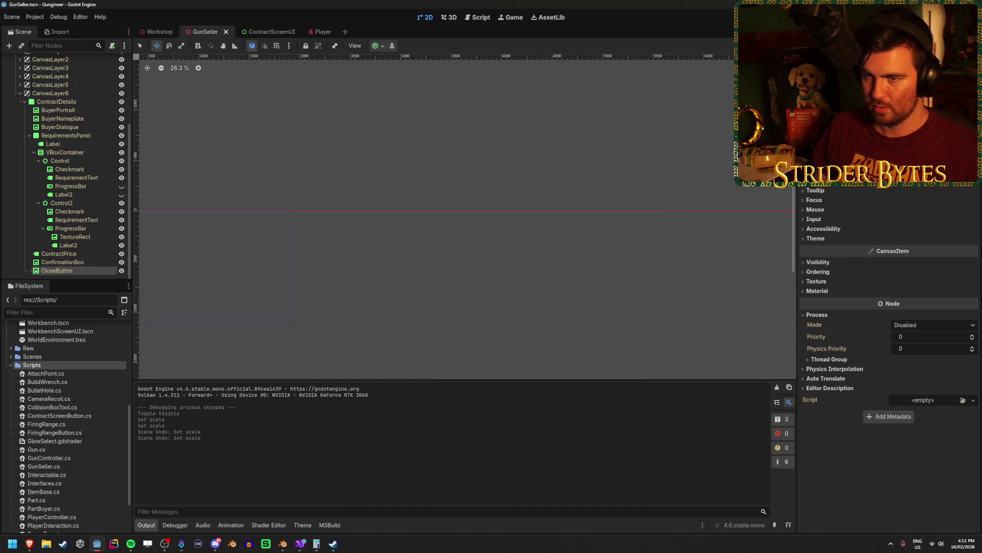
- Paste a CanvasLayer5 copy under CloseButton, then undo an attempted reparent of it
left_click(20, 85)
left_click(20, 85)
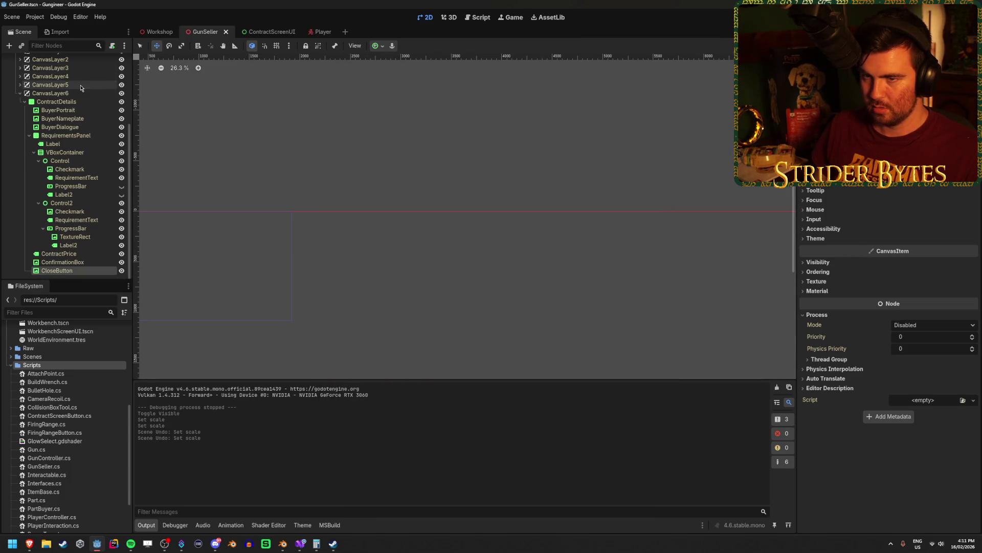
left_click(20, 85)
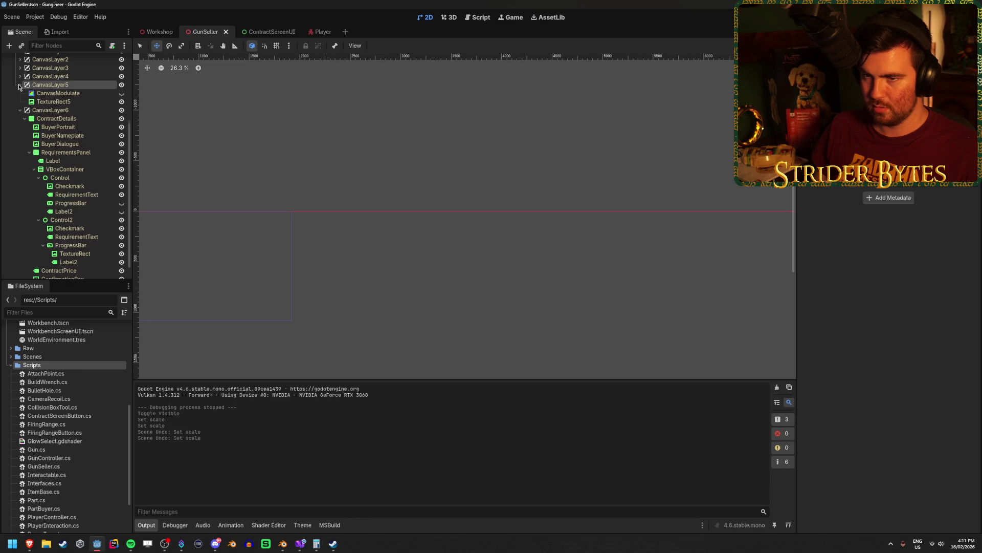
left_click(20, 85)
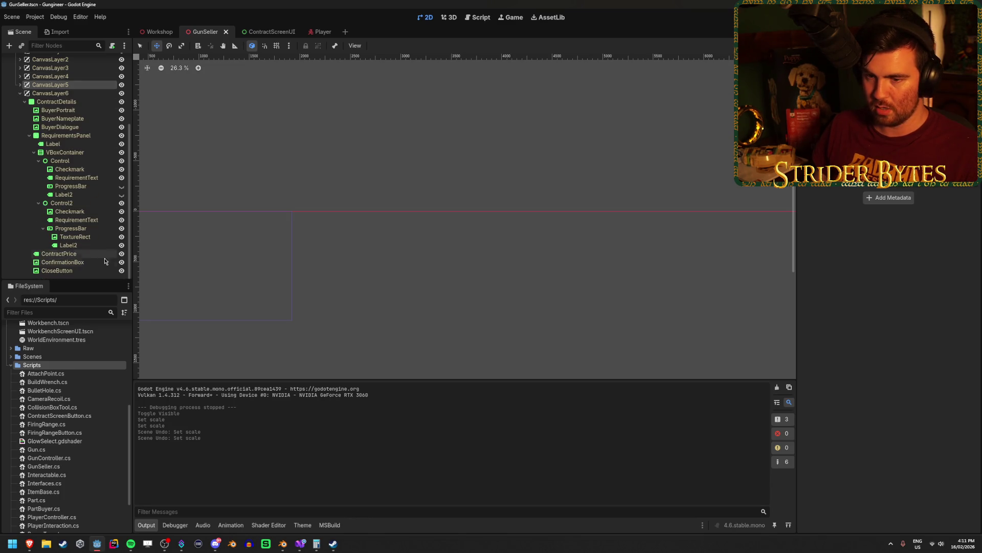
left_click(77, 270)
key("ctrl+v")
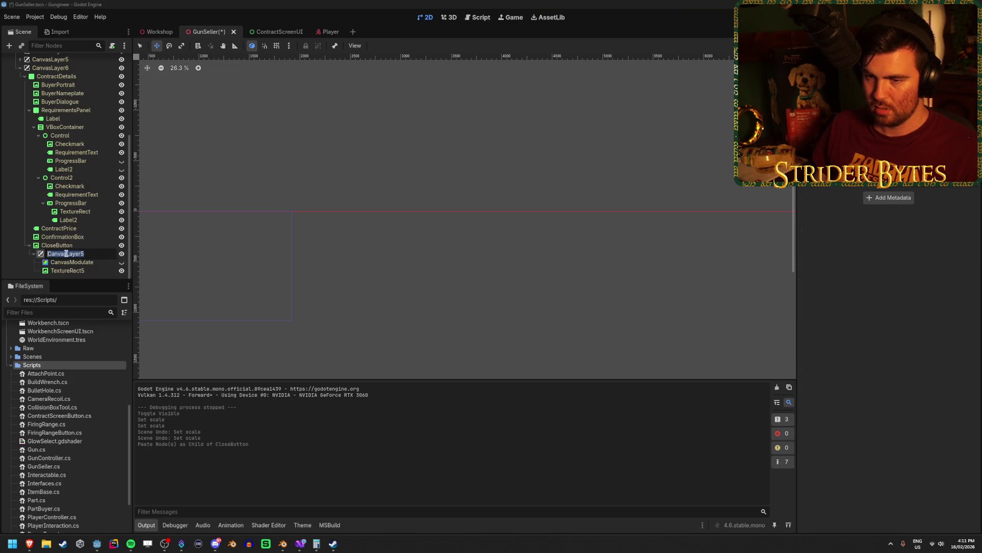
left_click_drag(64, 253, 38, 242)
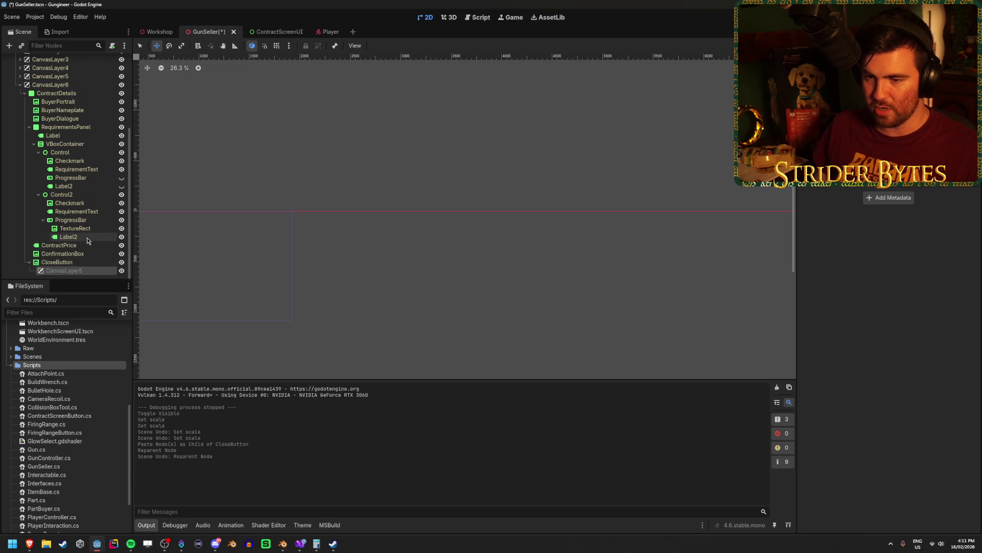
key("ctrl+z")
key("ctrl+z")
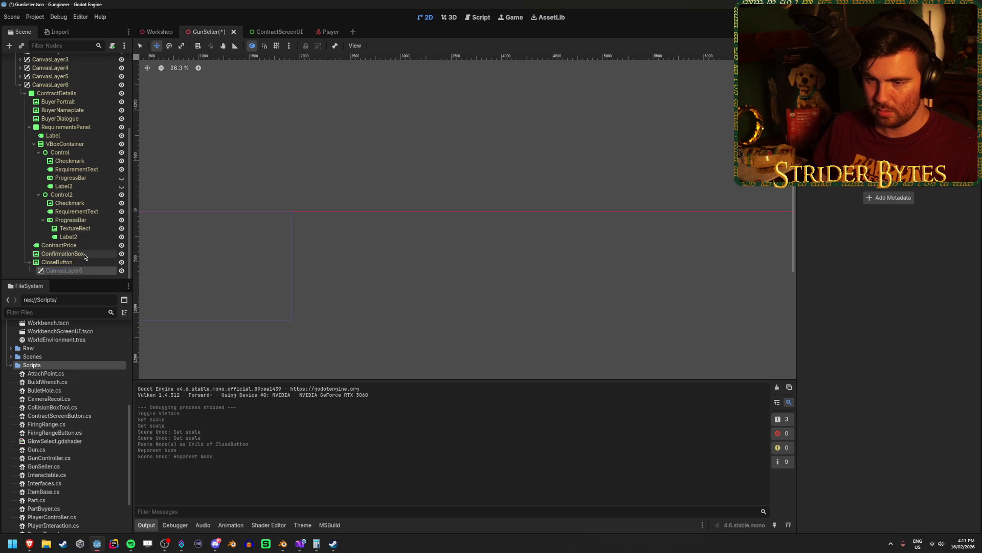
- Copy CanvasLayer5 and paste it as a child of ContractDetails
scroll(63, 134, "up", 3)
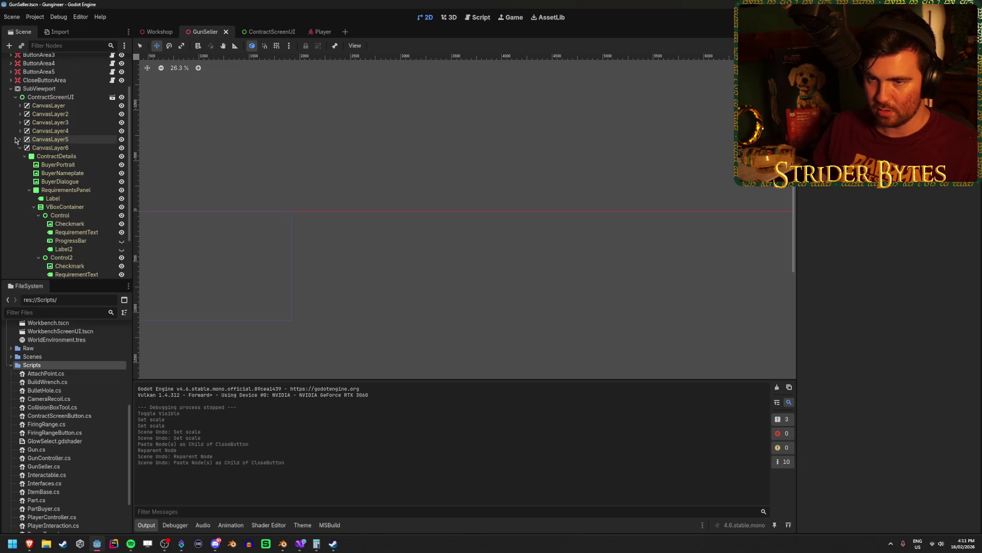
left_click(75, 141)
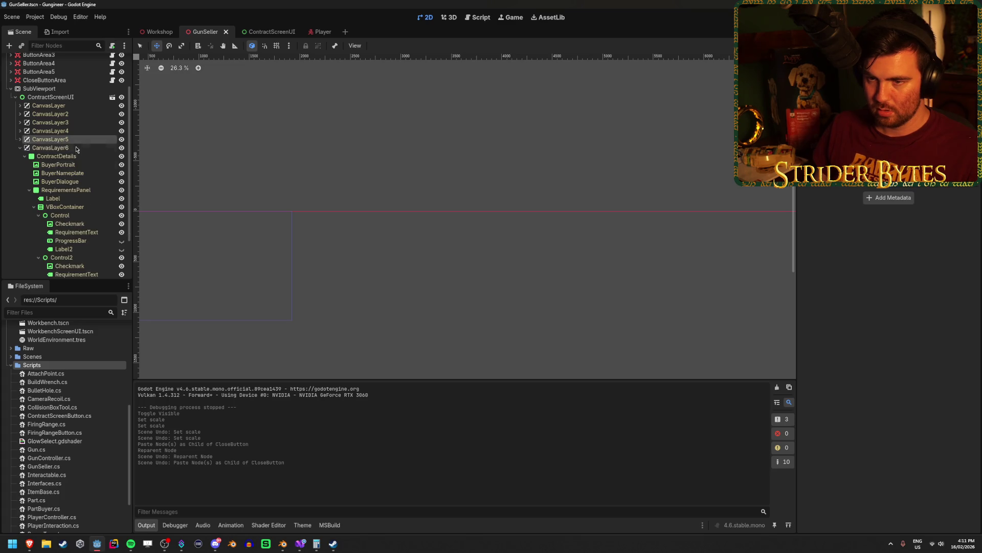
scroll(75, 142, "down", 3)
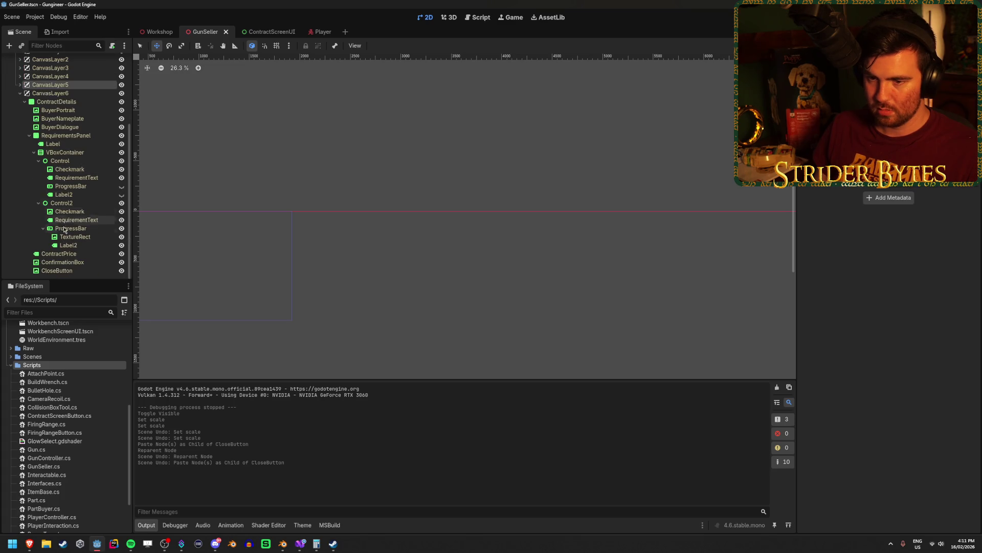
left_click(55, 102)
key("ctrl+v")
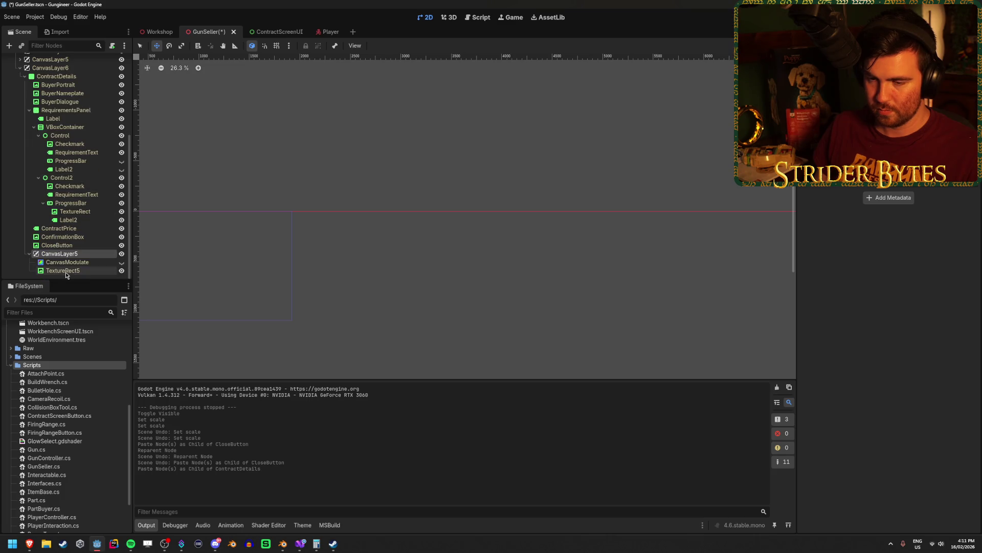